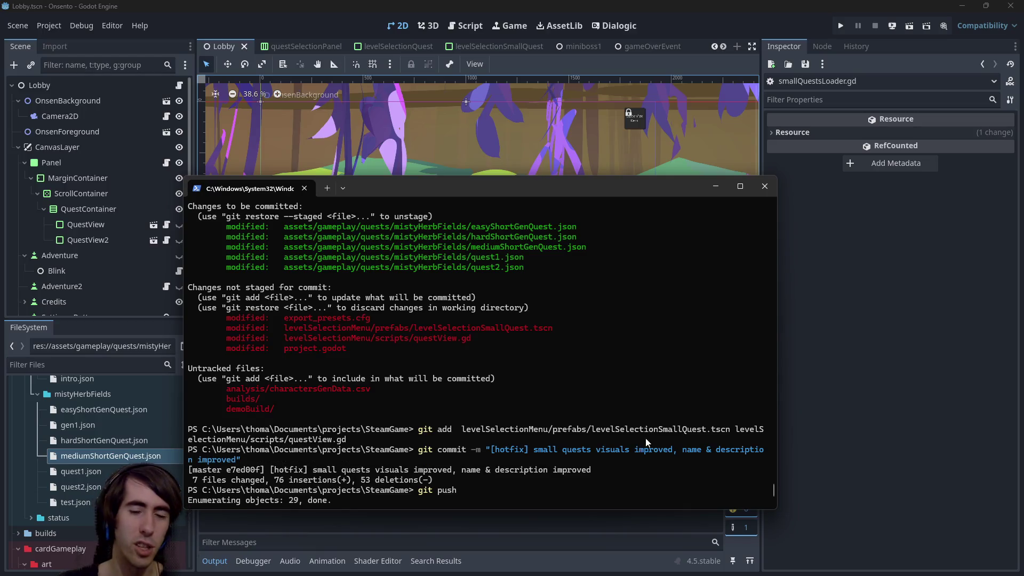
Push the committed small-quests hotfix with git, then switch to onsento todo.md in VS Code.
mouse_move(514, 186)
left_mouse_down()
mouse_move(593, 175)
mouse_move(1023, 176)
left_mouse_up()
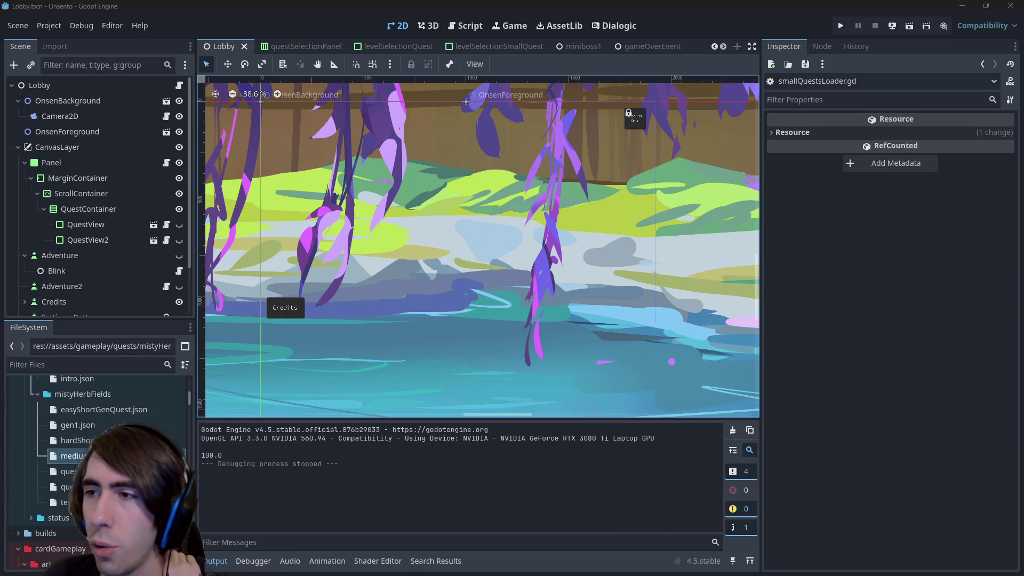
key("alt+Tab")
scroll(487, 236, "up", 3)
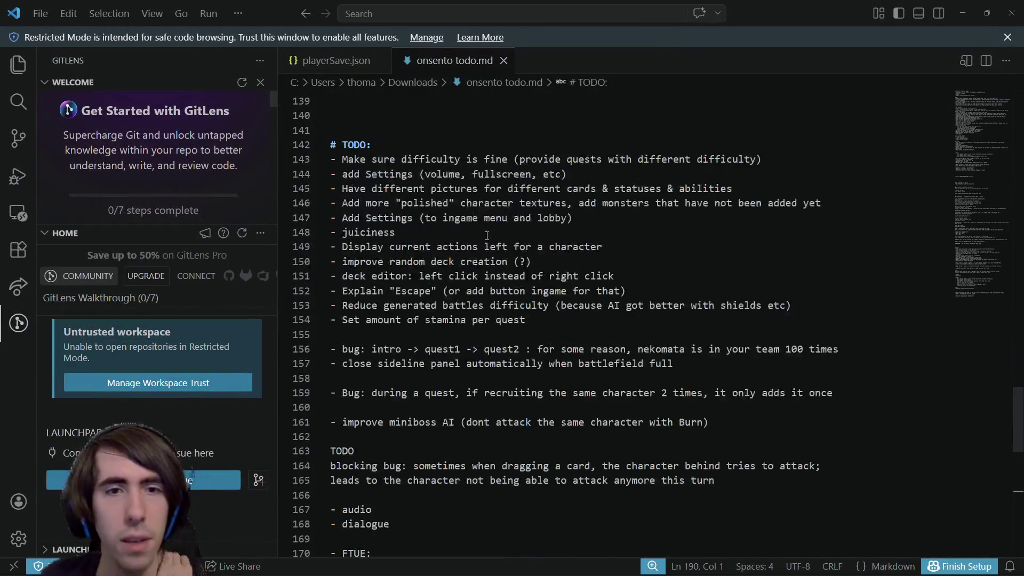
Append '(to ingame menu and lobby)' to line 144's Add Settings item and delete the duplicate line.
left_click_drag(410, 165, 757, 160)
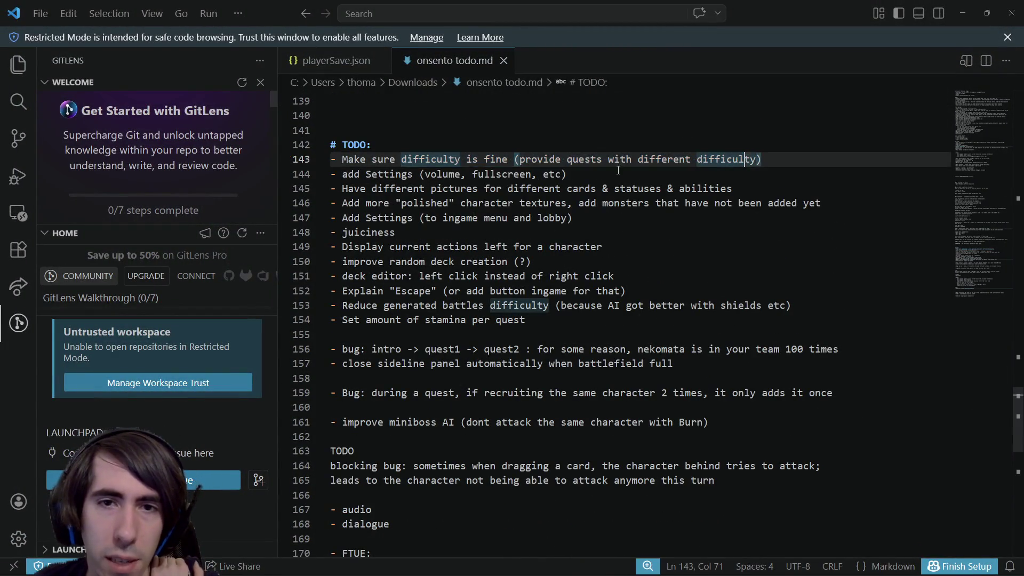
left_click_drag(566, 174, 229, 176)
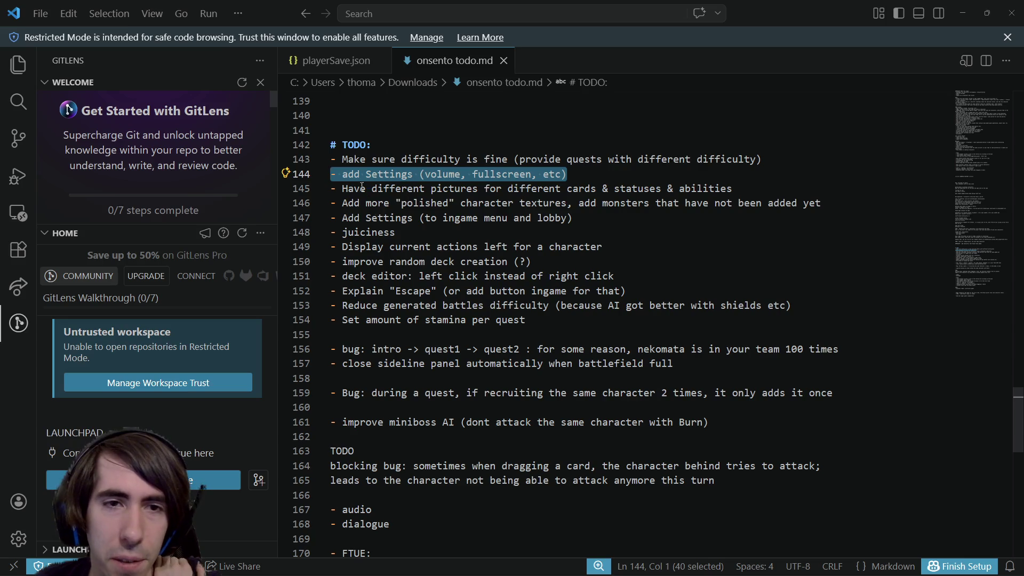
left_click_drag(363, 187, 568, 188)
mouse_move(366, 203)
left_mouse_down()
mouse_move(573, 217)
mouse_move(586, 203)
left_mouse_up()
left_click(597, 203)
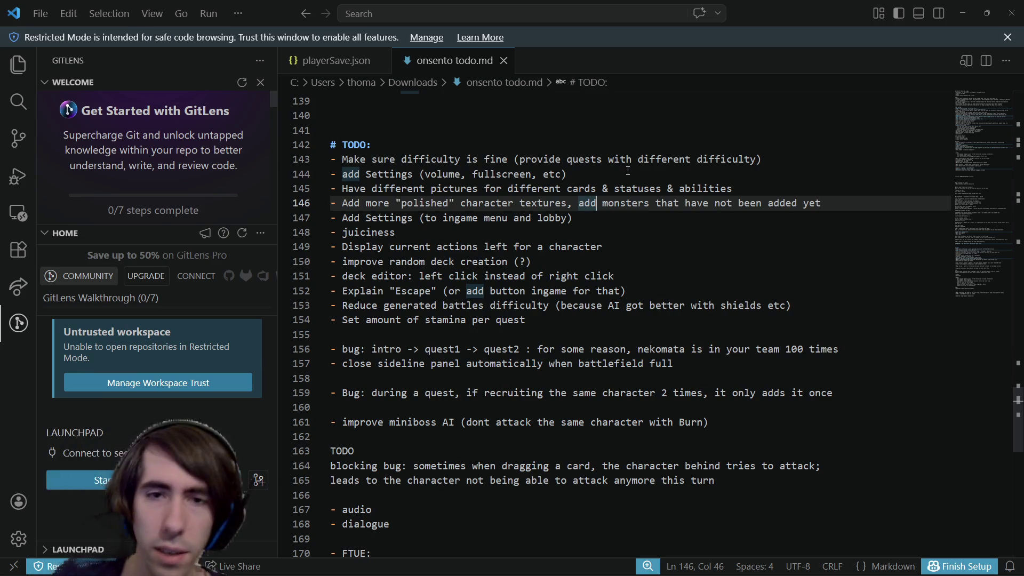
left_click_drag(578, 219, 301, 219)
mouse_move(573, 218)
left_mouse_down()
mouse_move(634, 203)
mouse_move(457, 203)
mouse_move(420, 218)
left_mouse_up()
left_click(589, 176)
type("(to ingame menu and lobby)")
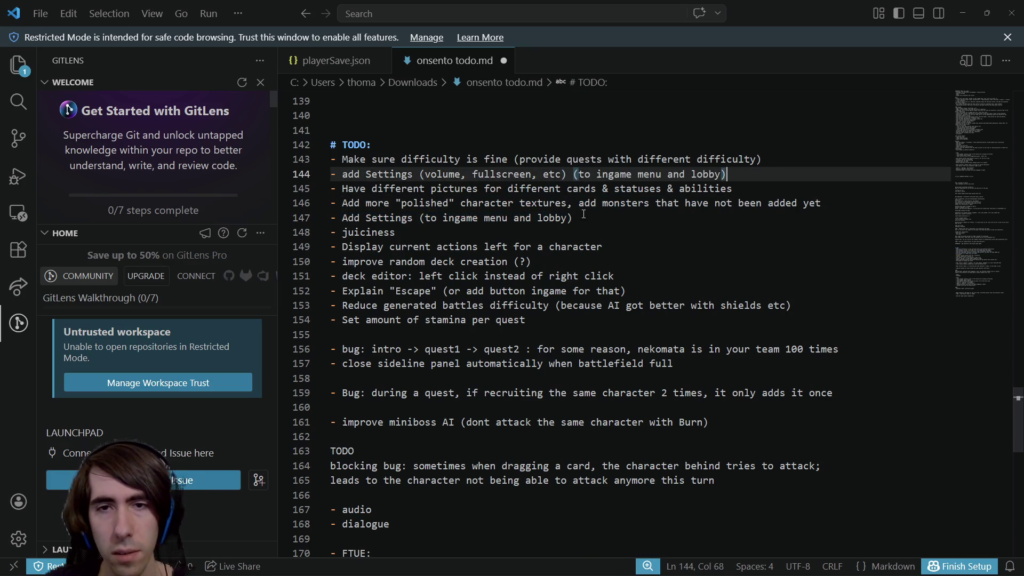
left_click_drag(574, 218, 276, 210)
key("BackSpace")
key("BackSpace")
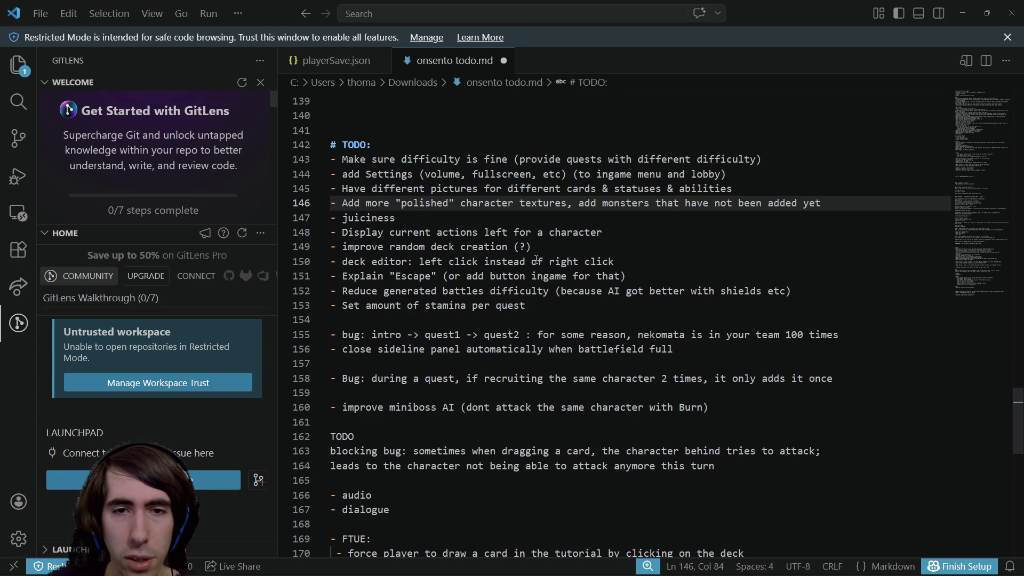
Review the deck editor, Escape, Reduce battles and nekomata items, ending on the blank line above the bugs.
double_click(496, 247)
left_click(401, 262)
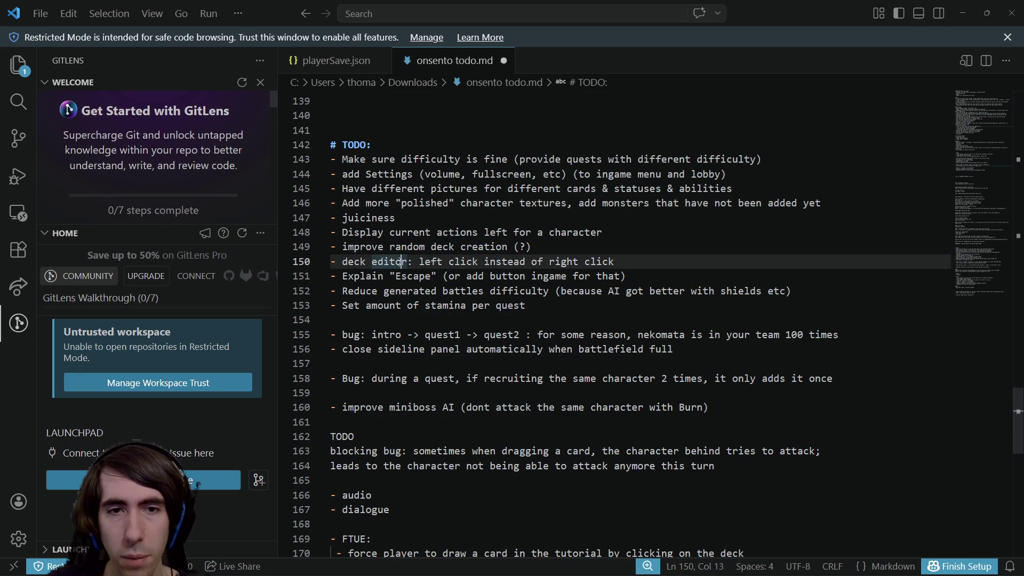
mouse_move(616, 261)
left_mouse_down()
mouse_move(341, 248)
mouse_move(284, 267)
left_mouse_up()
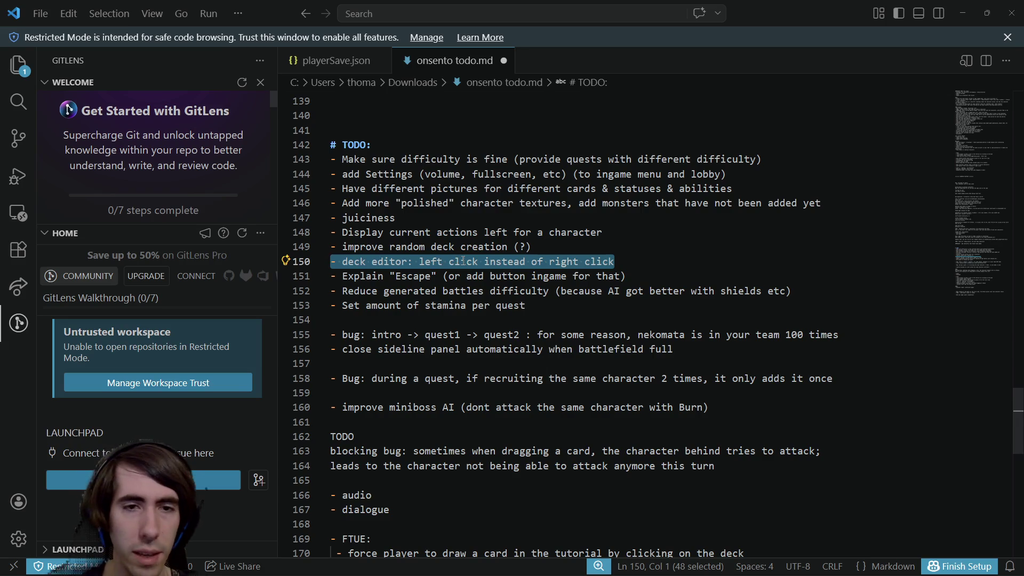
left_click(516, 277)
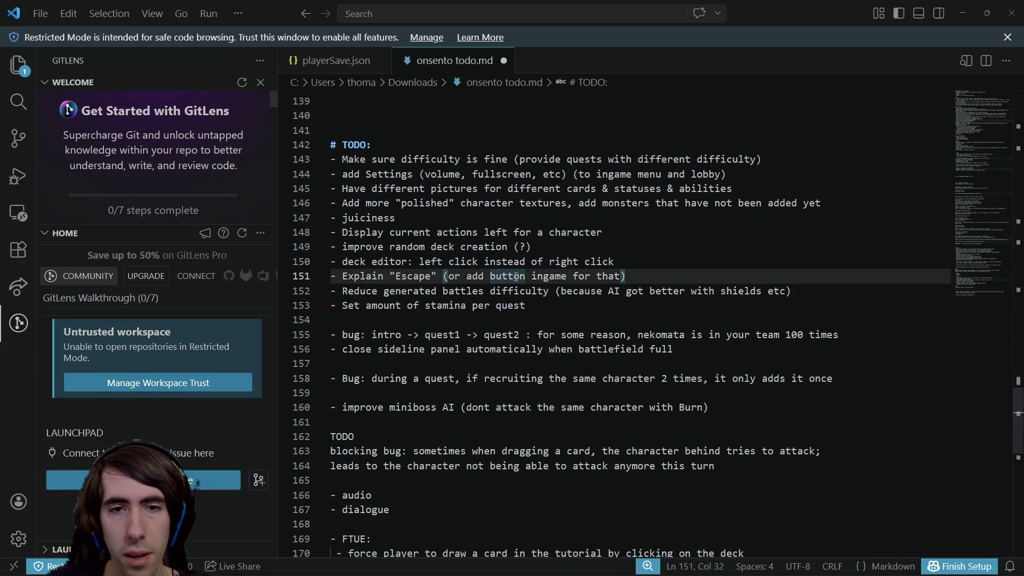
scroll(517, 277, "down", 1)
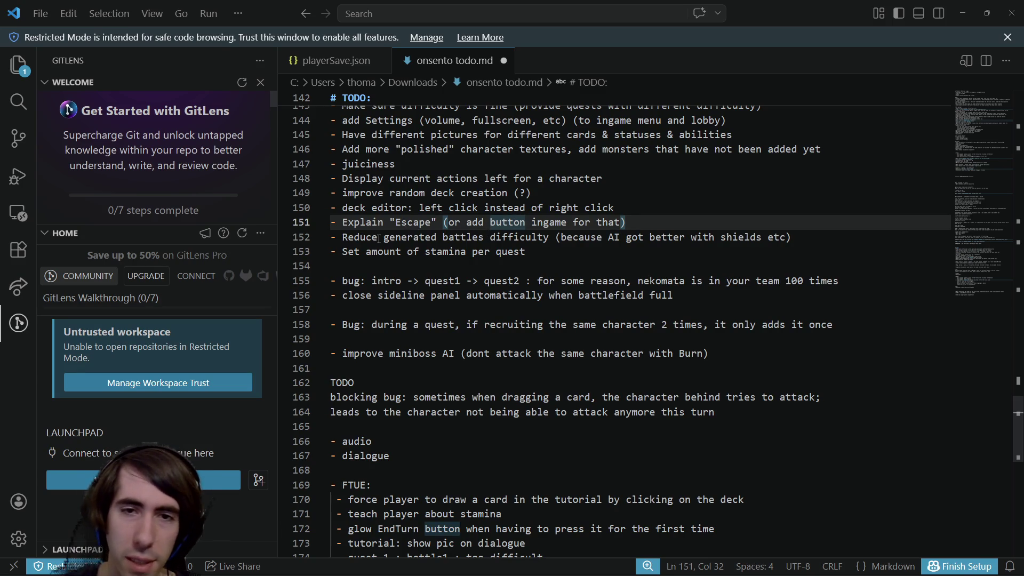
left_click_drag(379, 239, 503, 239)
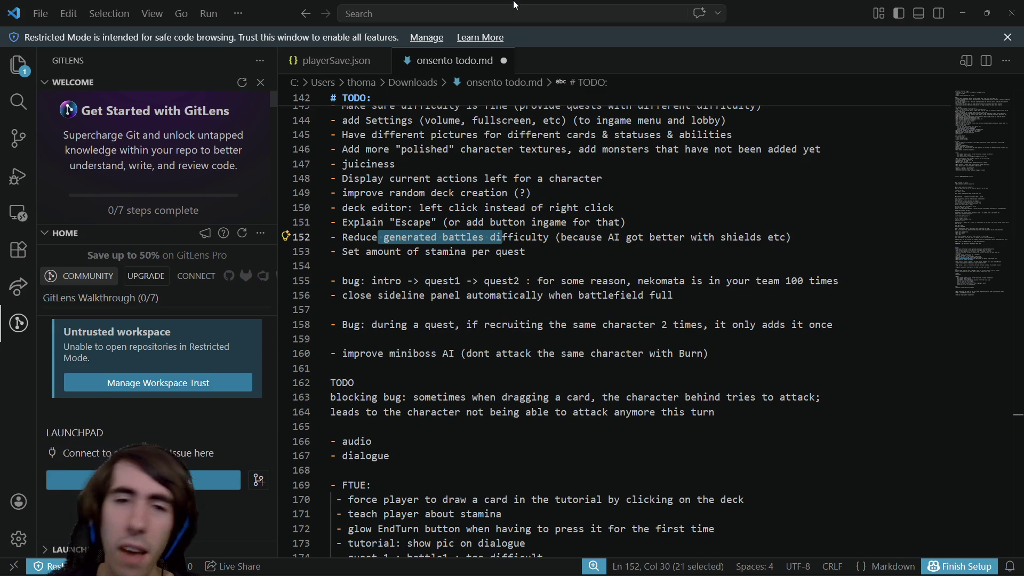
left_click_drag(418, 237, 286, 237)
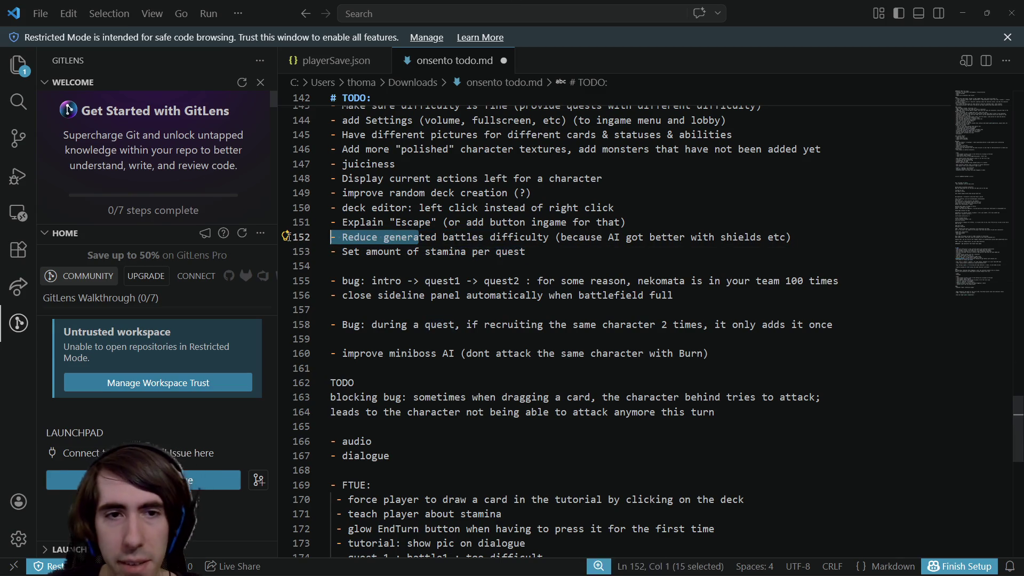
left_click(532, 240)
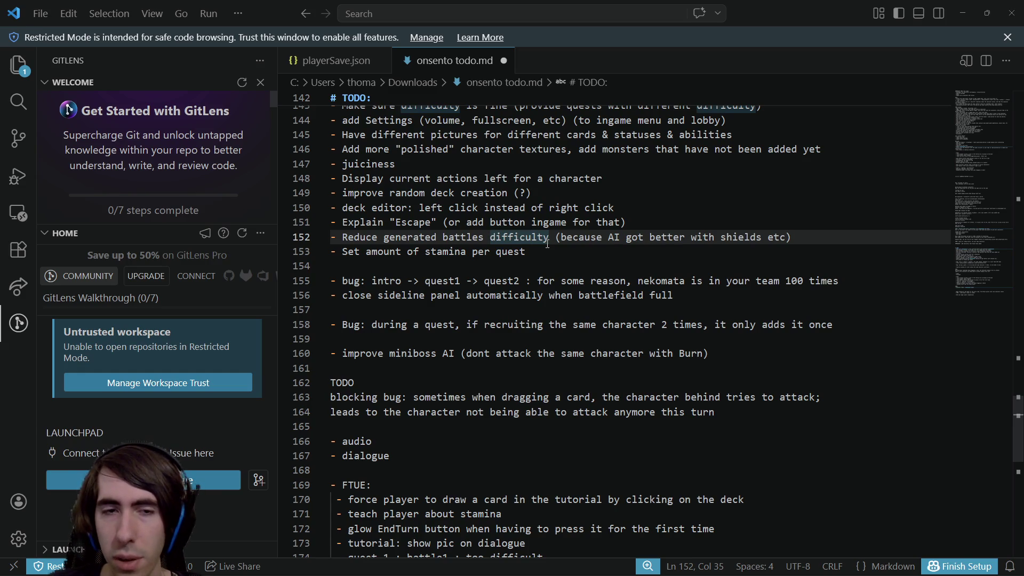
mouse_move(391, 272)
left_mouse_down()
mouse_move(734, 283)
mouse_move(571, 296)
mouse_move(352, 281)
left_mouse_up()
left_click(737, 287)
left_click(386, 268)
Add a '# Bugs' heading, remove the blank lines between bug items, and return to Godot.
key("Return")
type("# Bugs")
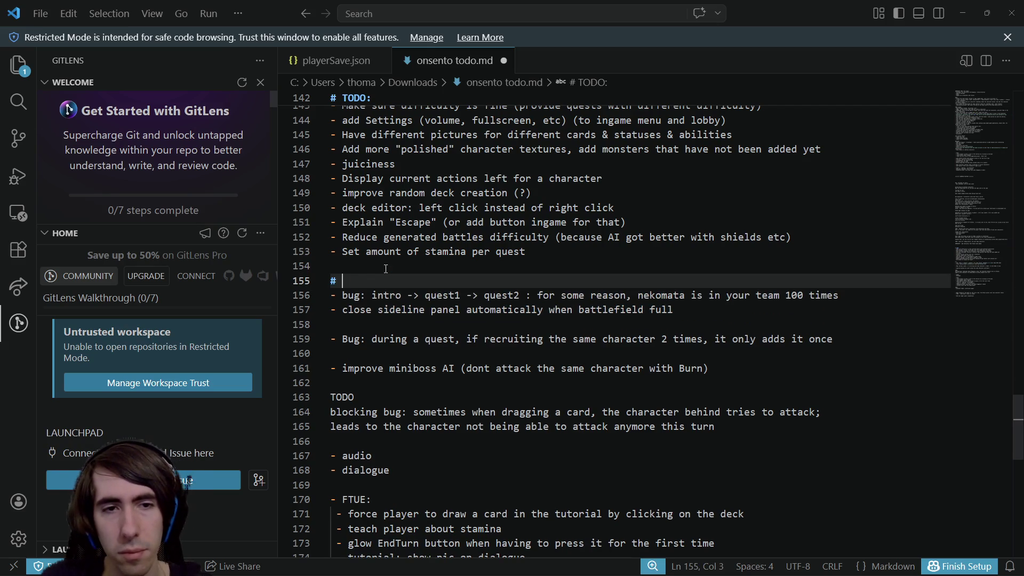
key("Down")
key("Down")
key("Down")
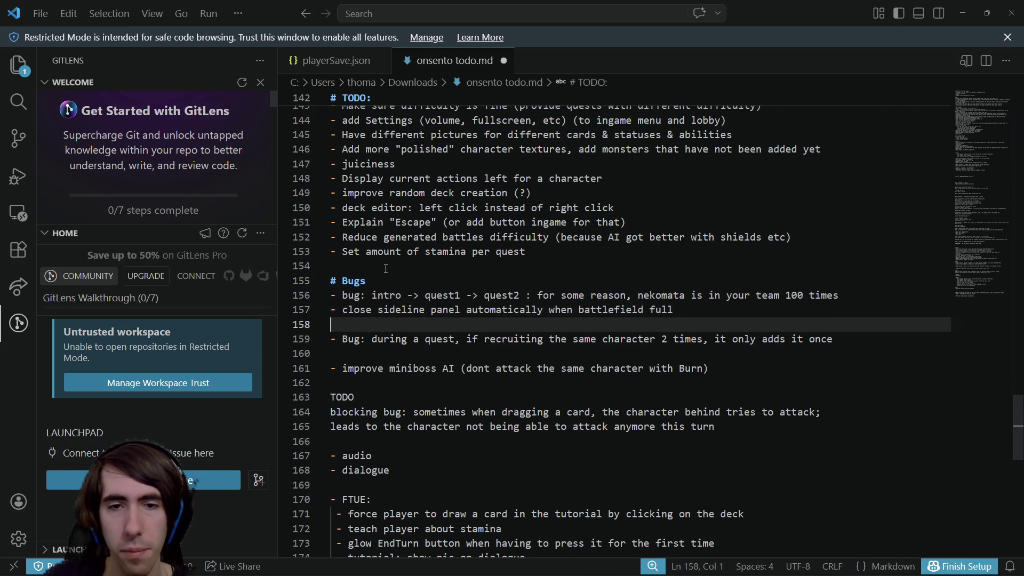
key("Delete")
key("End")
key("Delete")
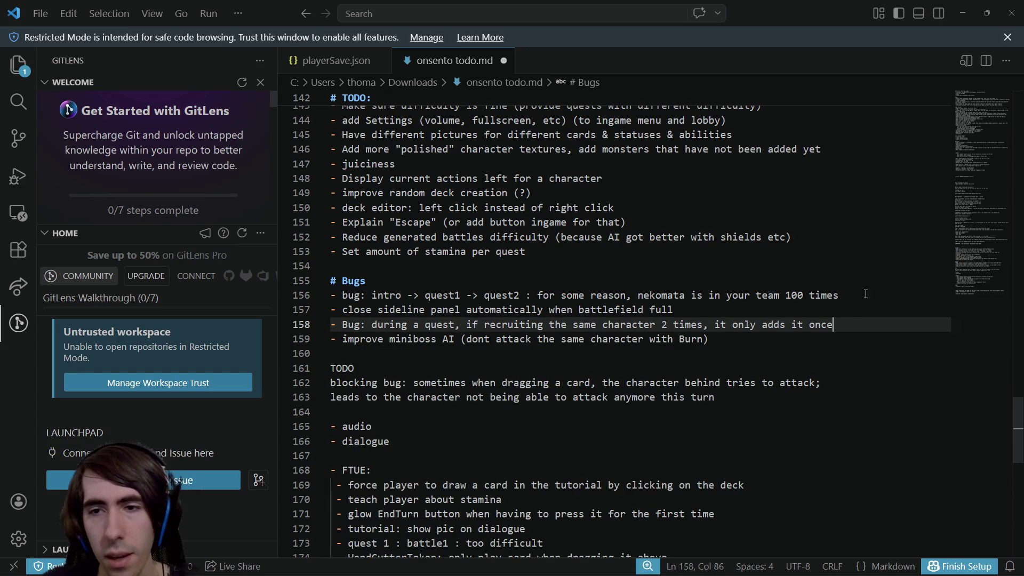
key("ctrl+shift+Left")
key("ctrl+shift+Left")
key("ctrl+shift+Left")
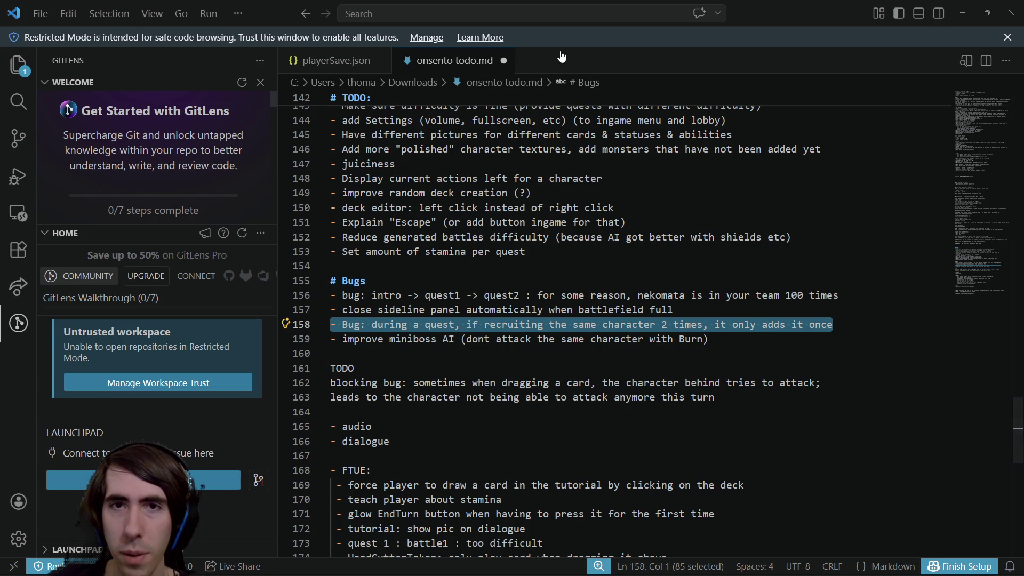
left_click_drag(673, 309, 543, 310)
key("alt+Tab")
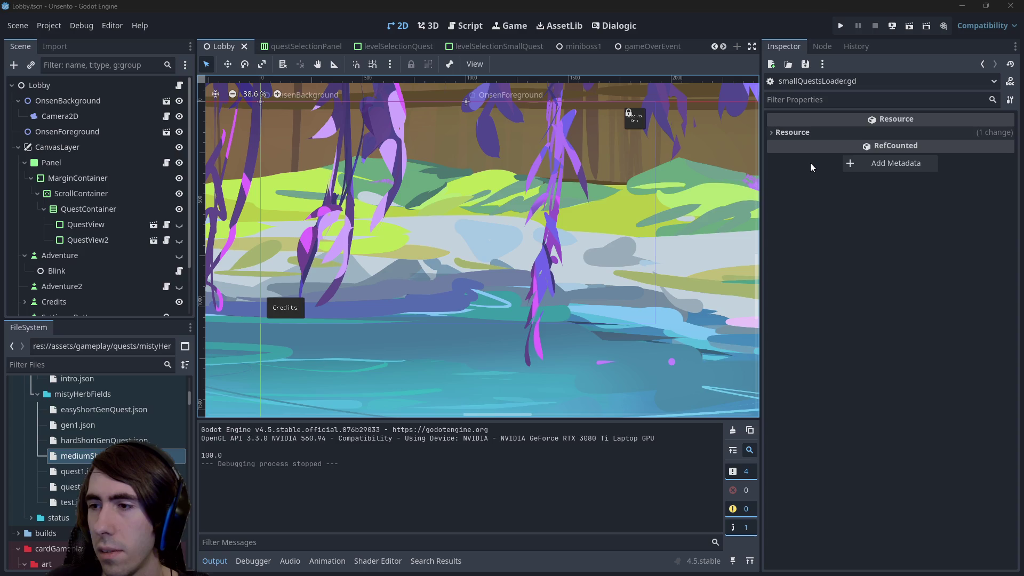
Quick-open the characterJoinPanel.tscn scene from the Script workspace.
left_click(465, 26)
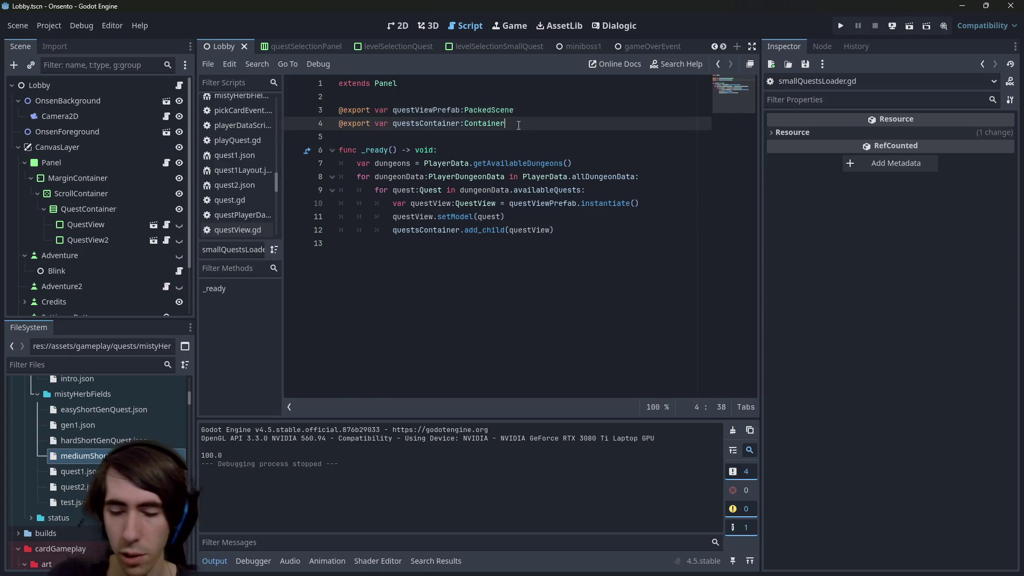
key("shift+alt+o")
type("c")
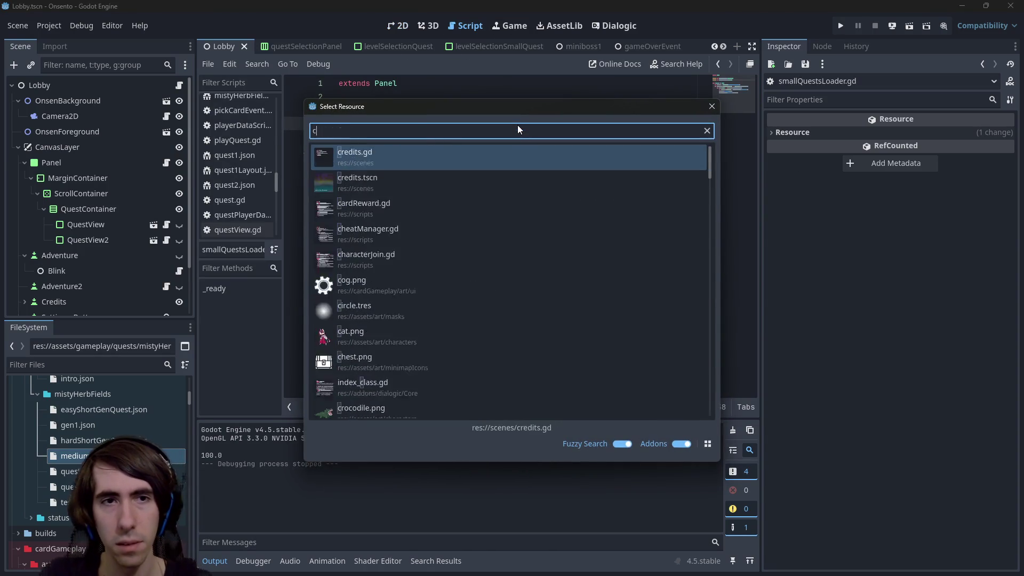
type("harcat join panel")
key("Down")
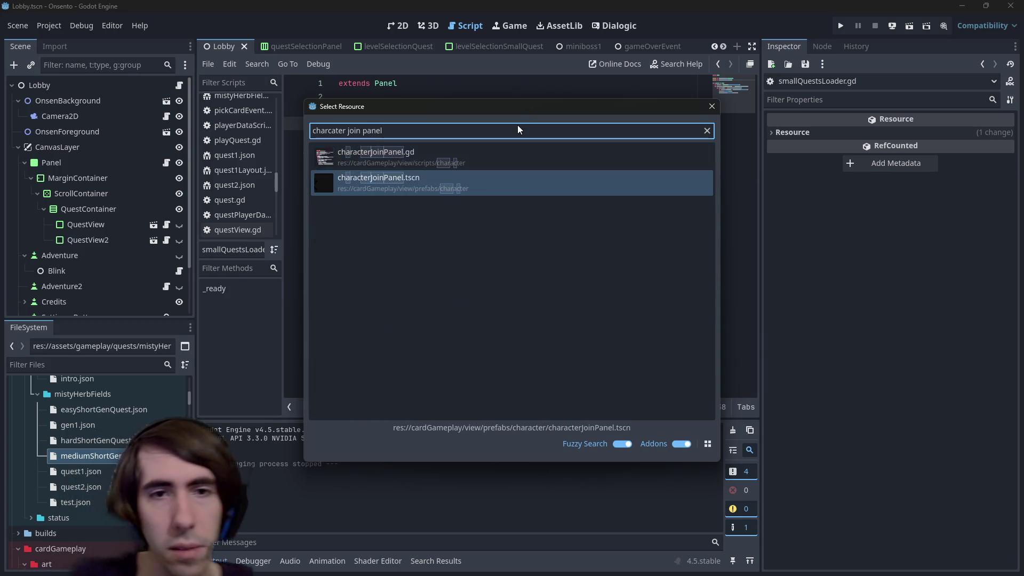
key("Return")
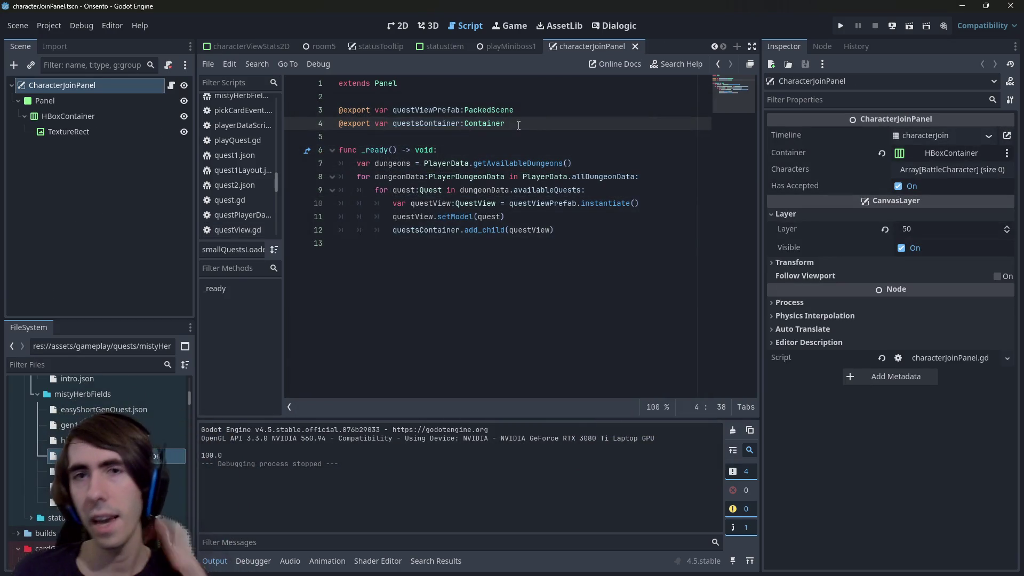
left_click(398, 26)
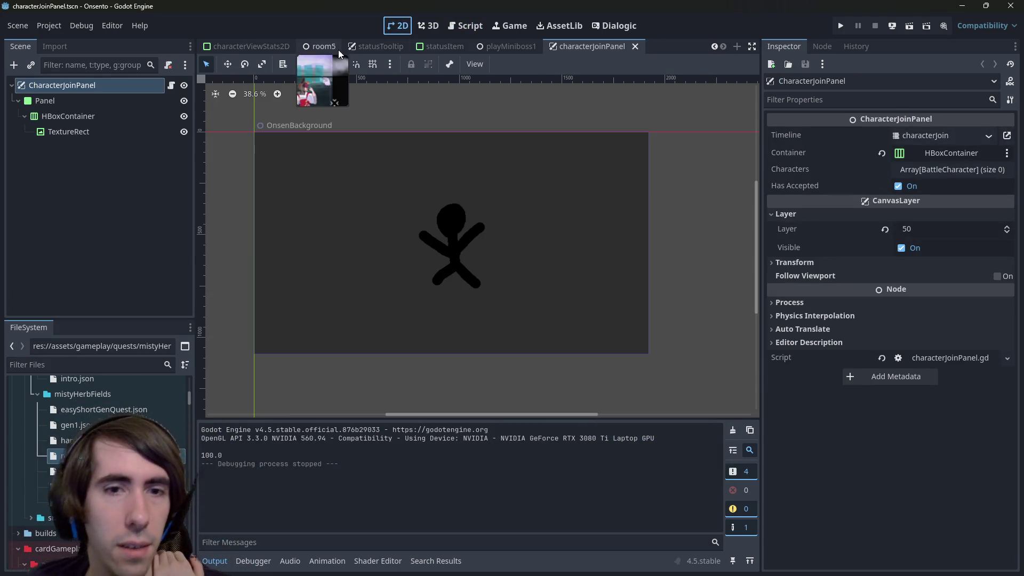
left_click(171, 85)
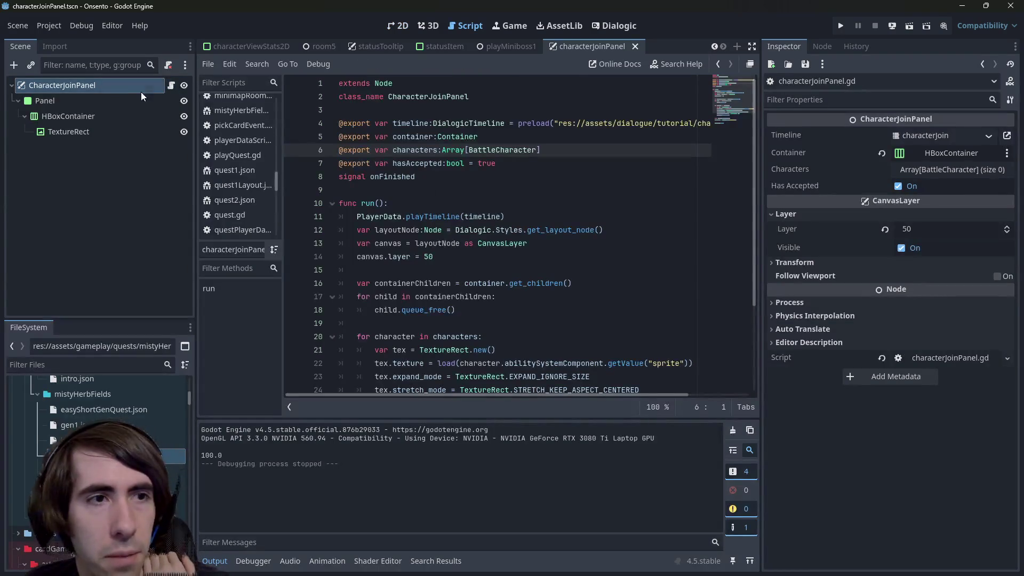
Inspect the Panel and CharacterJoinPanel nodes and read through the characterJoinPanel.gd script.
left_click(112, 100)
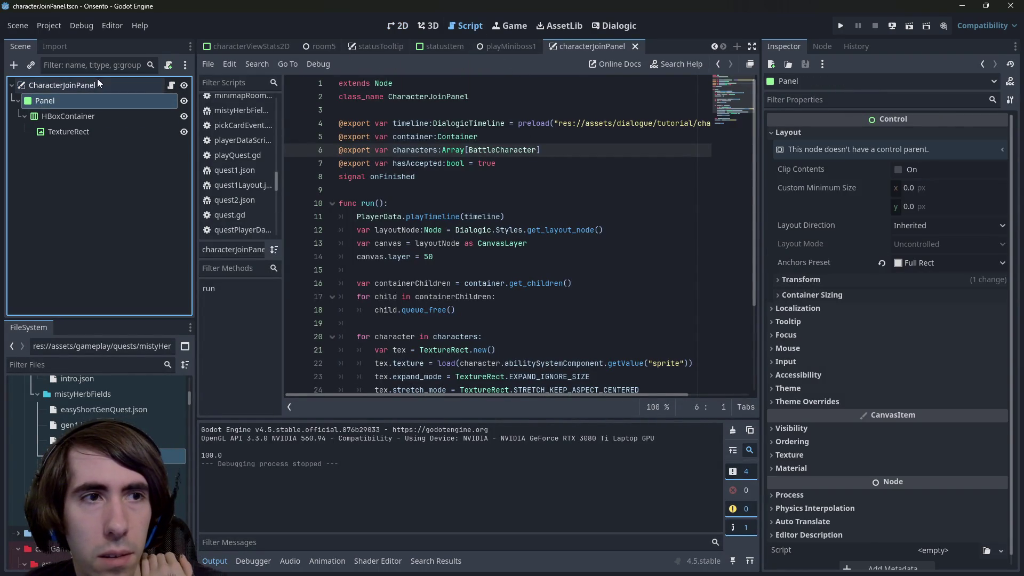
left_click(158, 83)
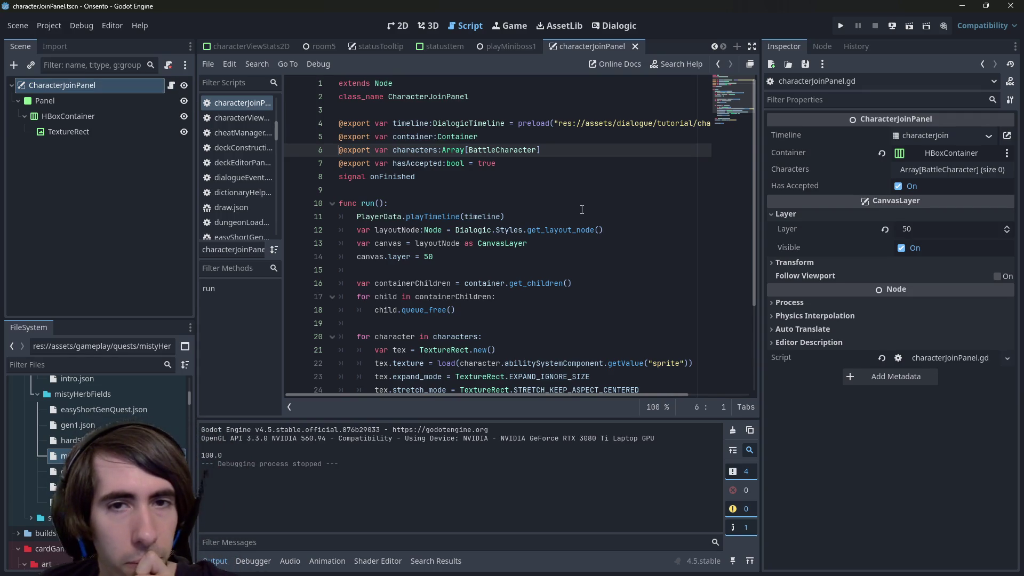
scroll(582, 209, "down", 3)
left_click(562, 340)
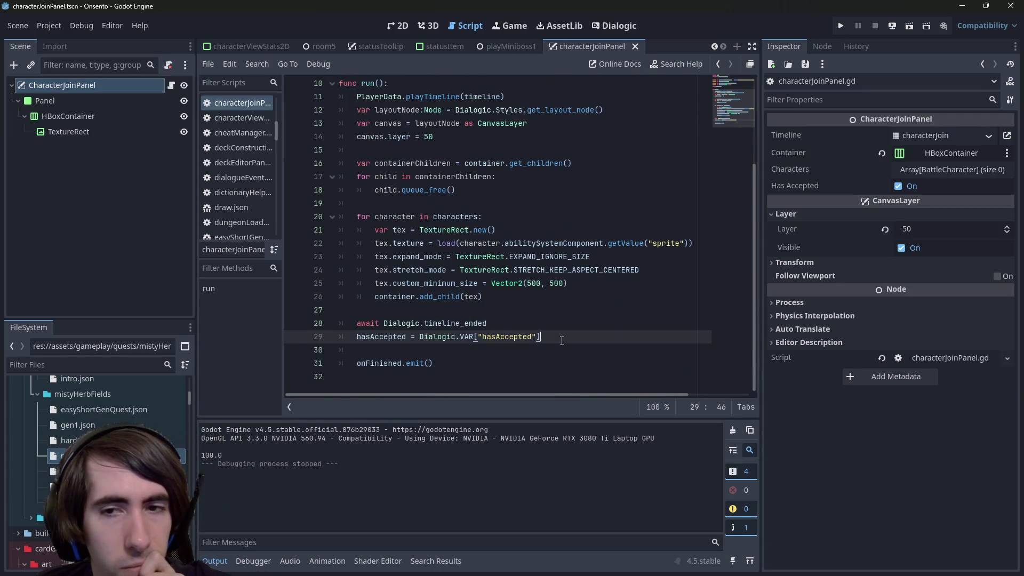
scroll(561, 340, "up", 1)
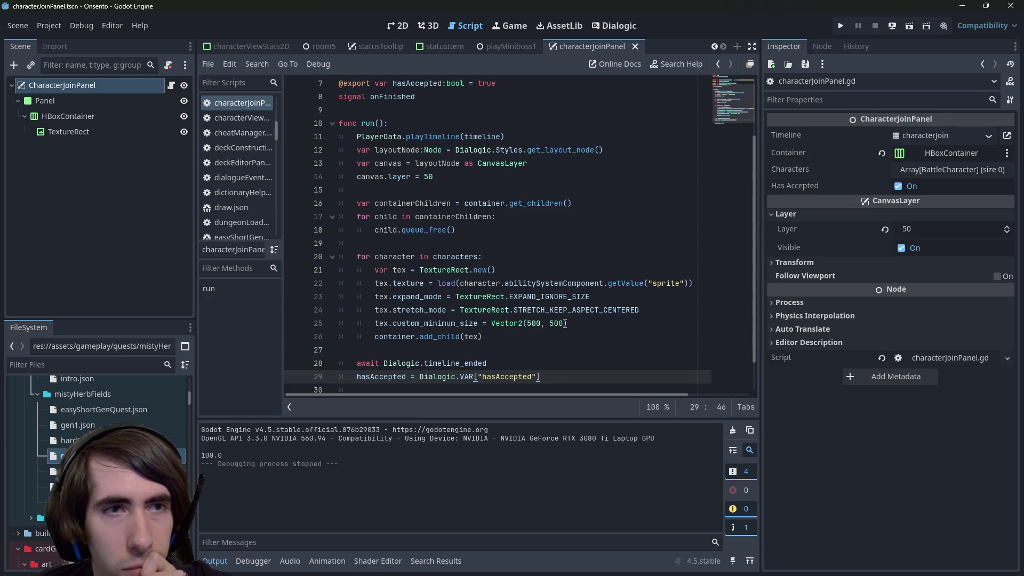
scroll(501, 202, "up", 1)
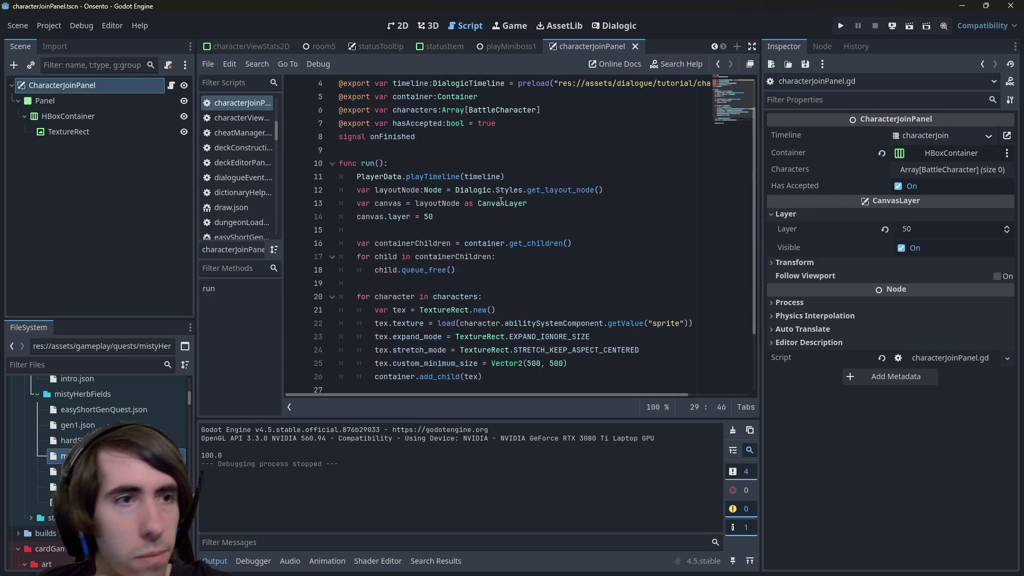
left_click(497, 163)
key("shift+alt+o")
Quick-open recruitCharacterEvent.gd by searching 'event character'.
type("c")
key("BackSpace")
type("event ")
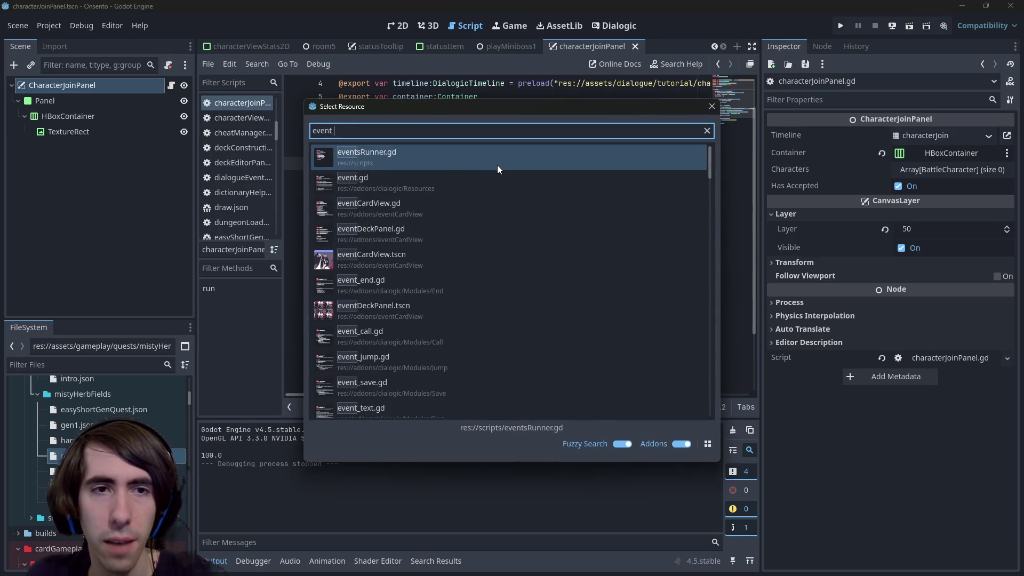
type("character")
key("Down")
key("Return")
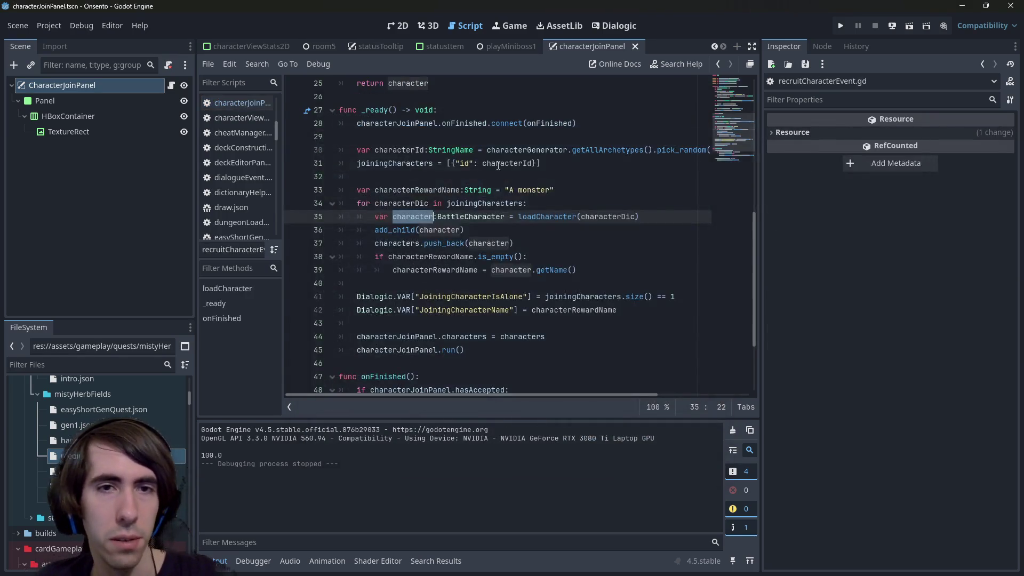
scroll(498, 166, "up", 8)
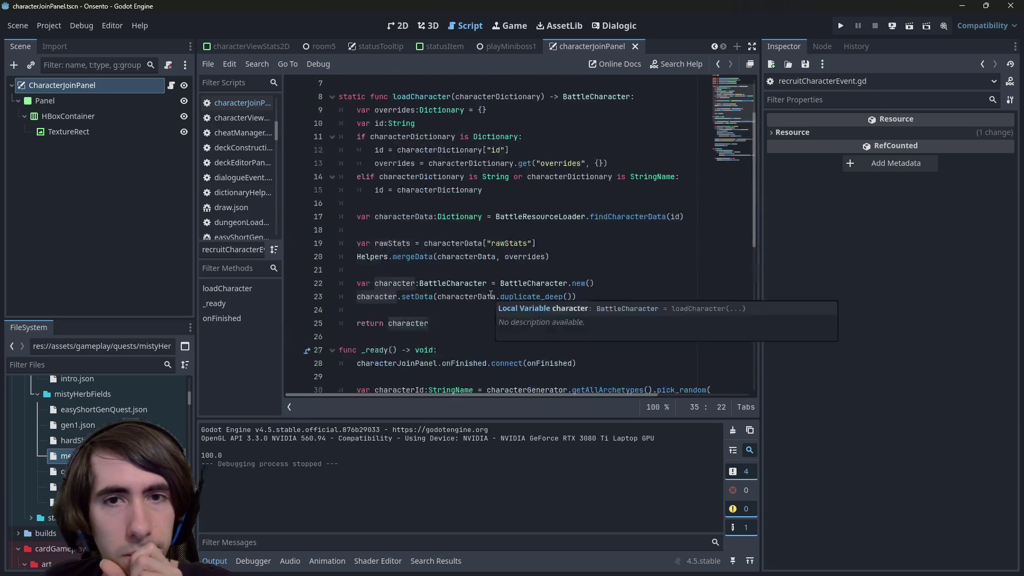
scroll(490, 289, "down", 10)
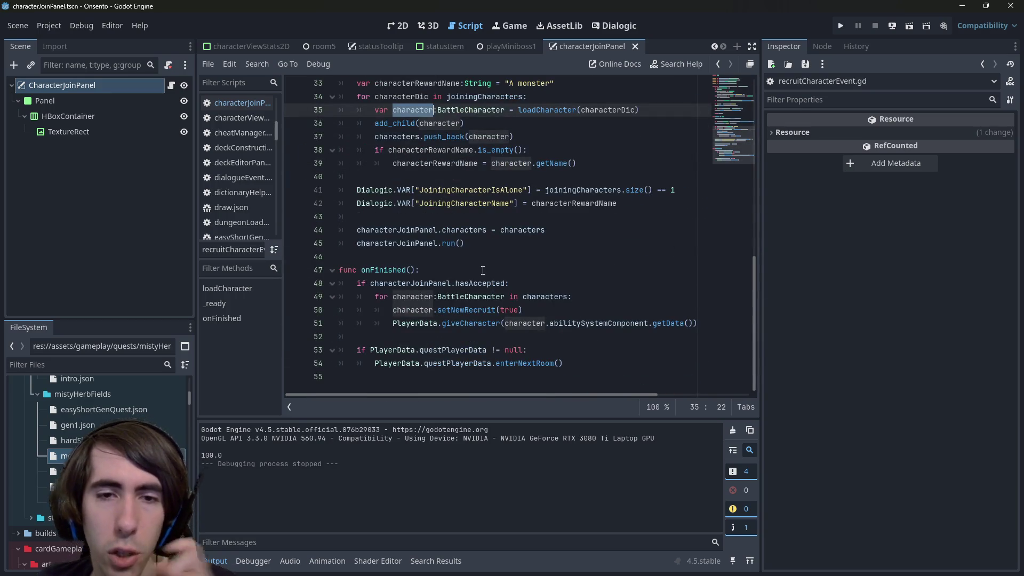
Jump from the giveCharacter call on line 51 to its definition in playerDataScript.gd.
double_click(470, 318)
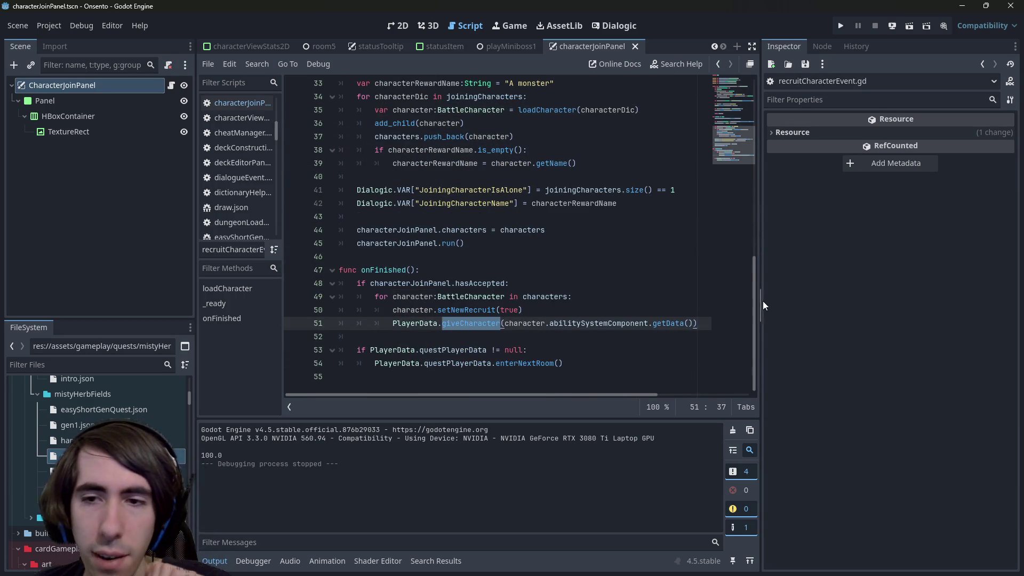
left_click_drag(766, 301, 877, 300)
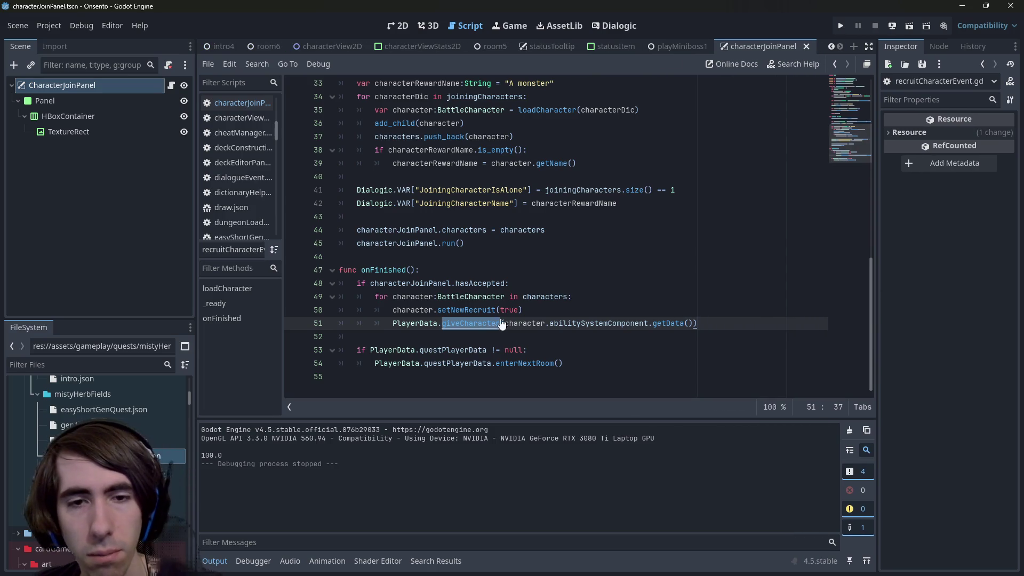
left_click(484, 323, "ctrl")
left_click(473, 275)
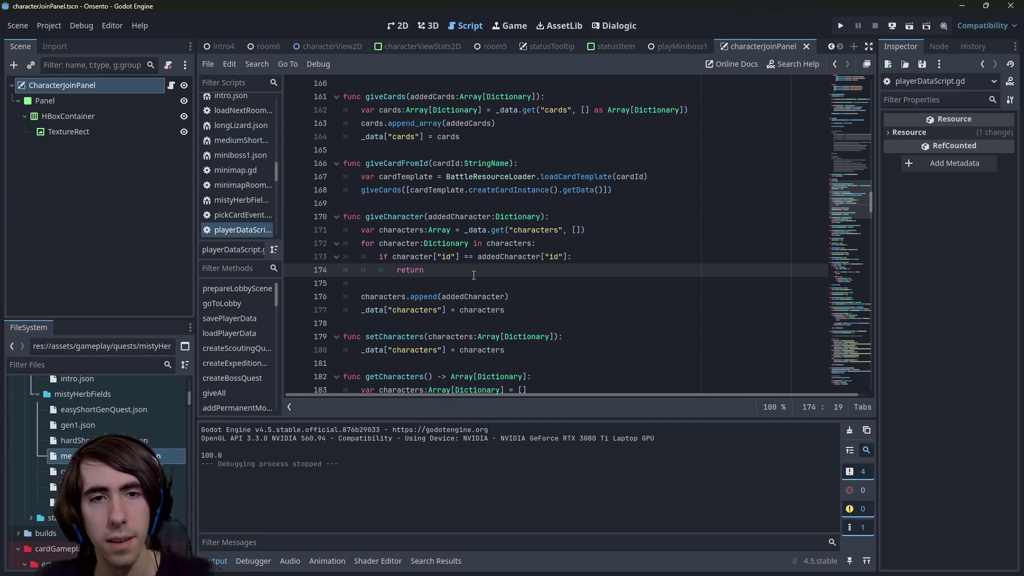
double_click(380, 216)
Find in Files for 'giveCharacter(' and review the rewardEvent.gd, recruitCharacterEvent.gd and line 66 usages.
key("ctrl+shift+f")
type("(")
key("Return")
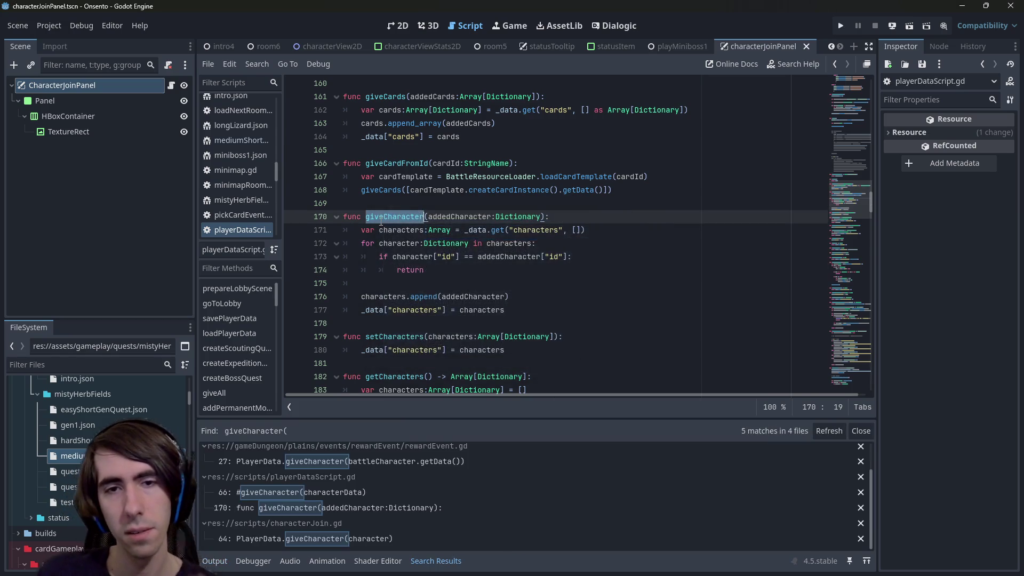
scroll(453, 459, "up", 2)
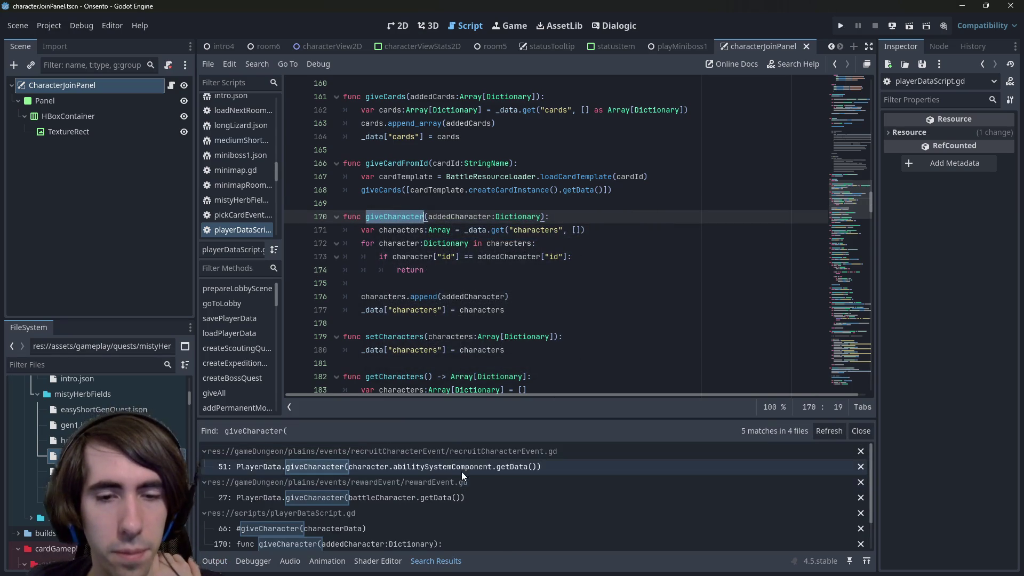
left_click(436, 494)
scroll(449, 213, "up", 3)
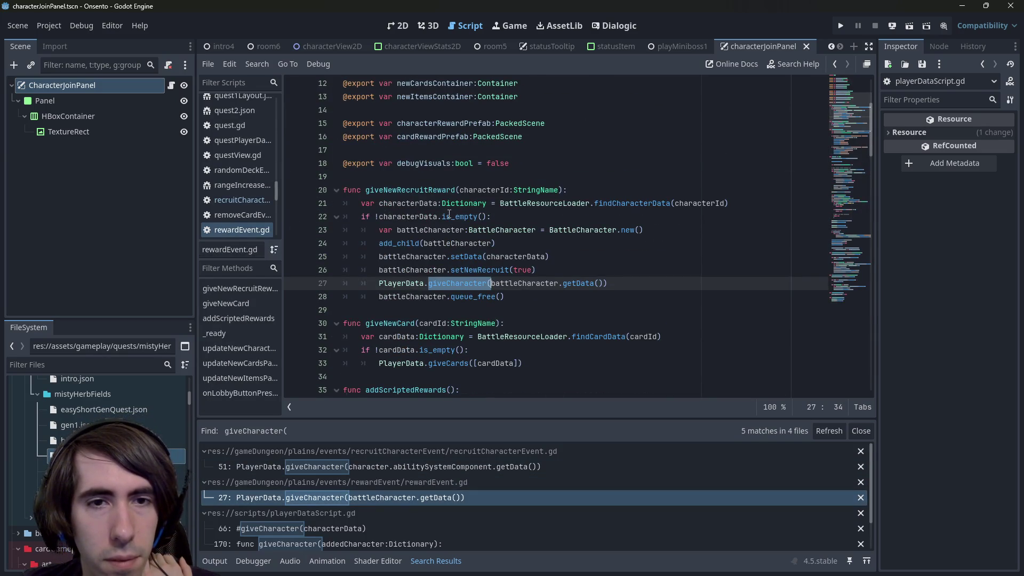
scroll(444, 275, "down", 6)
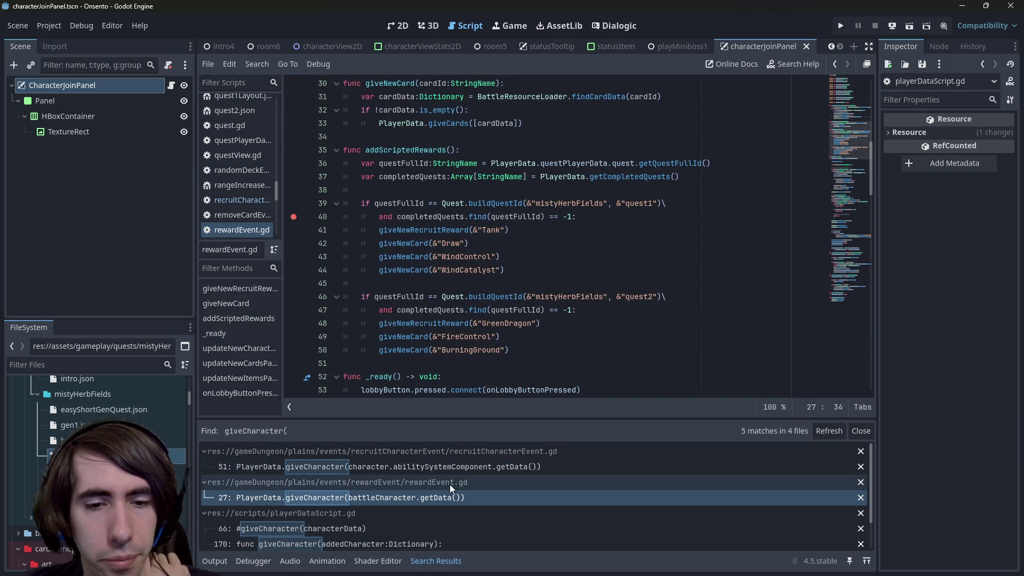
left_click(452, 465)
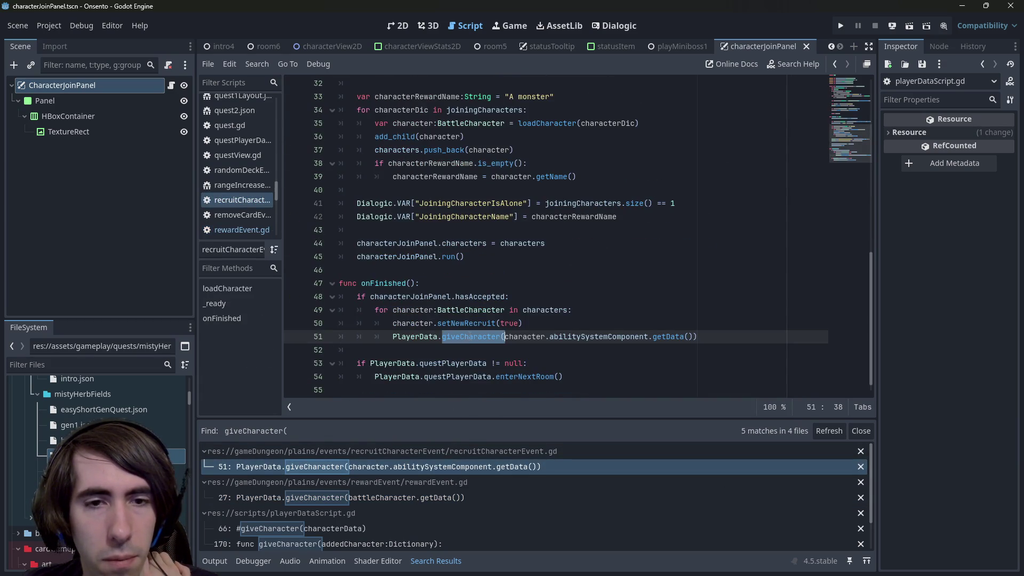
left_click(405, 466)
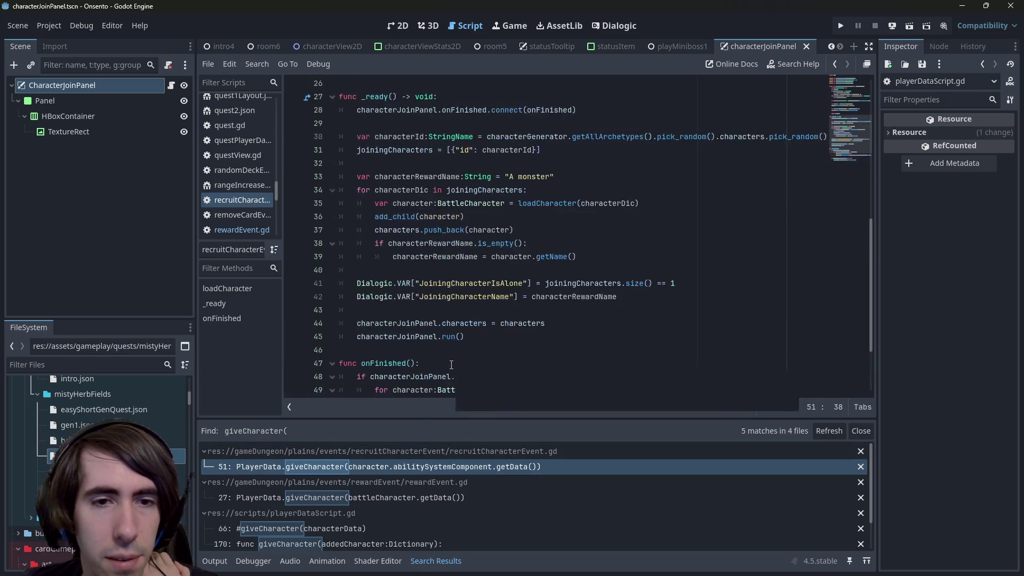
scroll(370, 512, "down", 1)
left_click(373, 504)
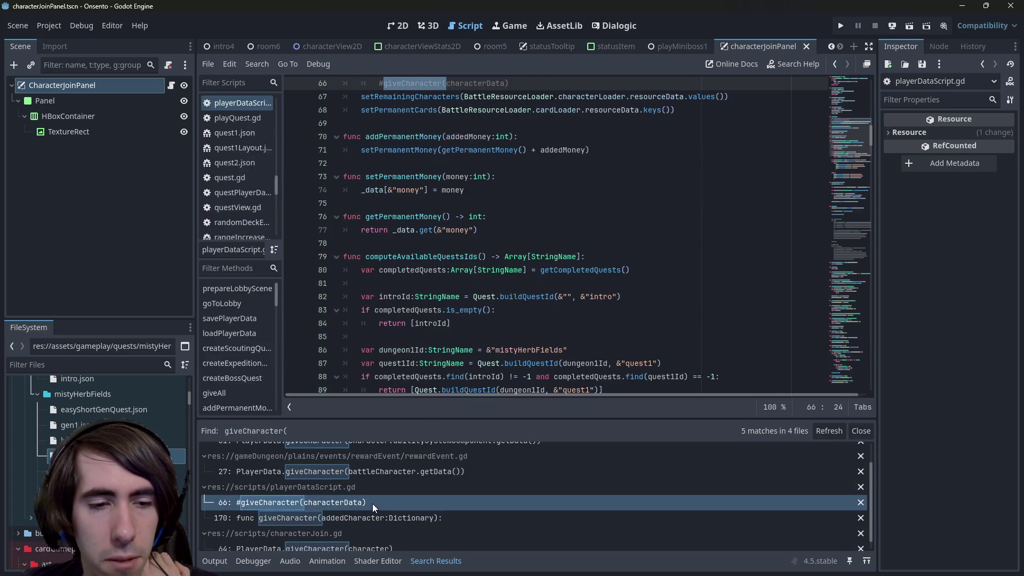
scroll(458, 258, "up", 3)
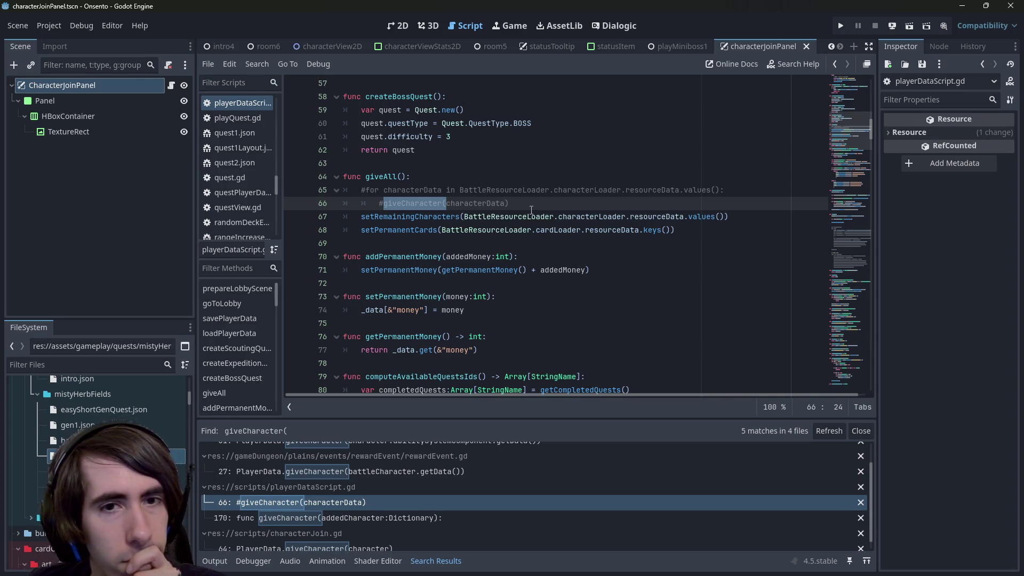
Check characterJoinPanel.gd, then revisit the line 66 usage and the giveCharacter definition at line 170.
left_click(170, 85)
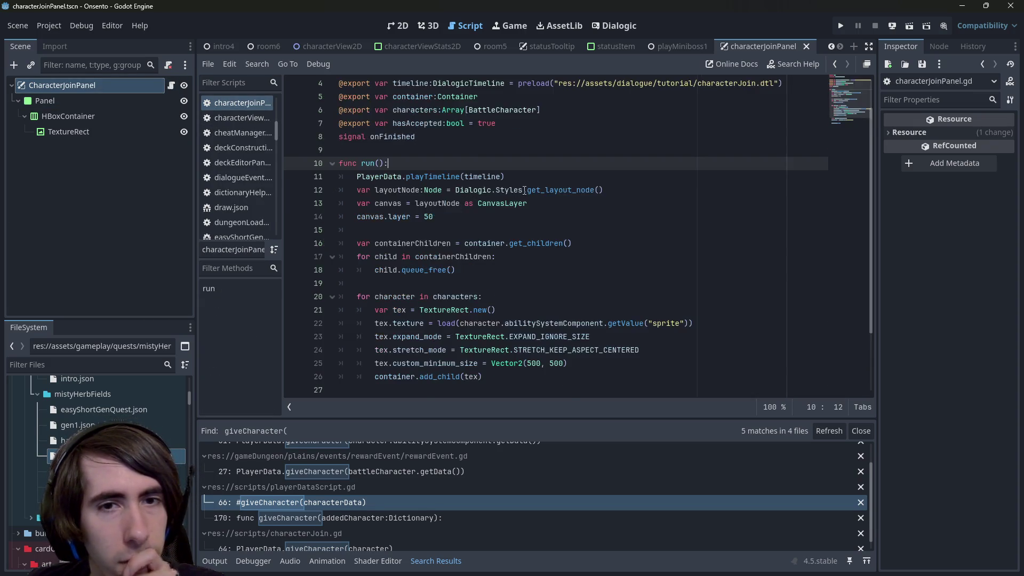
scroll(524, 190, "up", 1)
scroll(524, 190, "down", 3)
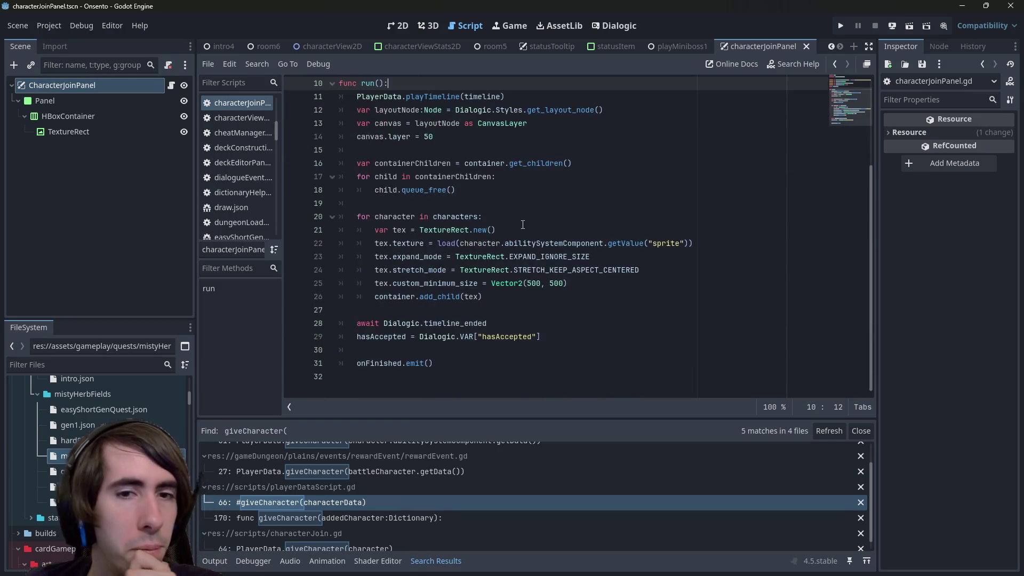
left_click(585, 243)
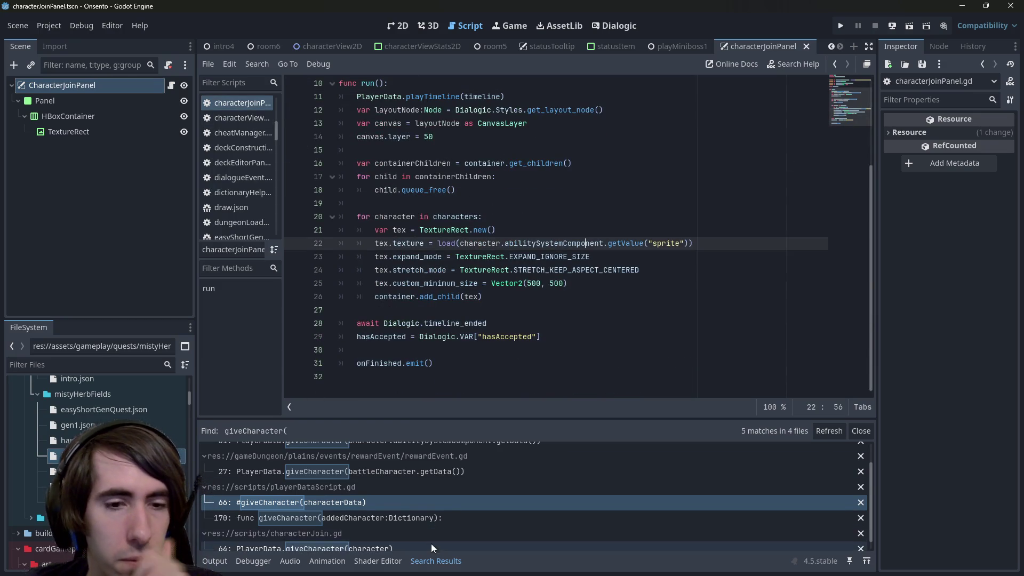
left_click(415, 502)
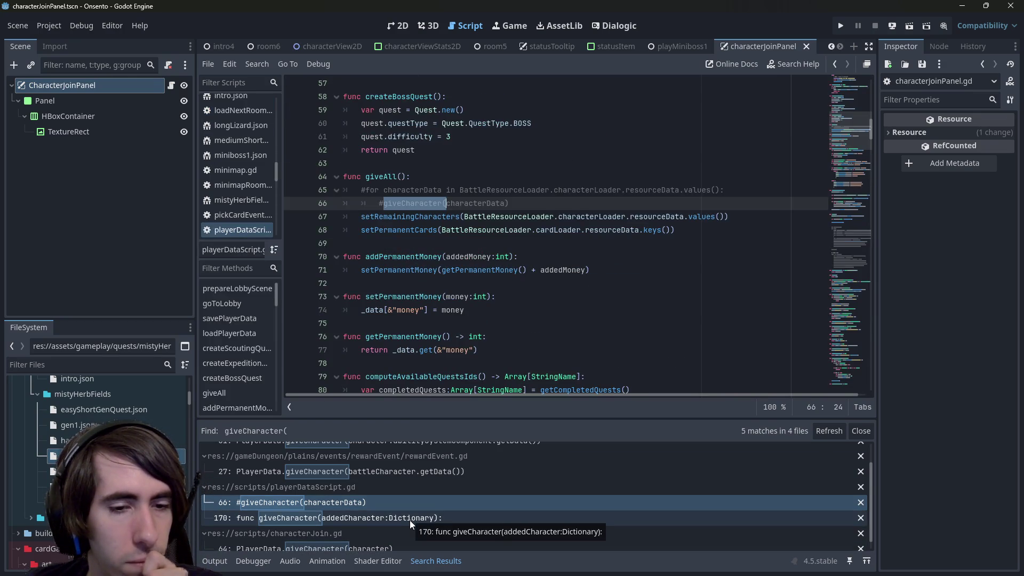
left_click(410, 520)
scroll(466, 294, "down", 2)
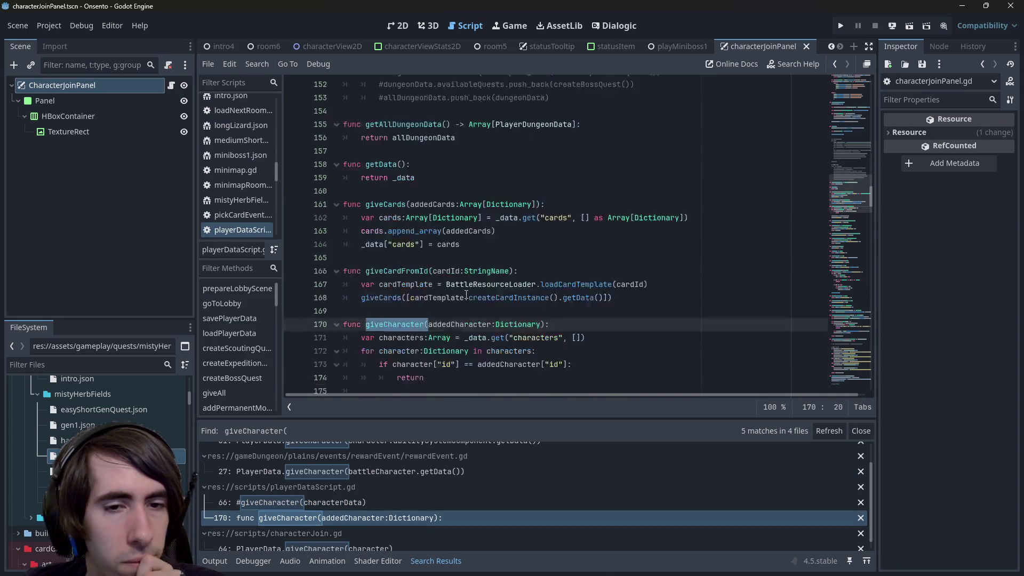
scroll(466, 294, "down", 2)
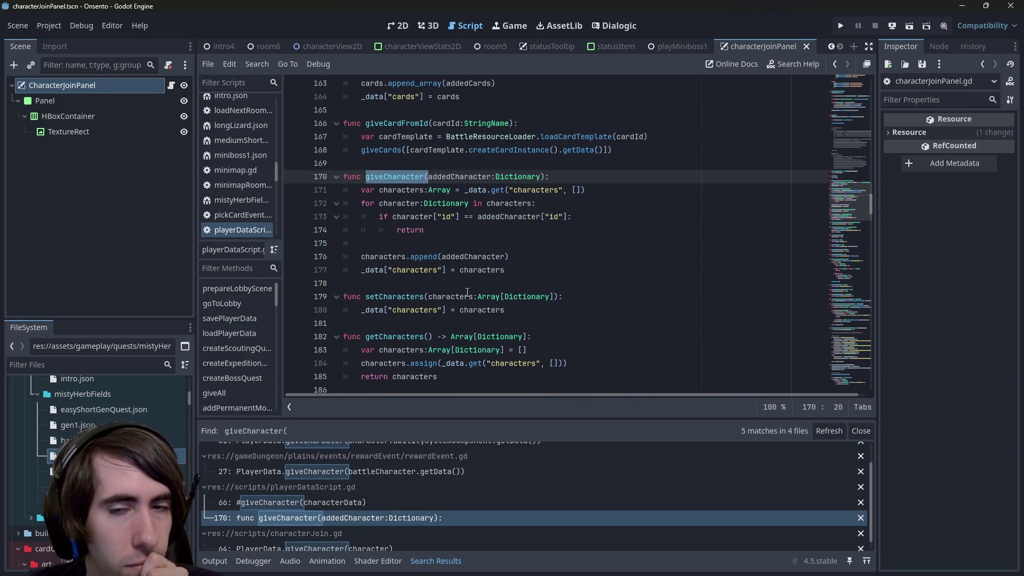
left_click(491, 242)
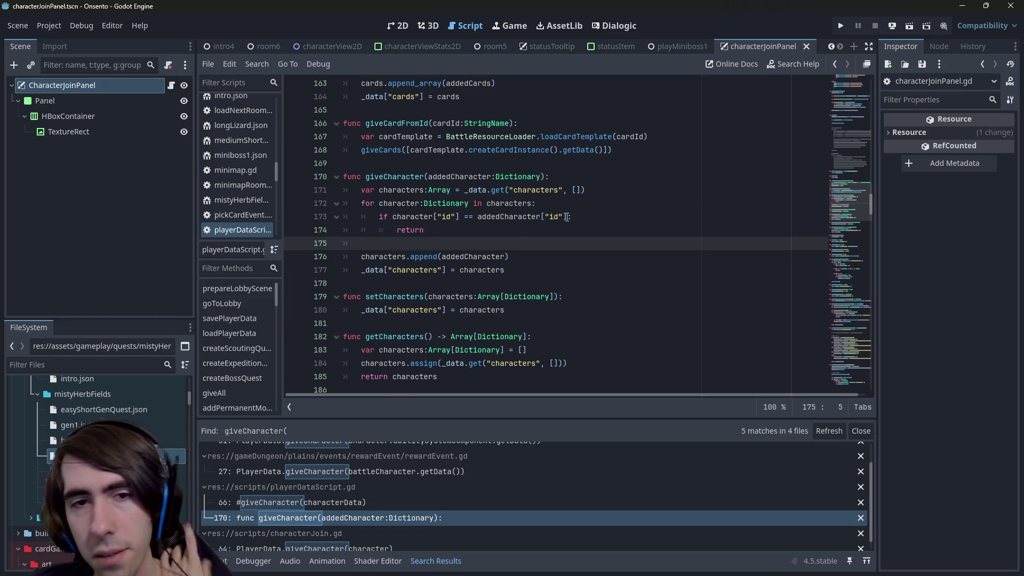
Review the characterJoin.gd line 64 call, then return to and select giveCharacter, lines 170–177.
scroll(434, 496, "down", 1)
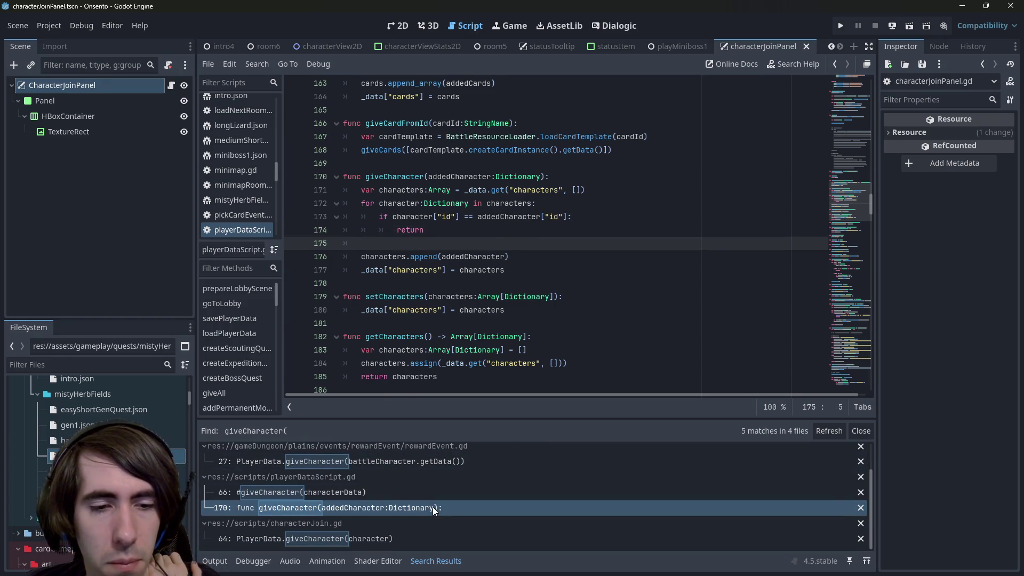
left_click(395, 507)
left_click(391, 539)
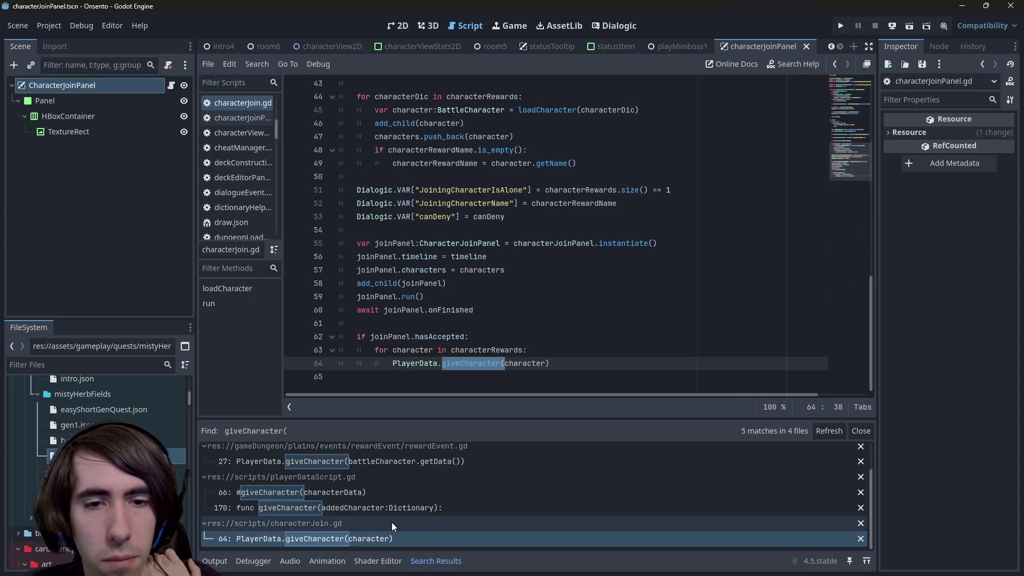
left_click(582, 378)
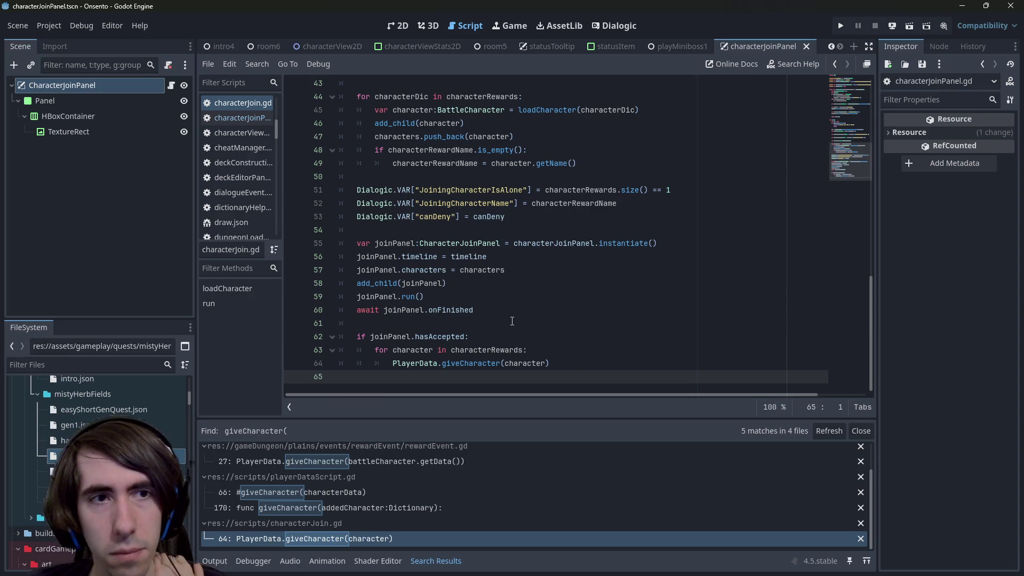
scroll(470, 362, "up", 6)
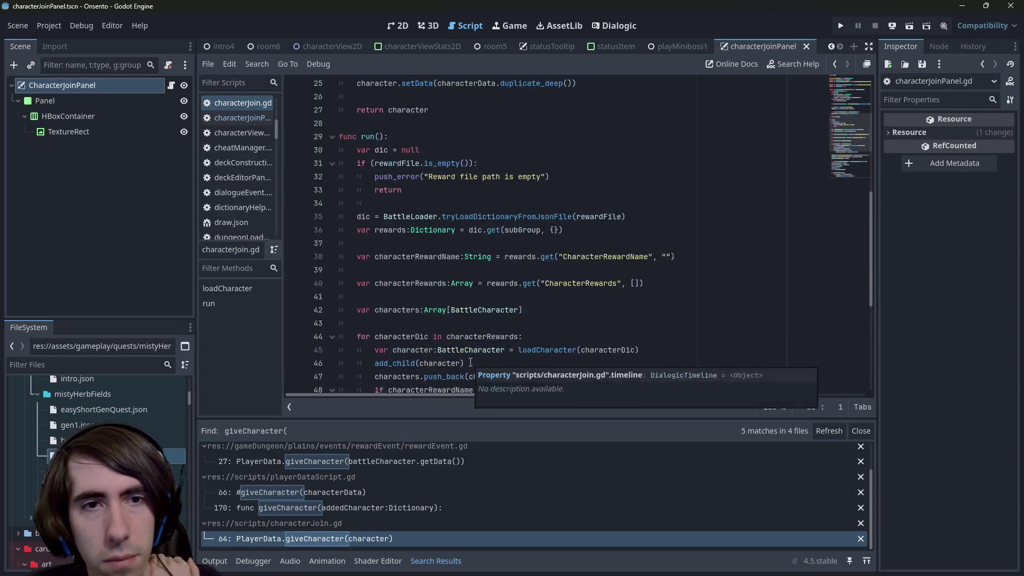
scroll(470, 362, "down", 6)
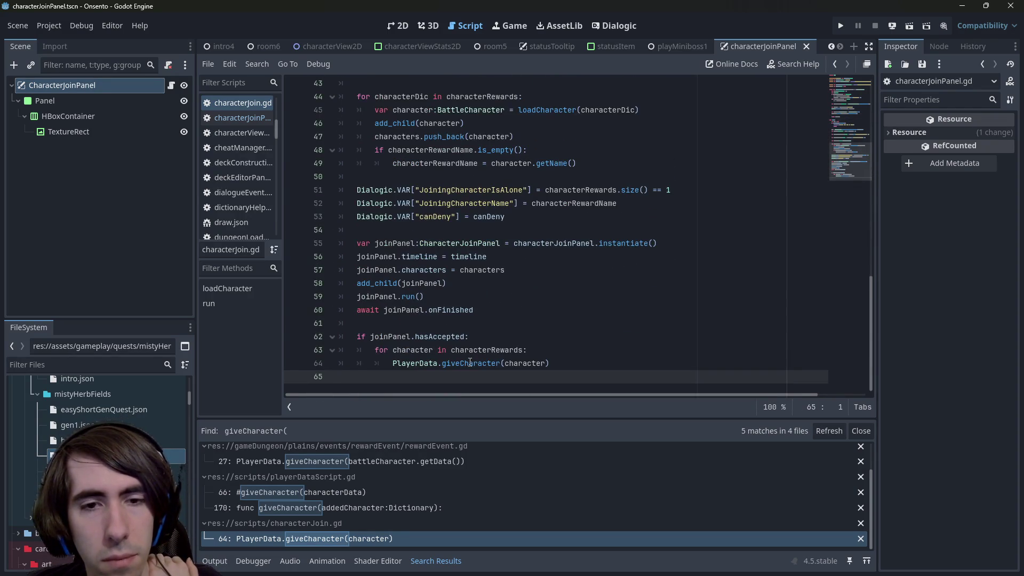
left_click(470, 363)
left_click(473, 363, "ctrl")
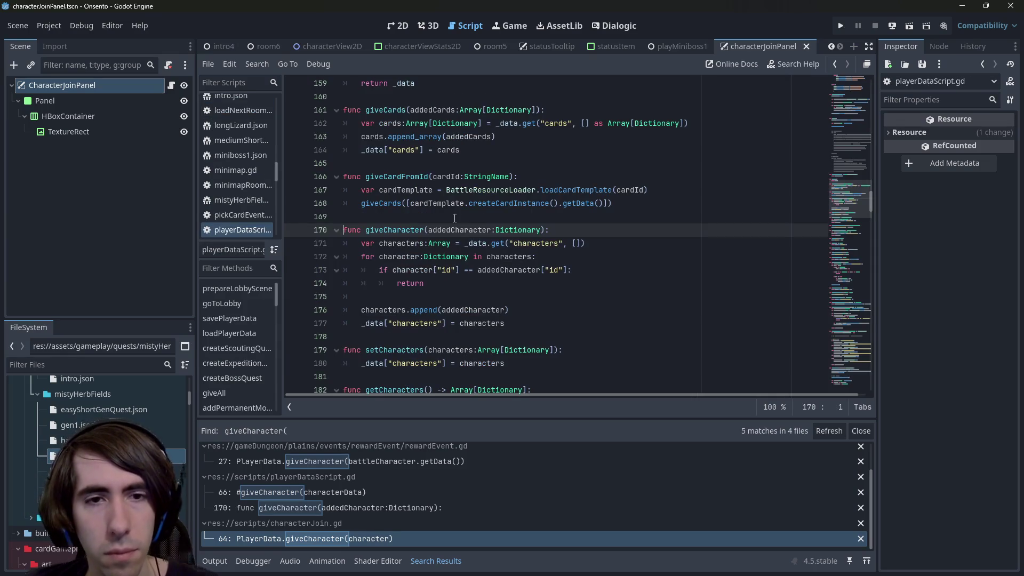
mouse_move(507, 323)
left_mouse_down()
mouse_move(352, 297)
mouse_move(344, 230)
left_mouse_up()
key("ctrl+c")
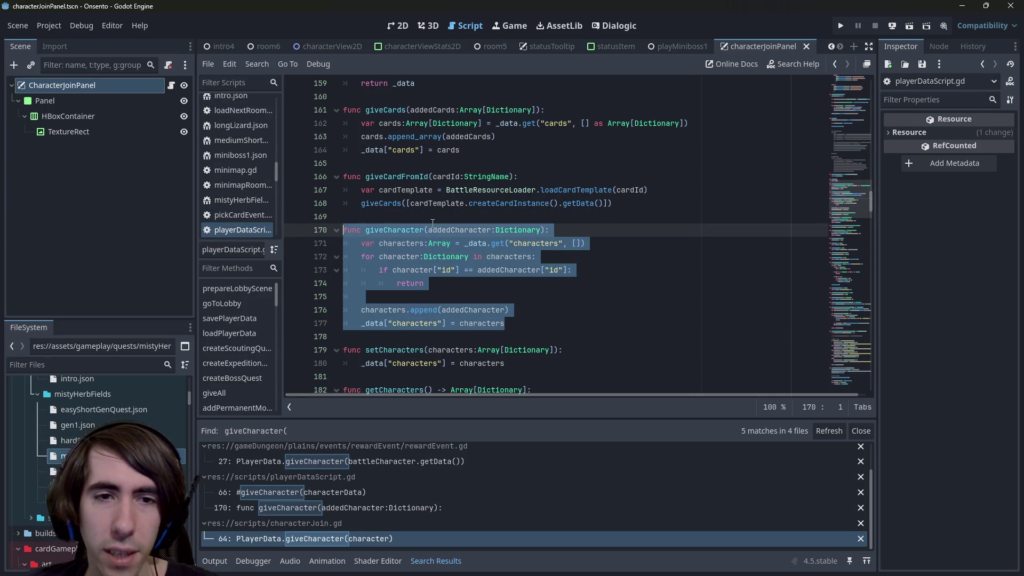
Duplicate the giveCharacter function and rename the first copy to giveUniqueCharacter.
key("Right")
key("ctrl+v")
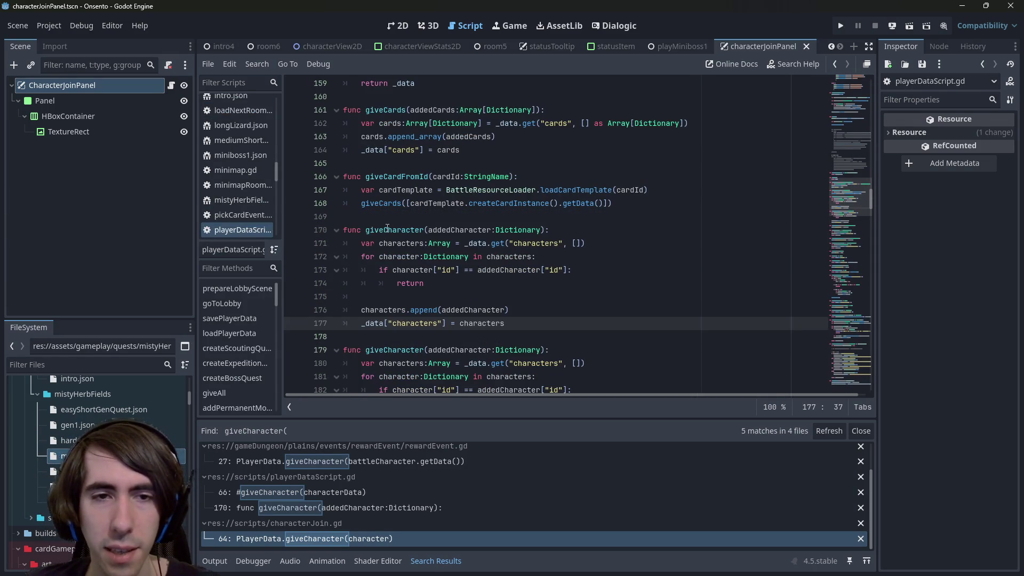
left_click(387, 229)
type("ing")
type("que")
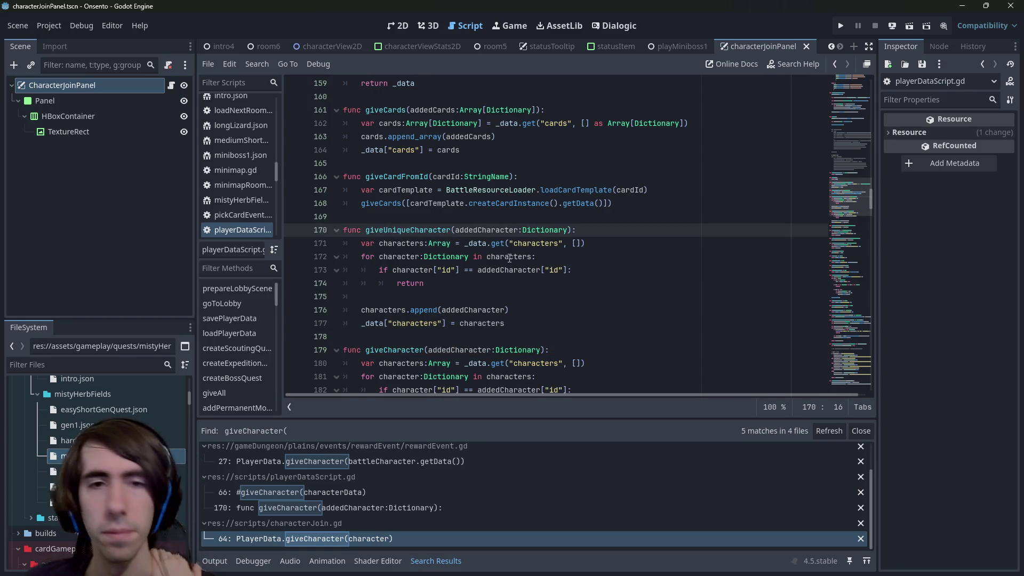
Remove the duplicate-id check from giveCharacter only, save playerDataScript.gd, and open characterJoin.gd's call.
left_click_drag(485, 295, 344, 256)
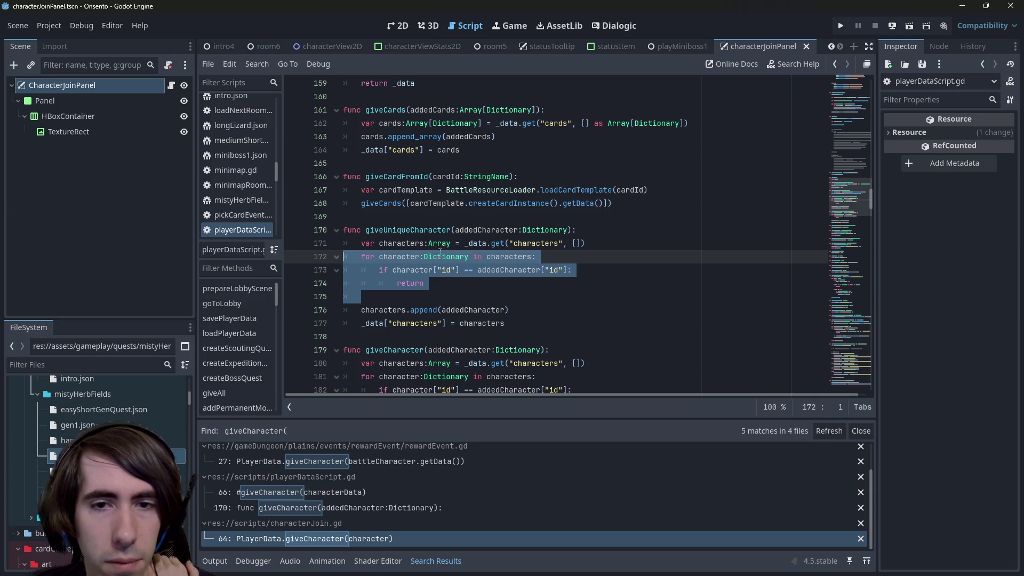
double_click(398, 243)
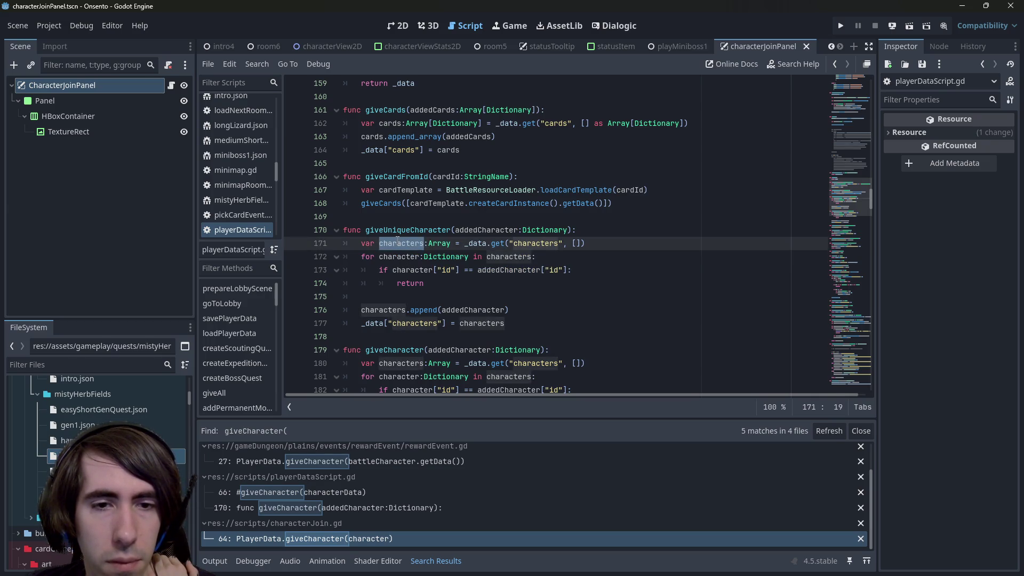
left_click_drag(459, 295, 322, 256)
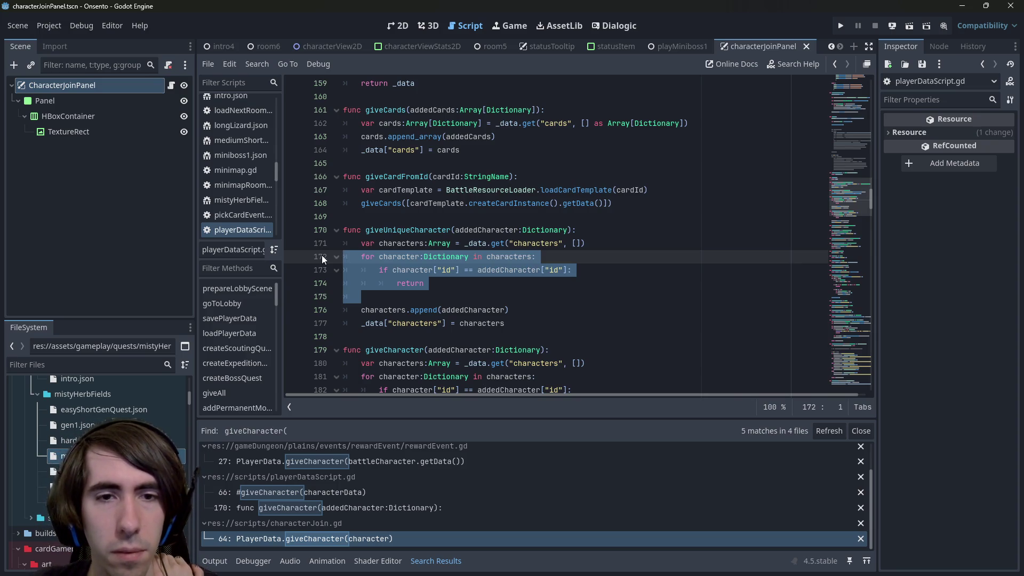
double_click(397, 244)
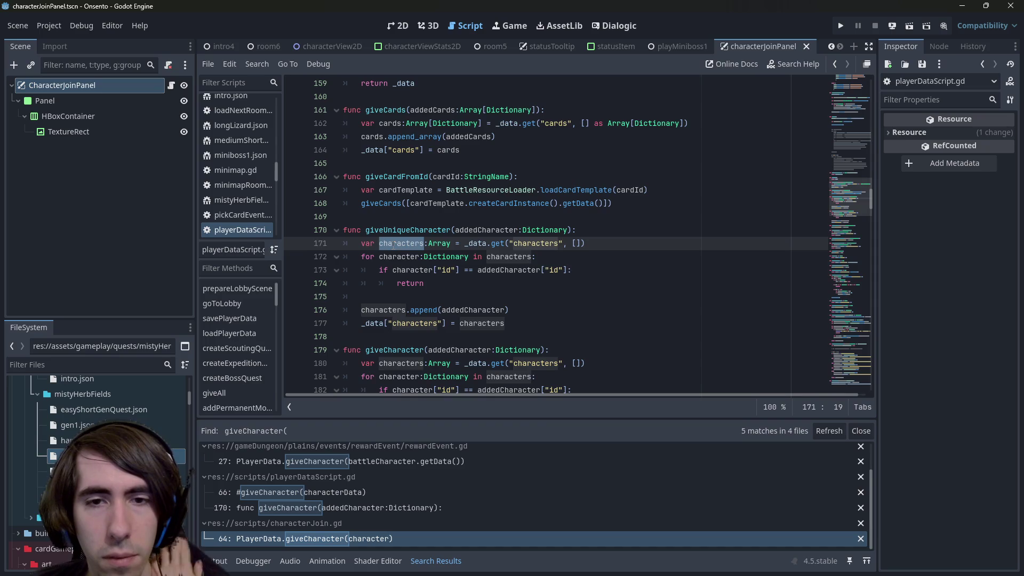
mouse_move(485, 302)
left_mouse_down()
mouse_move(464, 323)
mouse_move(320, 259)
mouse_move(299, 263)
left_mouse_up()
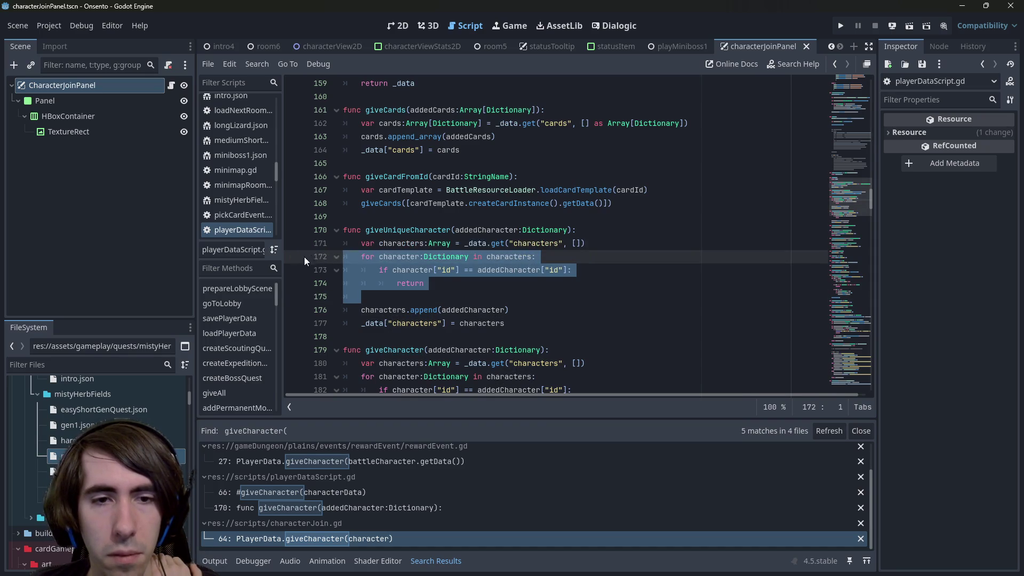
key("ctrl+x")
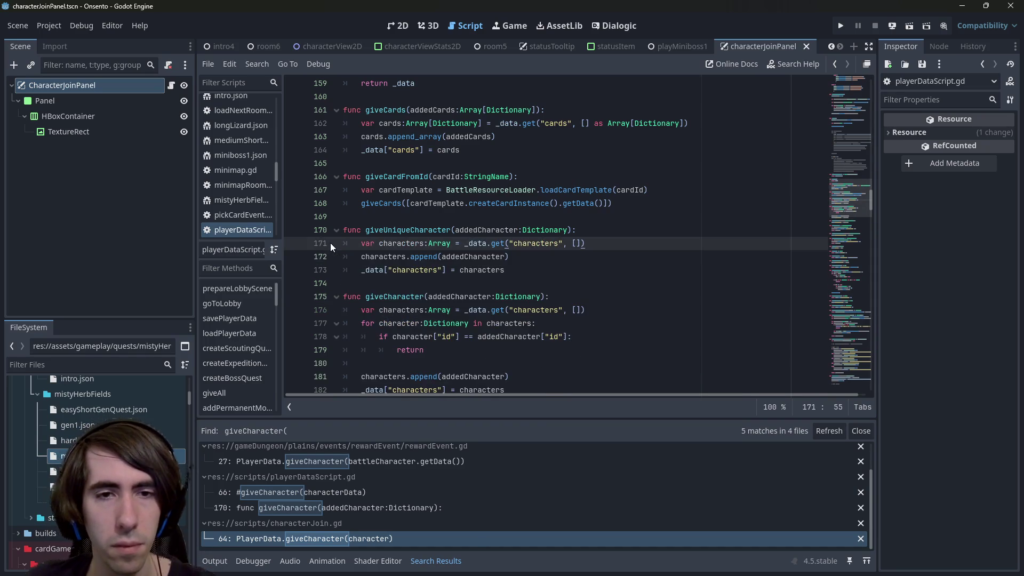
key("ctrl+z")
scroll(446, 286, "down", 2)
left_click_drag(361, 336, 314, 293)
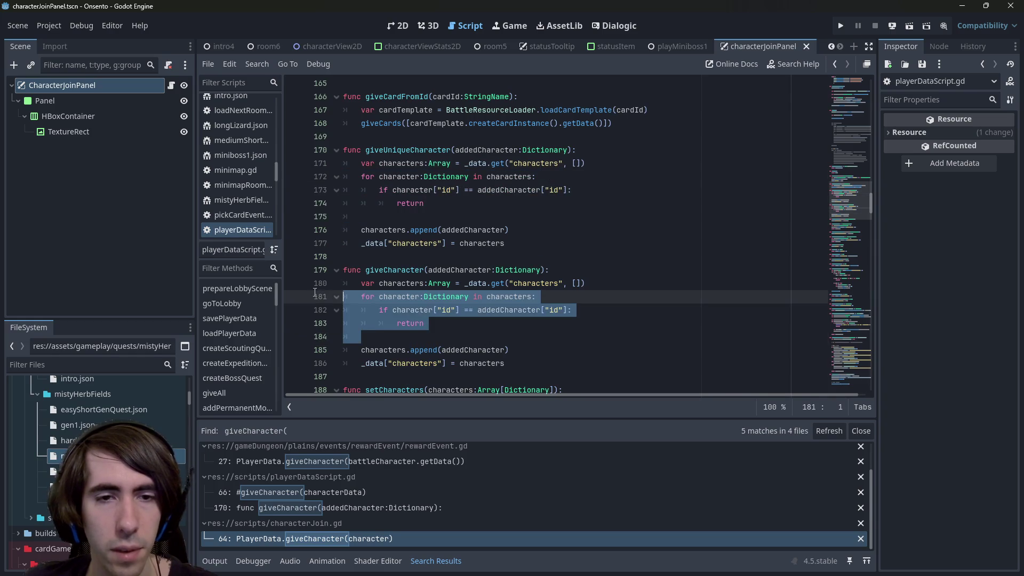
key("Delete")
key("ctrl+s")
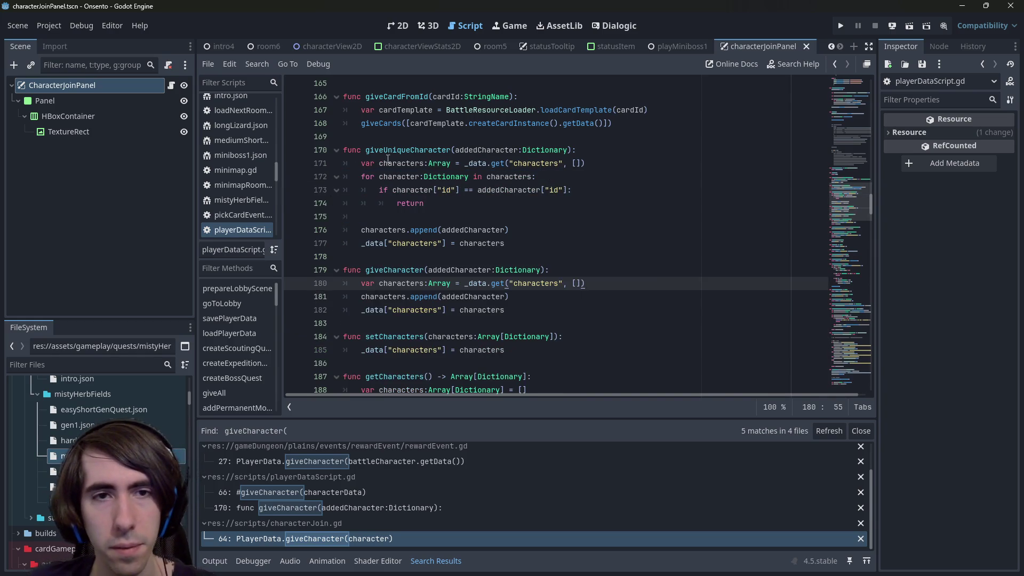
double_click(392, 151)
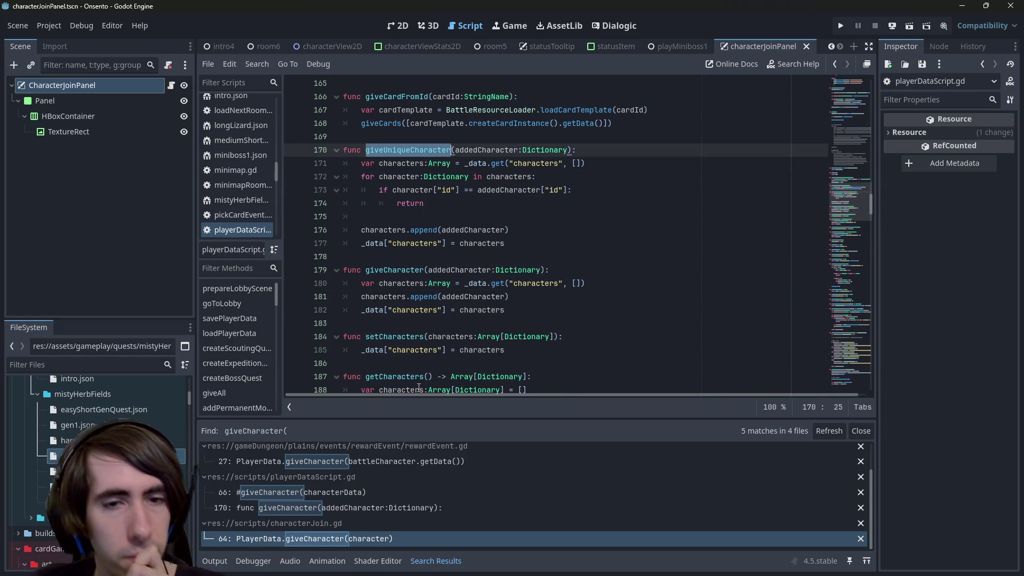
left_click(379, 536)
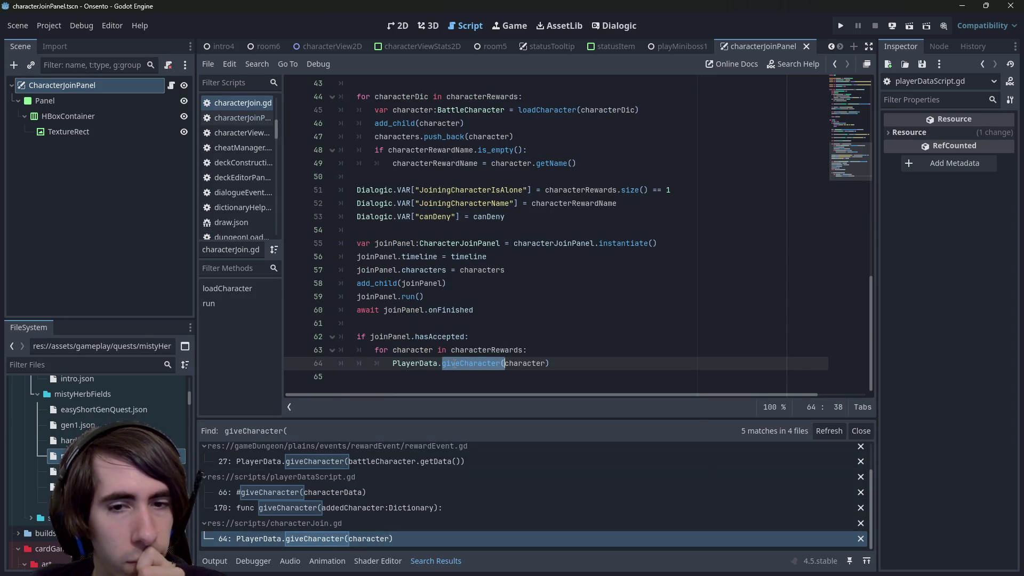
Change rewardEvent.gd line 27 in giveNewRecruitReward to call PlayerData.giveUniqueCharacter.
left_click(371, 512)
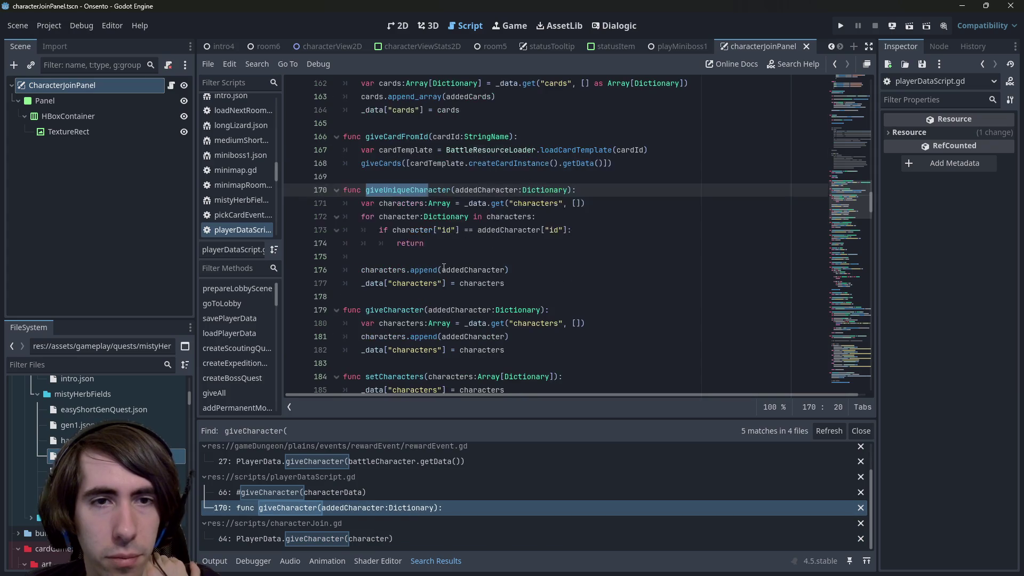
scroll(431, 331, "up", 1)
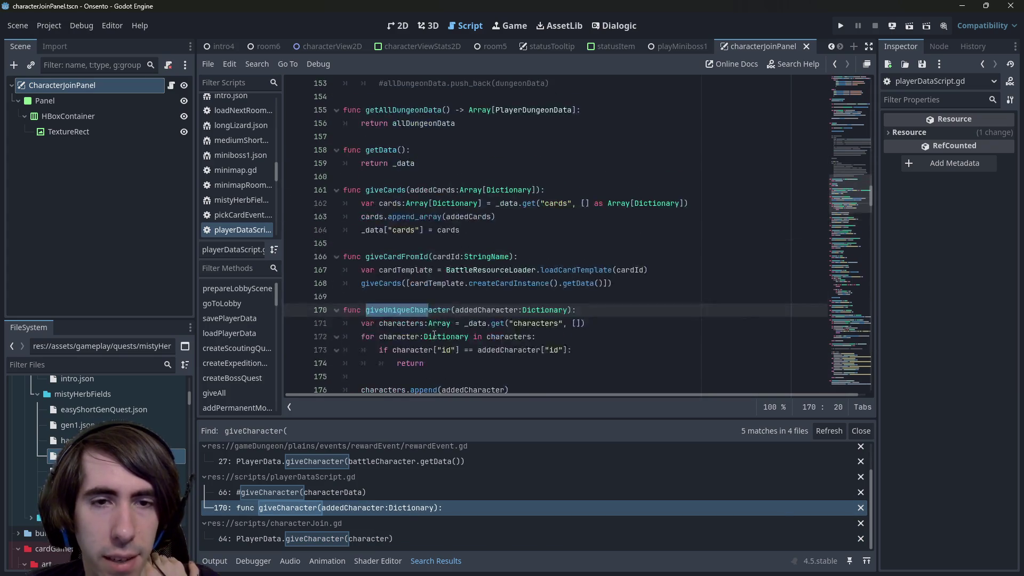
scroll(398, 475, "up", 1)
left_click(394, 474)
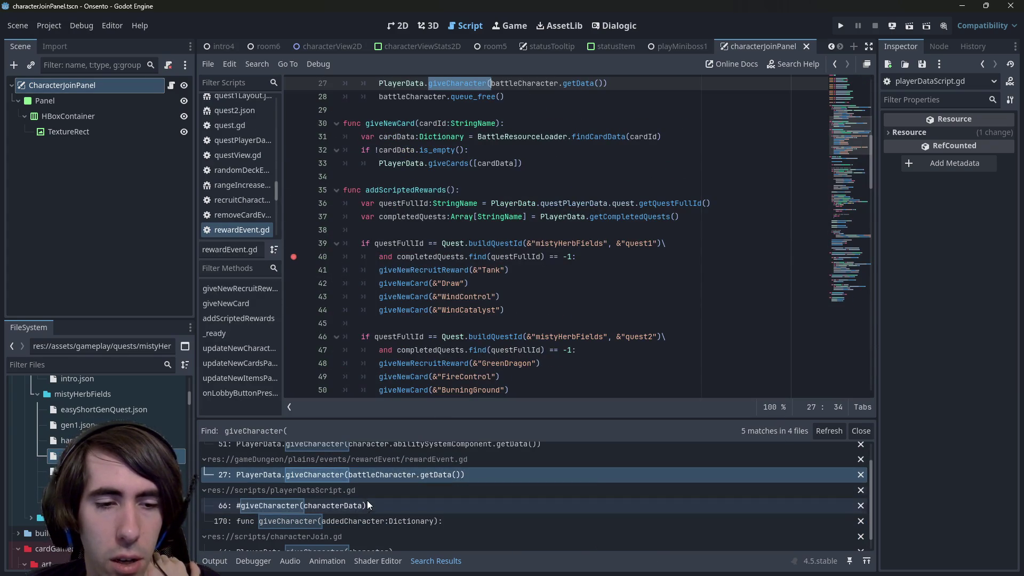
key("Down")
key("Down")
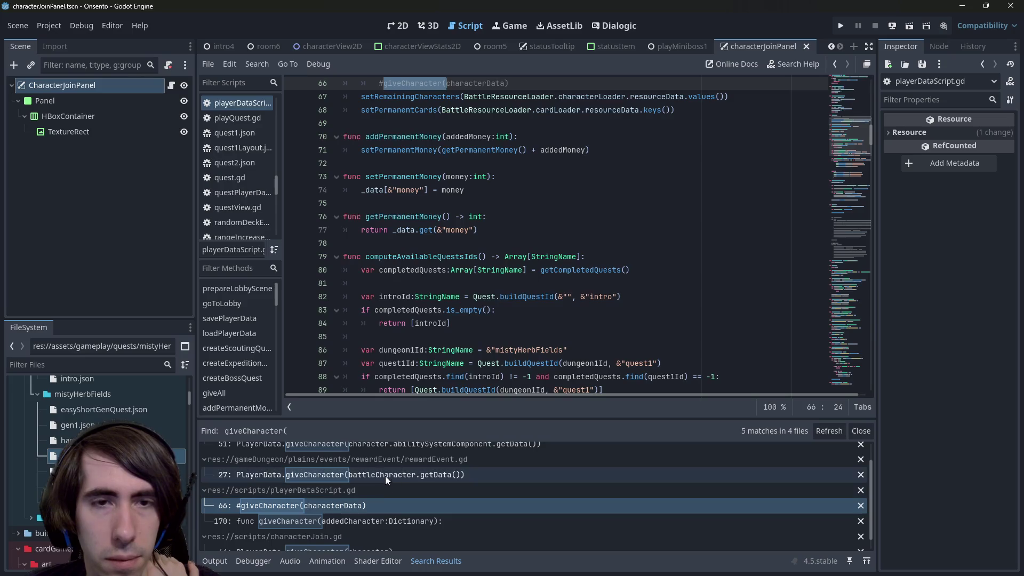
left_click(385, 474)
scroll(385, 475, "up", 1)
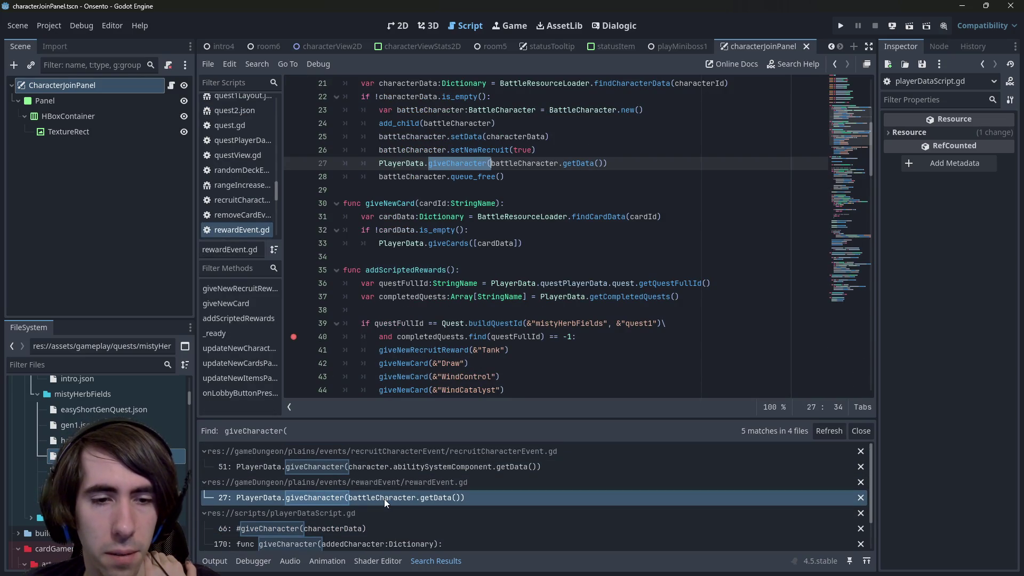
scroll(461, 210, "up", 1)
type("giveUniqueCharacter")
key("Return")
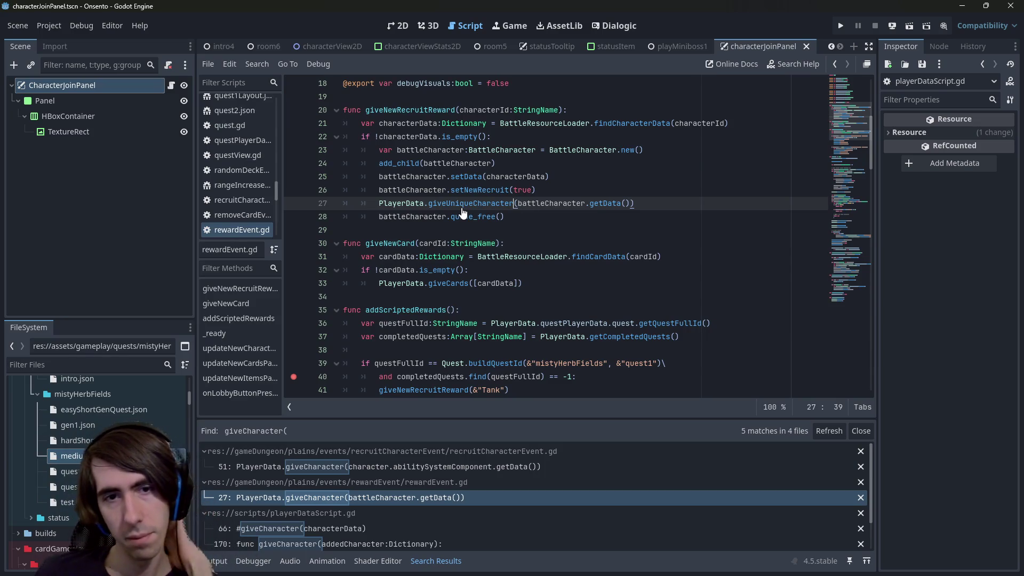
Compare the giveCharacter calls in recruitCharacterEvent.gd and characterJoin.gd line 64.
left_click(406, 469)
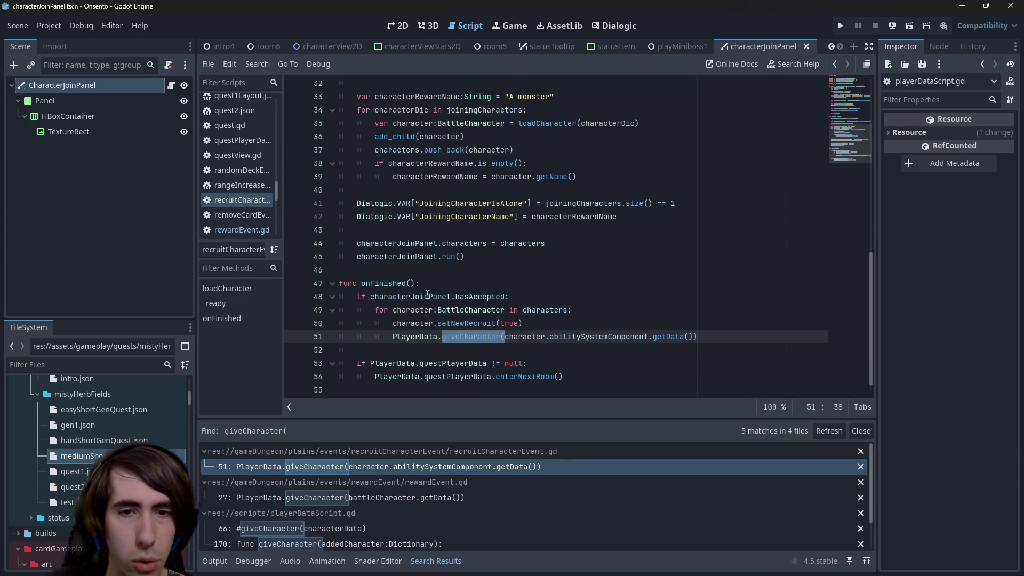
scroll(437, 480, "down", 2)
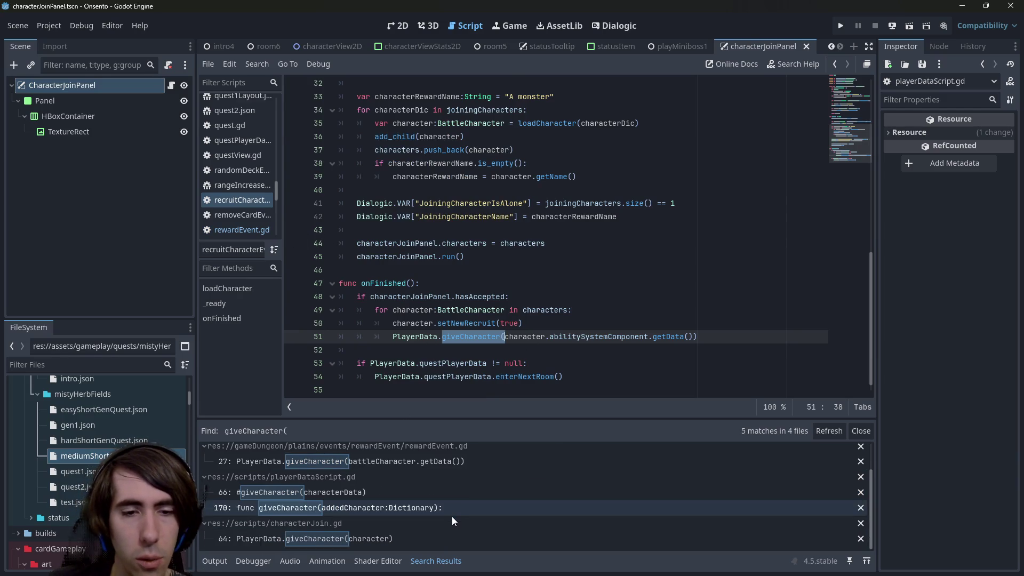
left_click(415, 537)
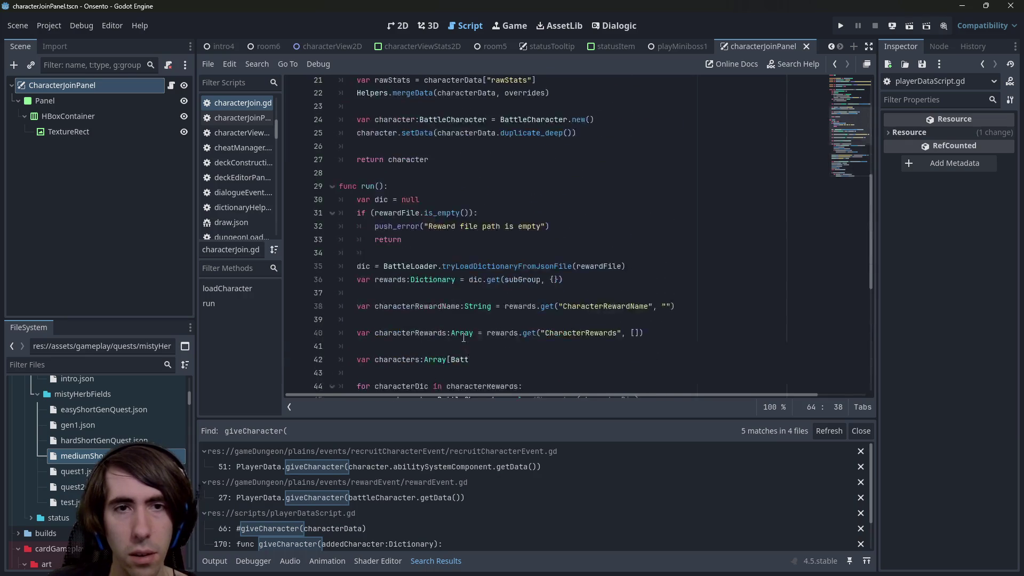
scroll(463, 337, "down", 8)
scroll(461, 339, "up", 5)
scroll(459, 339, "down", 2)
scroll(456, 337, "up", 2)
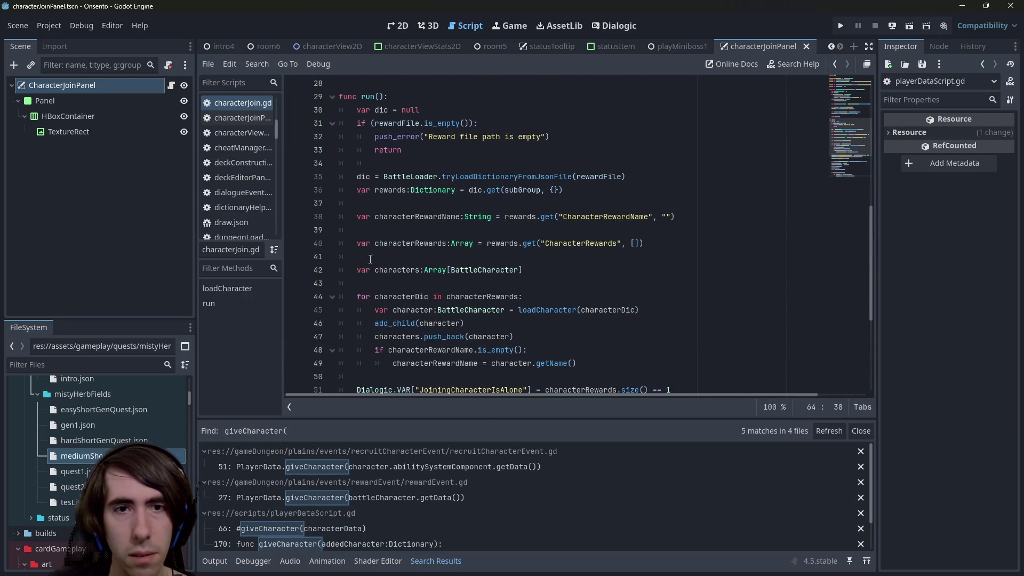
scroll(398, 457, "down", 2)
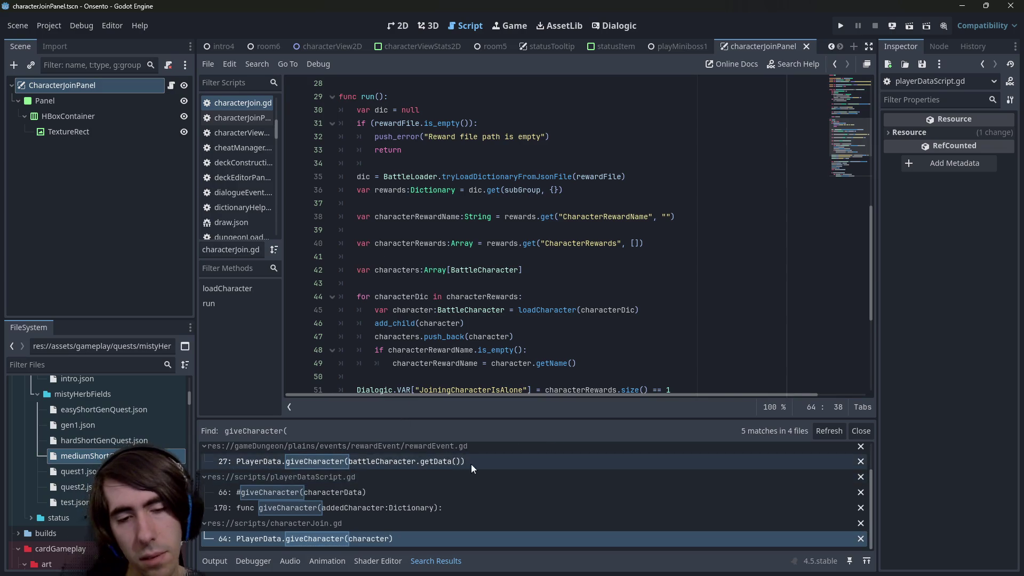
scroll(373, 218, "up", 7)
scroll(373, 218, "up", 2)
scroll(384, 267, "down", 12)
scroll(433, 500, "up", 2)
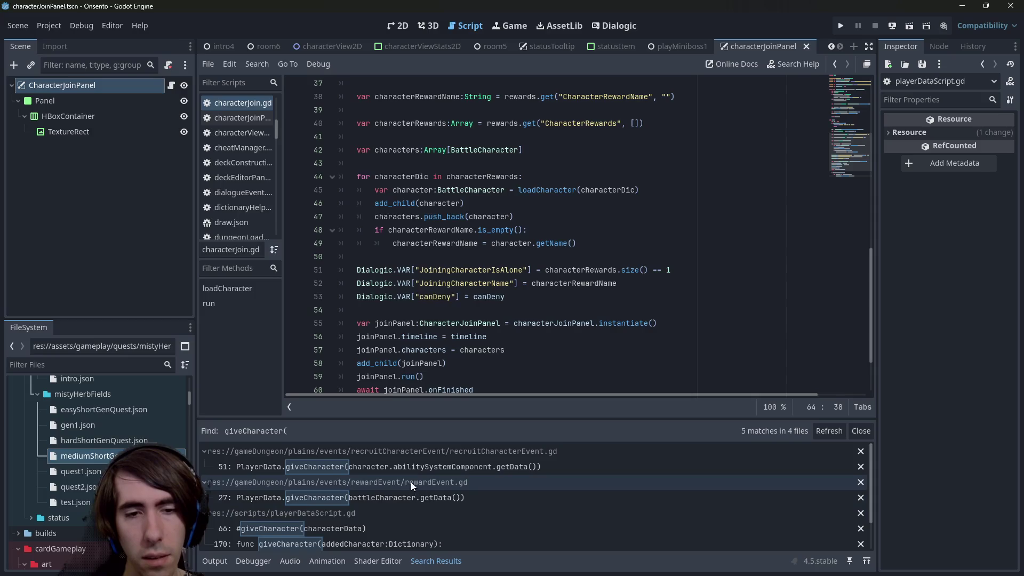
Settle on recruitCharacterEvent.gd line 51 and widen the script list to show full file names.
left_click(417, 466)
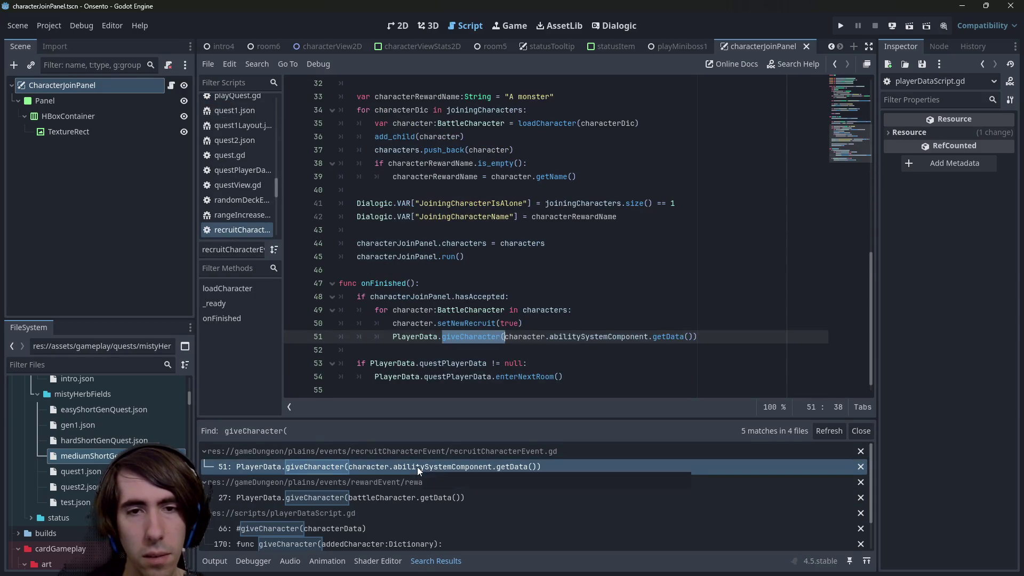
scroll(408, 480, "down", 2)
left_click(397, 536)
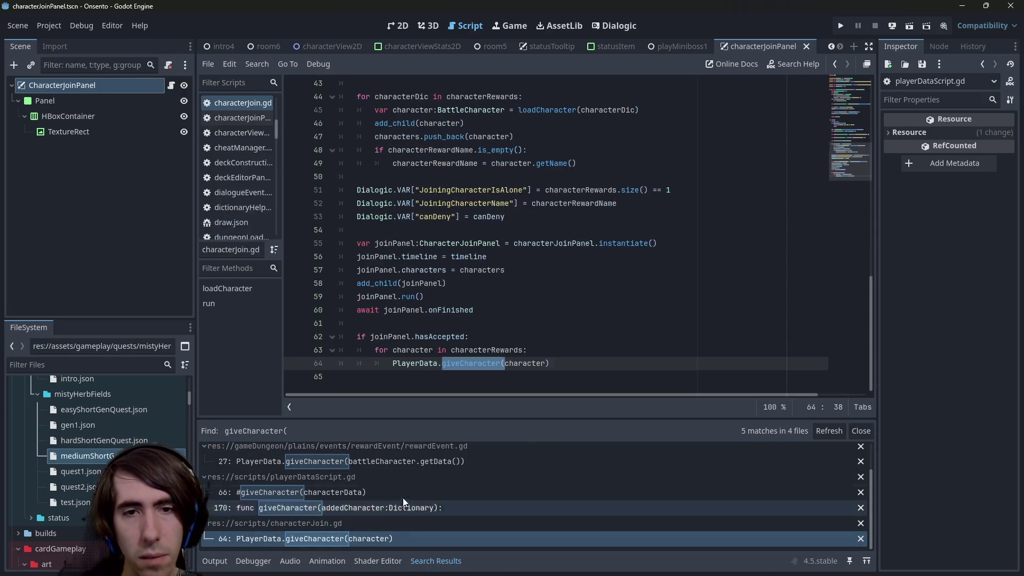
scroll(425, 468, "up", 2)
left_click(425, 467)
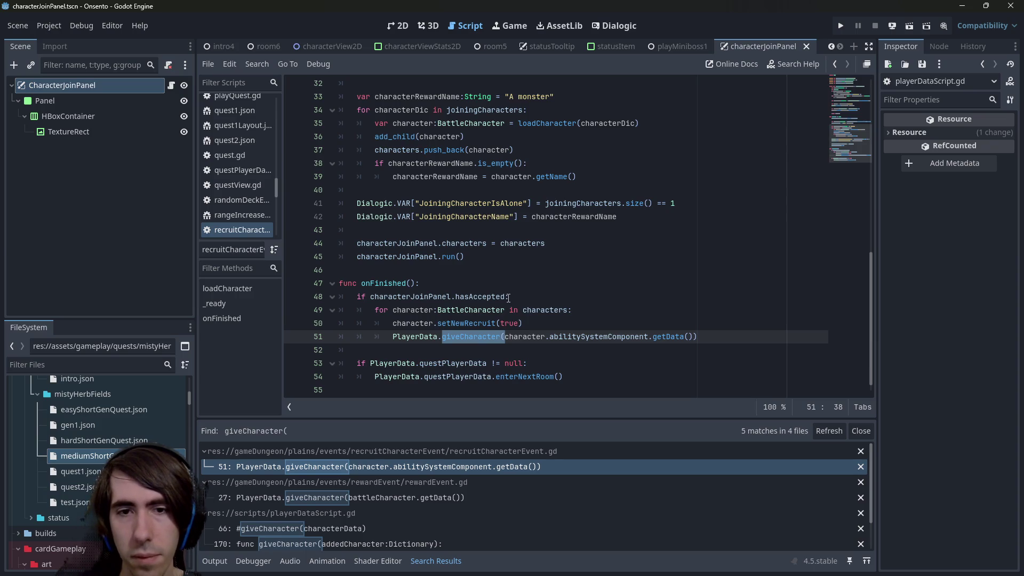
mouse_move(282, 208)
left_mouse_down()
mouse_move(347, 218)
mouse_move(304, 213)
left_mouse_up()
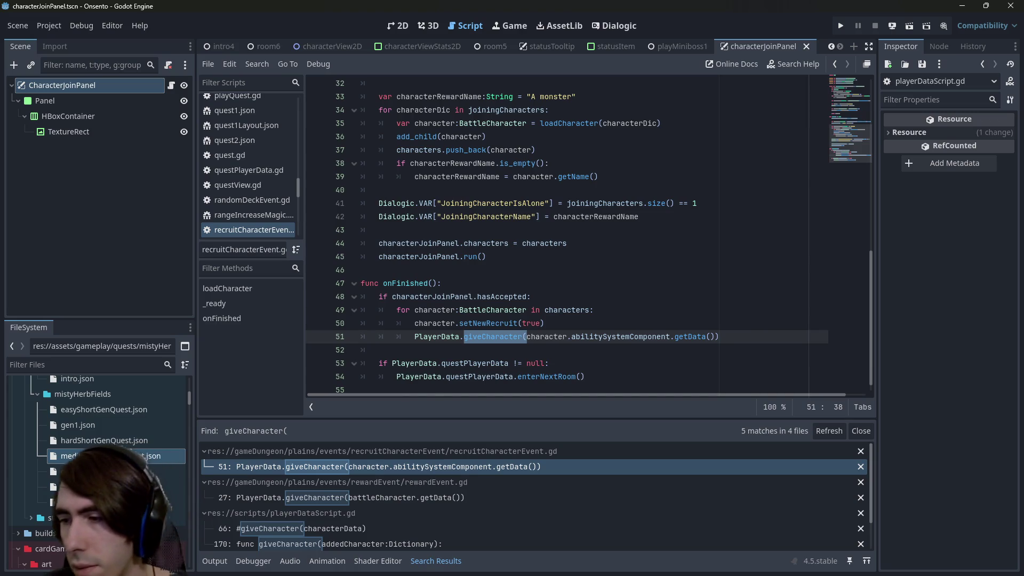
left_click(728, 352)
key("shift+alt+o")
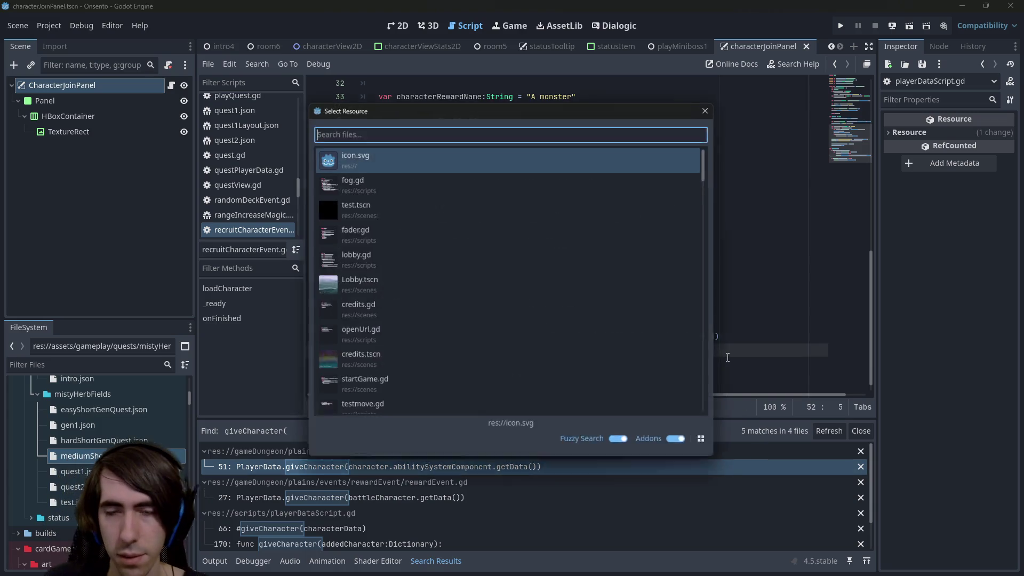
key("Escape")
scroll(712, 334, "up", 10)
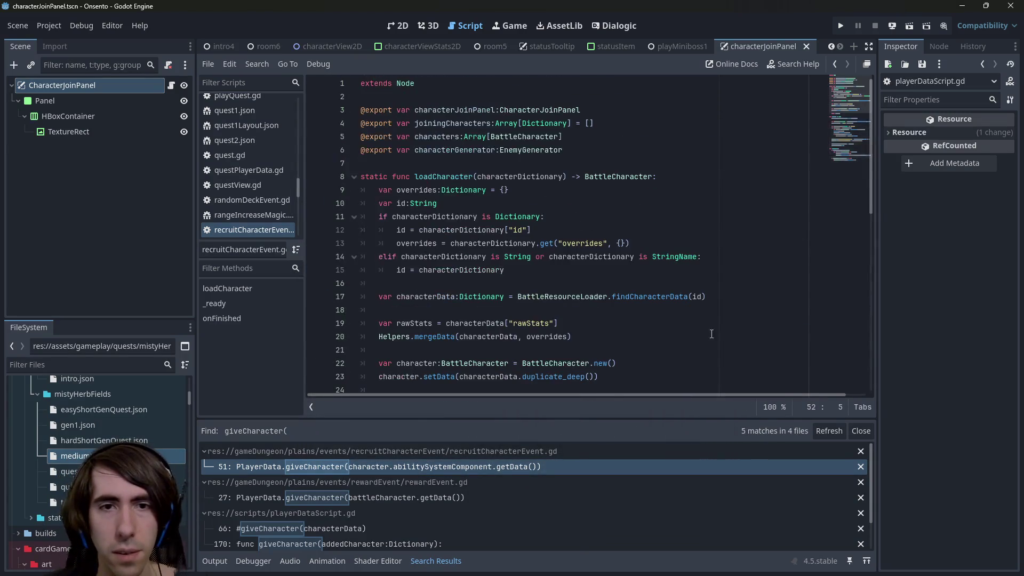
mouse_move(654, 300)
scroll(655, 300, "down", 1)
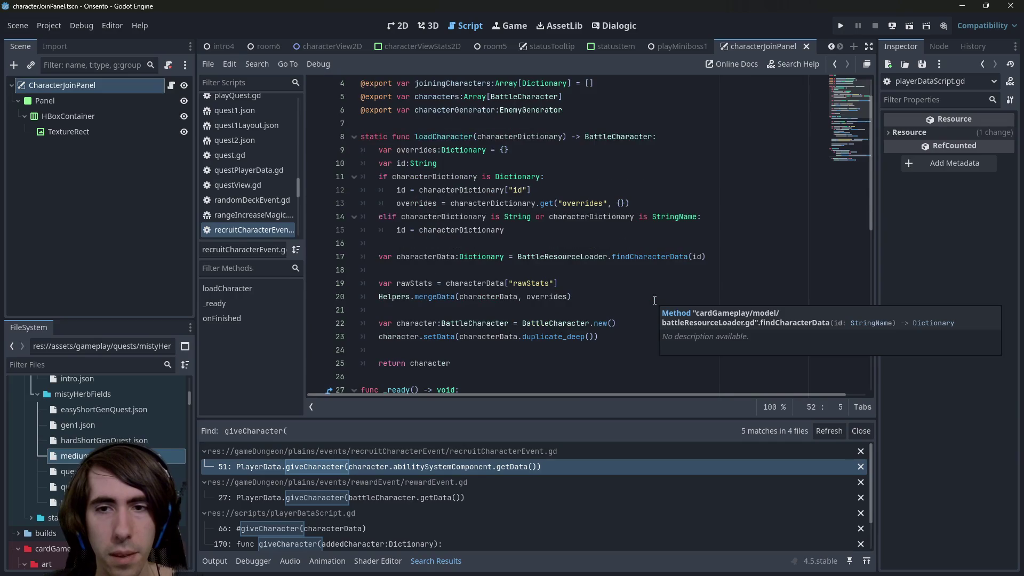
double_click(438, 258)
double_click(467, 137)
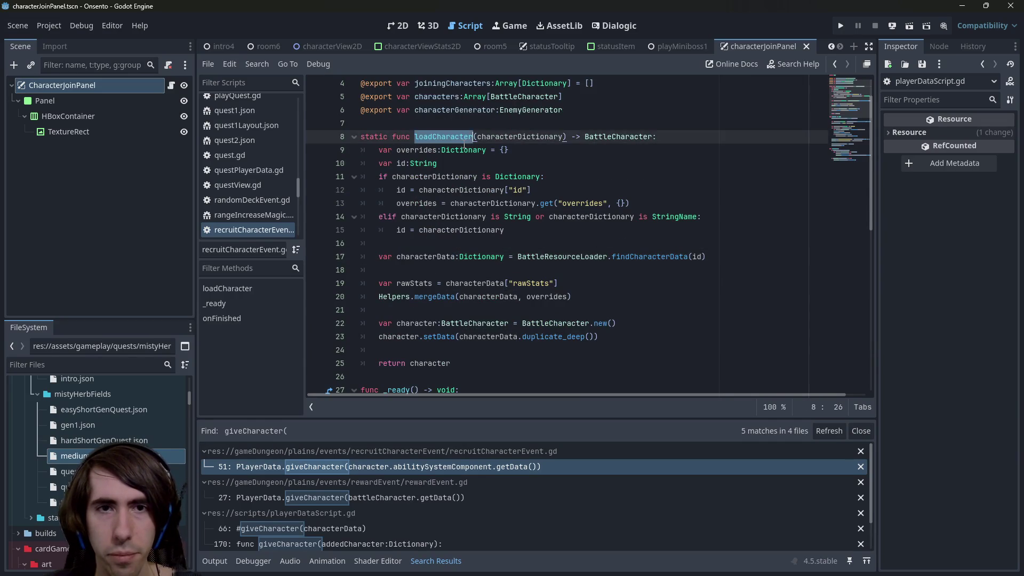
scroll(494, 265, "down", 5)
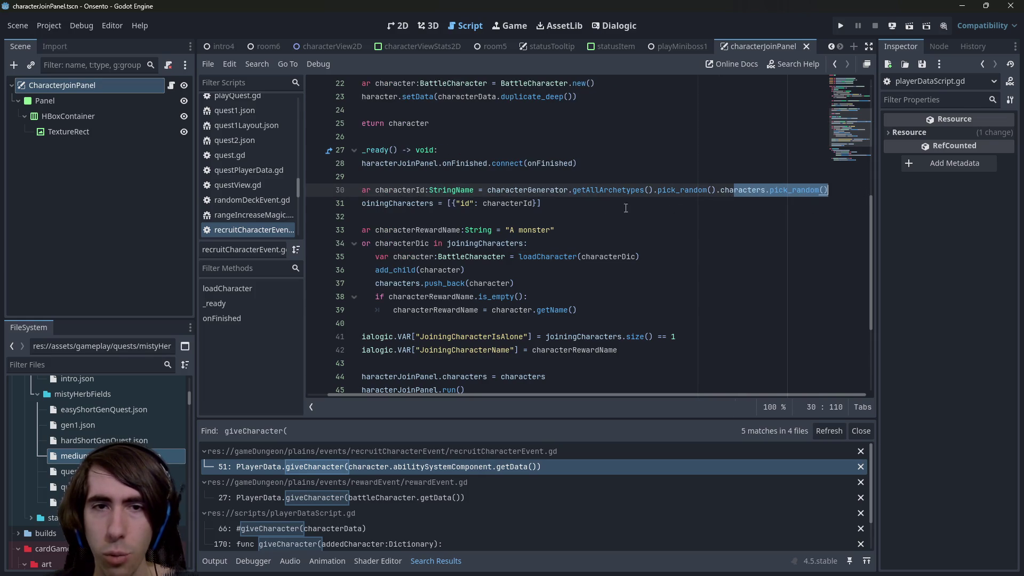
left_click_drag(380, 217, 352, 199)
left_click(352, 198)
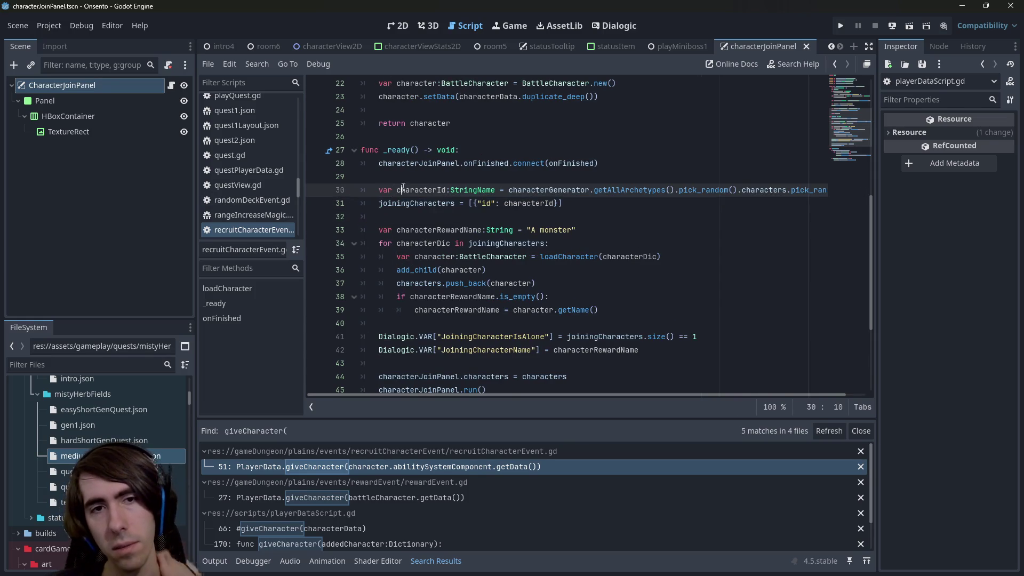
double_click(409, 191)
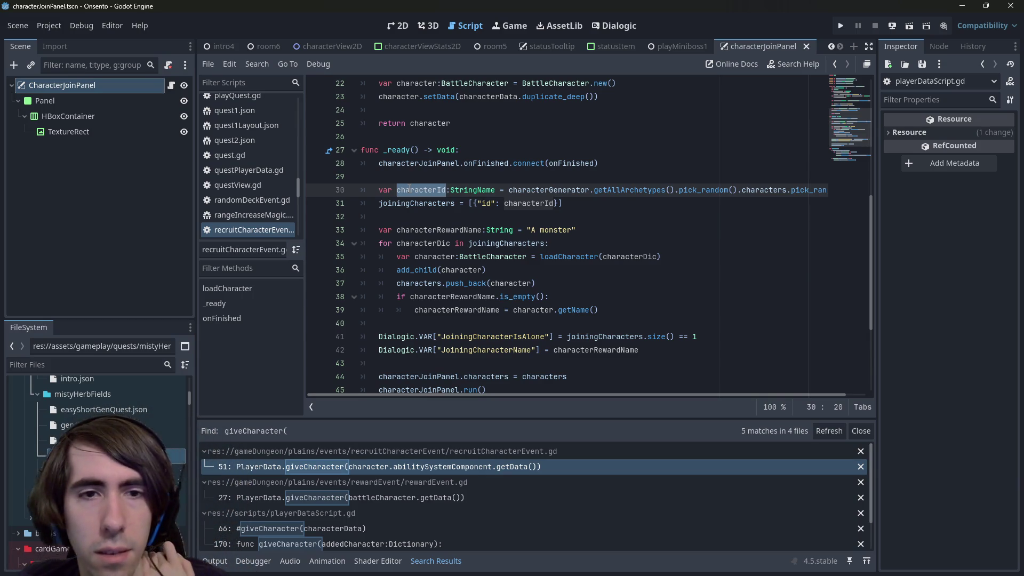
Insert line 30 'var characters:Array[BattleCharacter] =' above the characterId line.
key("Up")
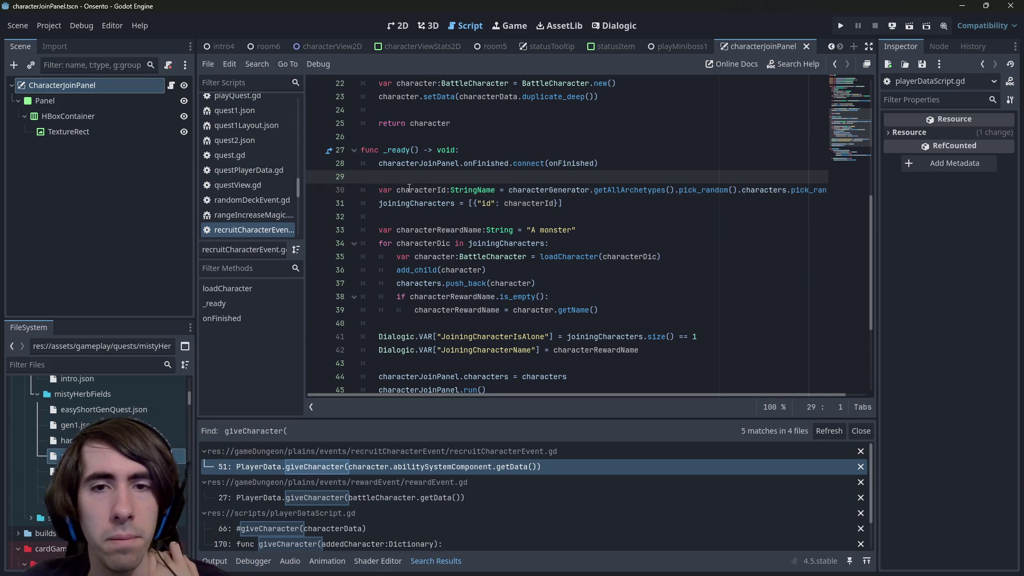
key("Return")
key("Tab")
type("var")
key("Up")
key("Down")
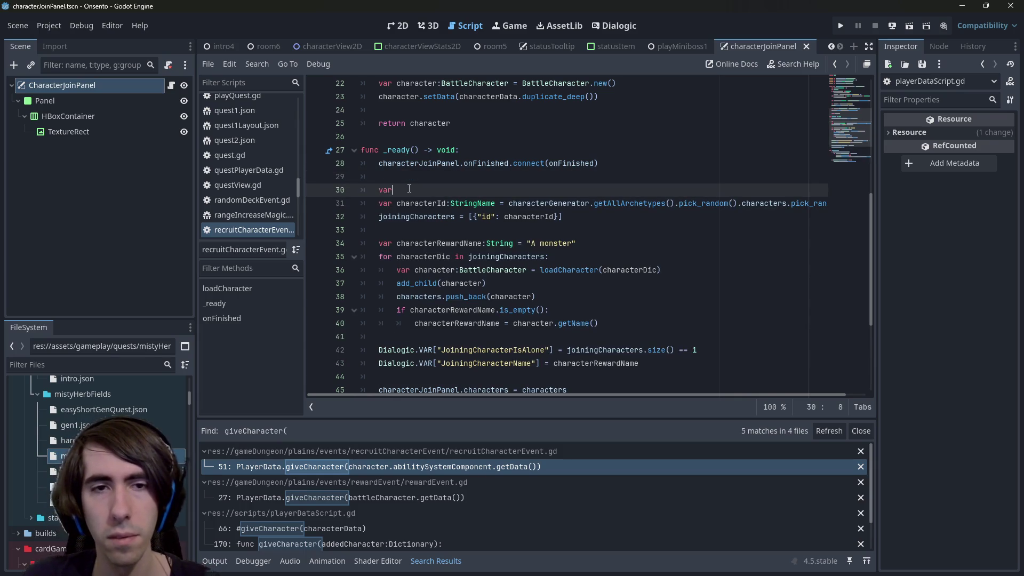
type(" char")
type("acters ")
type(":Array")
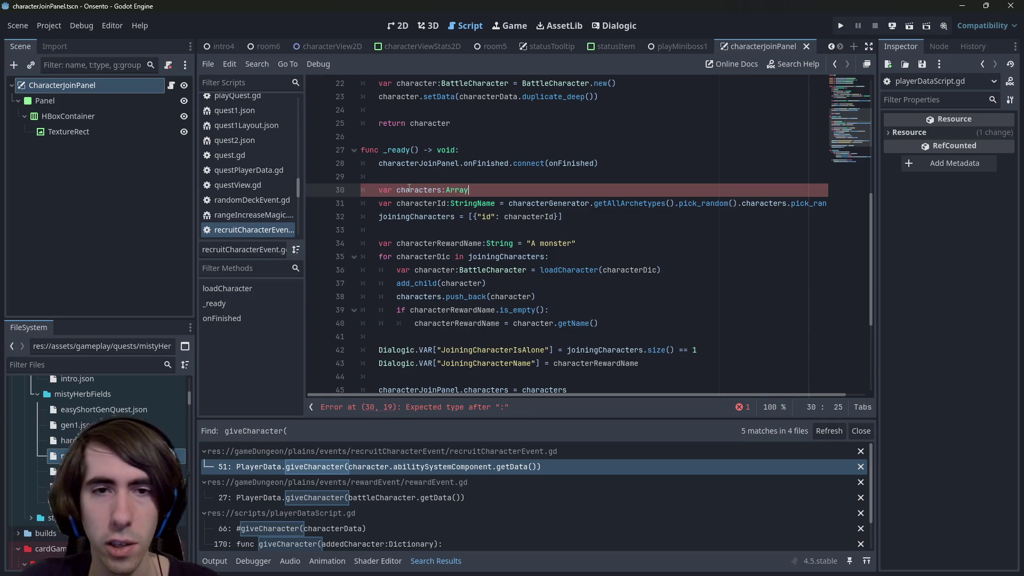
type("[BattleCharacter] =")
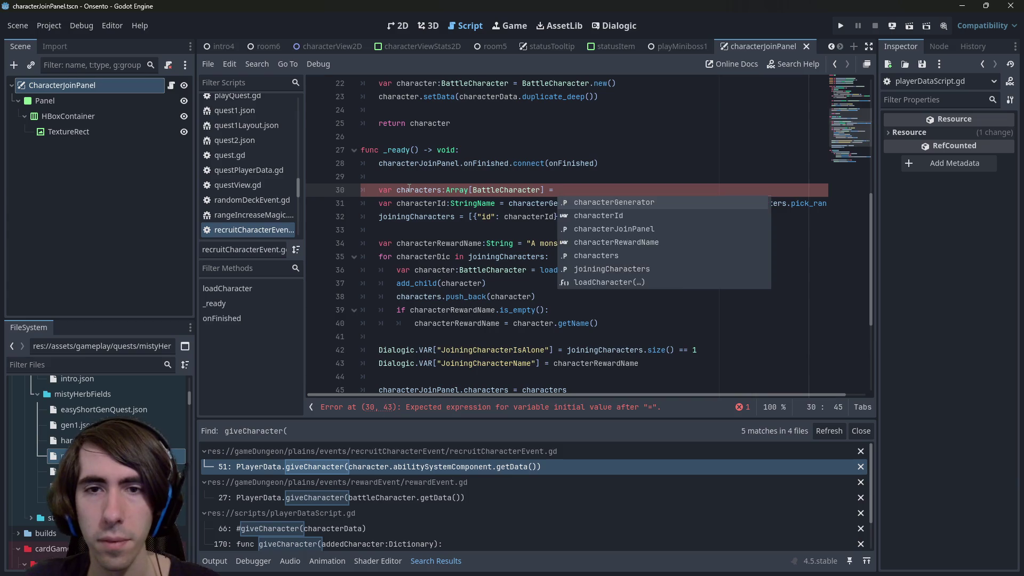
key("Escape")
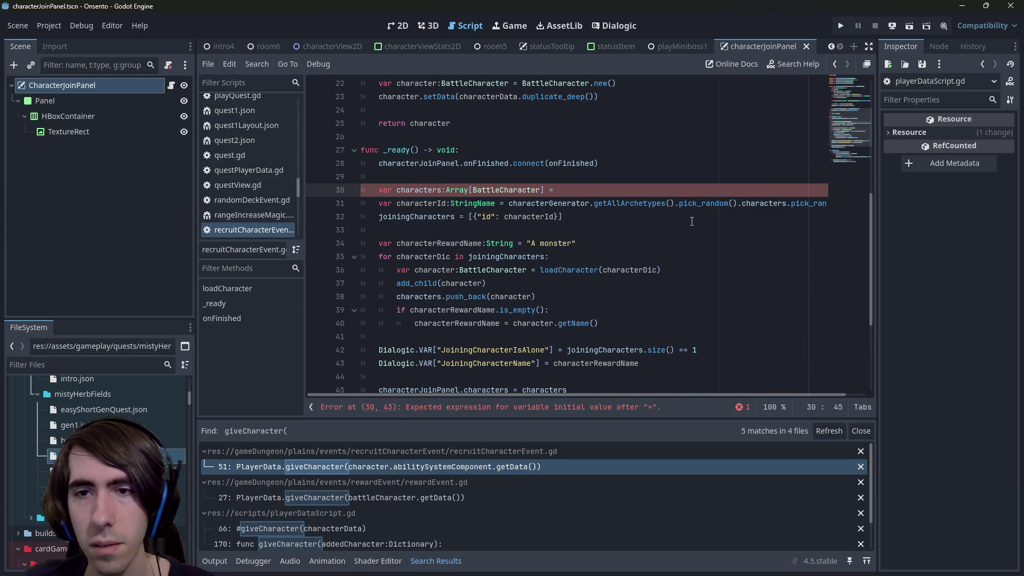
Review the pick_random call on line 31, then jump to the archetype characters definition.
left_click_drag(706, 204, 824, 204)
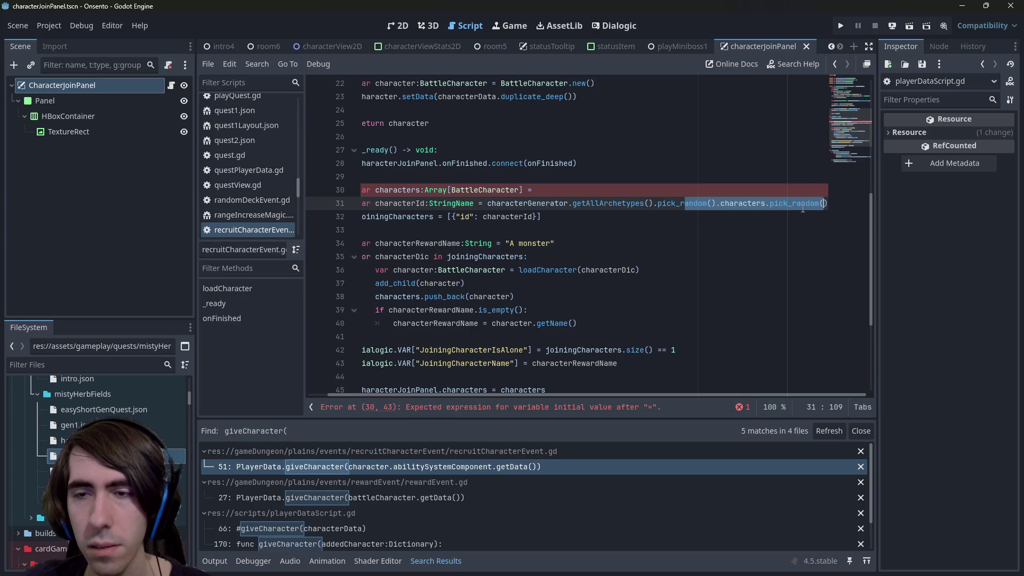
left_click(803, 208)
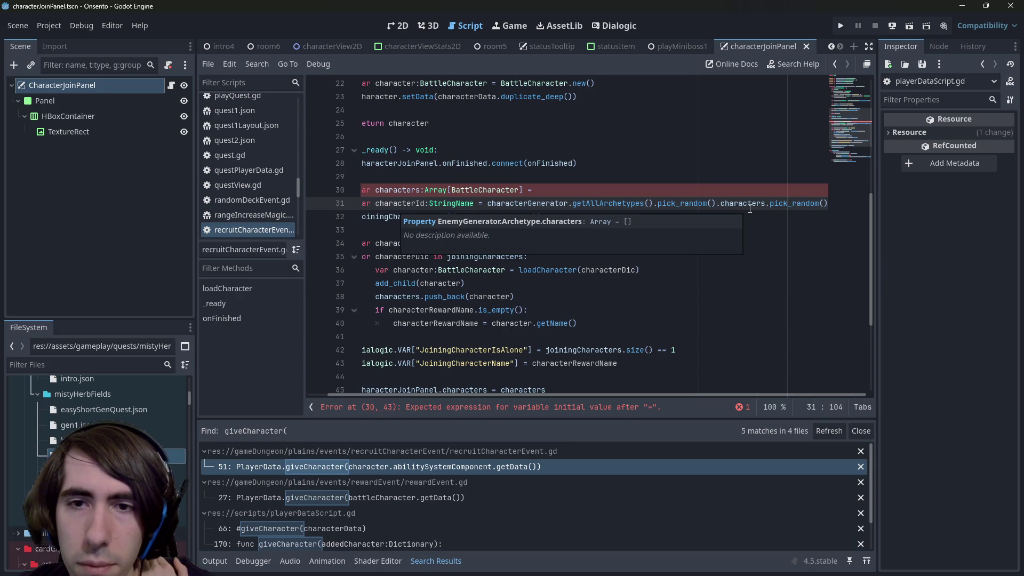
left_click_drag(370, 203, 372, 172)
left_click(597, 192)
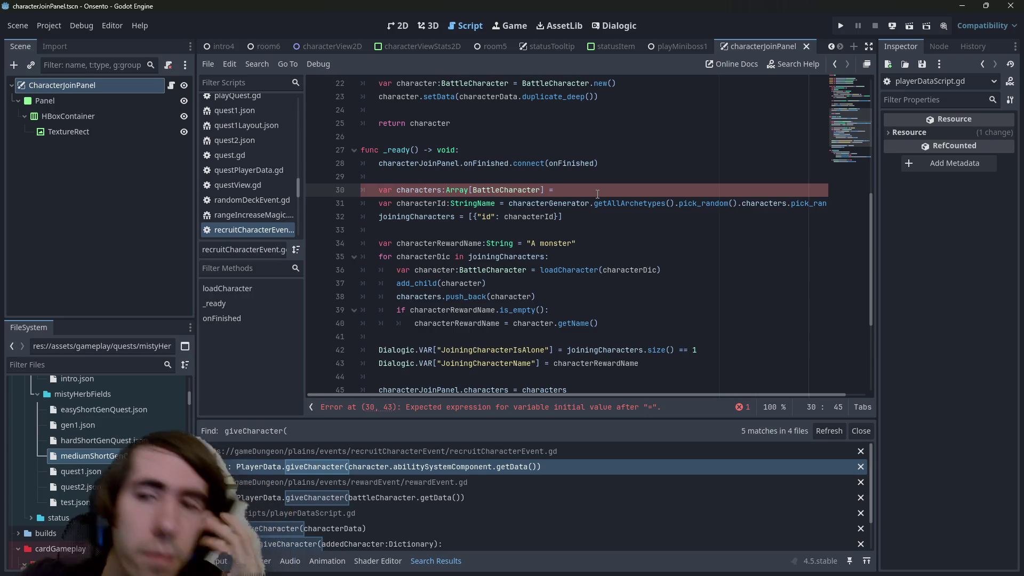
left_click(763, 204, "ctrl")
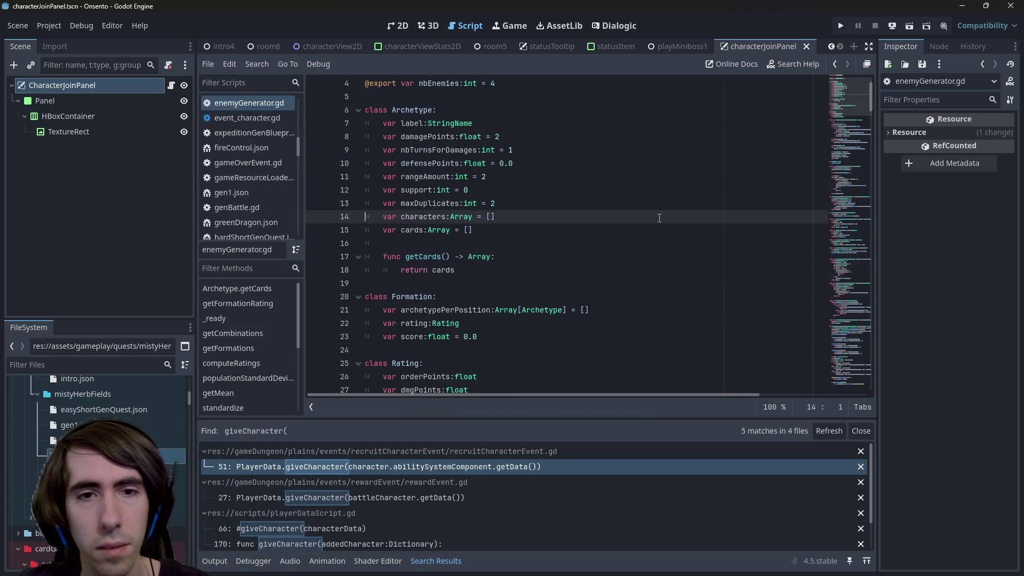
Search enemyGenerator.gd for the characters property and Archetype class usages.
double_click(423, 216)
key("ctrl+f")
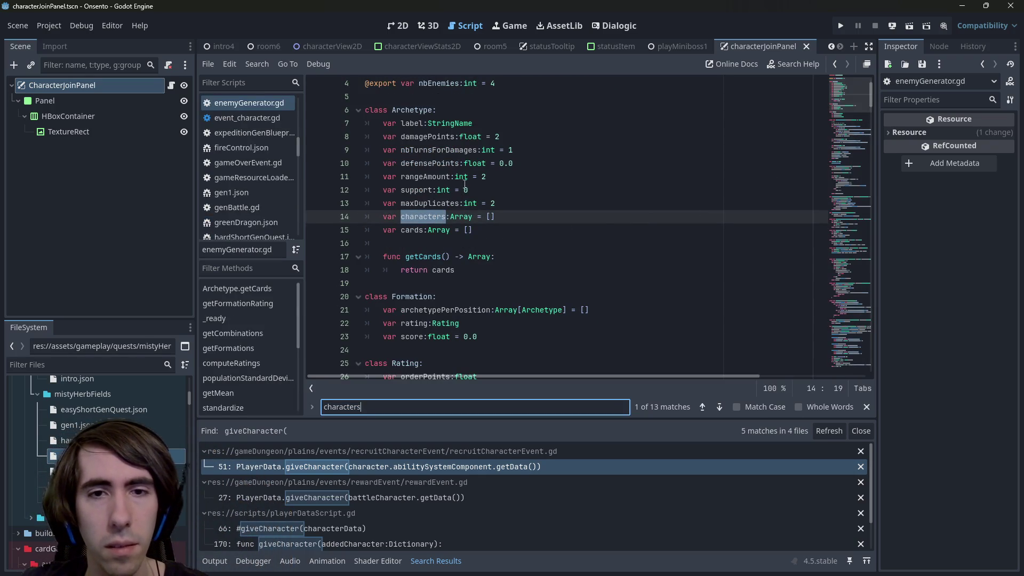
double_click(398, 110)
key("ctrl+f")
key("Return")
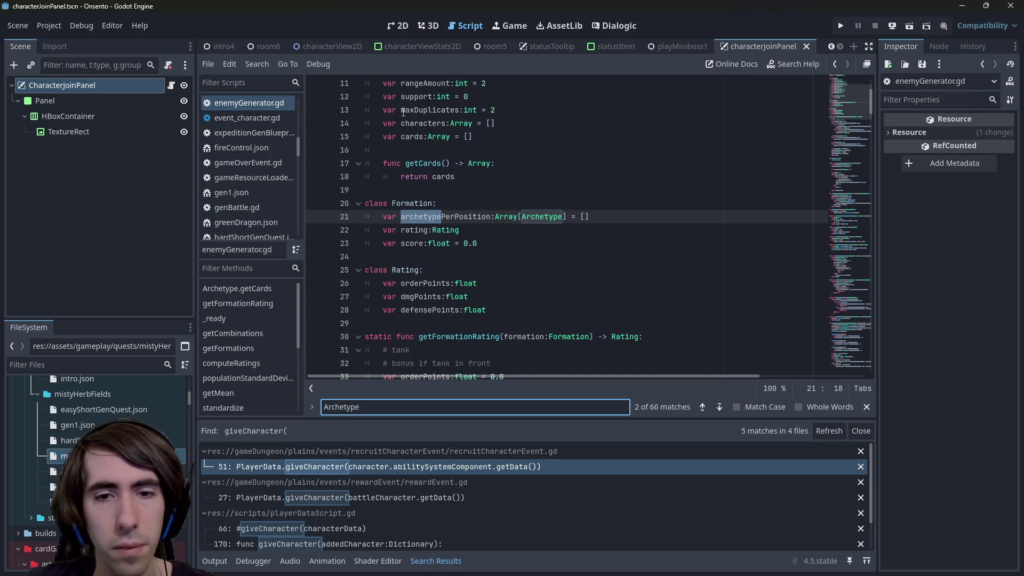
scroll(554, 191, "down", 10)
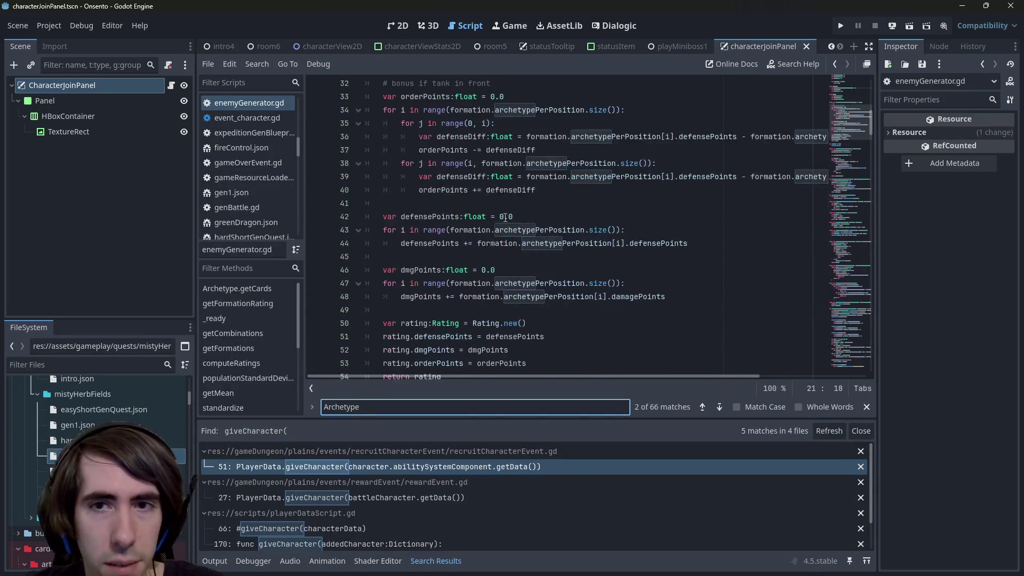
scroll(505, 217, "up", 8)
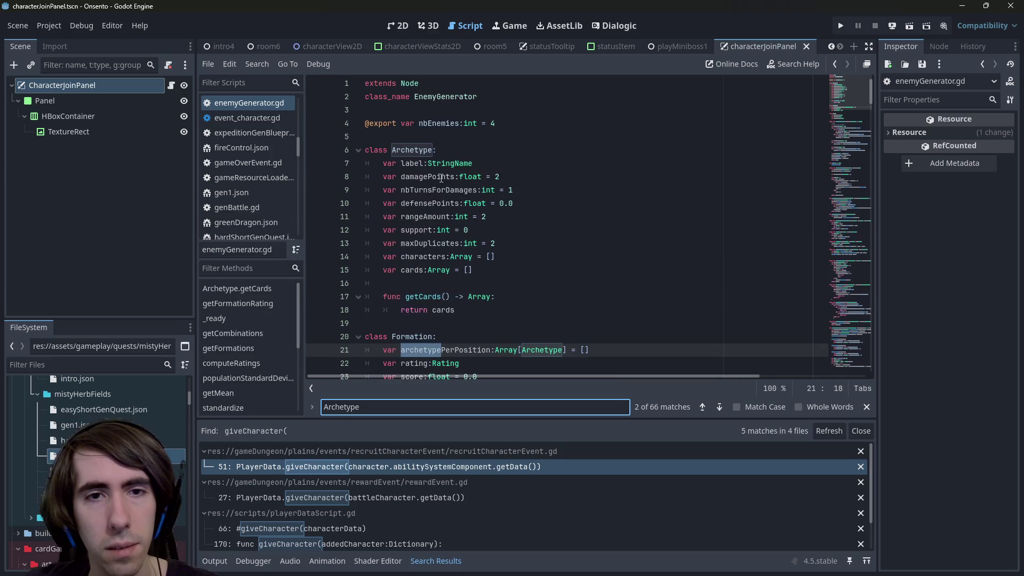
Search for 'characters =' assignments and inspect the characters declaration on line 14.
double_click(430, 256)
key("ctrl+f")
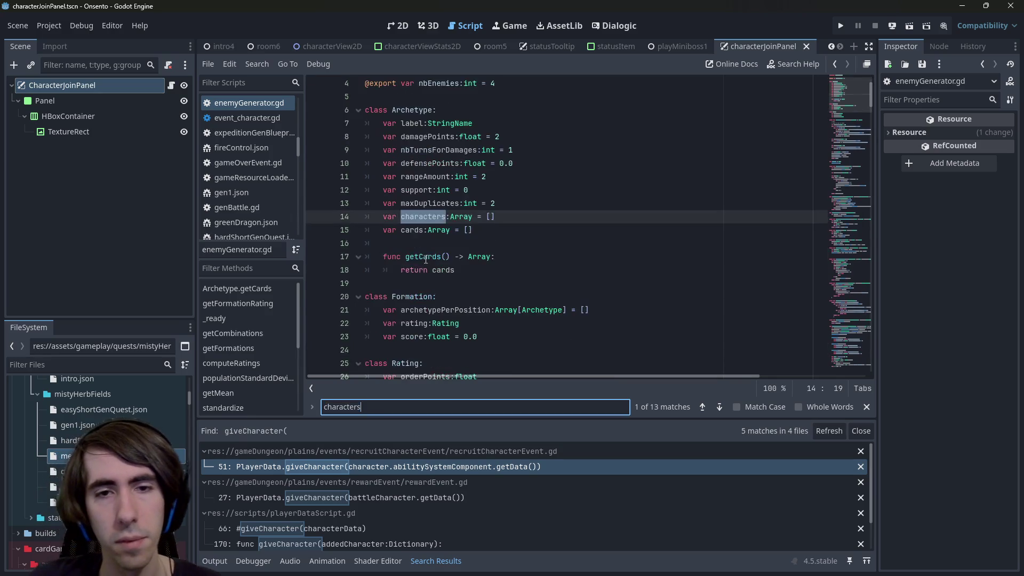
type(" =")
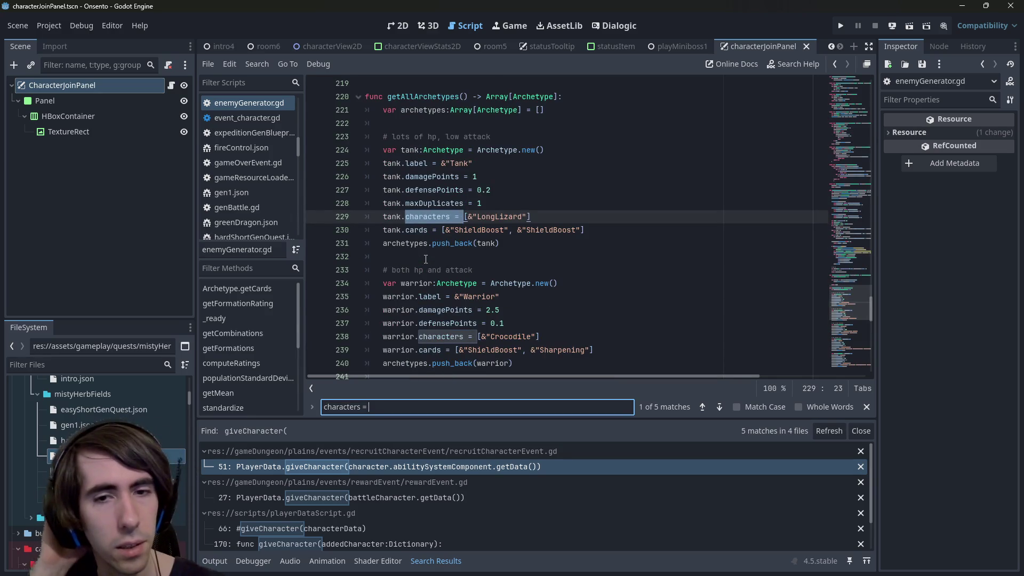
scroll(426, 259, "down", 14)
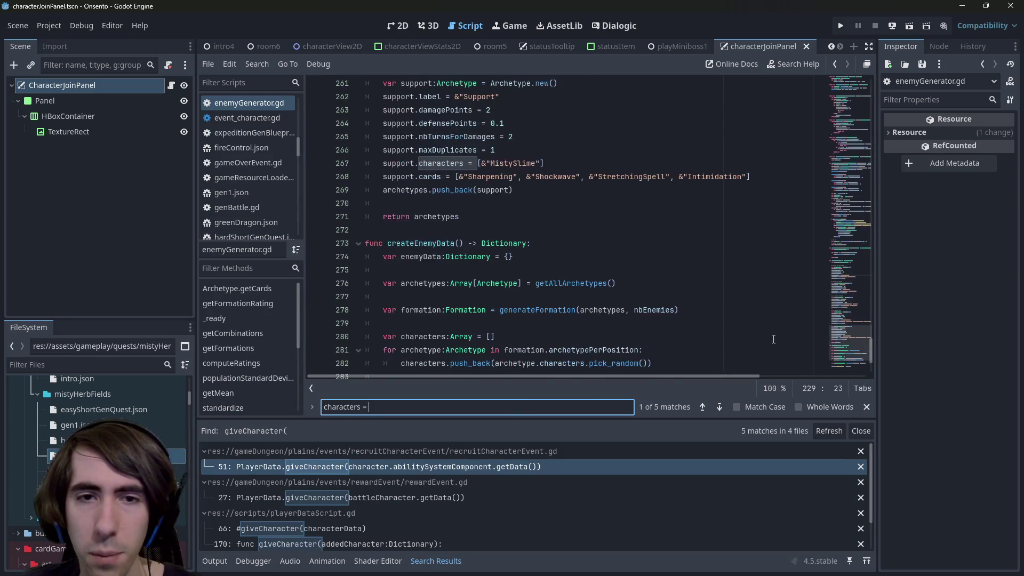
mouse_move(849, 365)
left_mouse_down()
mouse_move(838, 153)
mouse_move(817, 65)
left_mouse_up()
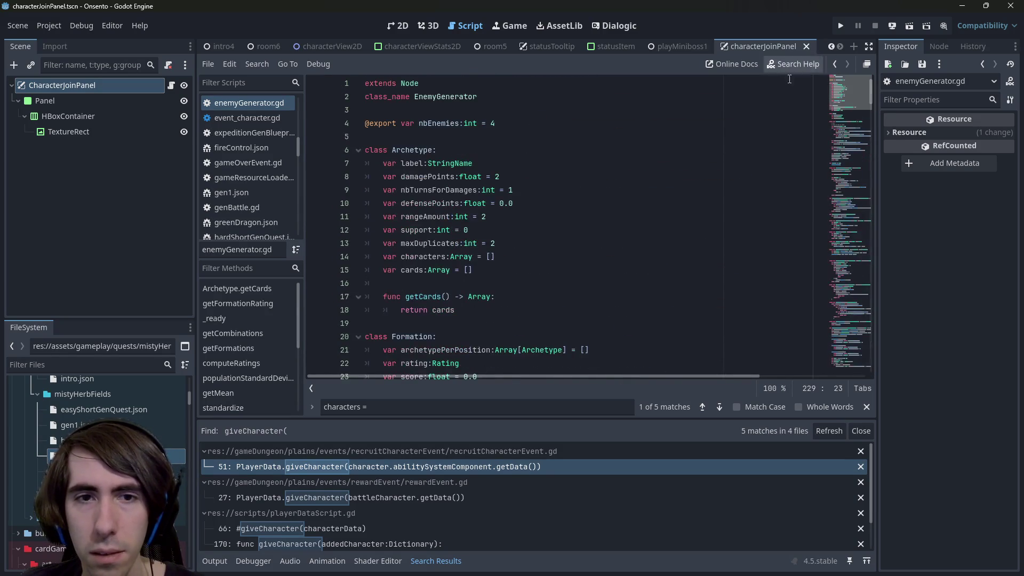
left_click(514, 269)
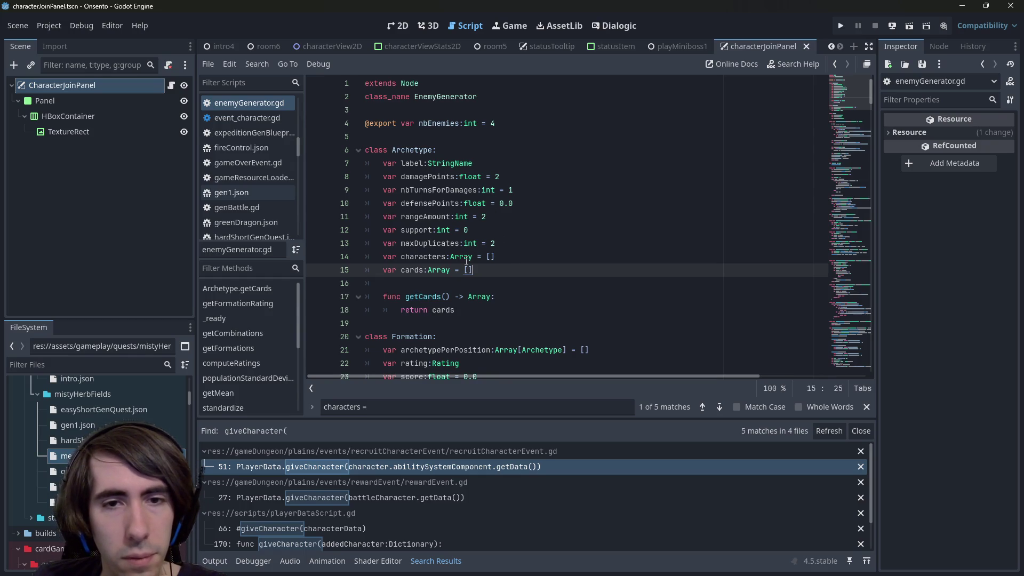
left_click(476, 258)
left_click(471, 257)
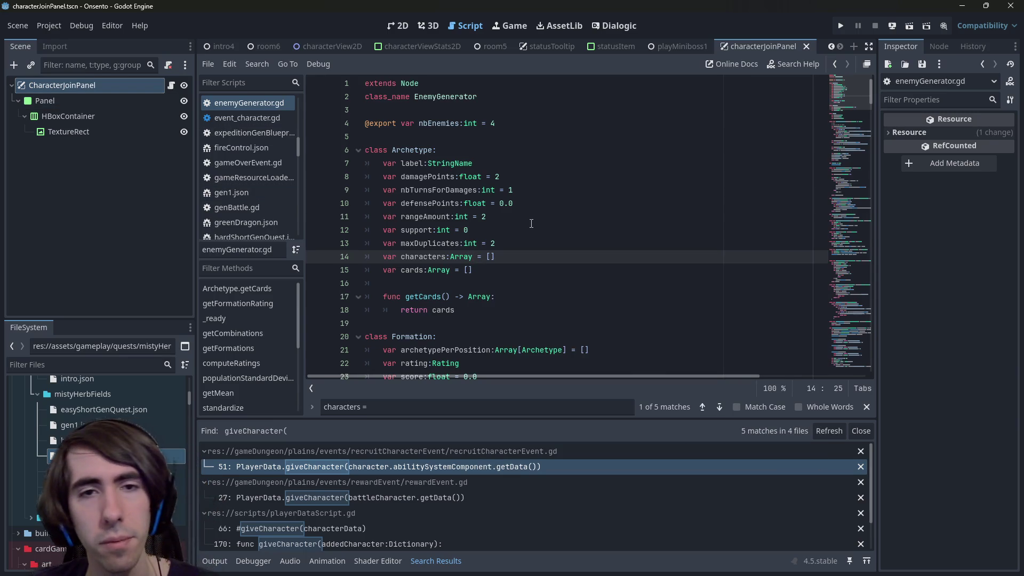
Cycle through the archetypes' characters assignments, then return to recruitCharacterEvent.gd.
key("alt+Left")
key("alt+Right")
key("alt+Left")
key("alt+Right")
key("alt+Left")
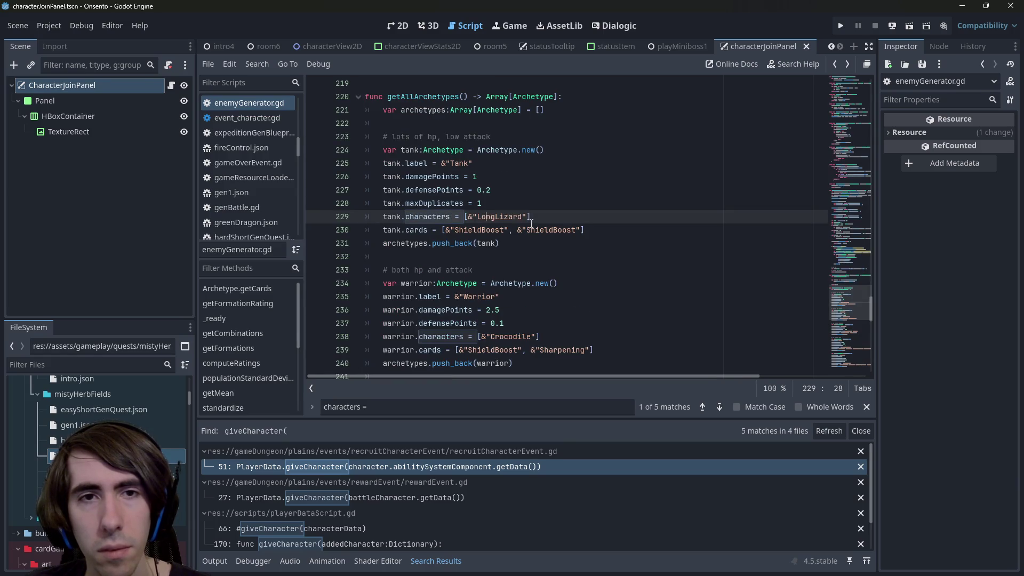
key("alt+Left")
key("alt+Left")
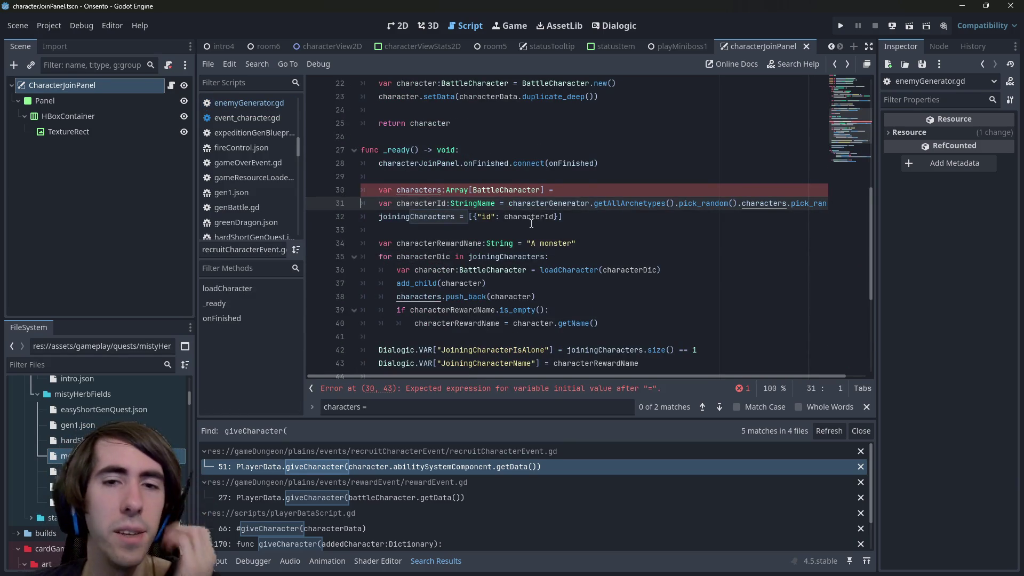
Narrow the script list to widen the code, then jump to the characters definition in enemyGenerator.gd.
mouse_move(557, 190)
left_mouse_down()
mouse_move(341, 214)
mouse_move(332, 197)
left_mouse_up()
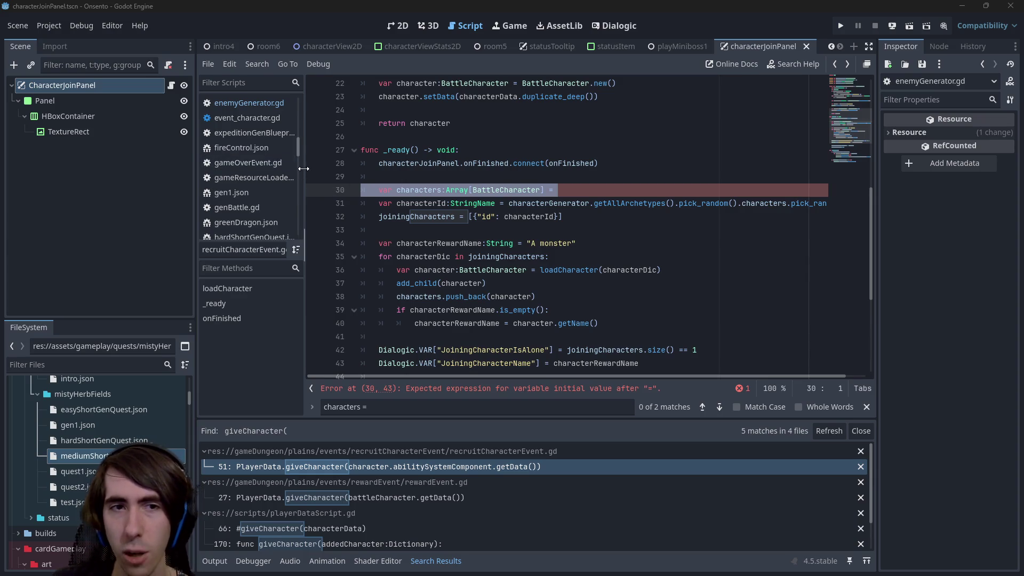
left_click_drag(303, 168, 242, 172)
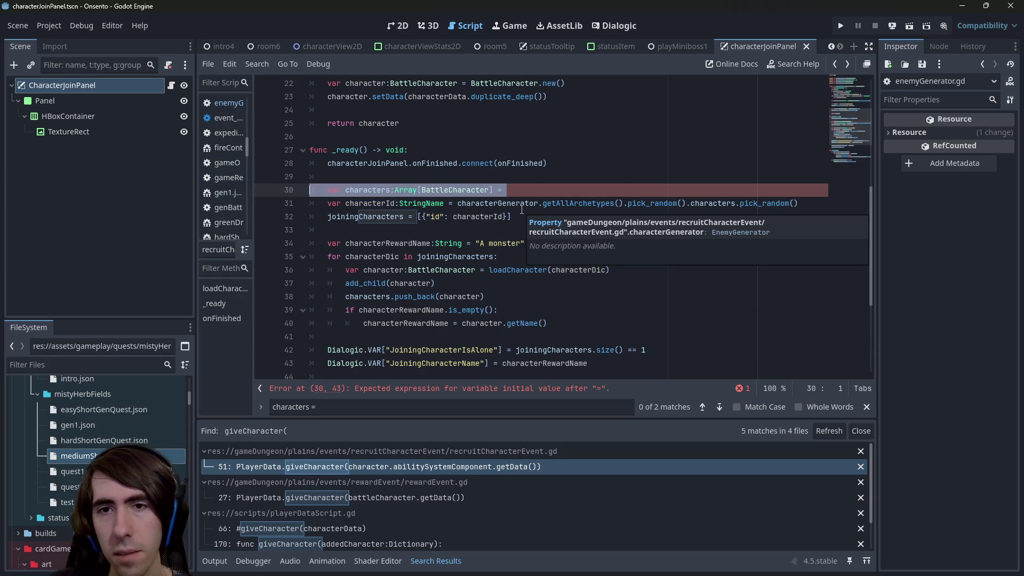
left_click(516, 182)
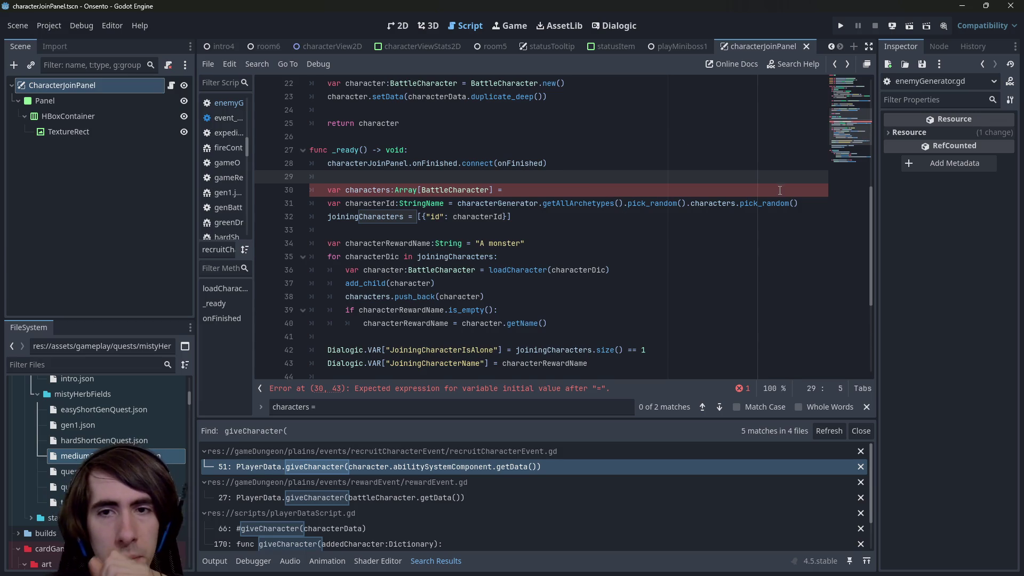
left_click(691, 204, "ctrl")
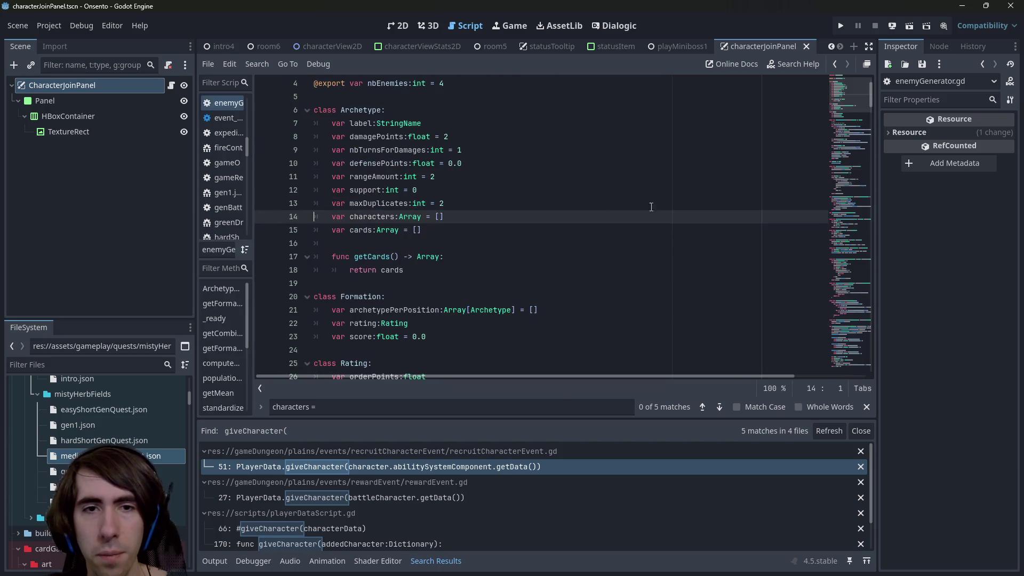
Type the Archetype characters property as Array[StringName] in enemyGenerator.gd and save.
left_click(423, 216)
type("[StringName")
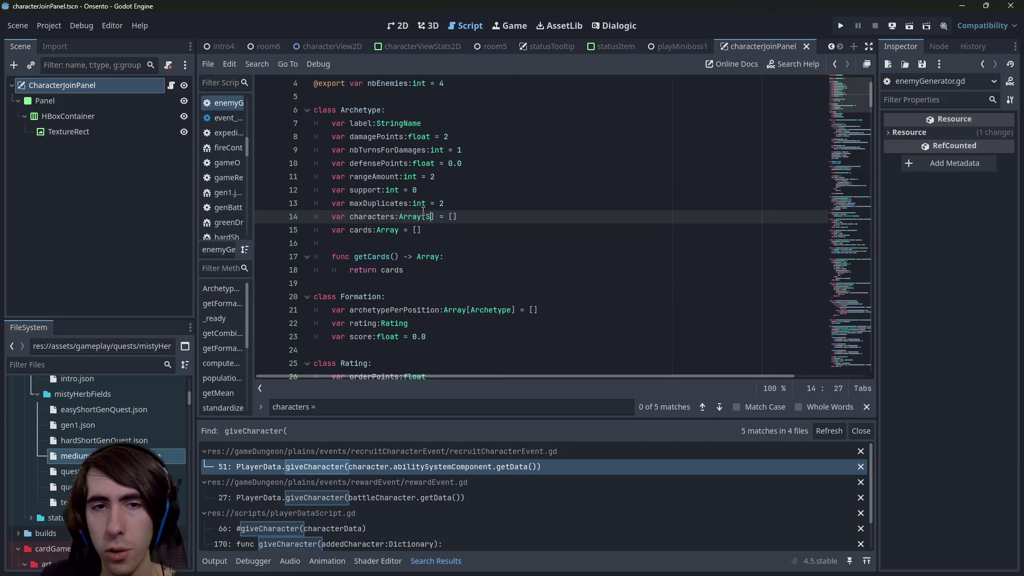
key("ctrl+s")
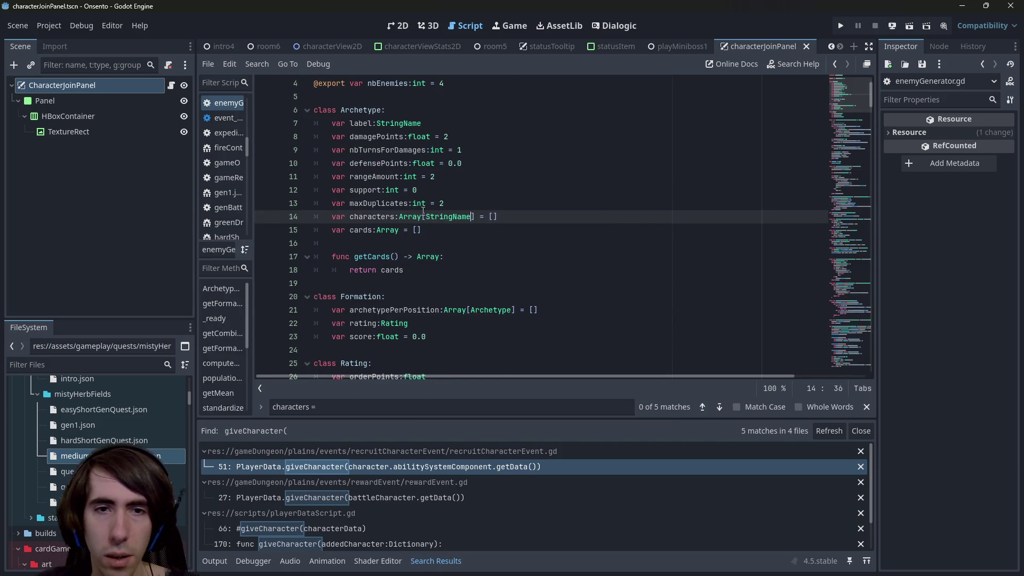
key("alt+Left")
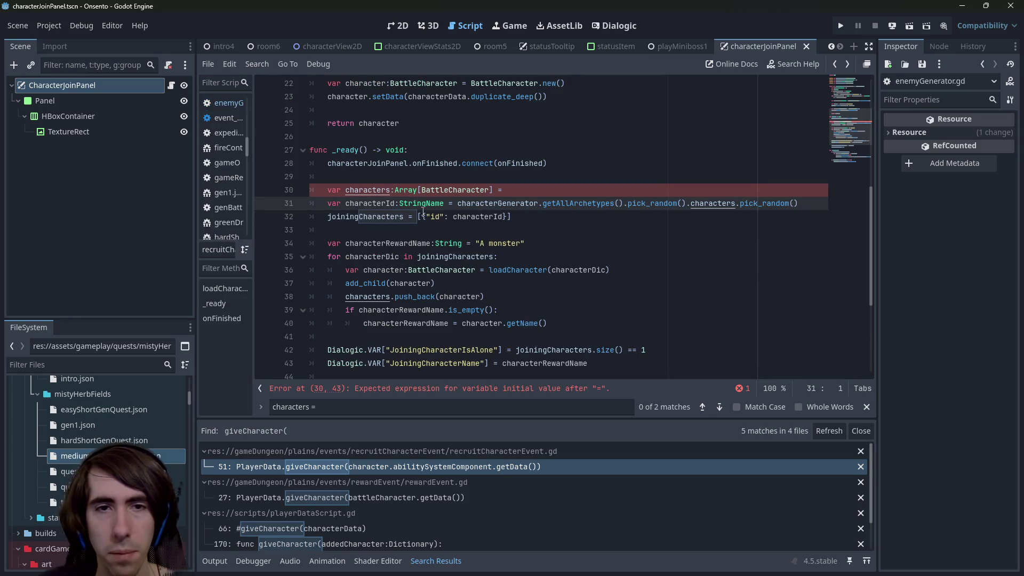
Change the recruit script declaration to 'var characters:Array[StringName] = []'.
left_click(520, 191)
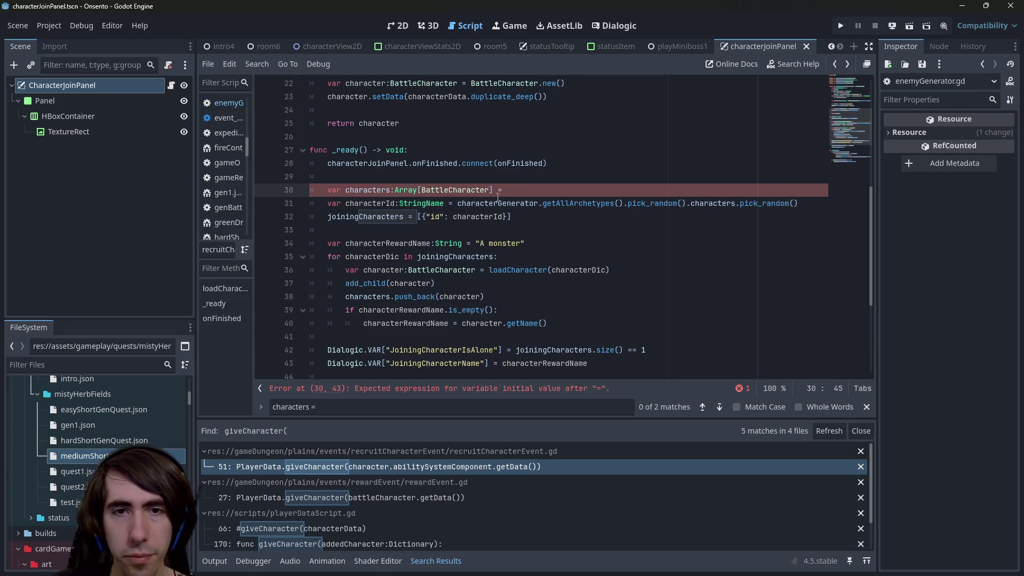
key("Left")
key("Left")
key("Left")
key("ctrl+shift+Left")
type("StringName")
key("End")
type("[]")
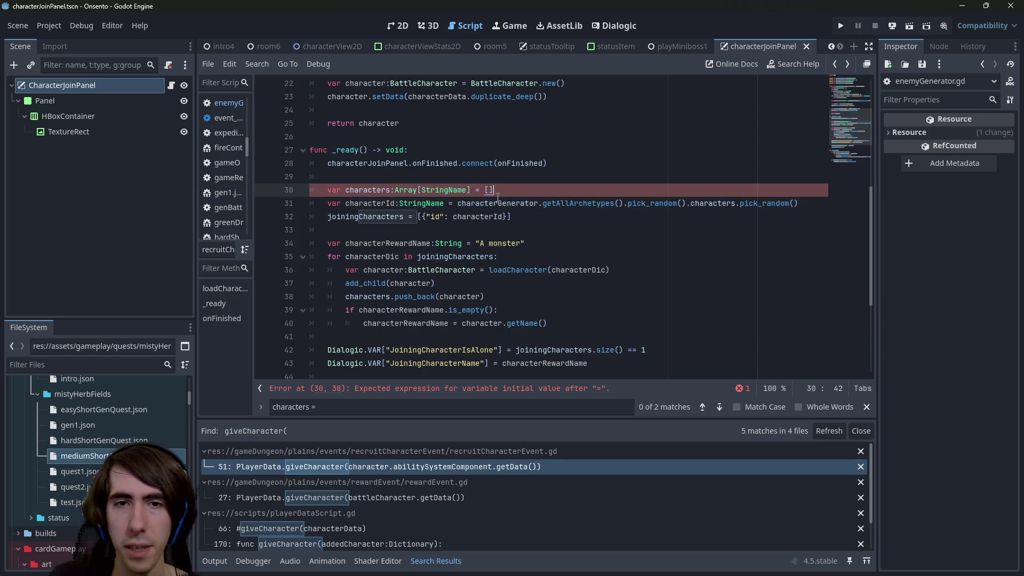
Add the loop 'for archetype in characterGenerator.getAllArchetypes():' below the declaration.
key("Return")
type("for ")
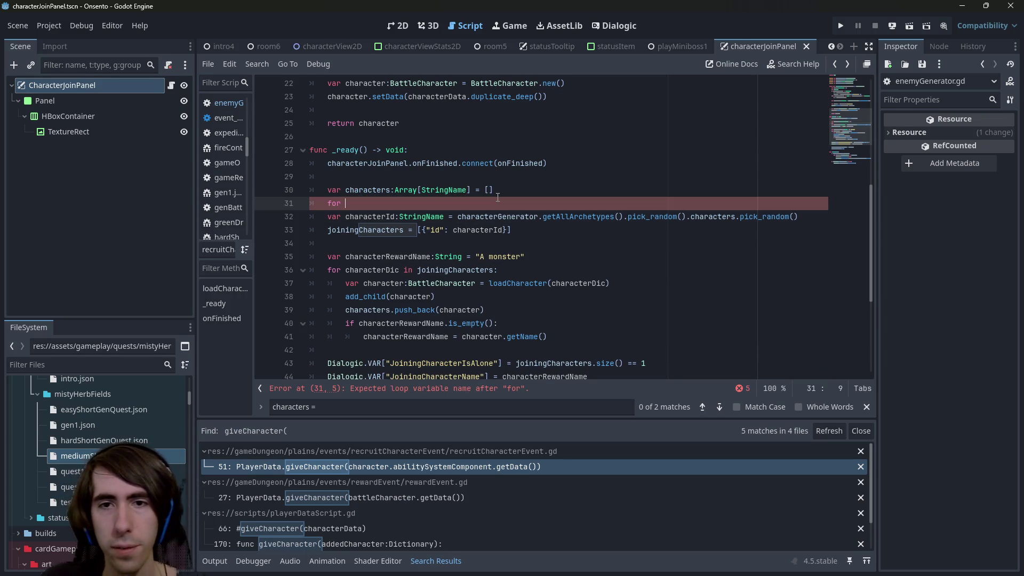
type("archetype:")
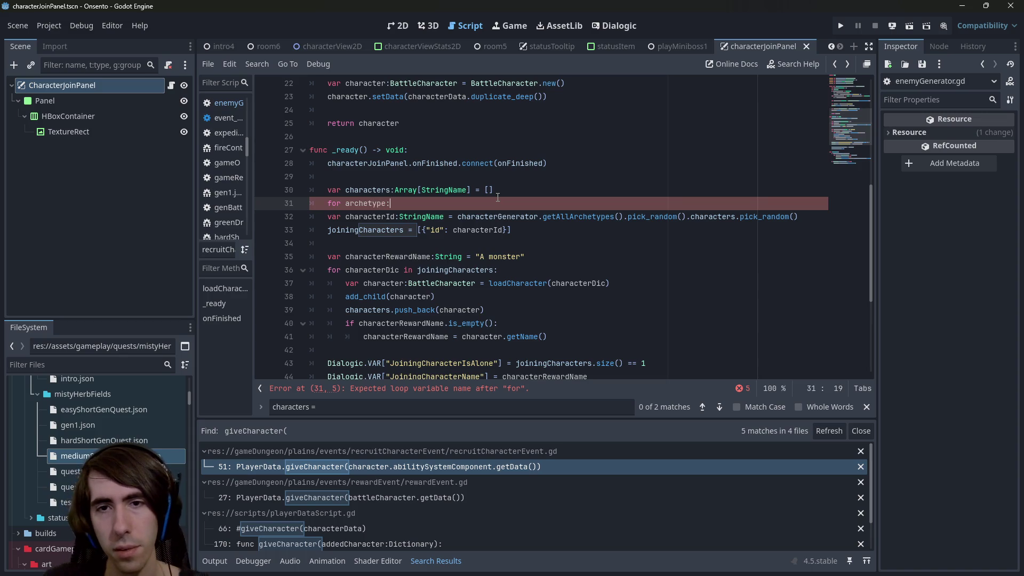
key("BackSpace")
type("in")
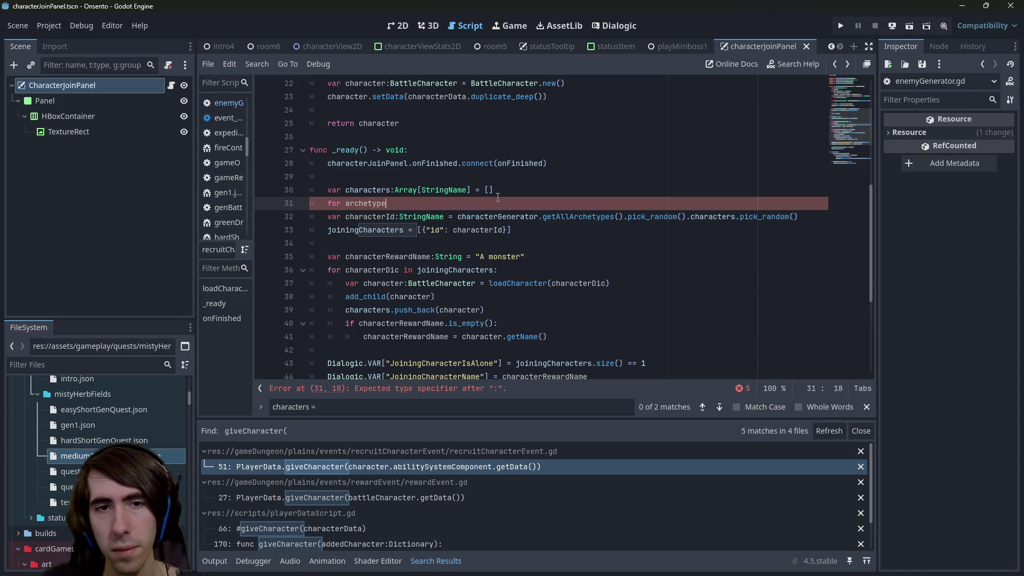
mouse_move(457, 217)
left_mouse_down()
mouse_move(644, 217)
mouse_move(623, 217)
left_mouse_up()
key("ctrl+c")
left_click(603, 206)
key("ctrl+v")
type(":")
key("Return")
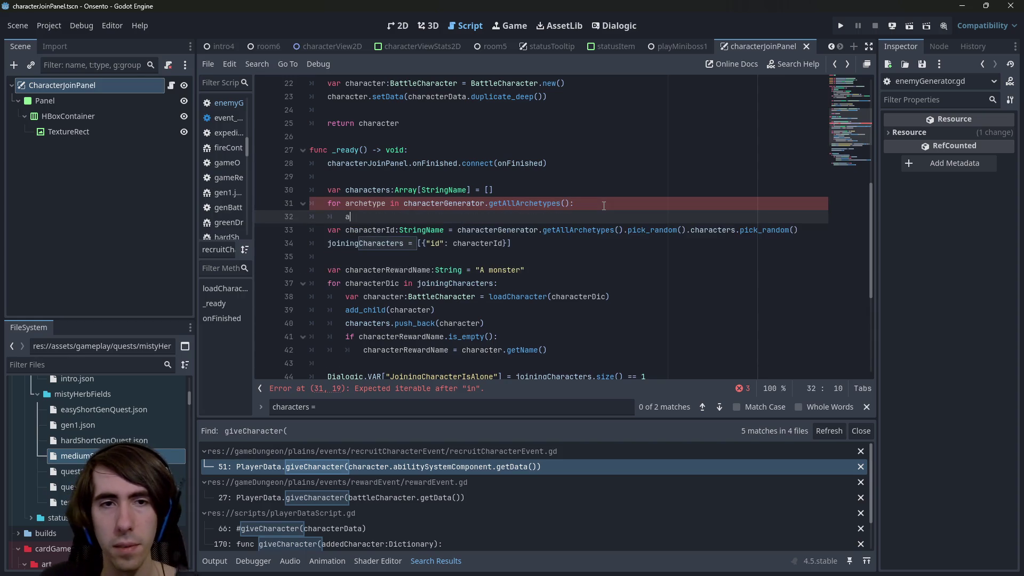
Nest 'for character:StringName in archetype.characters:' inside the archetype loop.
type("archetype.ch")
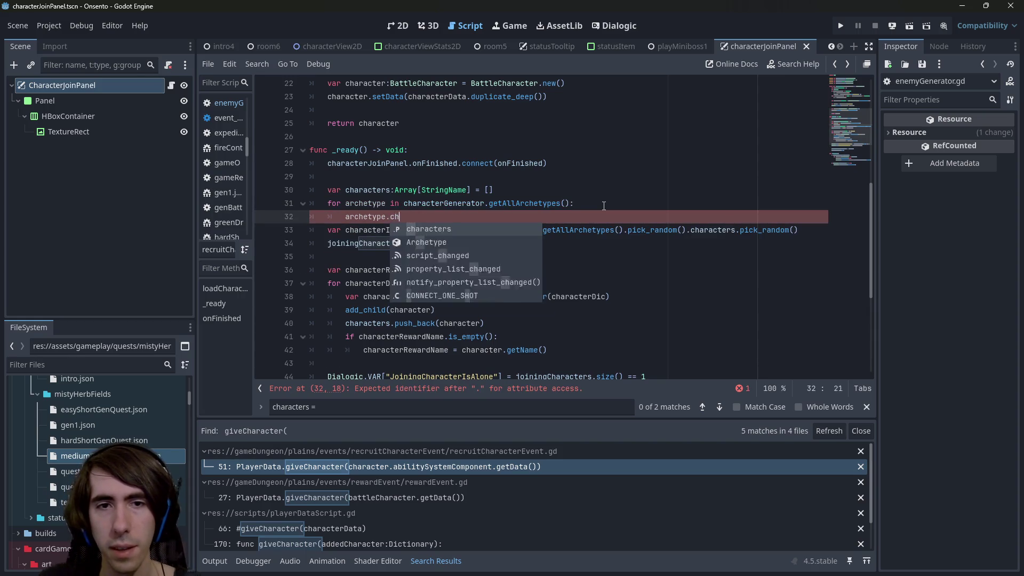
key("Return")
key("Home")
type("for character:StringNa")
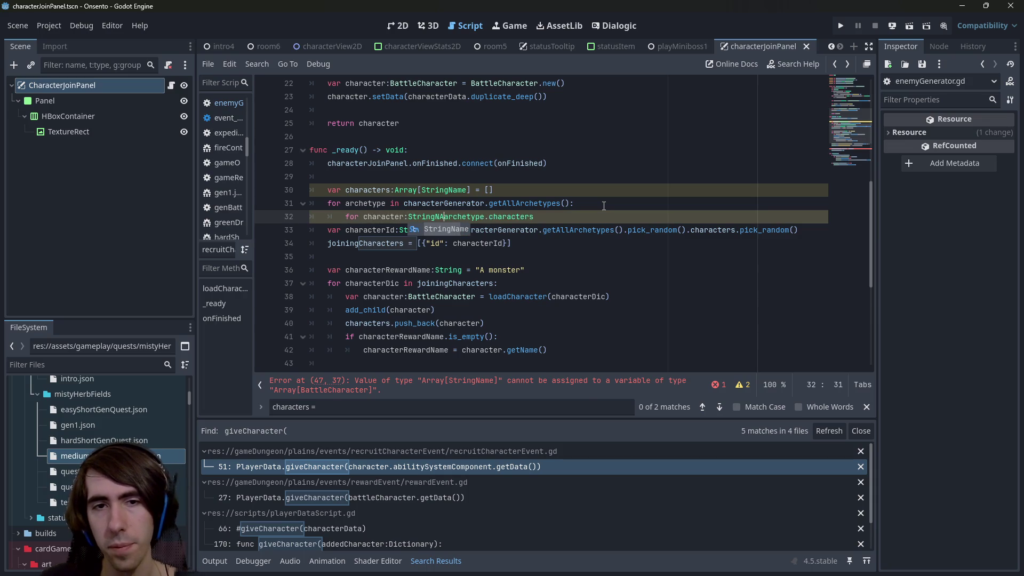
type("me in")
key("End")
type(":")
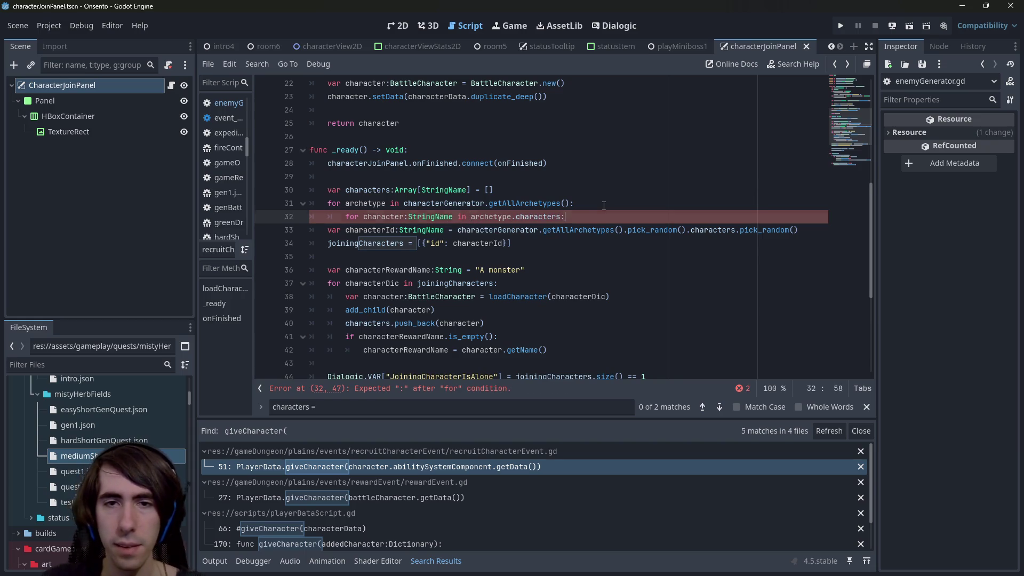
key("Return")
Rename the characters array to potentialCharacters.
type("c")
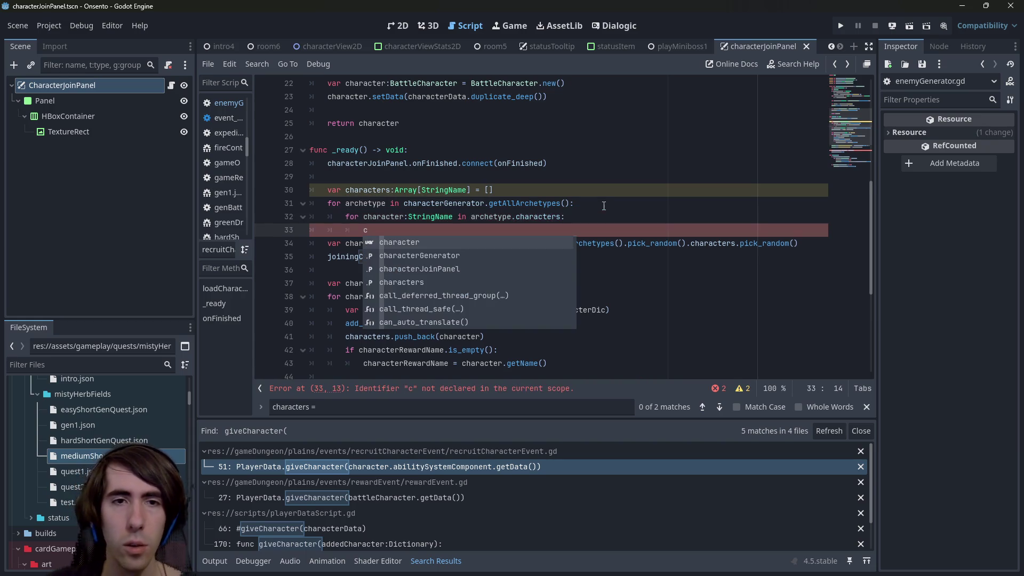
double_click(360, 190)
scroll(360, 189, "up", 5)
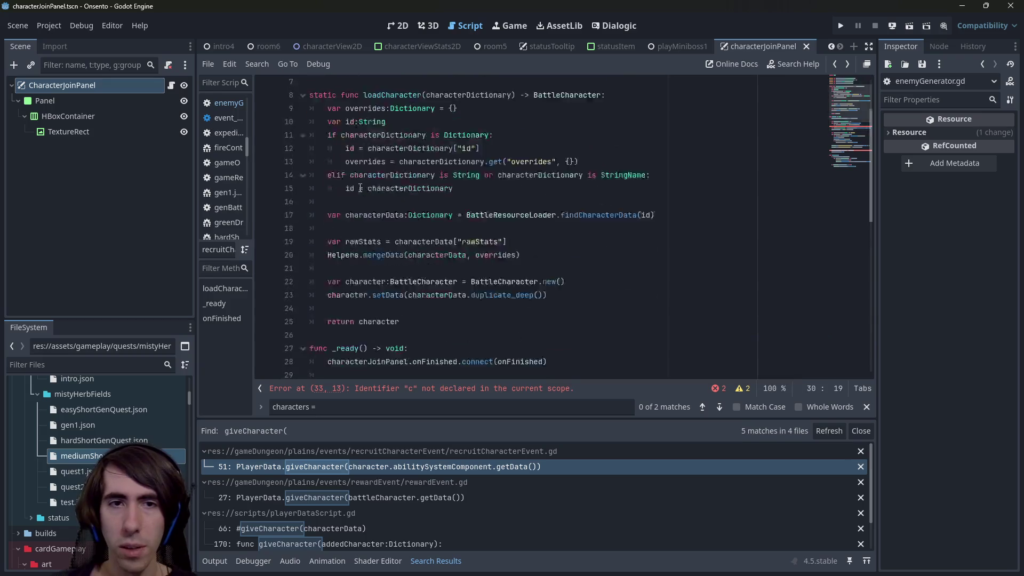
scroll(360, 189, "down", 4)
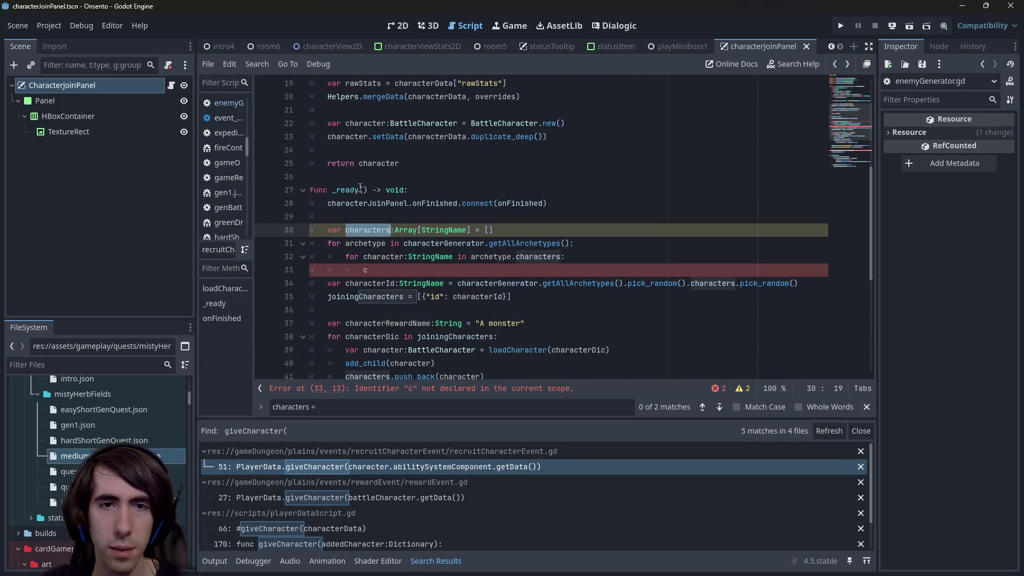
type("potentialChar")
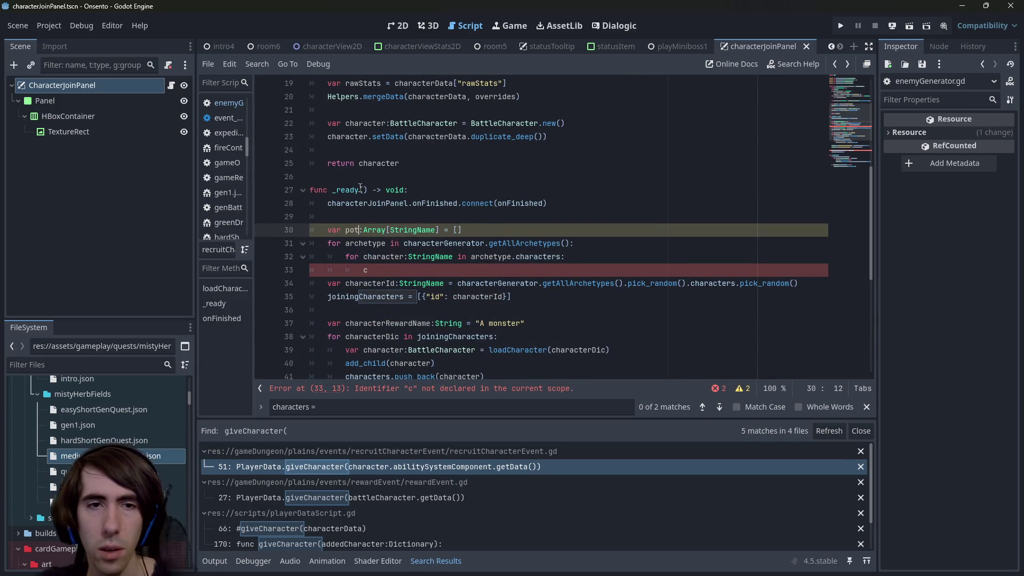
type("acters")
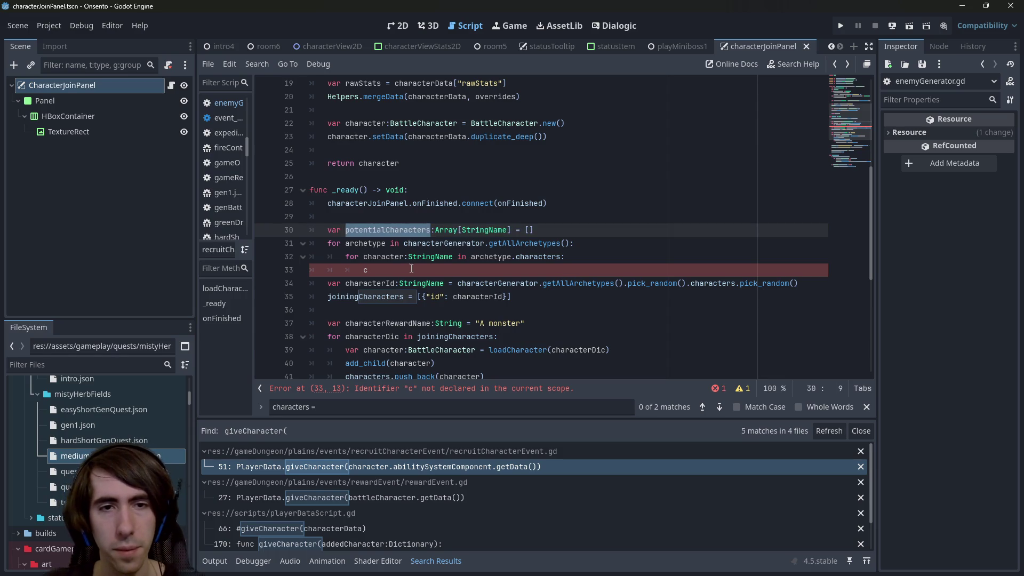
Add potentialCharacters.push_back(character) in the inner loop and save.
left_click(411, 269)
key("BackSpace")
type("potentialCharacters.push")
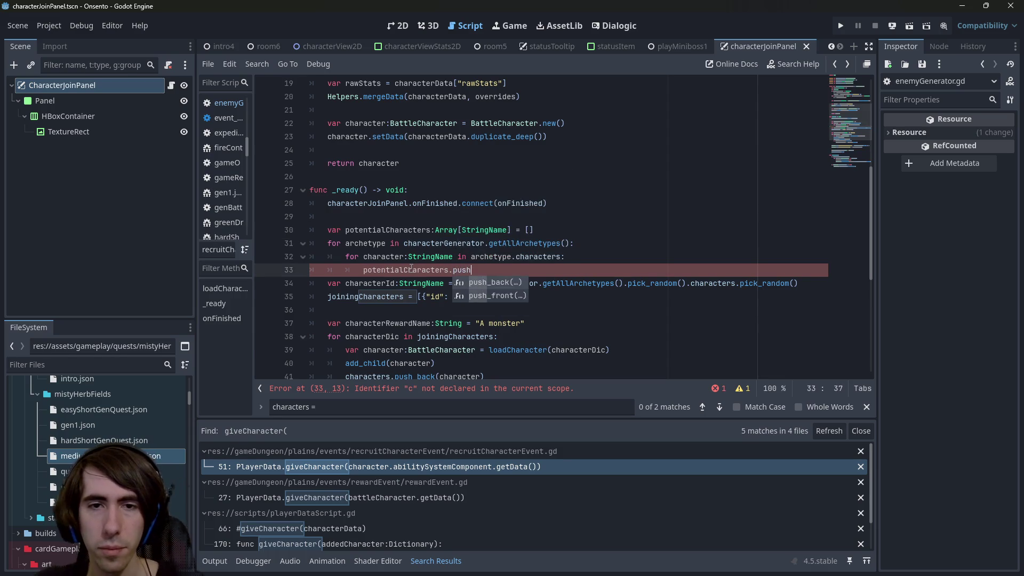
key("Return")
type("character")
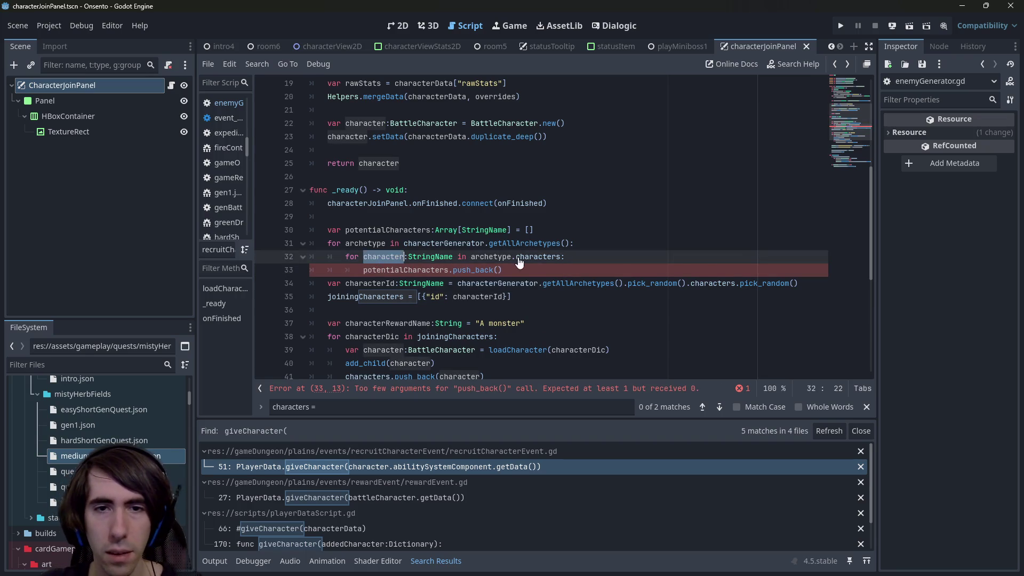
key("ctrl+s")
Insert 'if potentialCharacters.find(character) != -1:' above the push_back line.
left_click(593, 260)
key("Return")
type("if ")
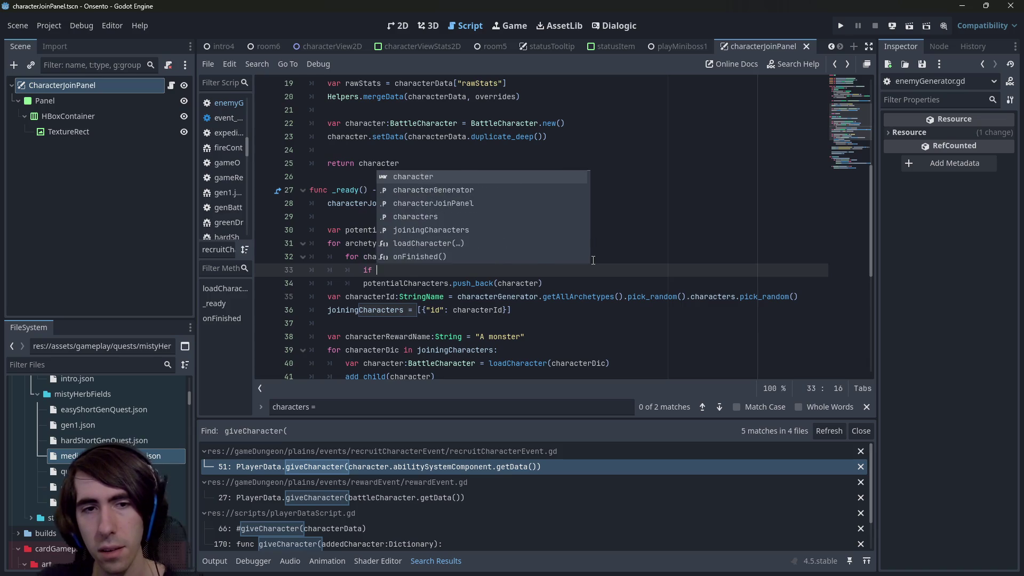
type("potentialCharacters.find(")
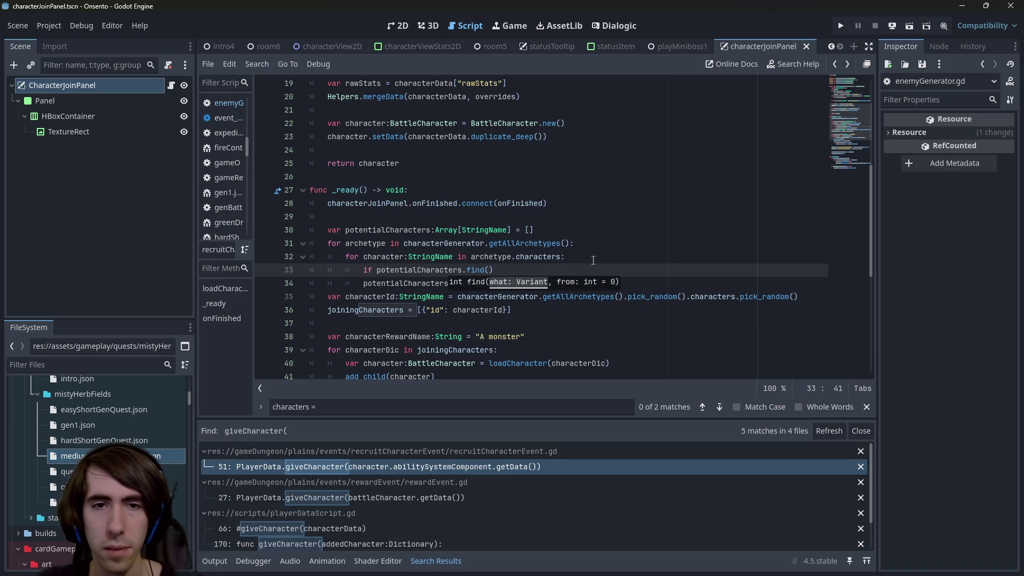
key("Left")
key("Left")
key("Left")
key("Right")
key("Right")
key("Right")
type("characte")
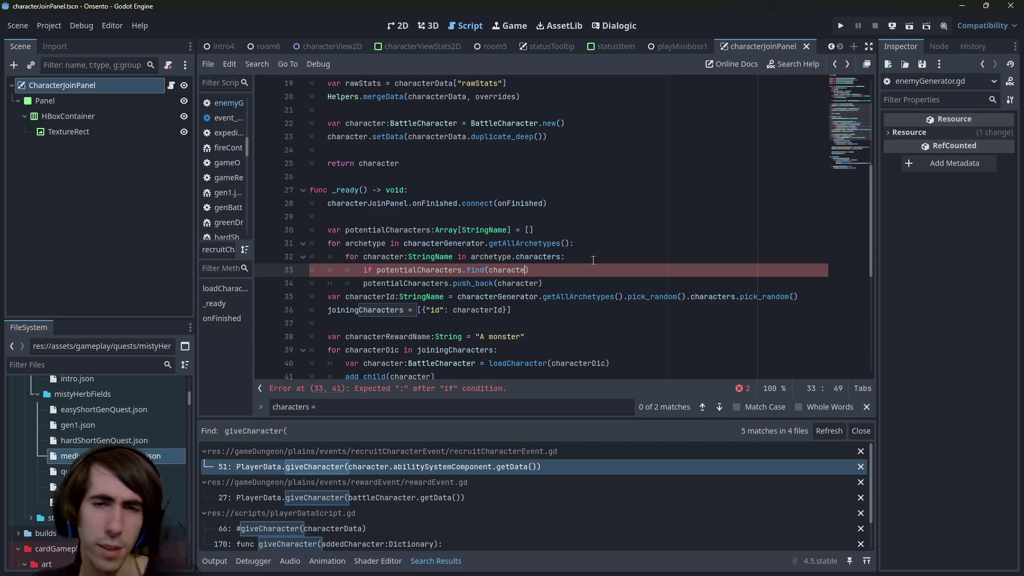
type("r")
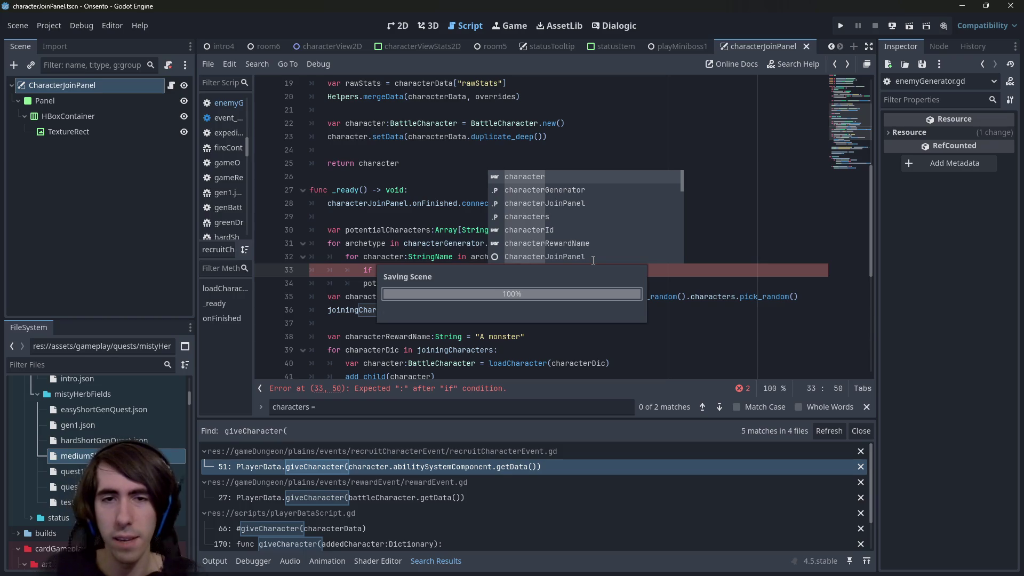
left_click(548, 273)
type("!= -1:")
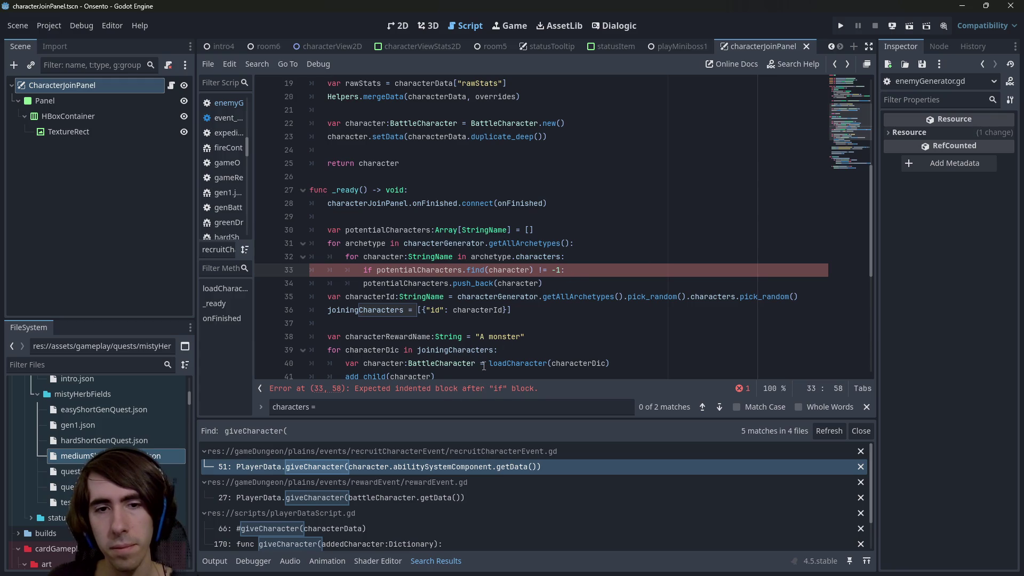
Change the condition to '== -1', indent push_back under it, and save.
left_click(363, 283)
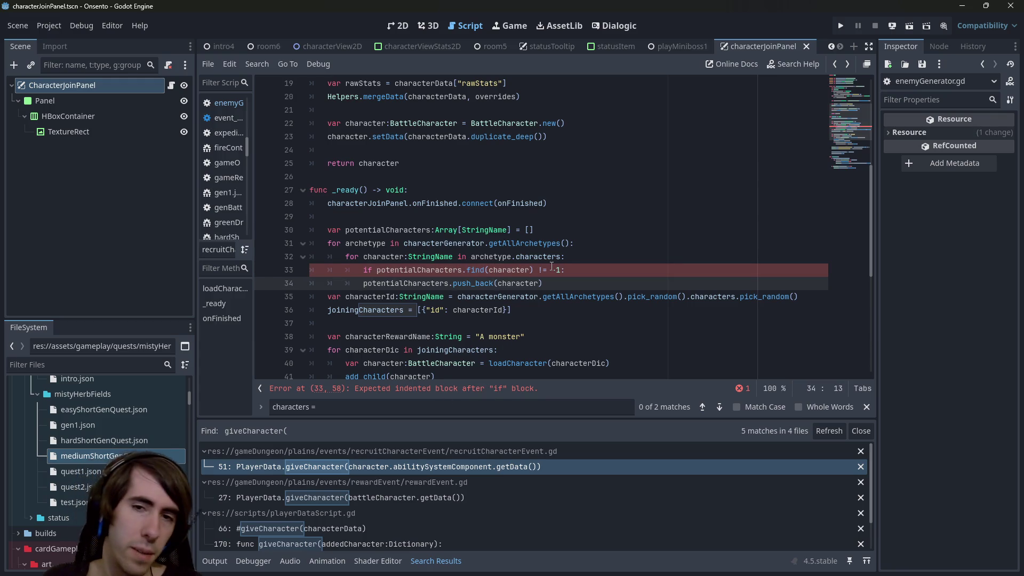
left_click(547, 269)
key("BackSpace")
type("=")
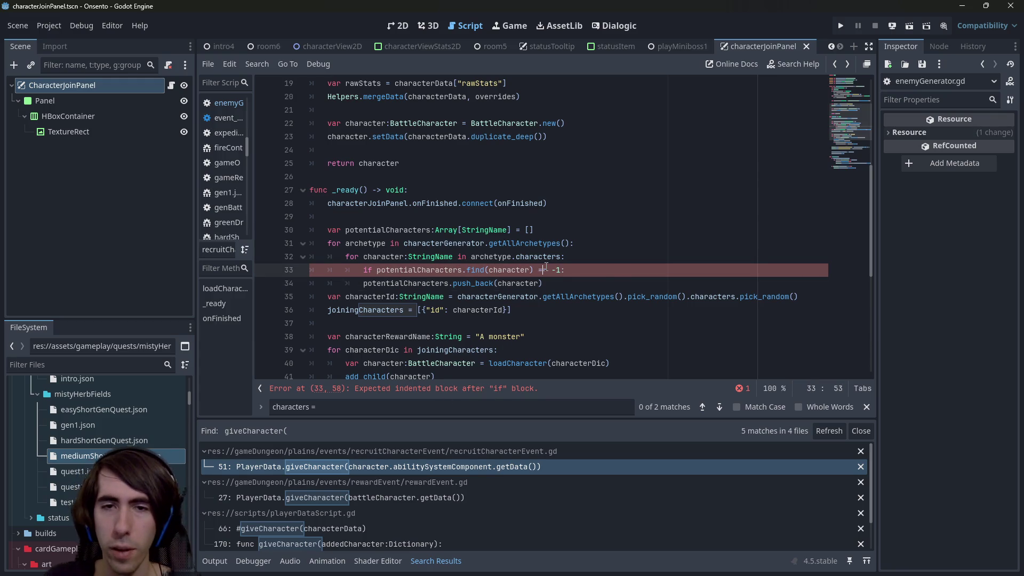
key("Escape")
key("Down")
key("Home")
key("Tab")
key("ctrl+s")
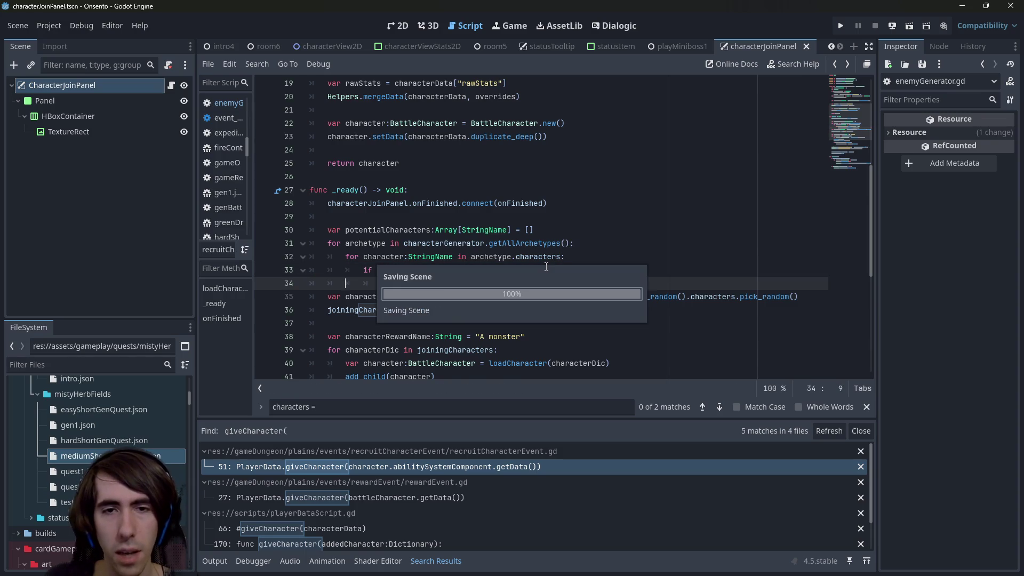
Close the find bar and open blank lines above the characterId line.
double_click(327, 297)
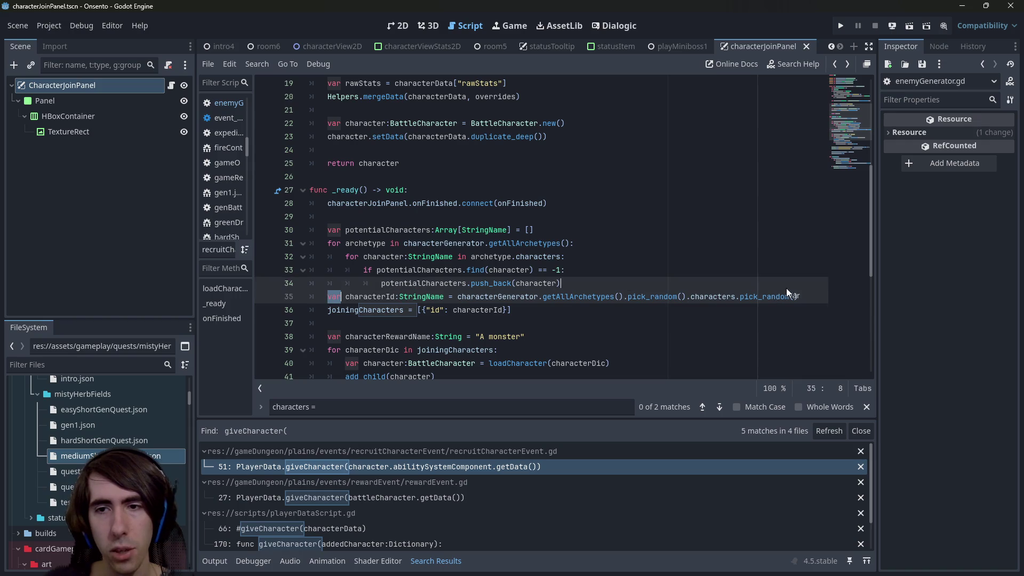
key("Escape")
left_click(811, 296)
left_click_drag(811, 296, 203, 301)
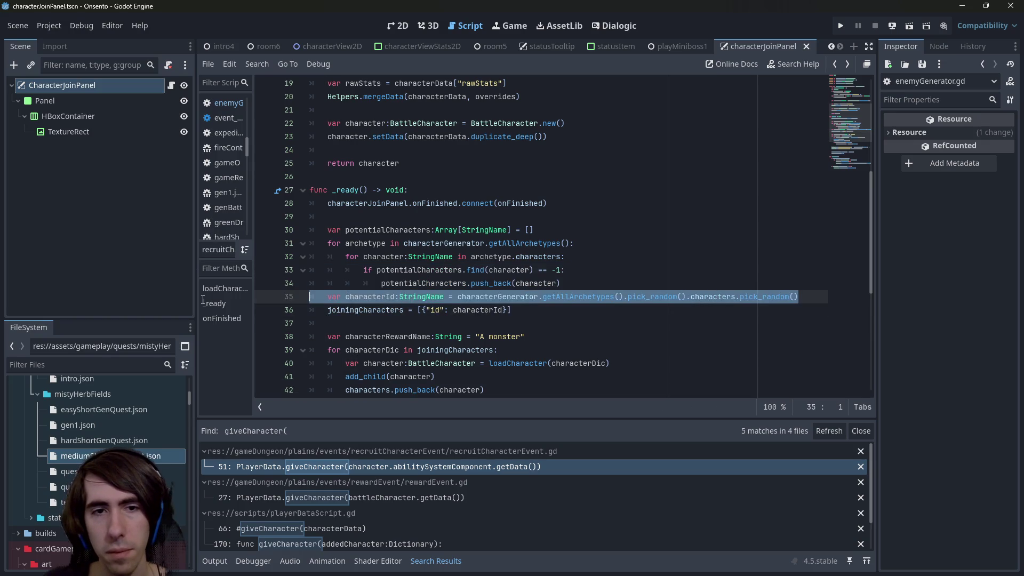
key("Home")
key("Return")
key("Return")
key("Up")
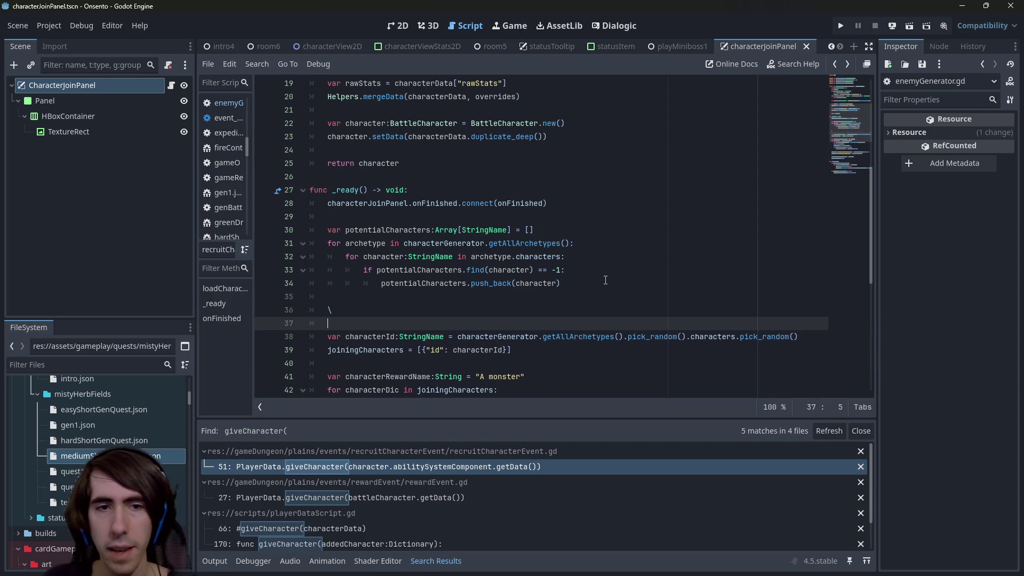
key("Return")
key("Up")
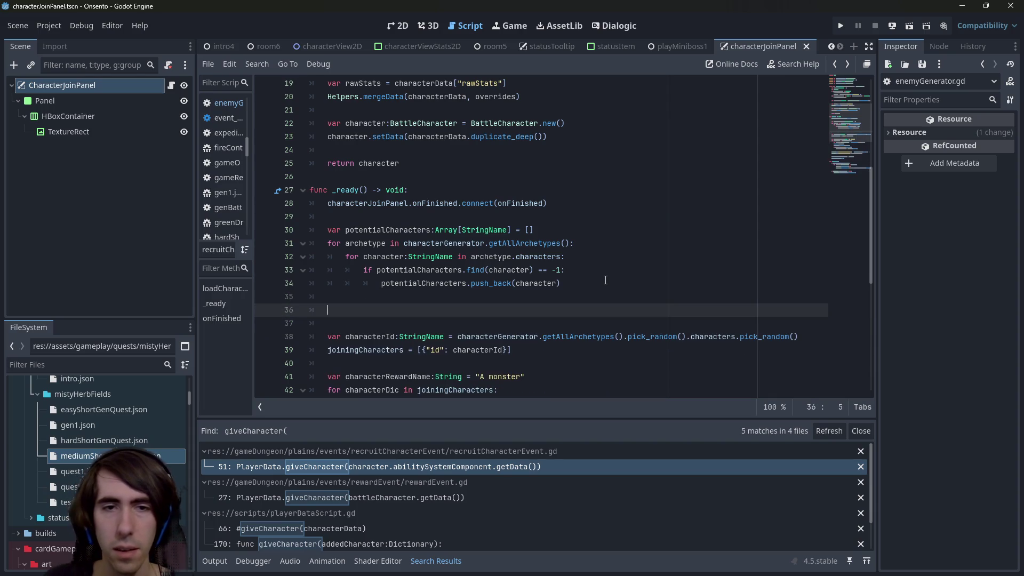
Start line 36 with 'var filteredPotentialCharacters', borrowing the name from line 30.
double_click(379, 229)
left_click(373, 297)
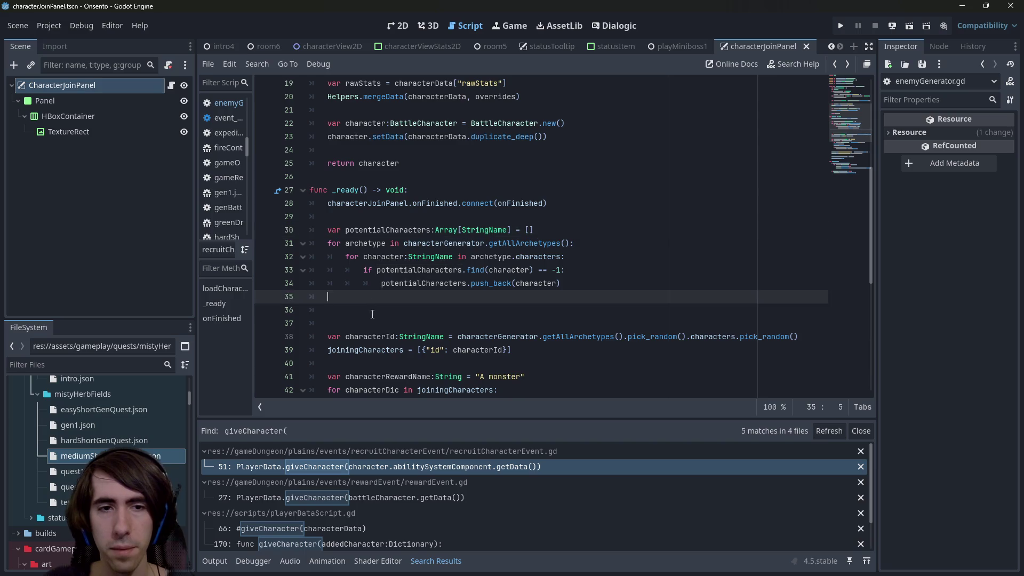
left_click(372, 311)
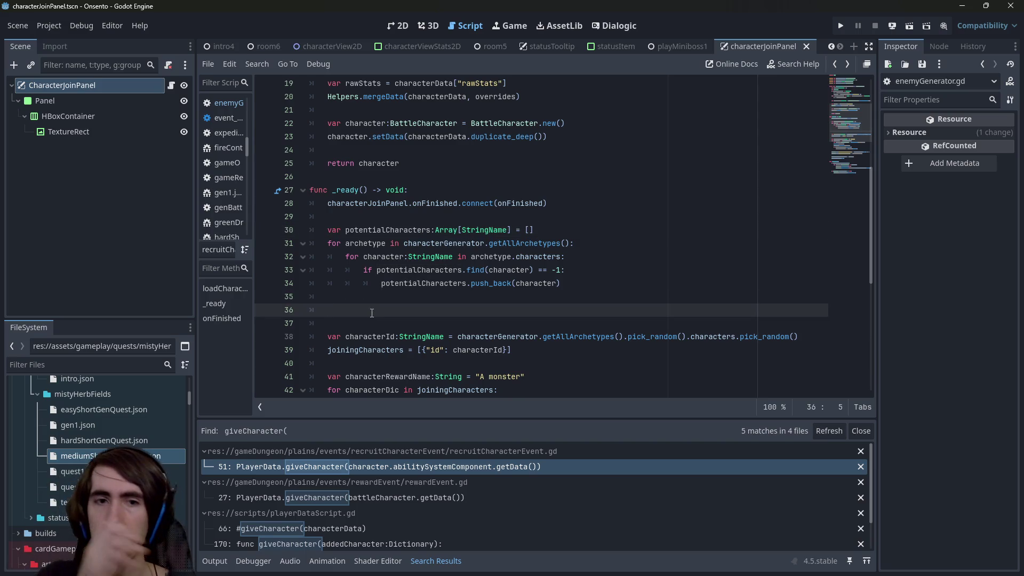
double_click(379, 230)
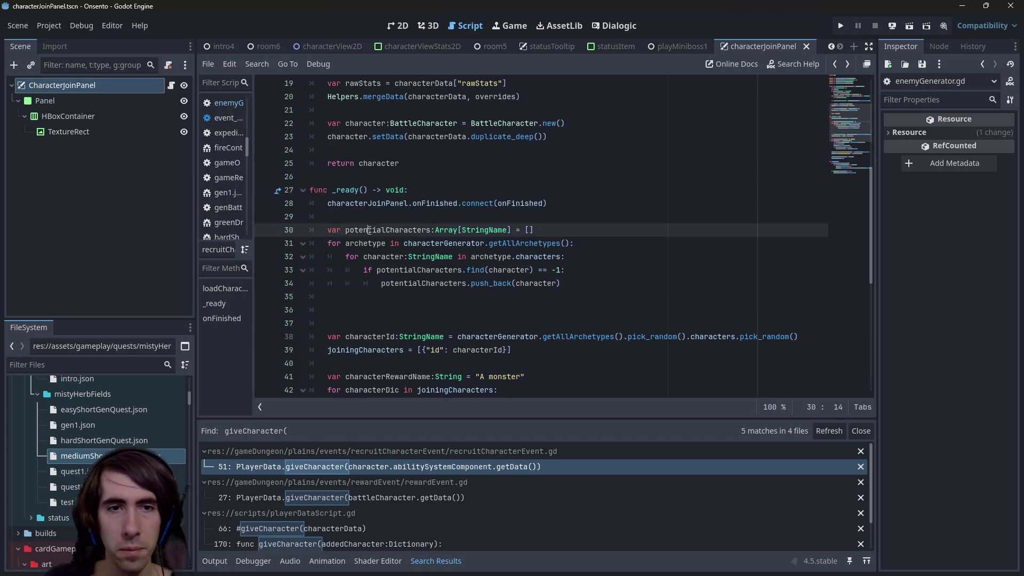
left_click(375, 312)
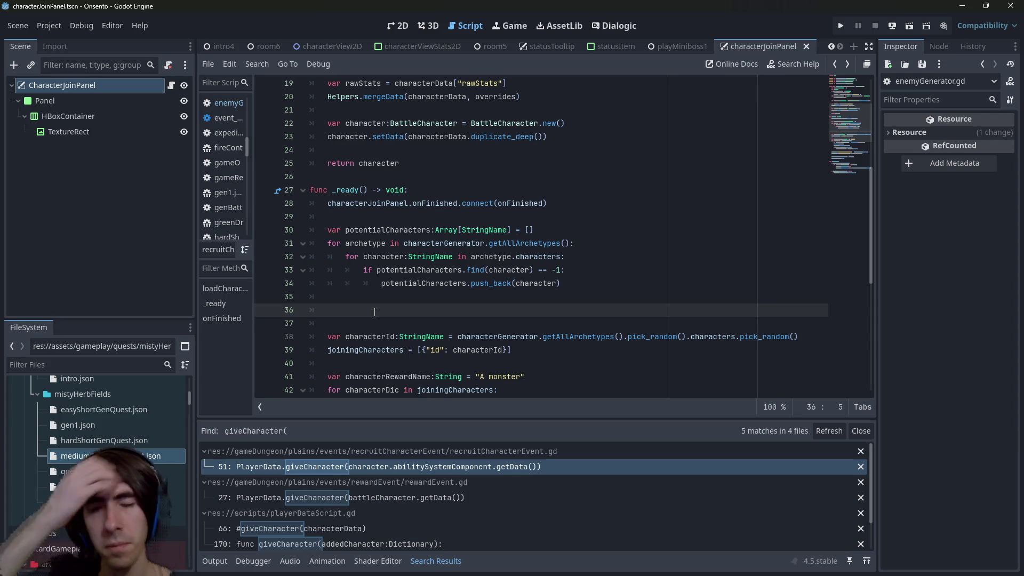
type("var filtered")
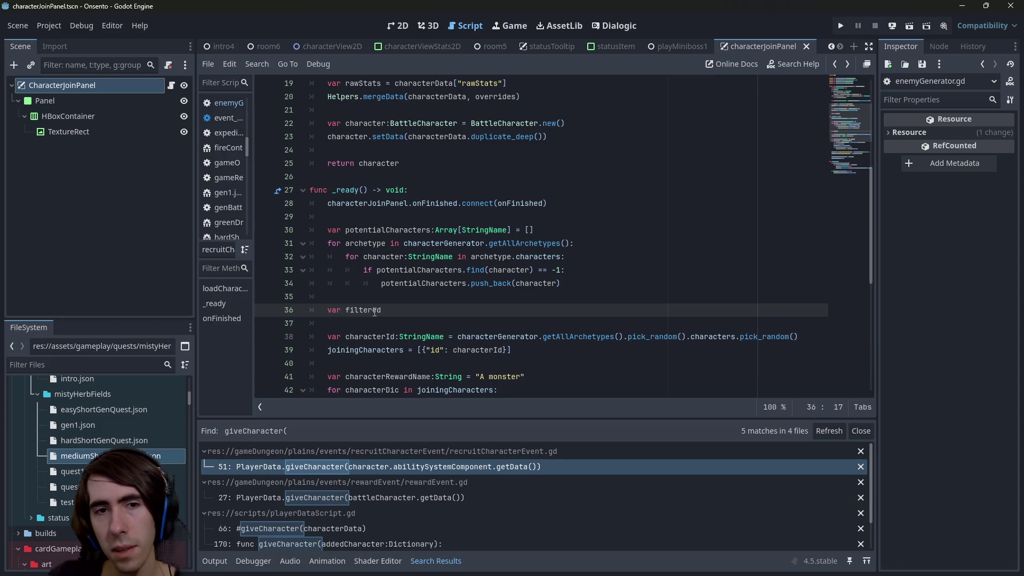
key("ctrl+BackSpace")
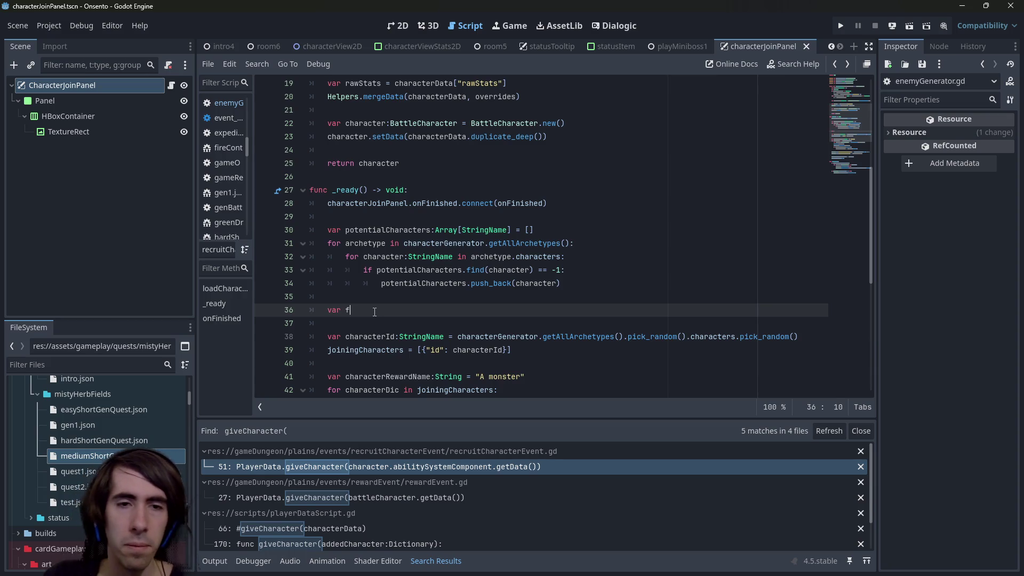
type("f")
double_click(373, 230)
key("ctrl+c")
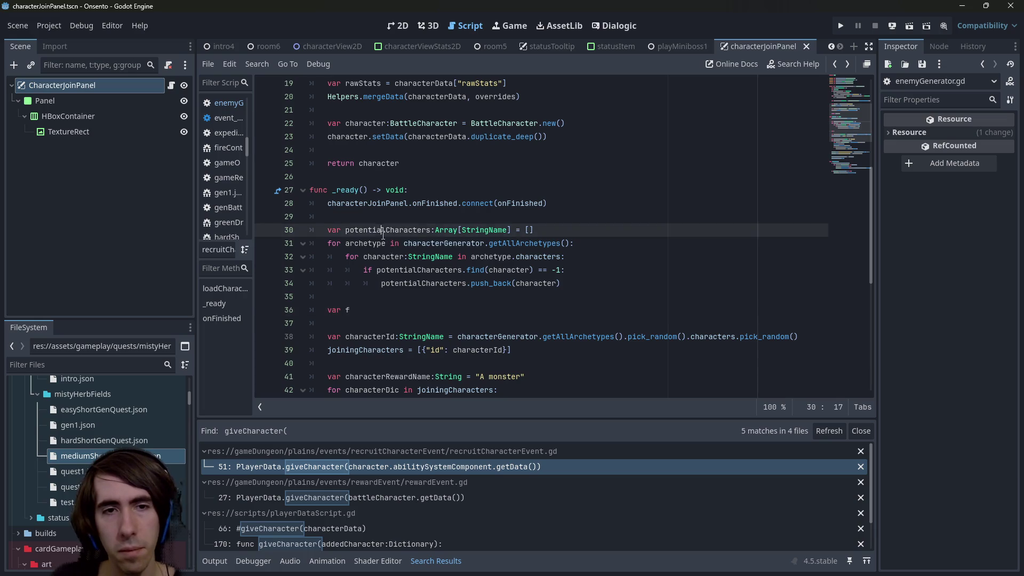
left_click(353, 310)
type("iltered")
key("ctrl+v")
key("Left")
key("Left")
key("Left")
key("BackSpace")
key("BackSpace")
type("Po")
Copy the Array[StringName] type from line 30 onto filteredPotentialCharacters.
key("End")
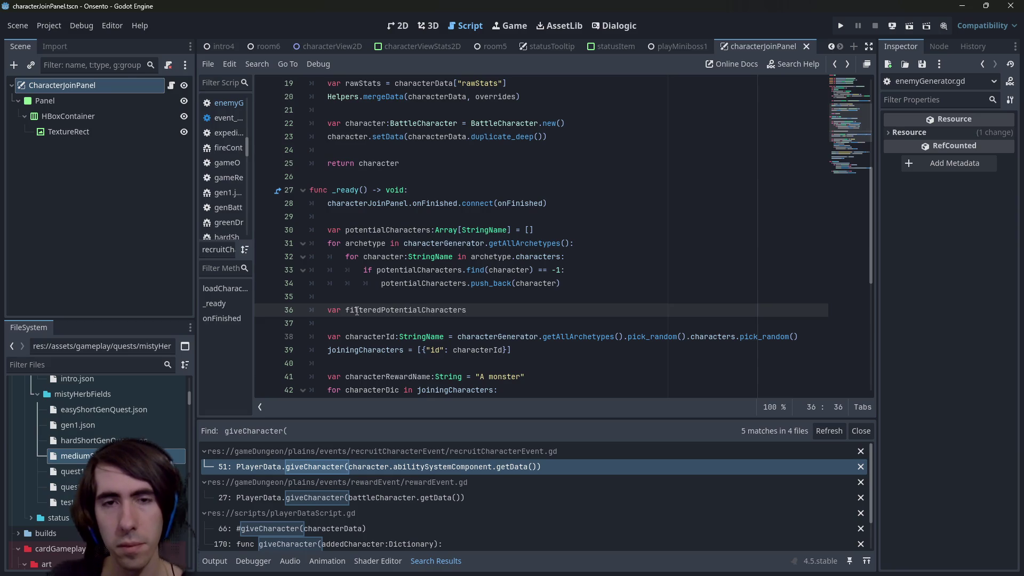
left_click_drag(430, 230, 510, 230)
key("ctrl+c")
left_click(484, 314)
key("ctrl+v")
key("Escape")
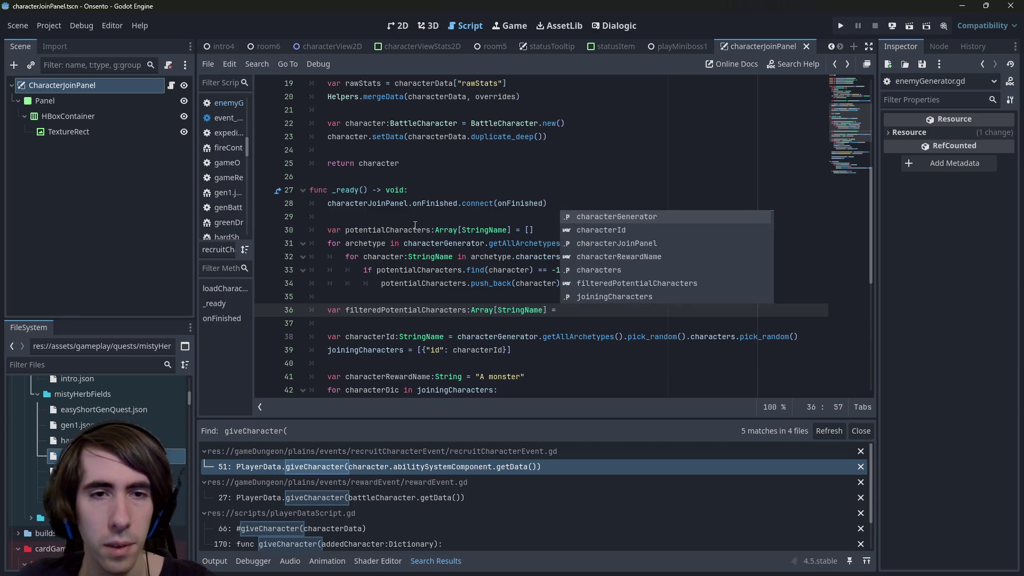
key("Escape")
Assign filteredPotentialCharacters the value potentialCharacters.duplicate().
type("potentialCharacters.")
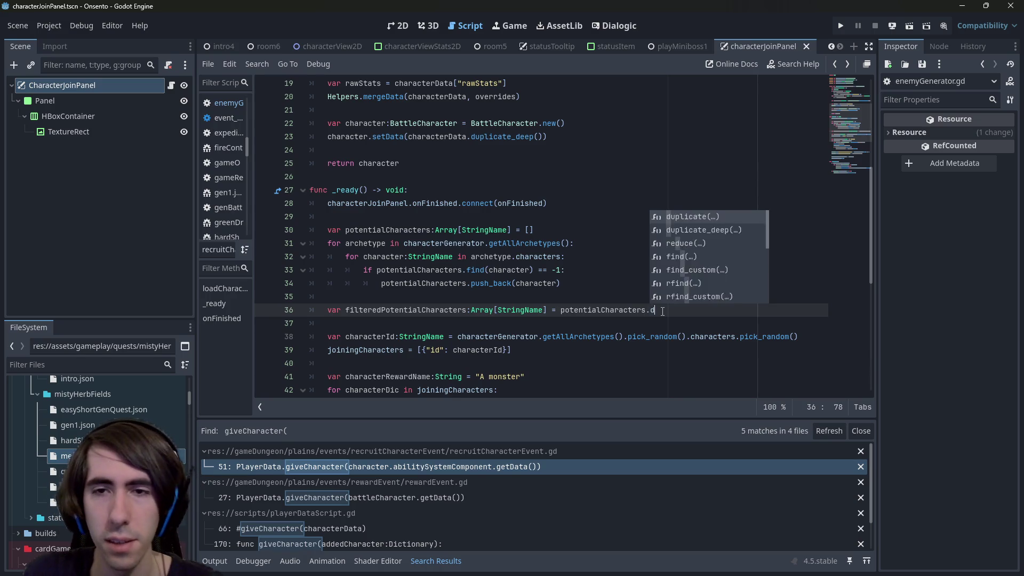
type("dupl")
key("Return")
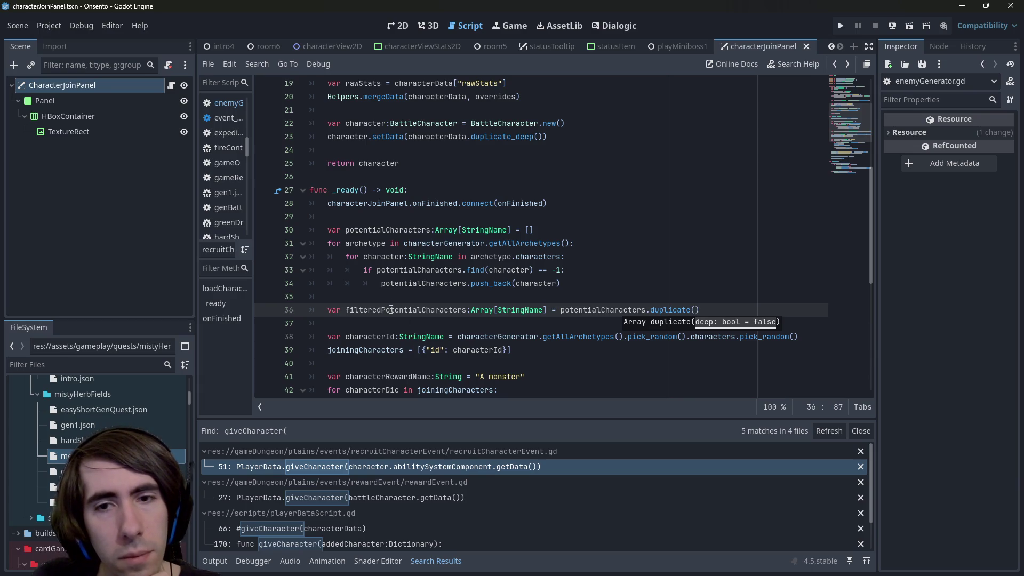
double_click(391, 310)
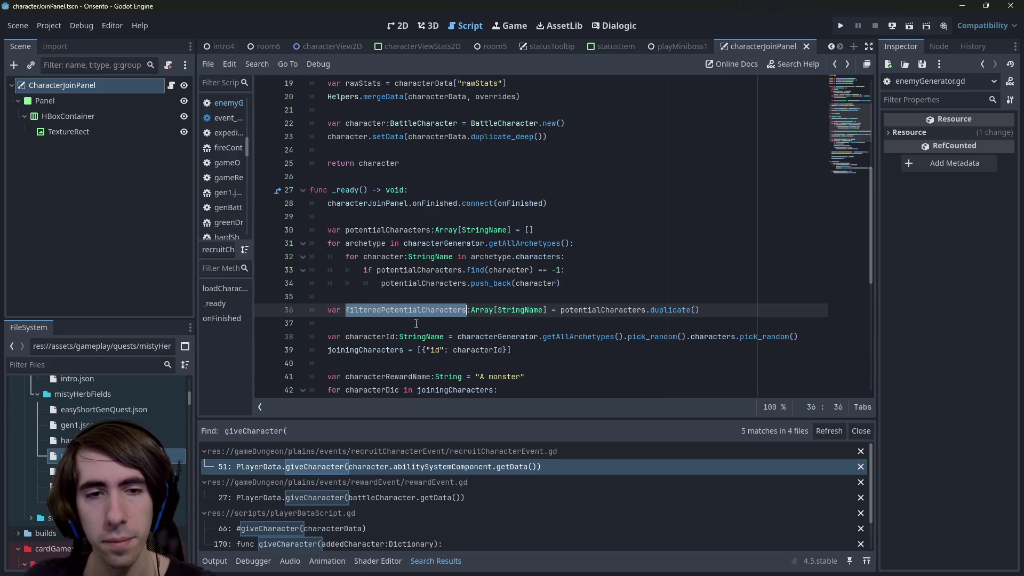
scroll(412, 321, "down", 1)
left_click(732, 269)
Replace duplicate() with filter(func(character:StringName): and start a return line in its body.
left_click(732, 282)
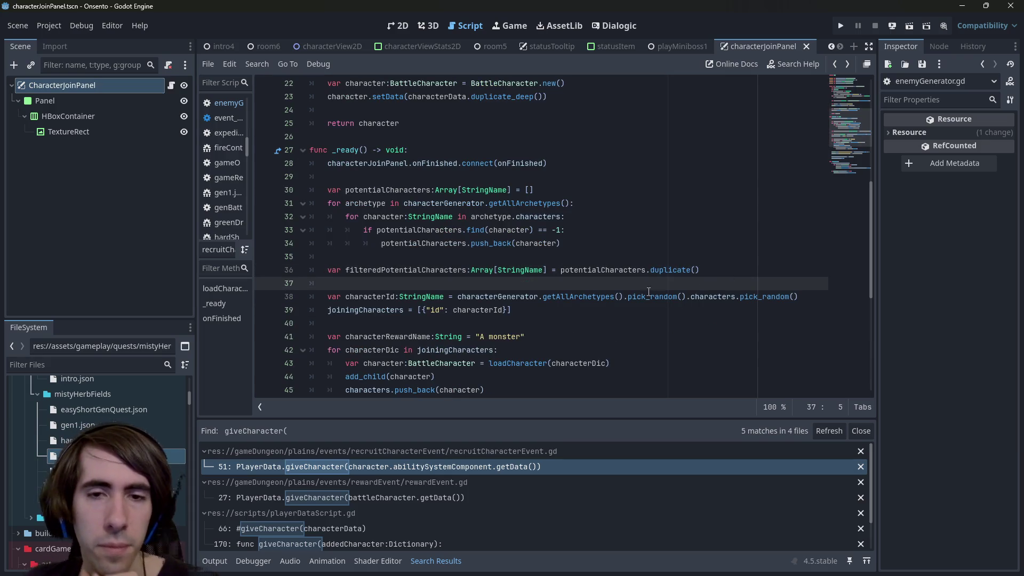
key("Return")
key("BackSpace")
key("BackSpace")
left_click(709, 275)
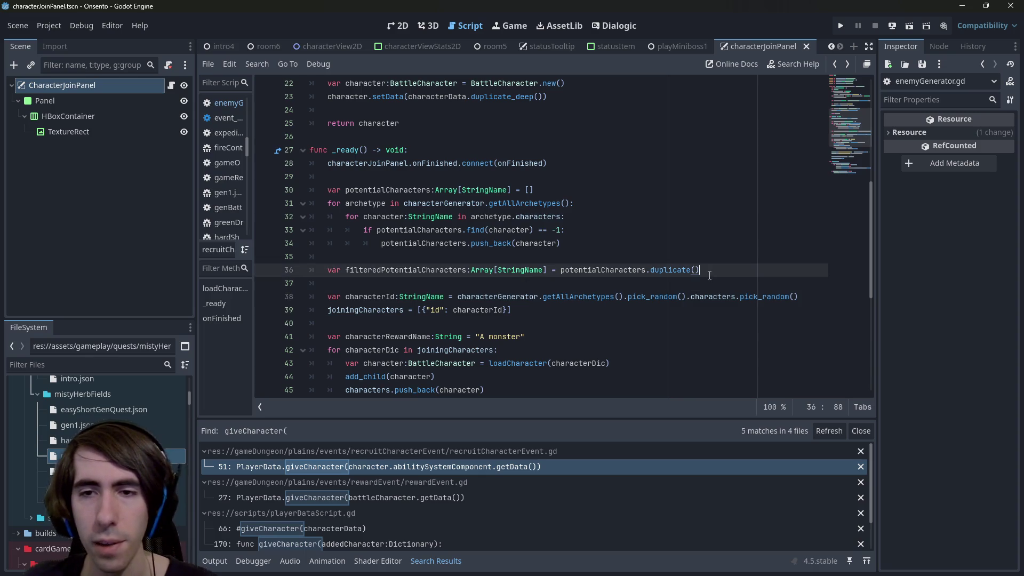
key("ctrl+BackSpace")
key("ctrl+BackSpace")
type("filter(")
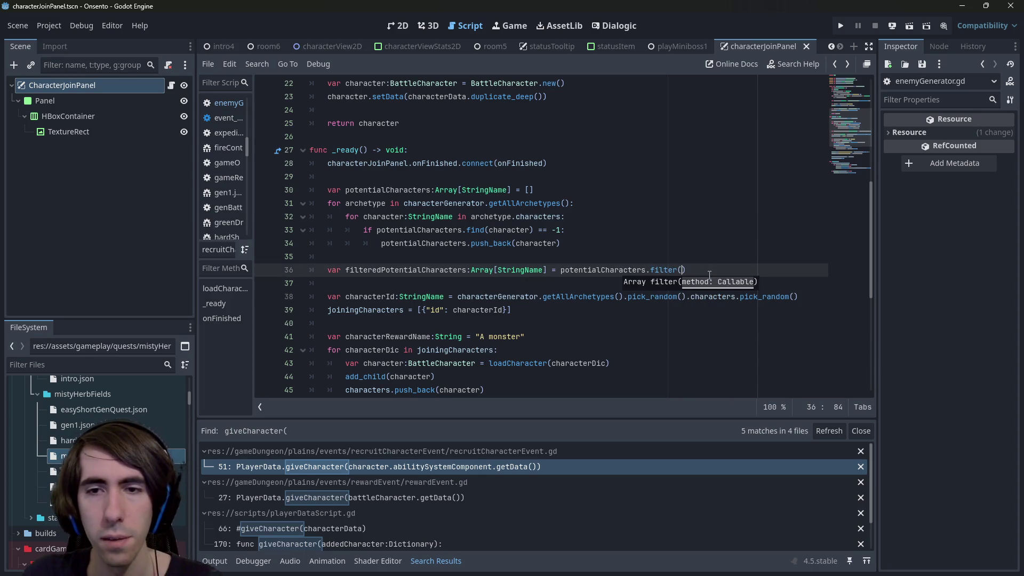
type("func(name:StringName")
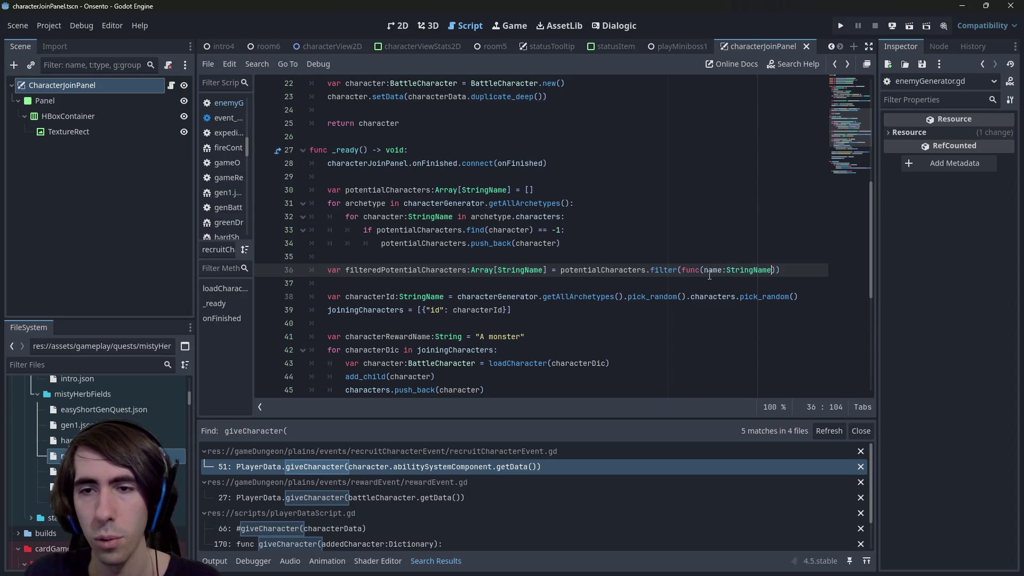
double_click(709, 270)
type("character")
key("Escape")
key("End")
key("Left")
type(":")
key("Return")
type("return")
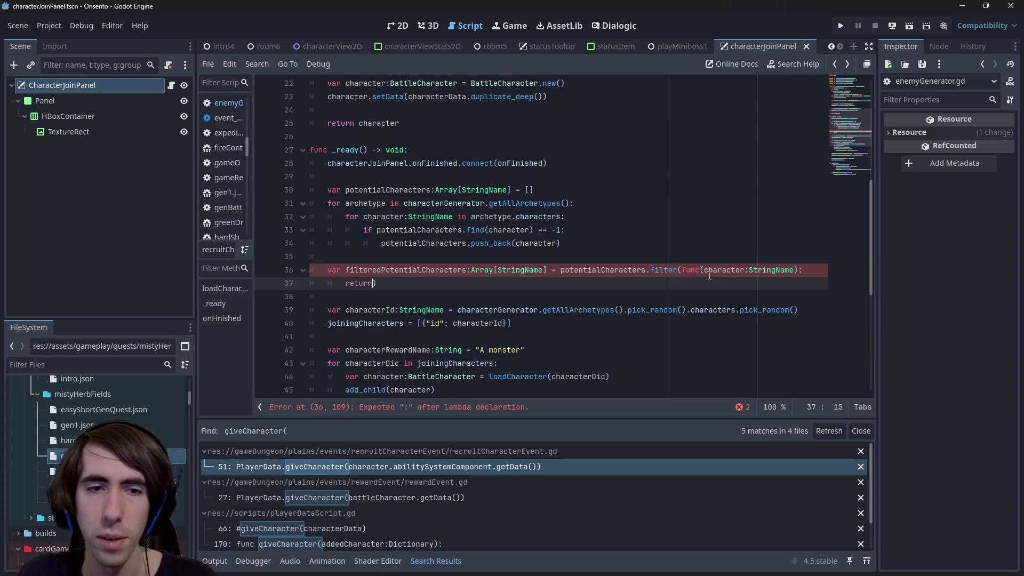
left_click(714, 270)
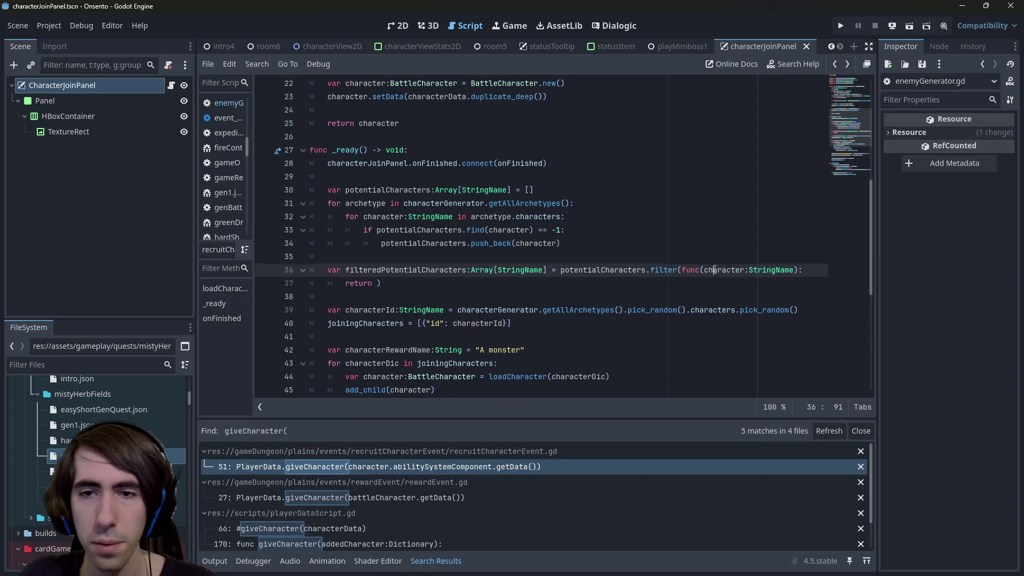
Complete the lambda's return as PlayerData.getCharacters().find_custom() and view getCharacters' definition.
left_click(376, 283)
type("PlayerData.")
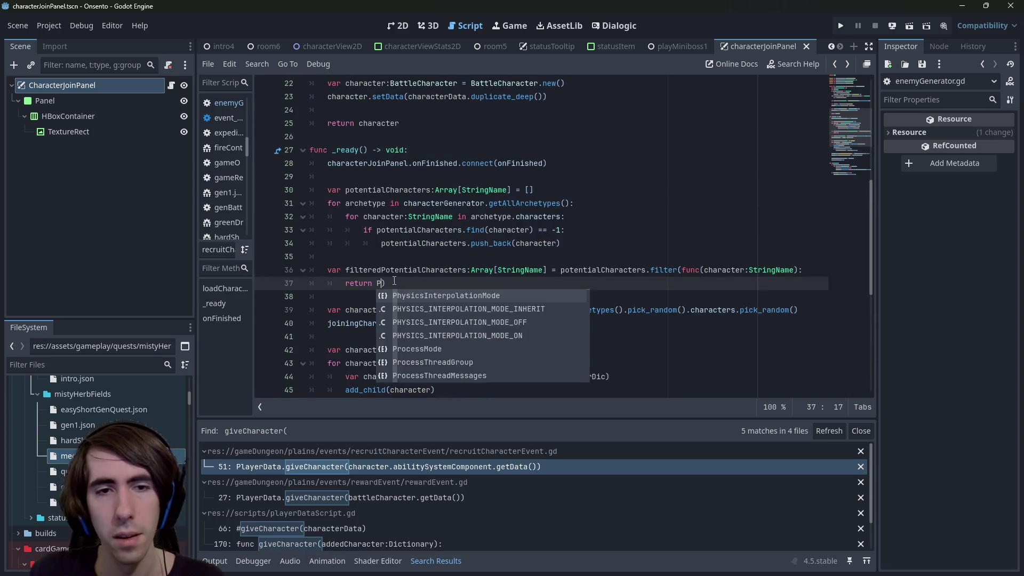
type("Playq")
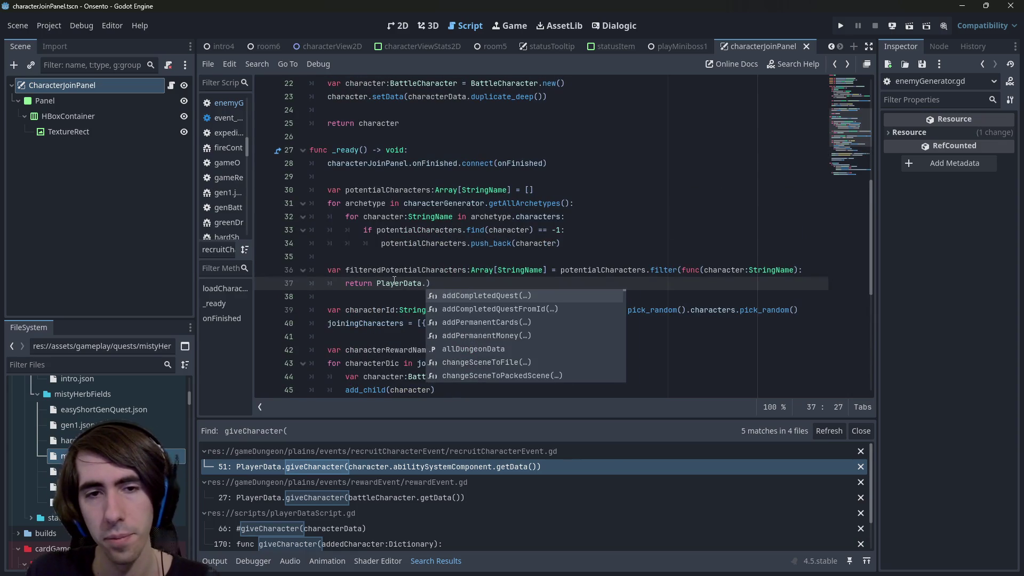
type("r")
type("quest")
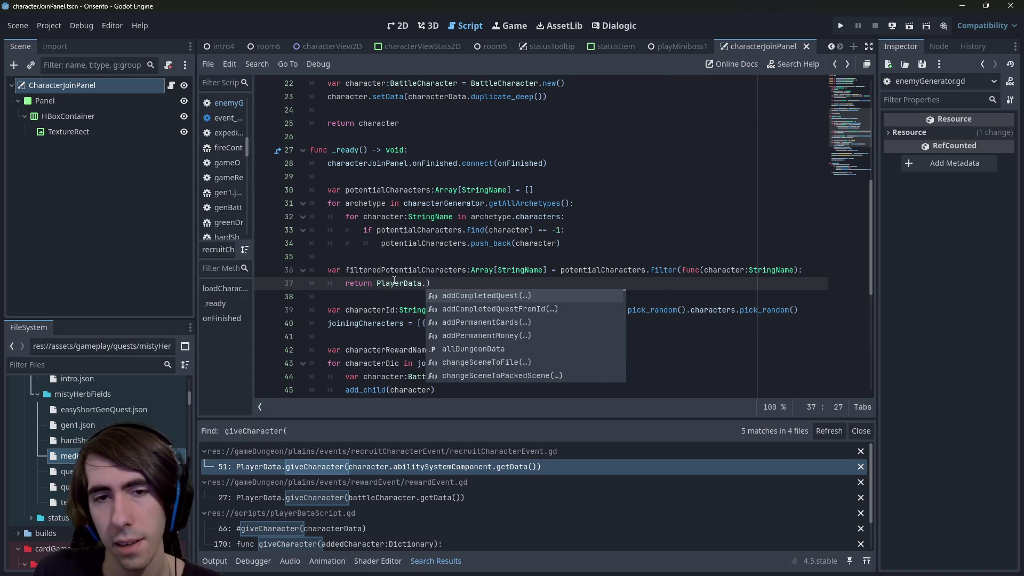
key("Return")
type(".")
key("BackSpace")
key("BackSpace")
key("BackSpace")
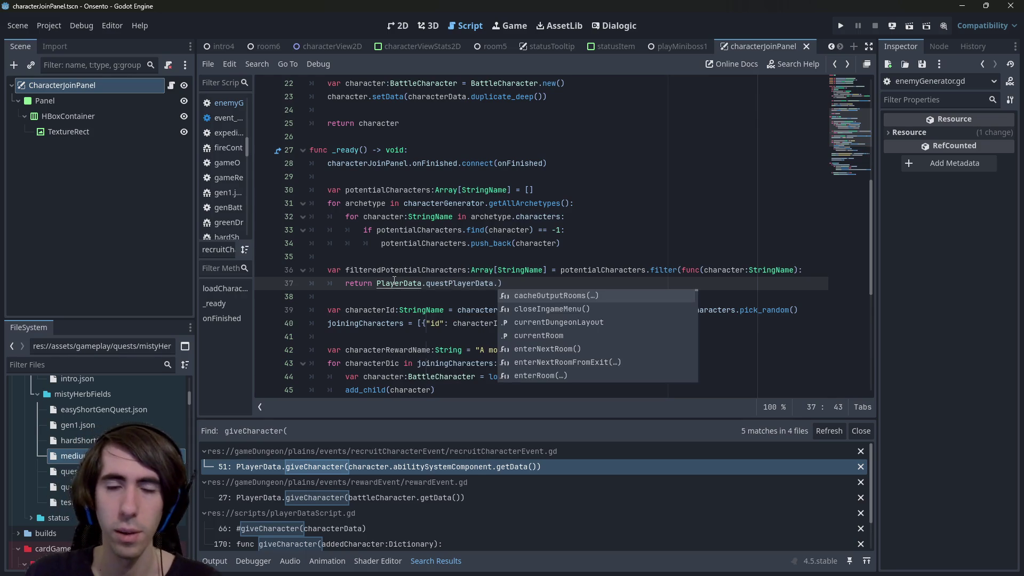
type(".get")
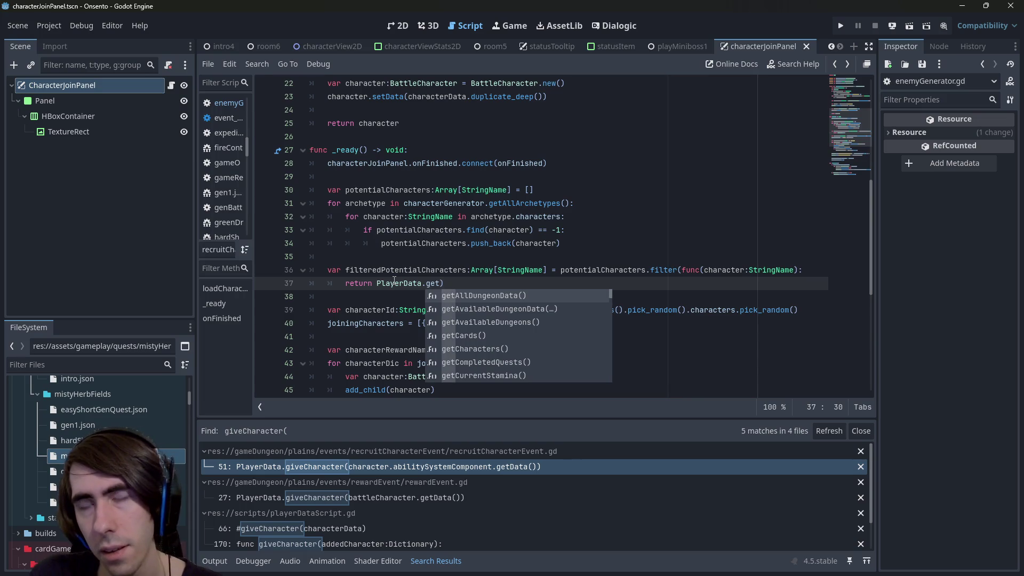
type("charac")
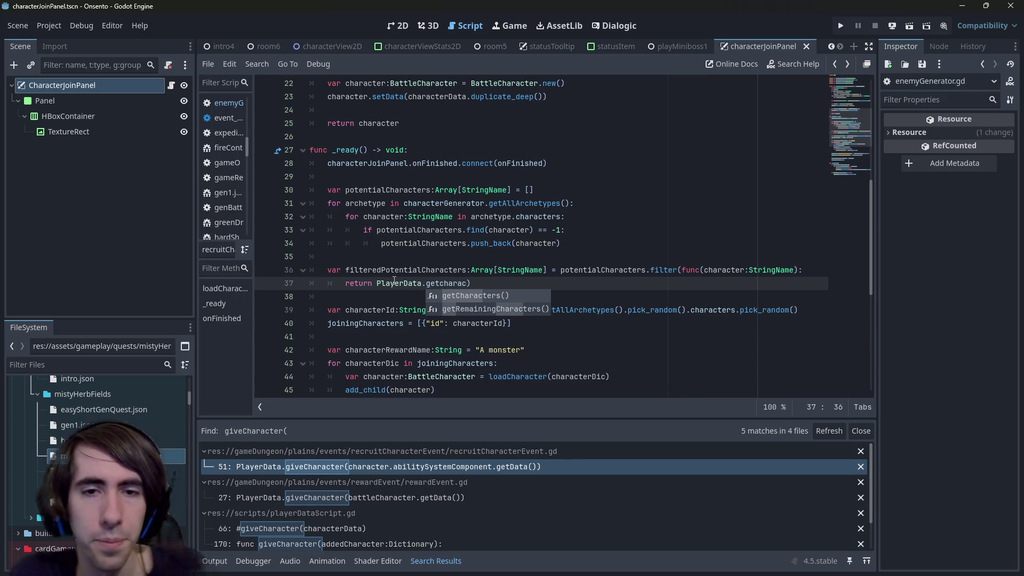
key("Return")
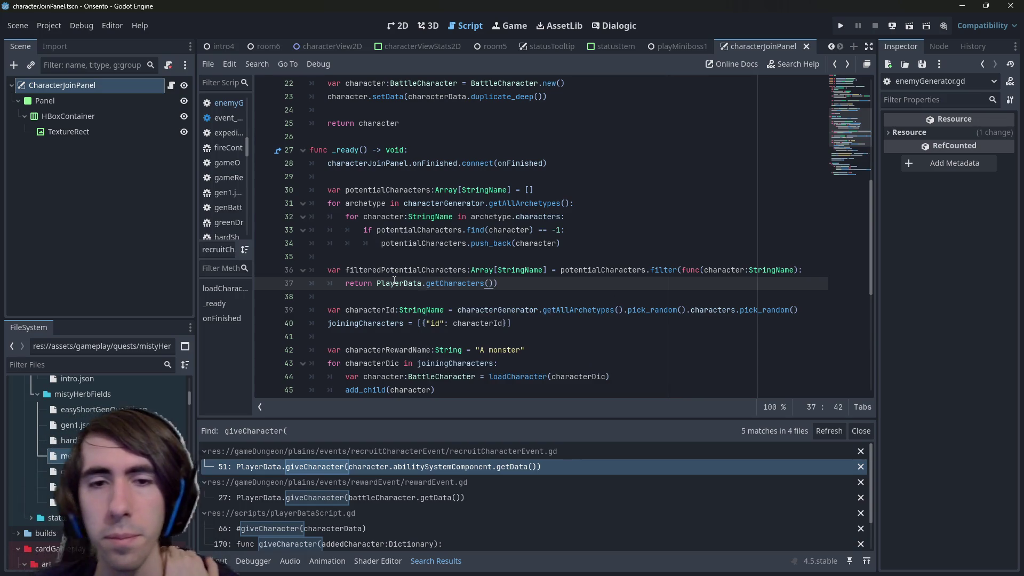
type(".")
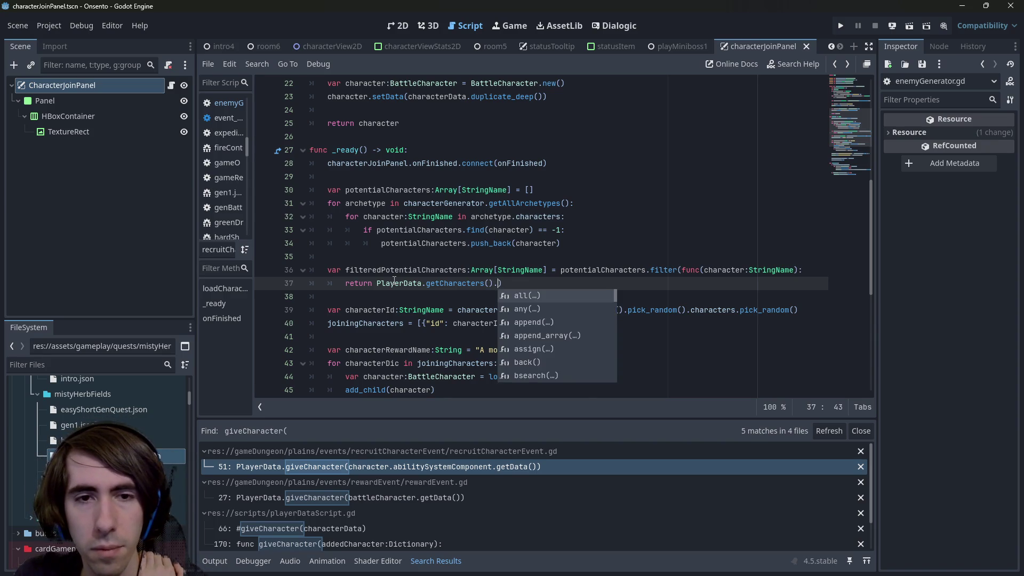
type("find")
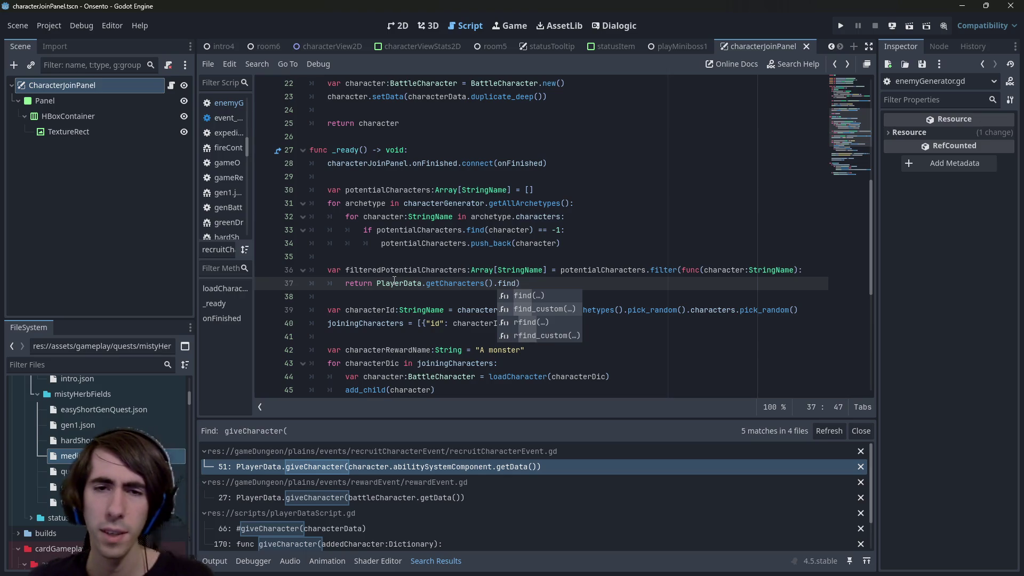
key("Down")
key("Return")
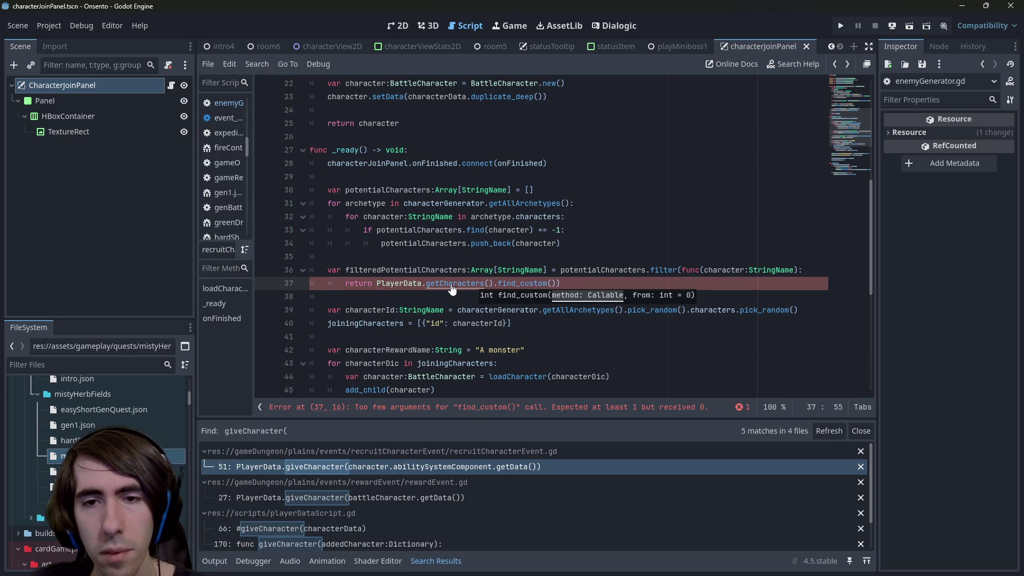
left_click(452, 288, "ctrl")
Confirm getCharacters returns Dictionaries and add a playerCharacter:Dictionary parameter inside find_custom.
left_click(459, 230)
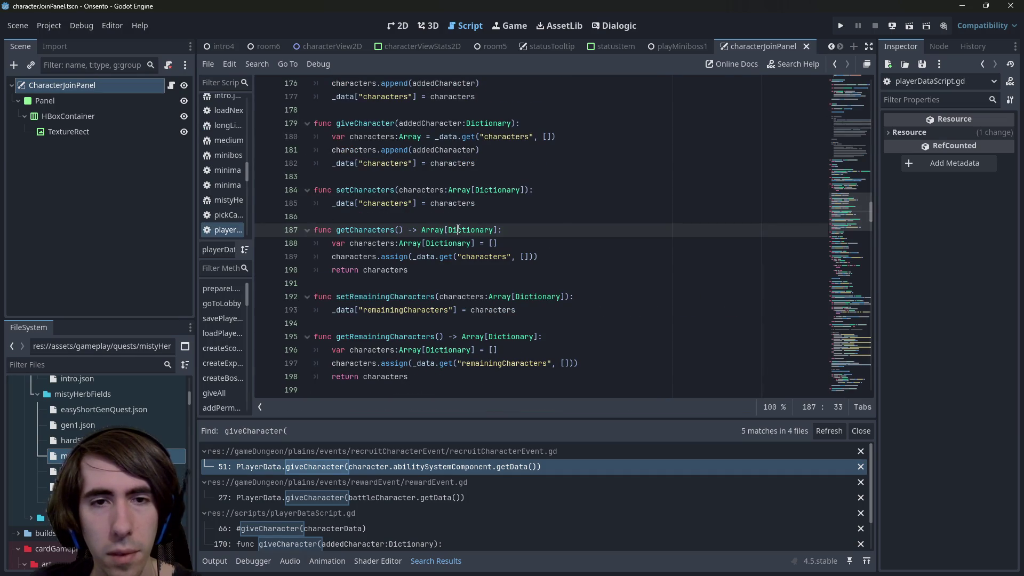
key("alt+Left")
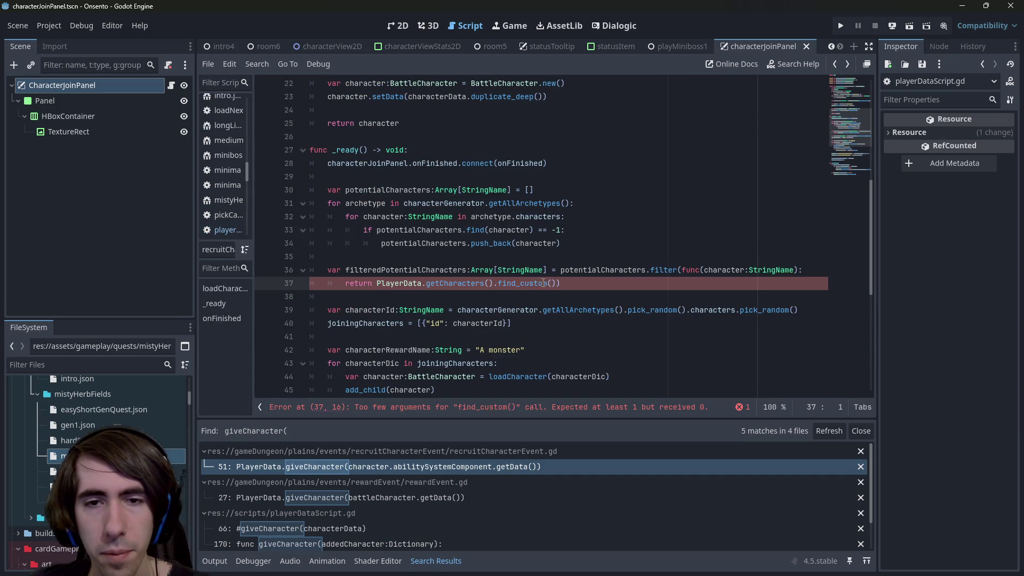
left_click(551, 283)
type("playerCharacter:")
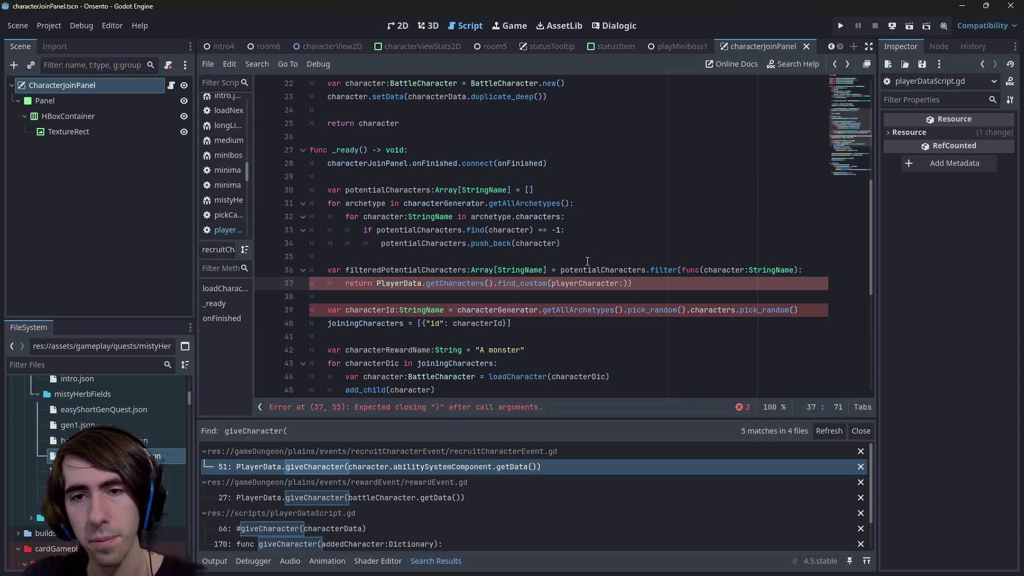
type("Dictionary):")
key("Return")
type("return")
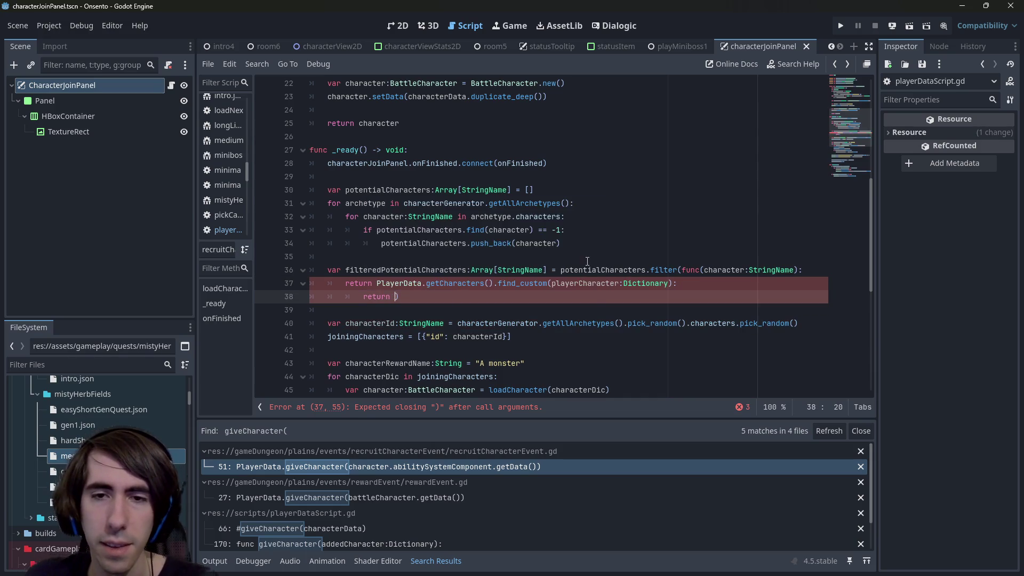
type(" playerCharacter.")
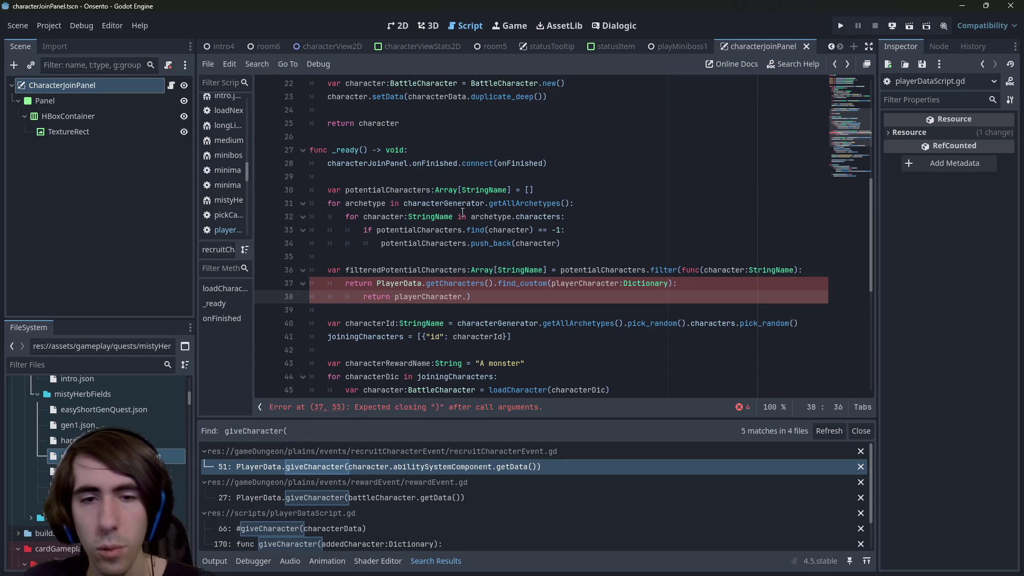
key("ctrl+BackSpace")
key("ctrl+BackSpace")
key("ctrl+BackSpace")
key("ctrl+s")
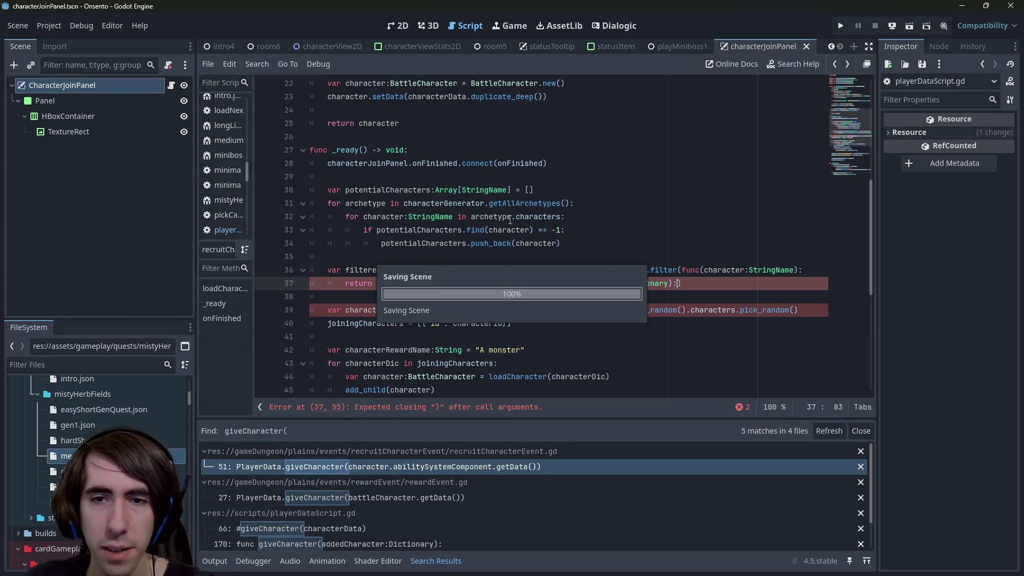
Turn find_custom's argument into a func(playerCharacter:Dictionary) lambda with its body on its own line.
key("ctrl+Left")
key("ctrl+Left")
key("ctrl+Left")
key("Right")
type("func")
key("End")
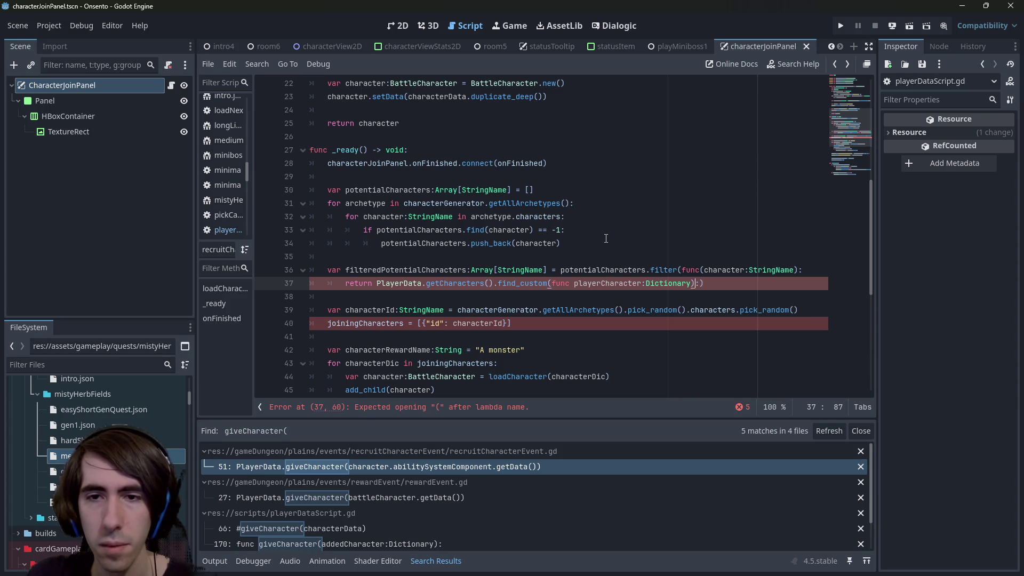
key("BackSpace")
key("Return")
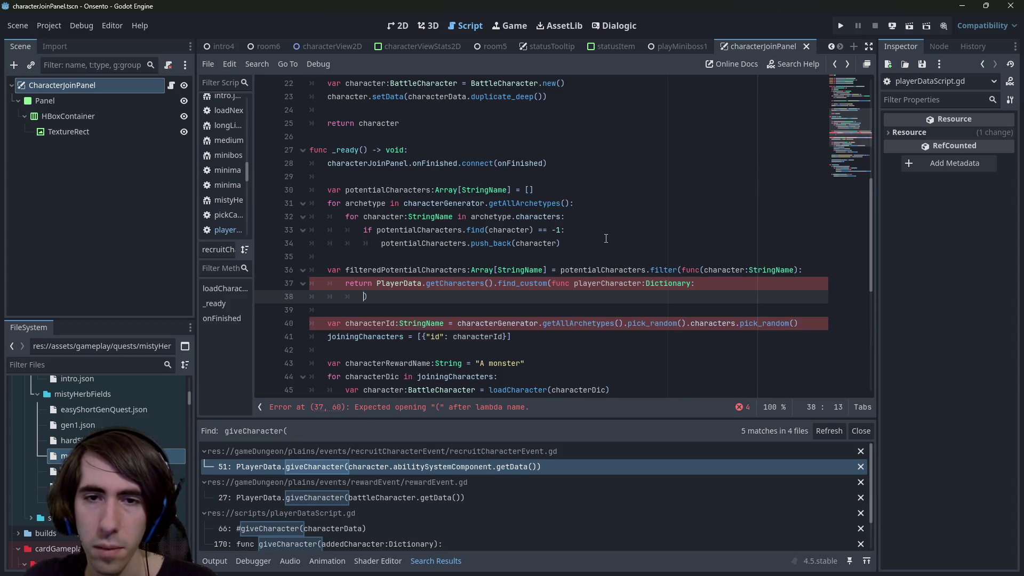
key("Up")
key("Right")
type("(")
key("ctrl+Right")
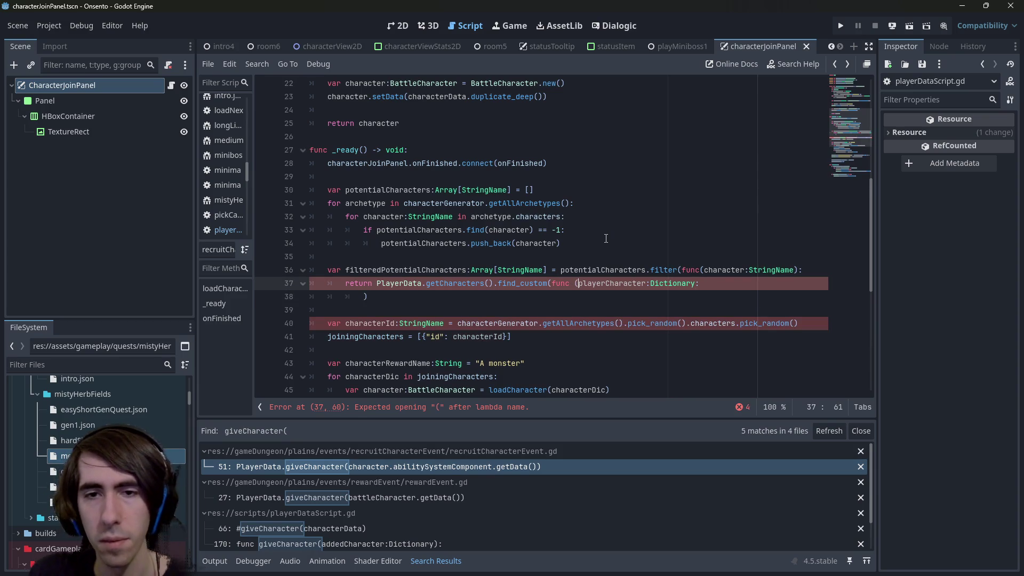
type(")")
key("Down")
key("Up")
key("Down")
key("Left")
Make the inner lambda return playerCharacter["id"] == for the comparison.
type("return p")
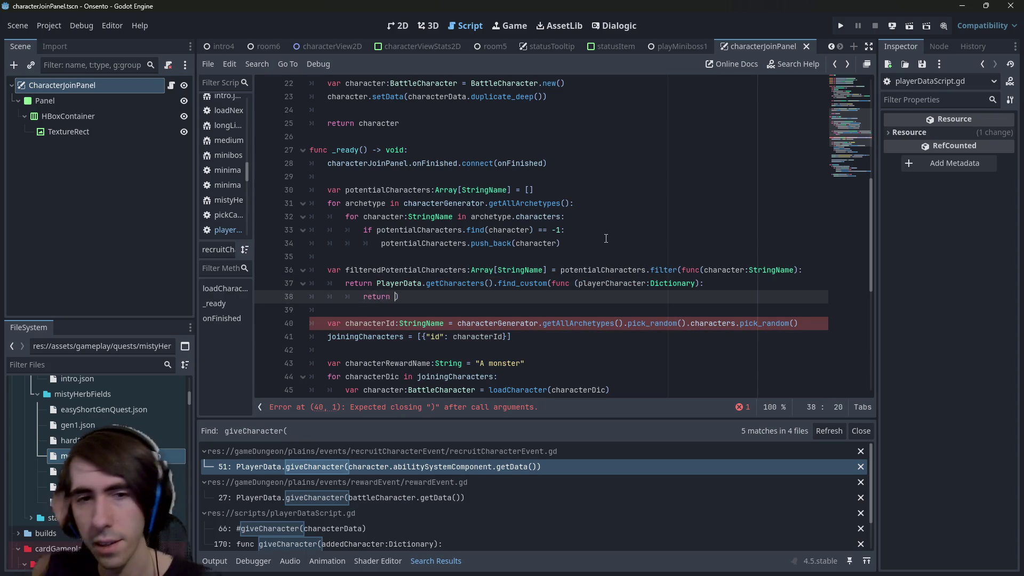
type("layerCharacter.")
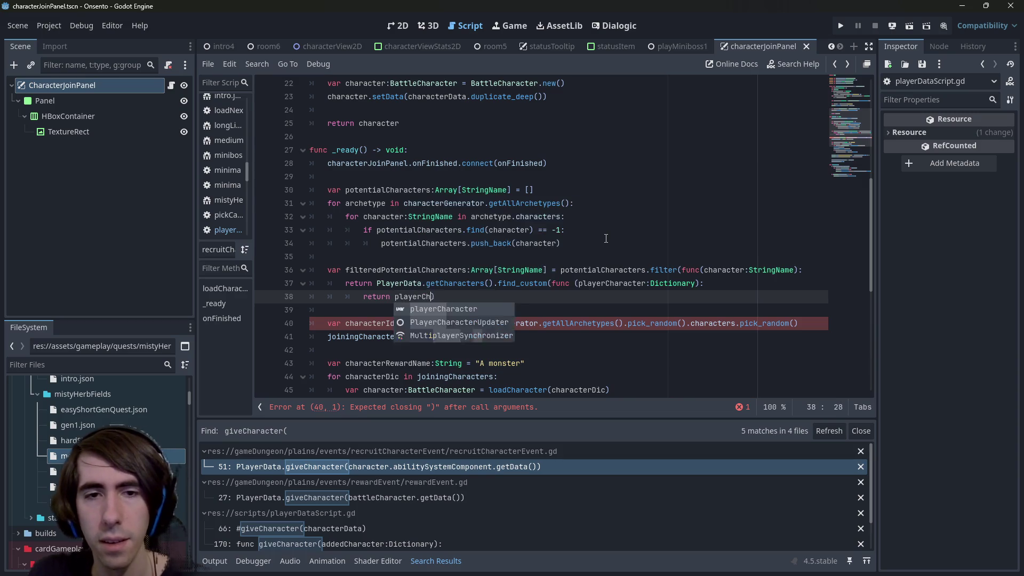
key("BackSpace")
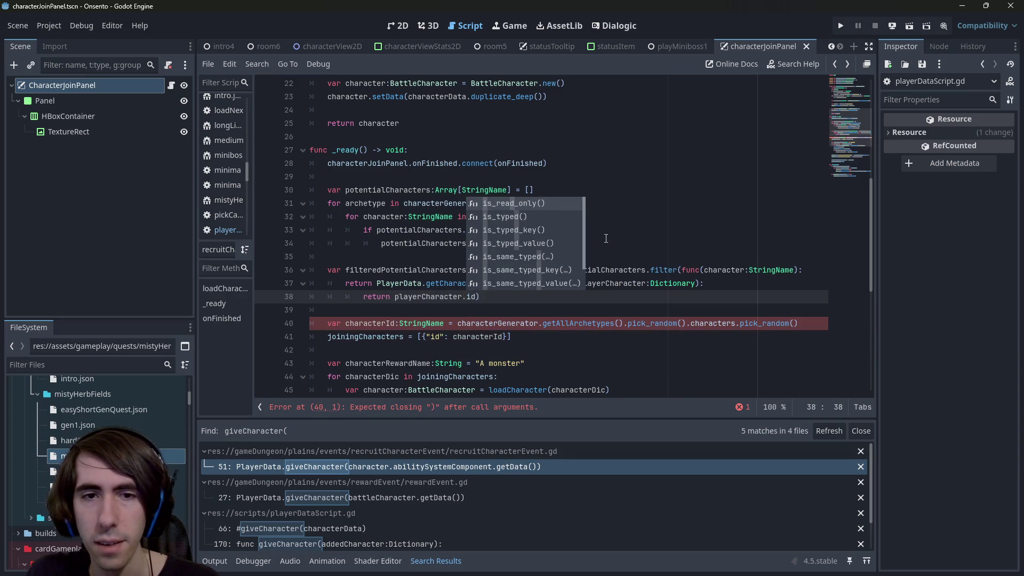
type("[\"id")
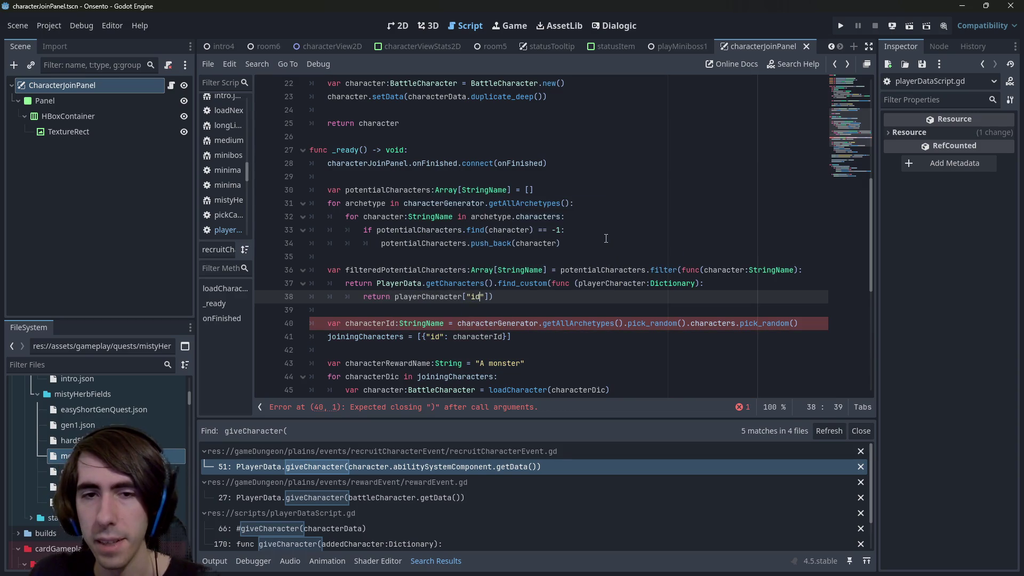
type("\"]")
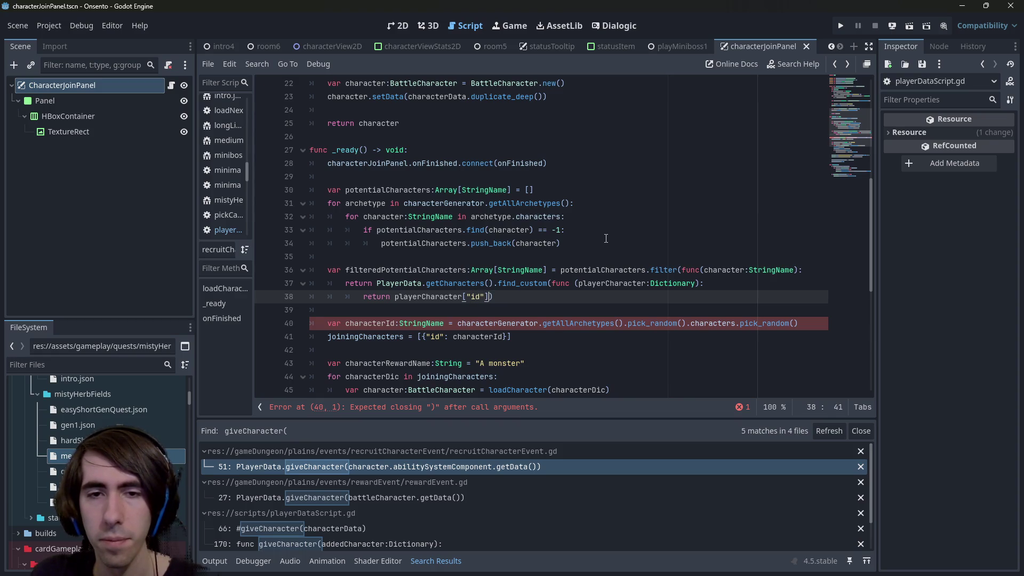
type(" !=")
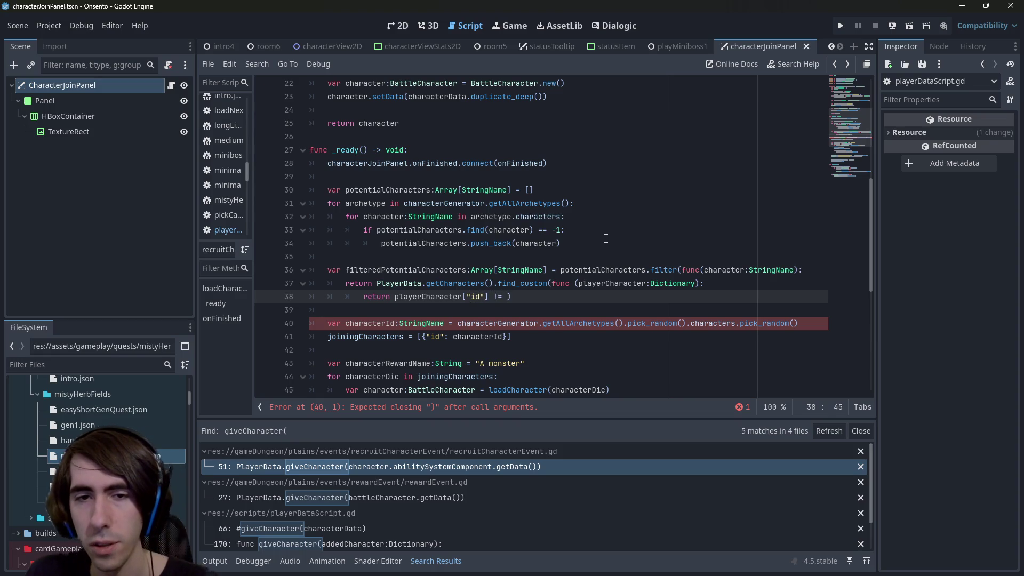
key("Escape")
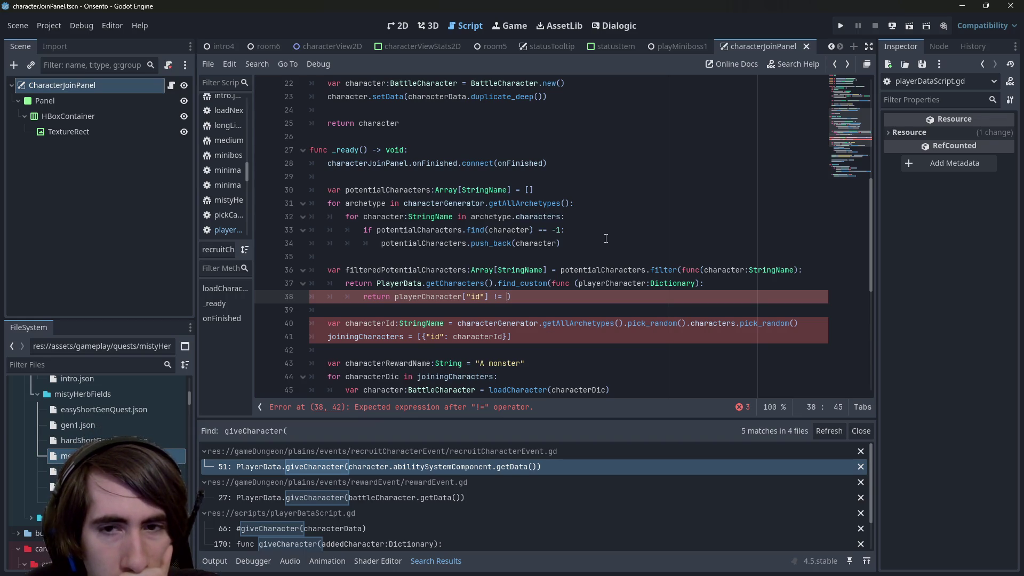
key("BackSpace")
key("BackSpace")
key("BackSpace")
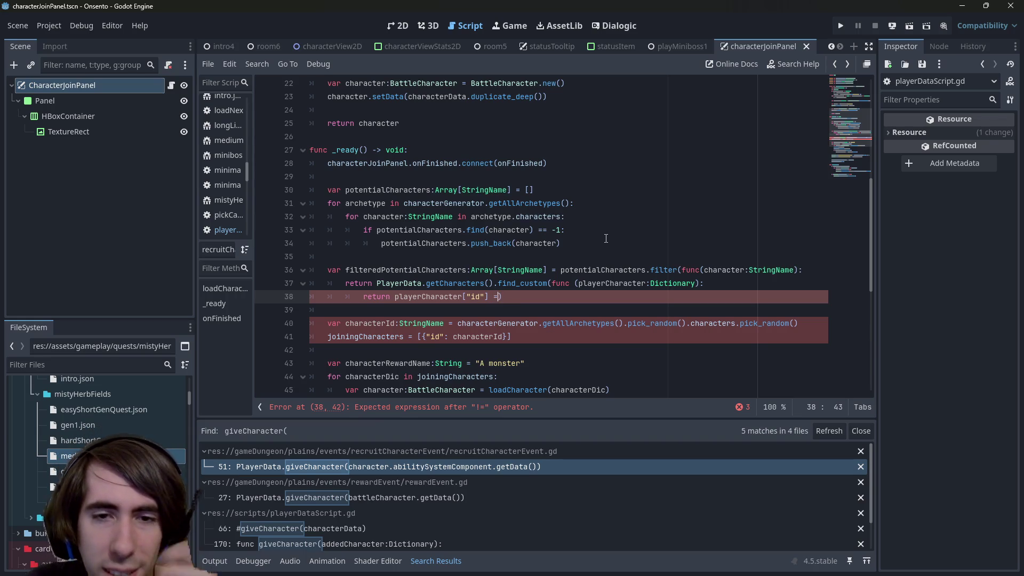
type("==")
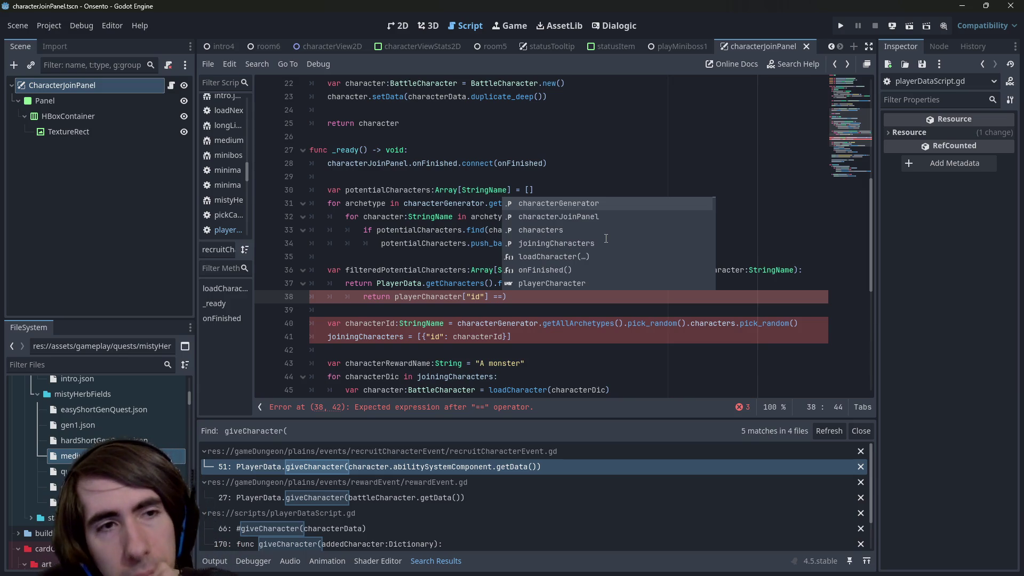
key("Escape")
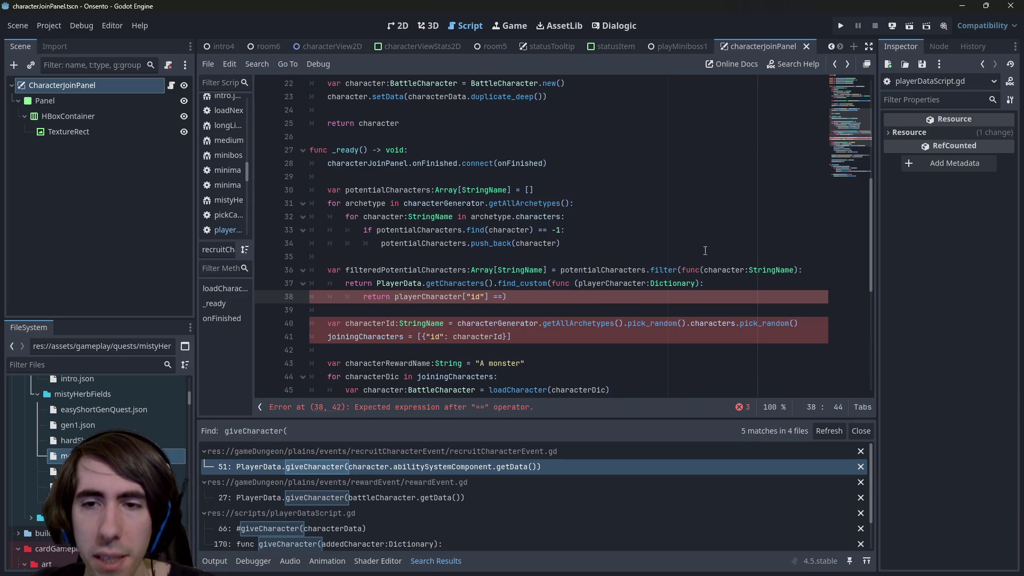
Rename the filter parameter to potentialCharacter and compare the id against it, then save.
double_click(721, 272)
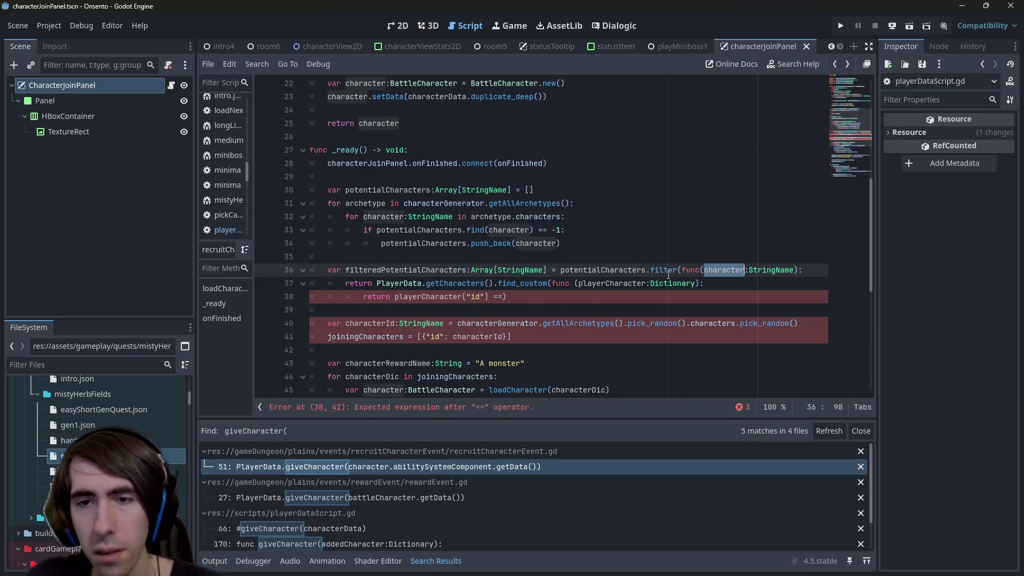
type("potentialCharacter")
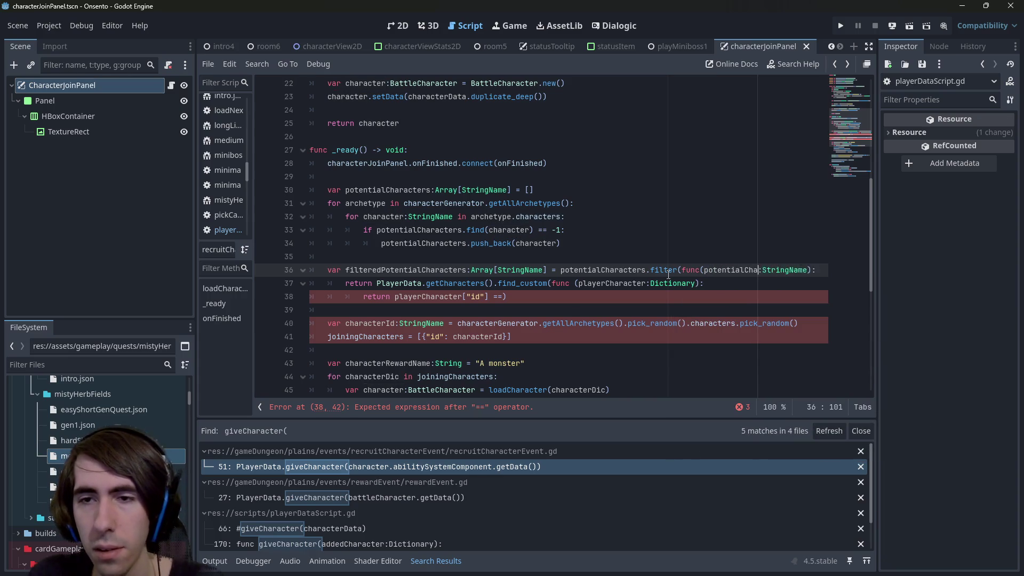
key("ctrl+shift+Left")
key("ctrl+c")
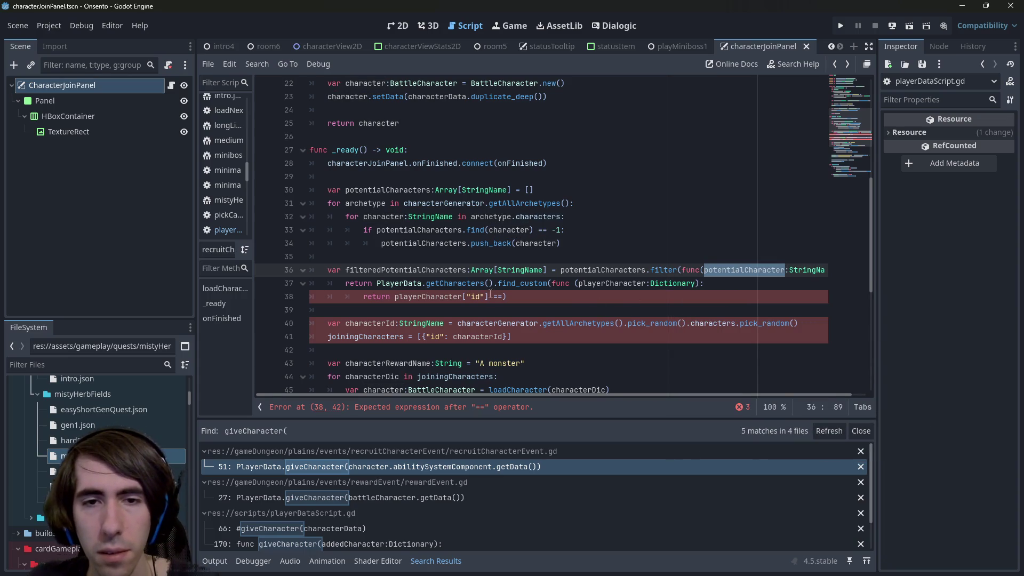
left_click(503, 296)
key("ctrl+v")
key("ctrl+s")
left_click(455, 295)
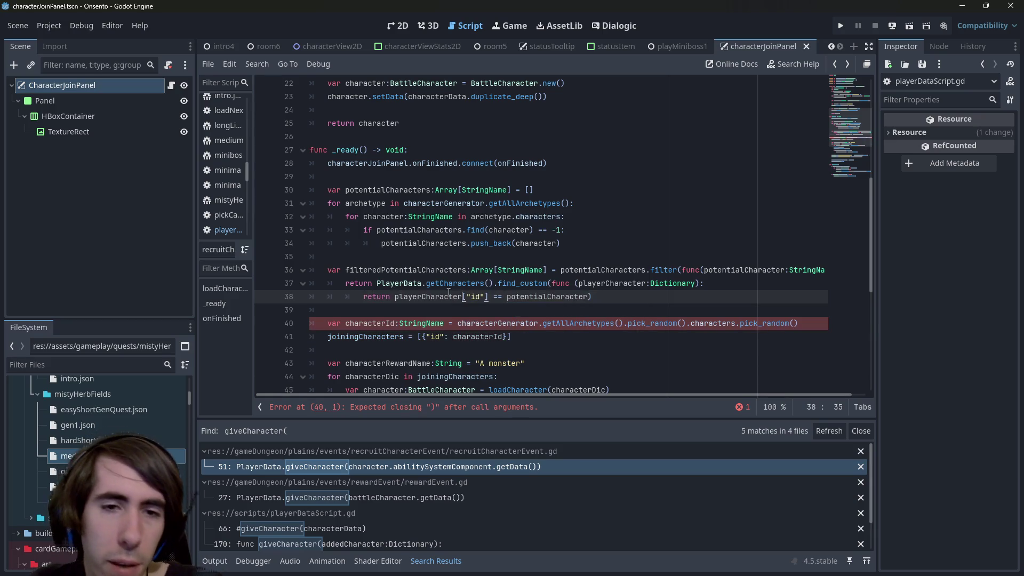
Tidy the comparison on line 38, save, and add a blank line above _ready.
left_click(378, 283)
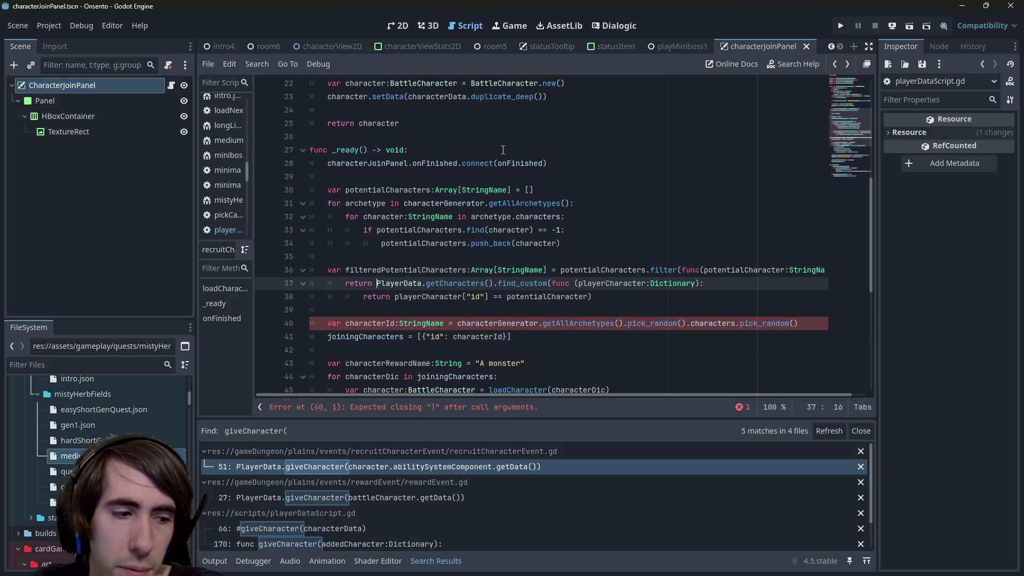
type("!")
key("BackSpace")
key("ctrl+s")
left_click(614, 299)
type("==")
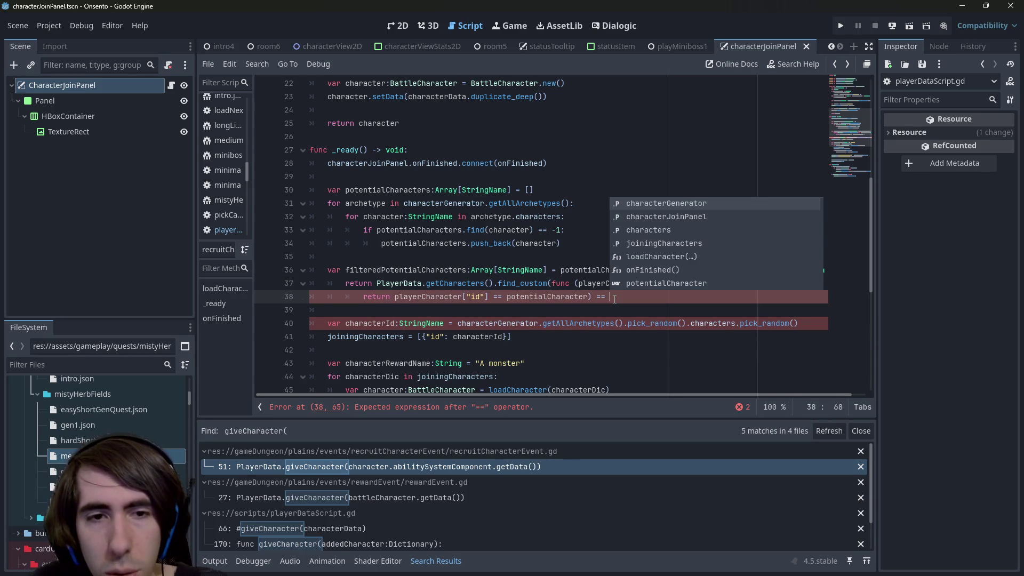
key("Escape")
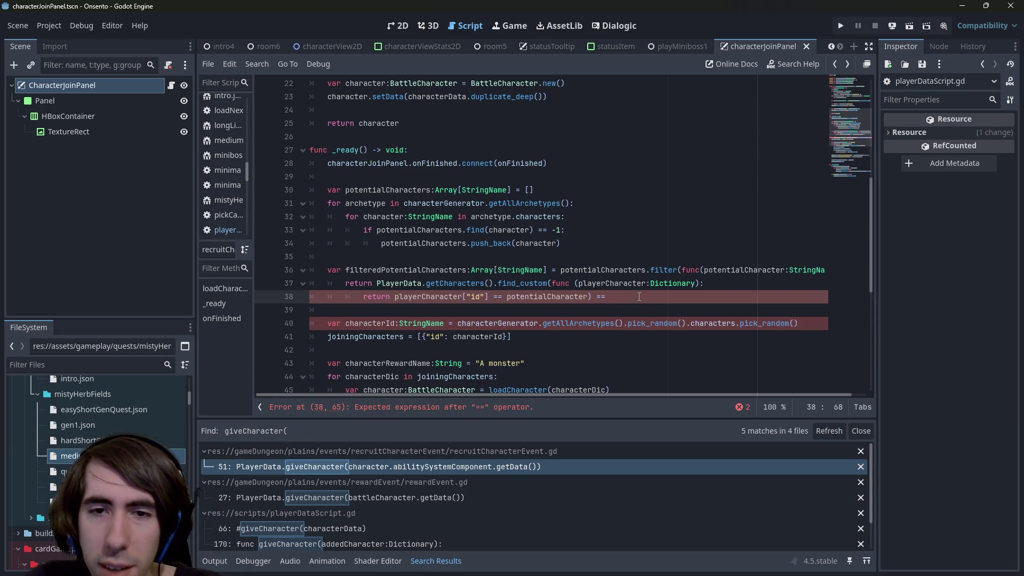
left_click(389, 136)
key("Return")
key("Return")
Declare func doesPlayerHasCharacter(potentialCharacter:StringName): above _ready.
key("Up")
type("func ")
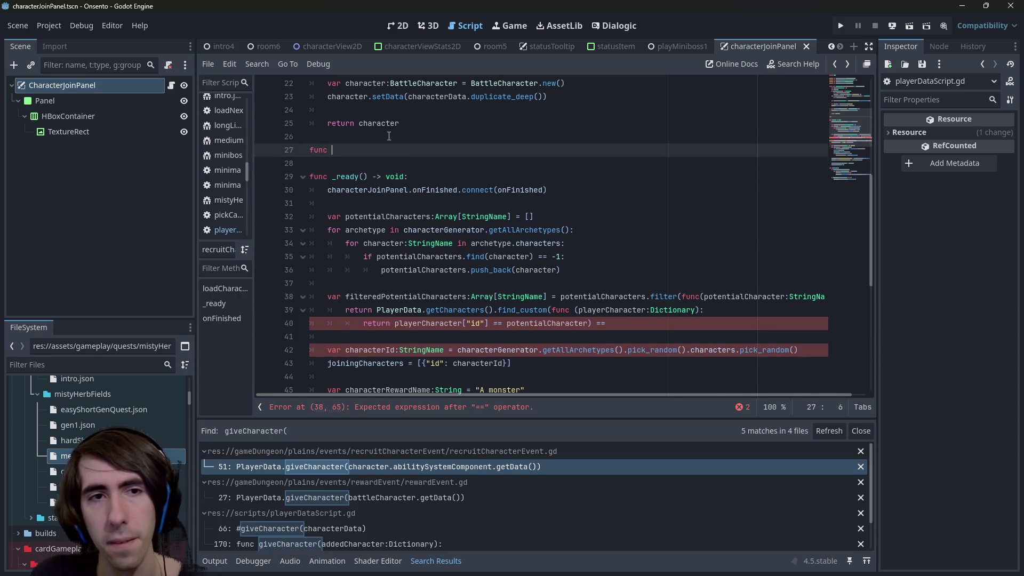
type("d")
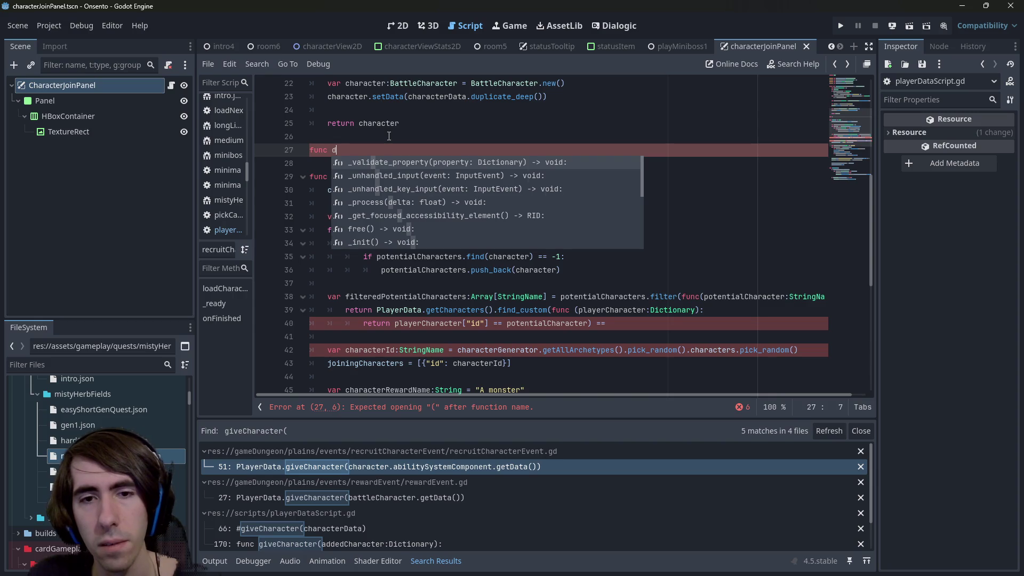
type("oesPlayerHas")
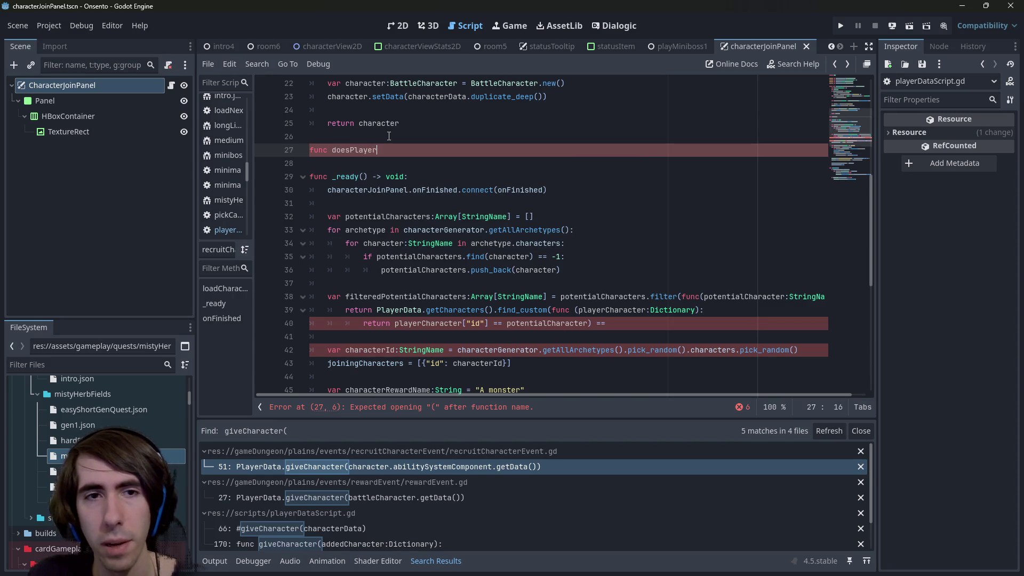
type("Character():")
key("Return")
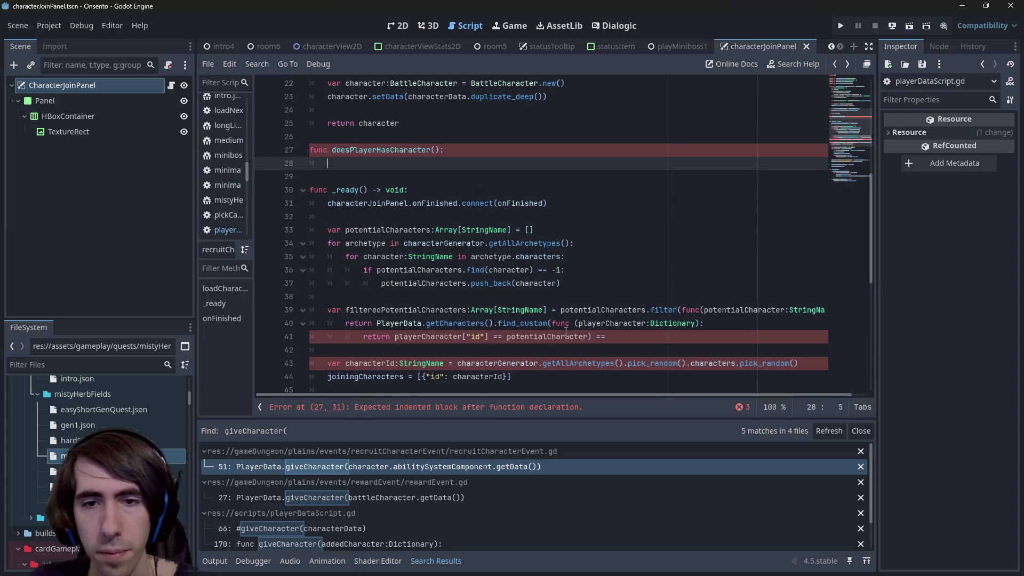
left_click(578, 324)
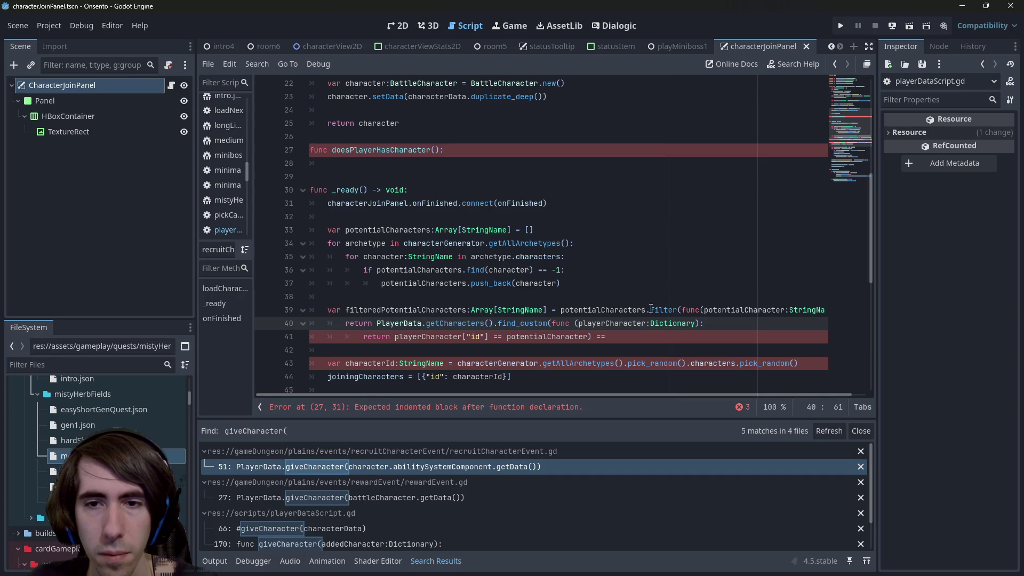
mouse_move(703, 310)
left_mouse_down()
mouse_move(828, 312)
mouse_move(688, 309)
left_mouse_up()
key("ctrl+c")
left_click(424, 149)
key("ctrl+v")
left_click(369, 160)
left_click(370, 153)
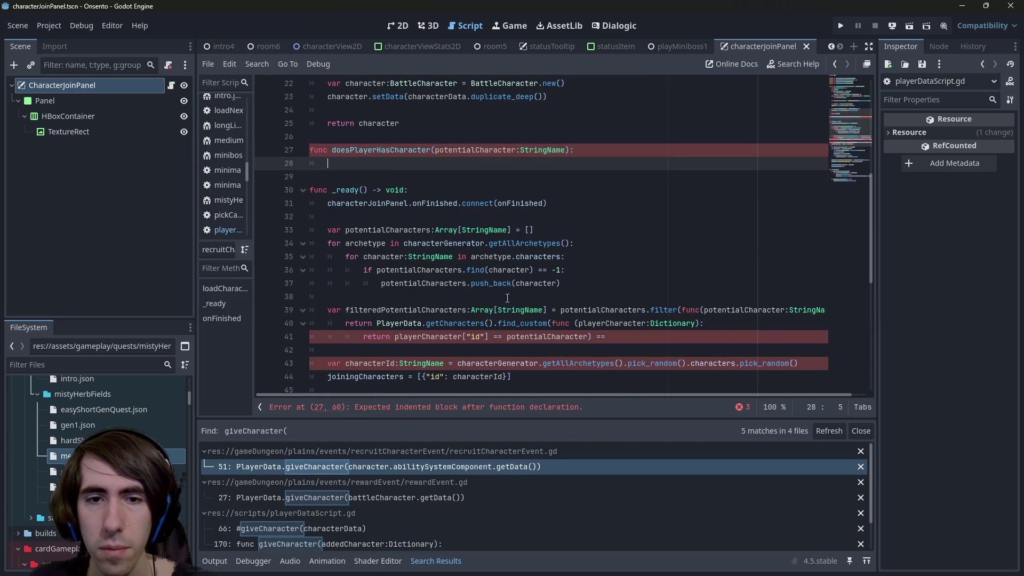
Copy the PlayerData.getCharacters().find_custom lookup lines into the new function's body.
left_click(646, 338)
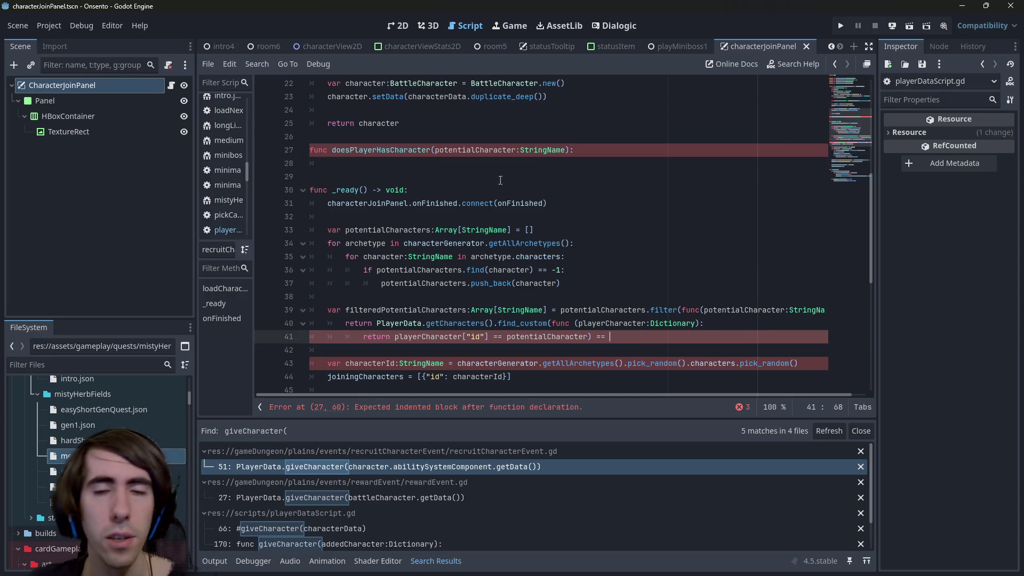
left_click(463, 325)
key("Left")
key("Left")
key("Left")
key("shift+Left")
key("shift+Left")
key("shift+Left")
left_click_drag(610, 336, 377, 323)
key("ctrl+c")
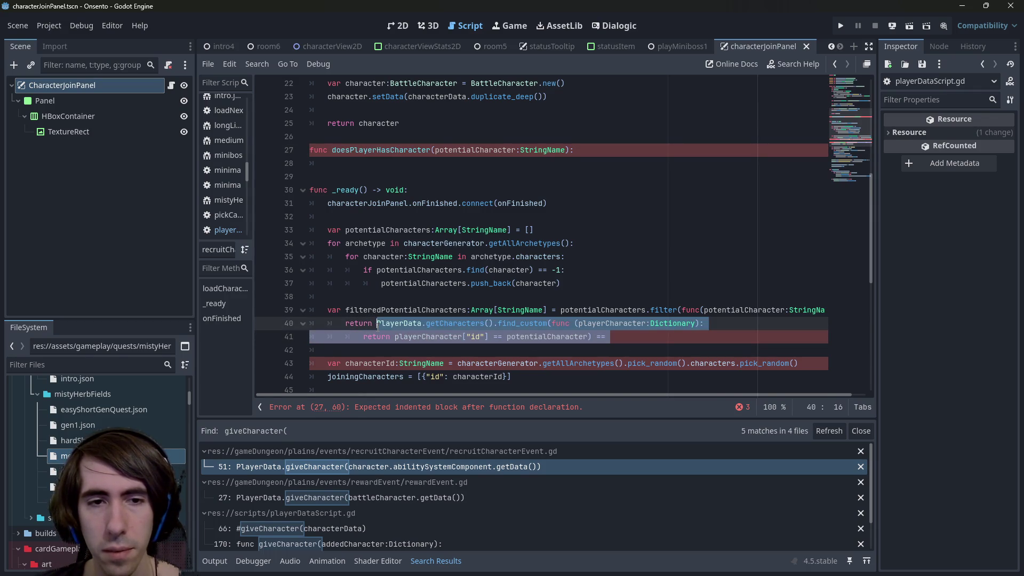
left_click_drag(327, 163, 301, 159)
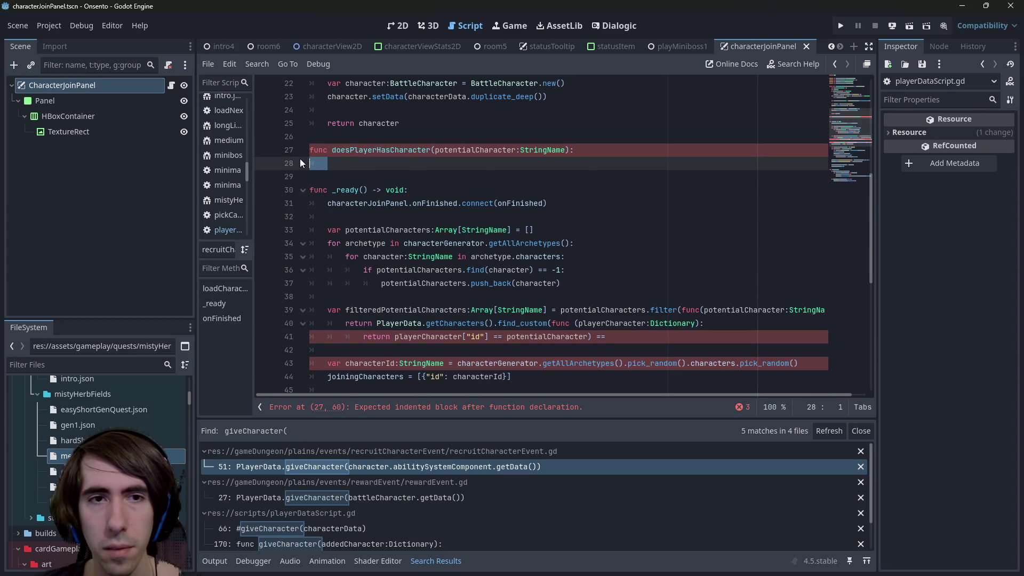
key("ctrl+v")
key("ctrl+z")
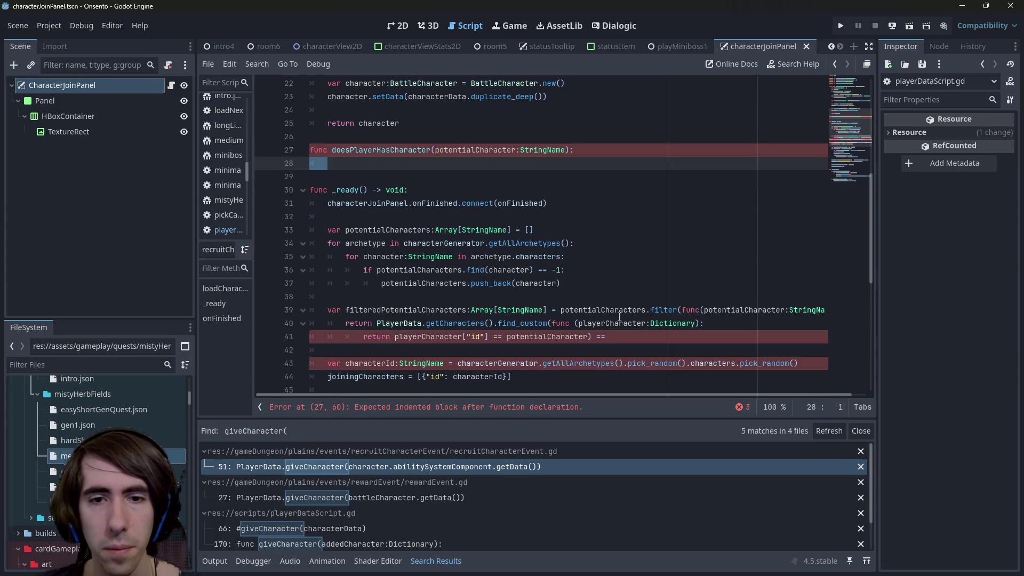
left_click(619, 310)
mouse_move(609, 337)
left_mouse_down()
mouse_move(327, 323)
mouse_move(387, 324)
mouse_move(377, 323)
left_mouse_up()
key("ctrl+c")
left_click(358, 163)
key("ctrl+v")
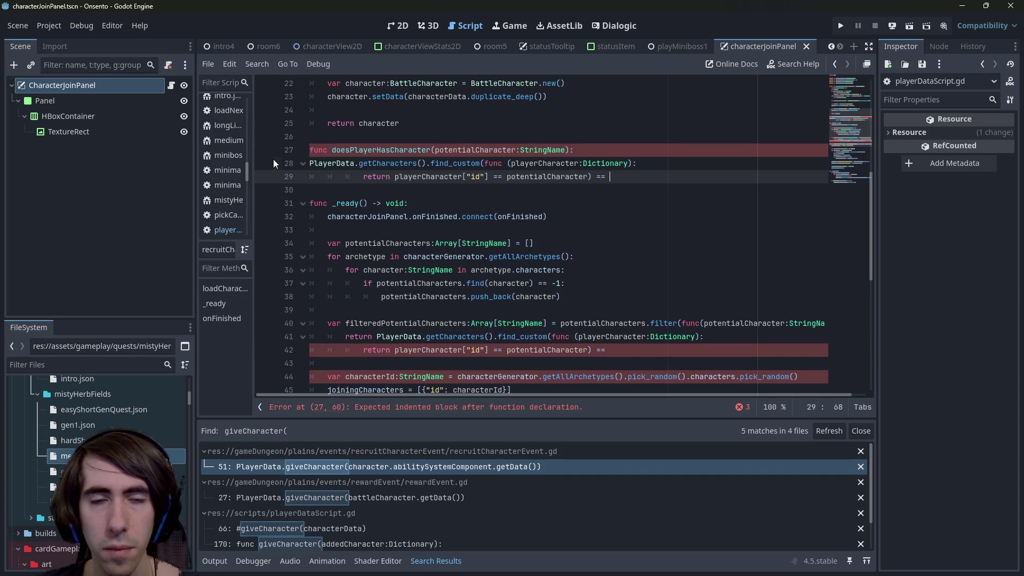
Make doesPlayerHasCharacter return whether the find_custom lookup result != -1.
key("Tab")
type("reeturn")
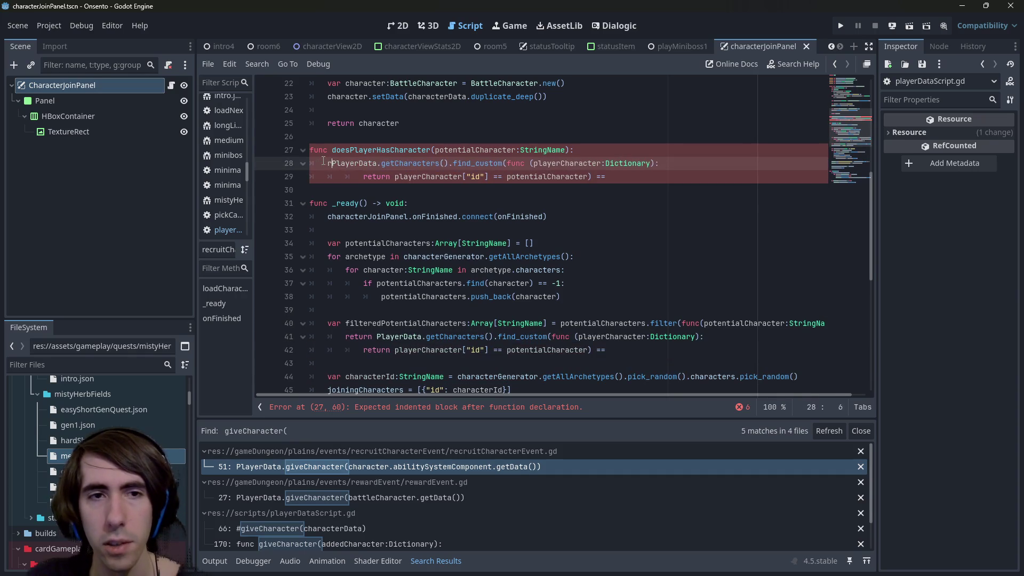
key("BackSpace")
key("BackSpace")
key("BackSpace")
type("return")
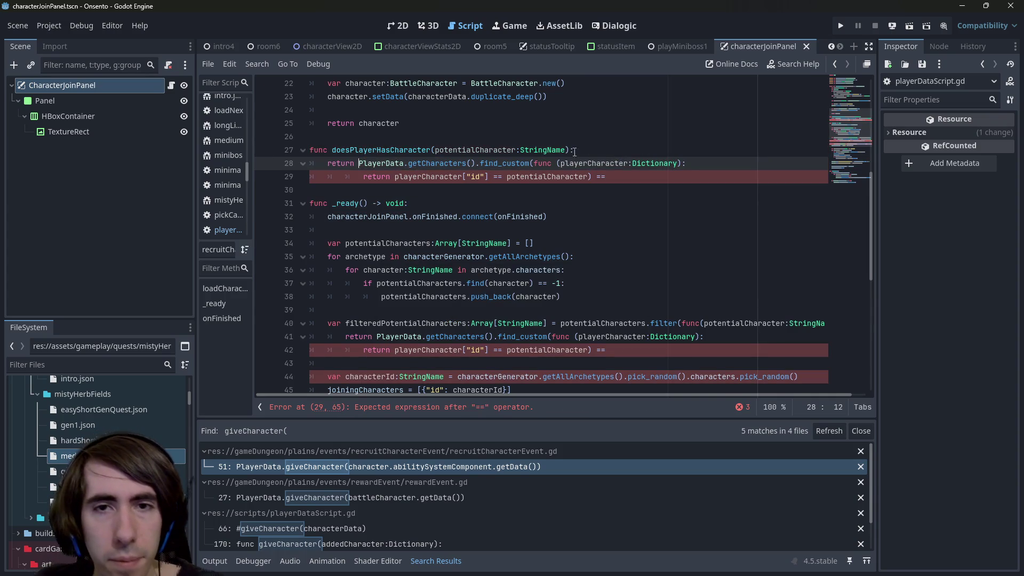
left_click(637, 172)
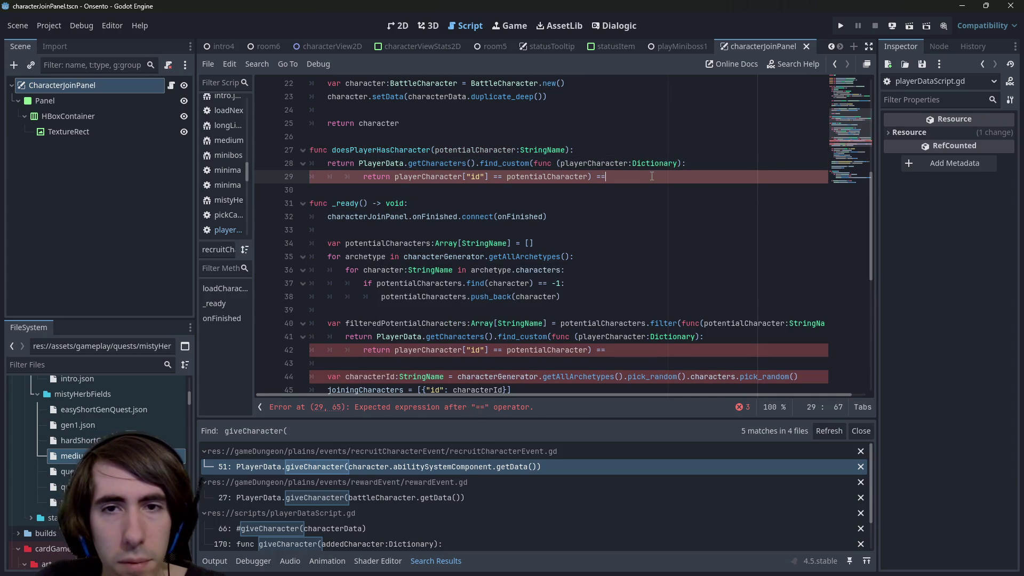
double_click(512, 163)
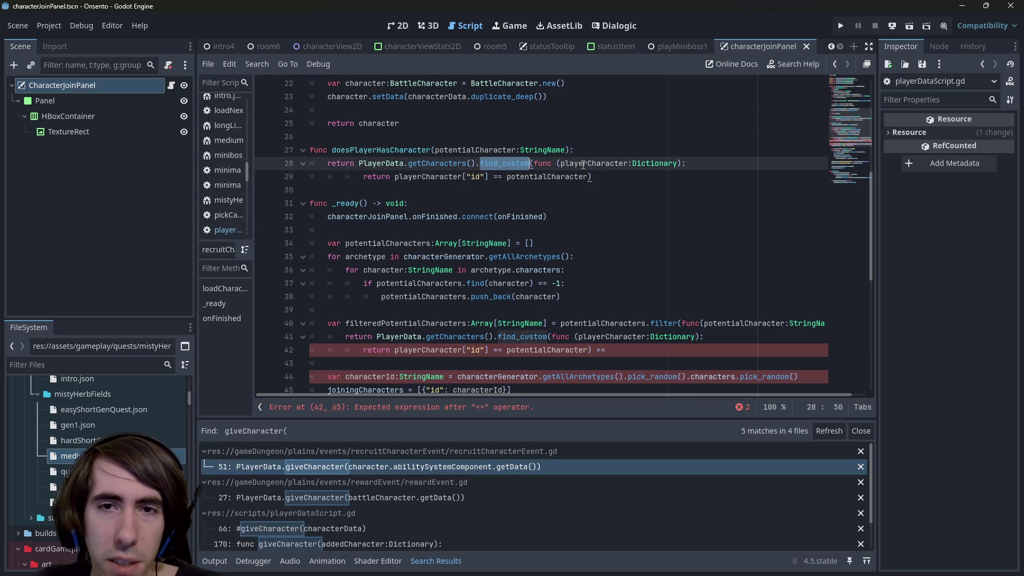
double_click(583, 163)
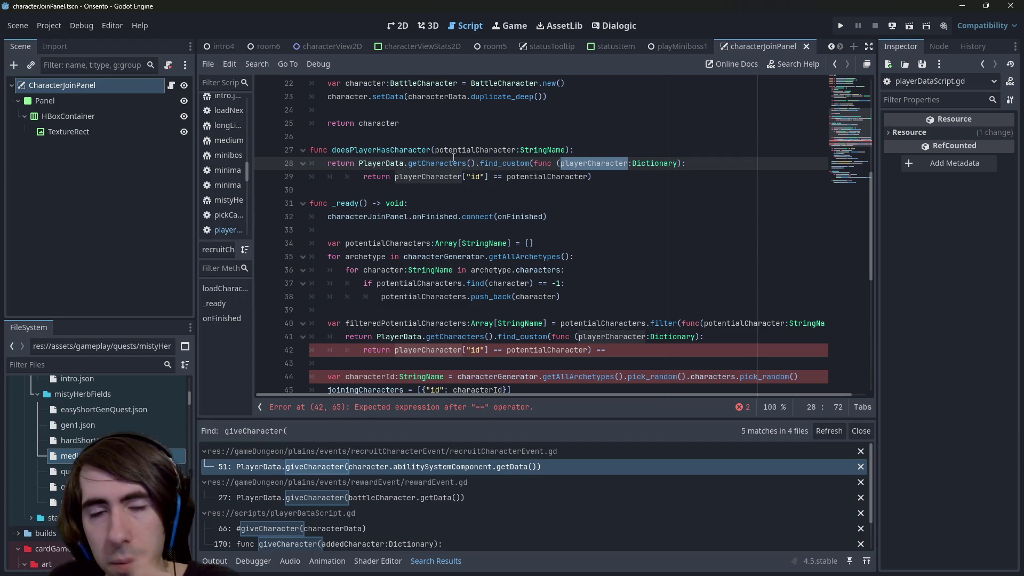
left_click(613, 176)
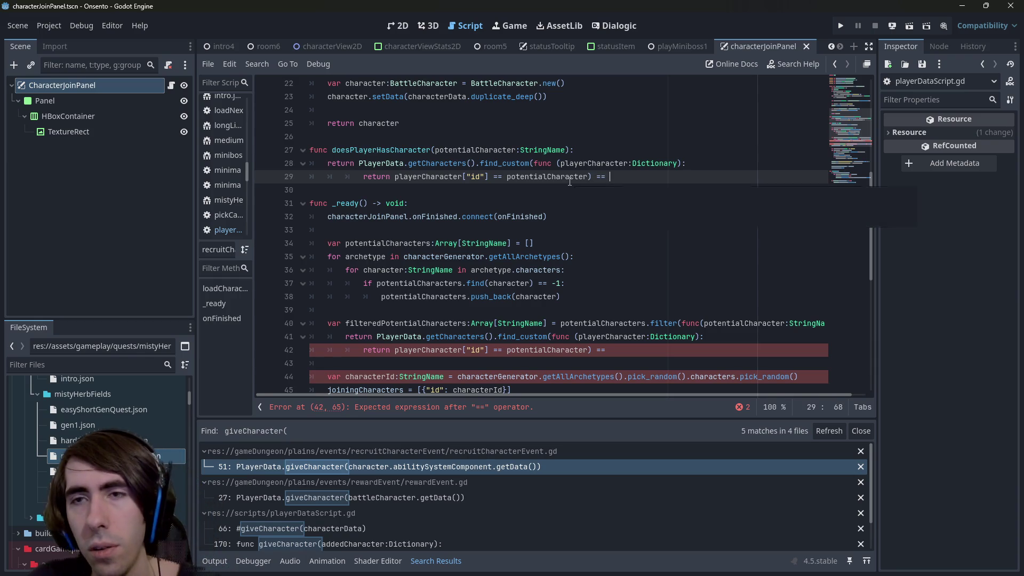
key("BackSpace")
key("BackSpace")
key("BackSpace")
type("!= -1")
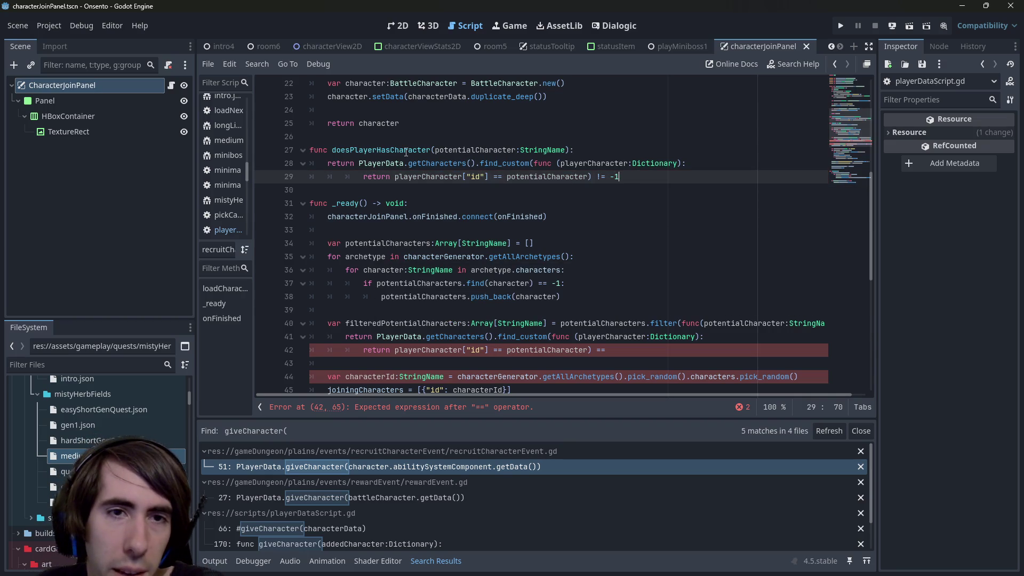
Select the whole doesPlayerHasCharacter function and move it into playerDataScript.gd after getCharacters.
double_click(406, 151)
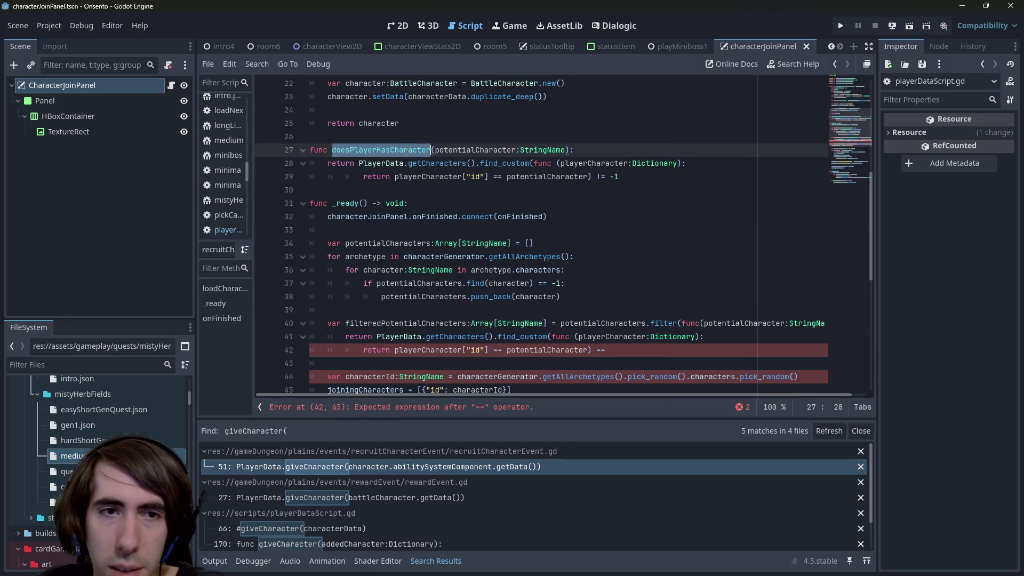
left_click(405, 151)
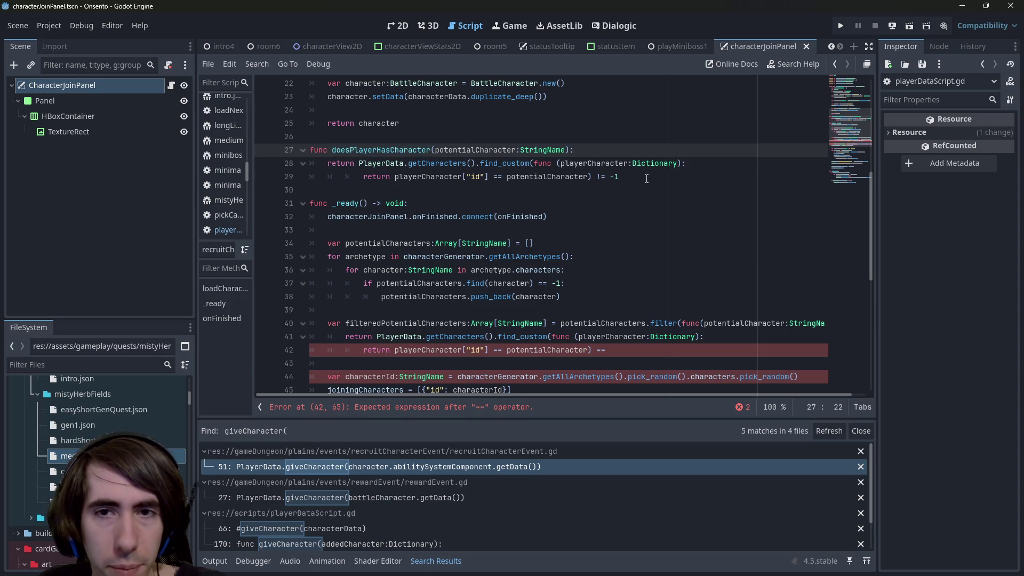
double_click(387, 150)
scroll(387, 128, "down", 1)
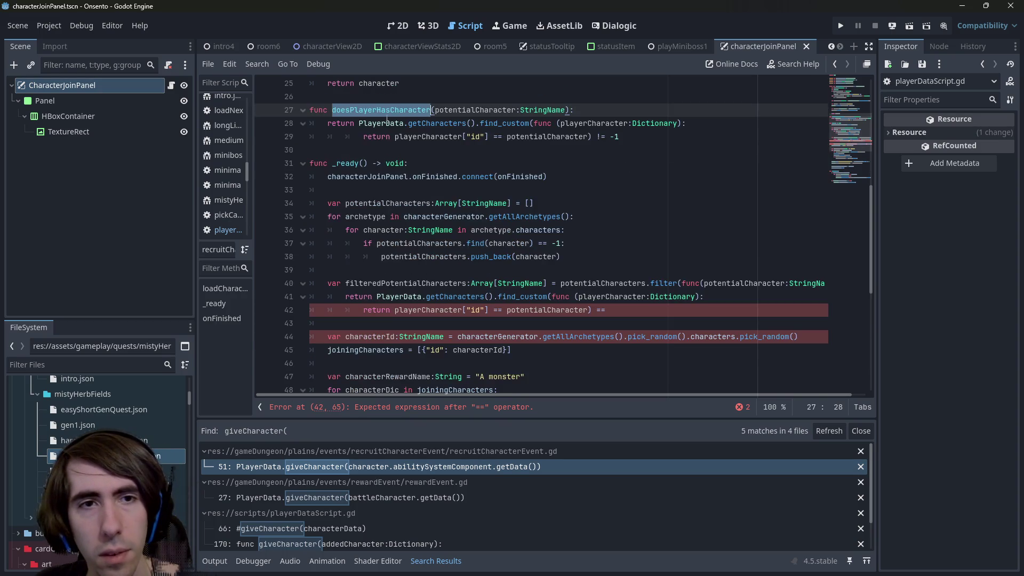
left_click(388, 110)
key("BackSpace")
type("ve")
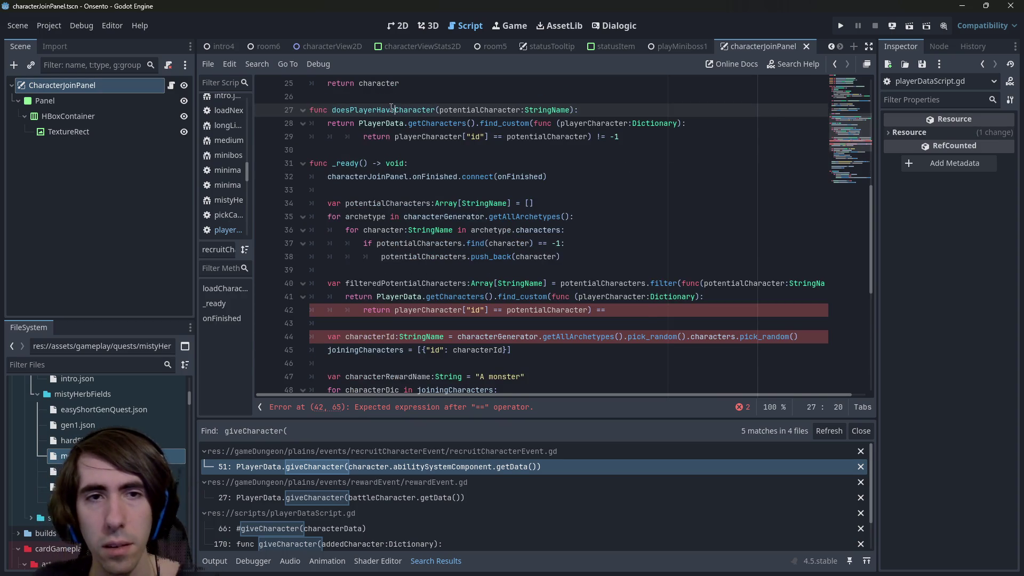
key("ctrl+z")
key("ctrl+z")
left_click_drag(620, 137, 255, 114)
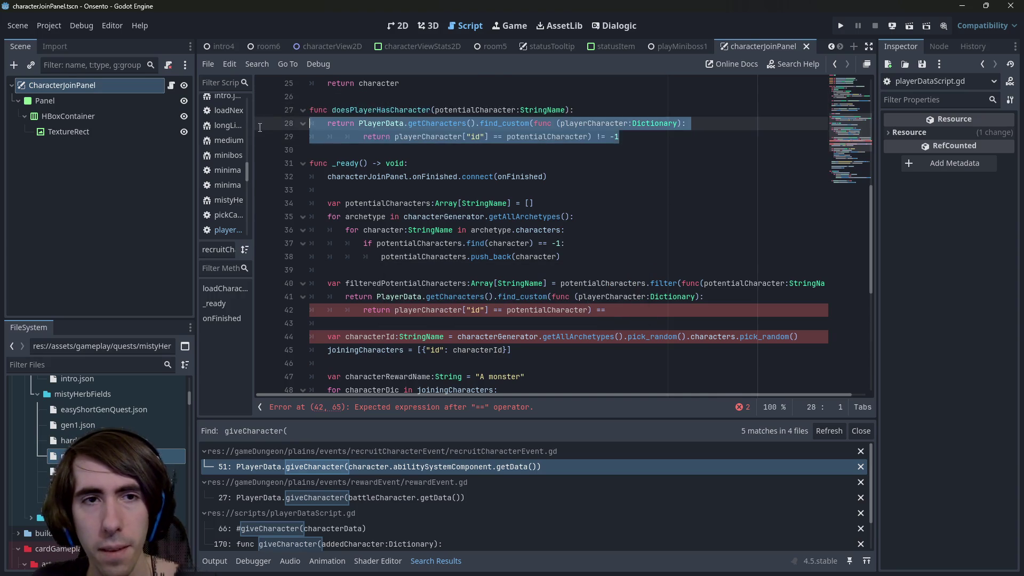
left_click(427, 124, "ctrl")
left_click(388, 282)
Paste the copied function below getCharacters and rename it hasCharacter.
key("Return")
key("ctrl+v")
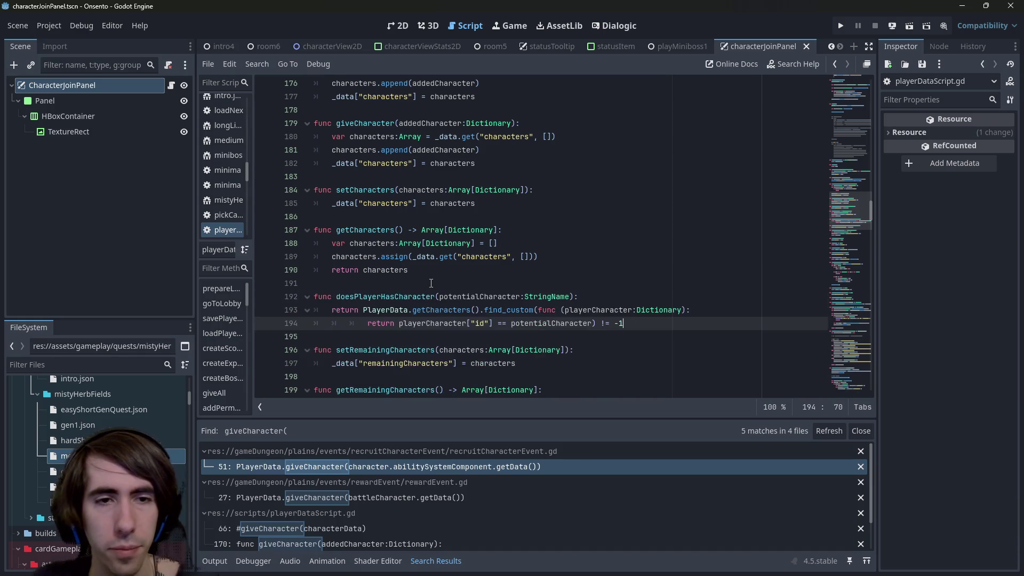
left_click(388, 295)
double_click(388, 295)
type("hasCharacter")
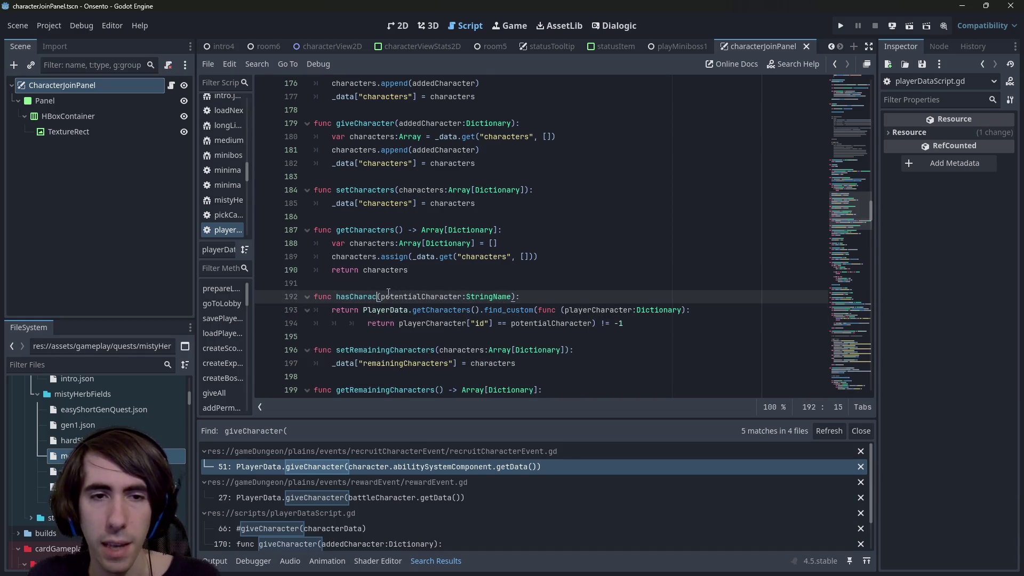
Duplicate hasCharacter beneath itself and name the copy hasPermanentCharacter.
left_click_drag(624, 323, 296, 302)
key("ctrl+c")
key("Down")
key("Down")
key("Down")
key("Return")
key("Return")
key("Up")
key("ctrl+v")
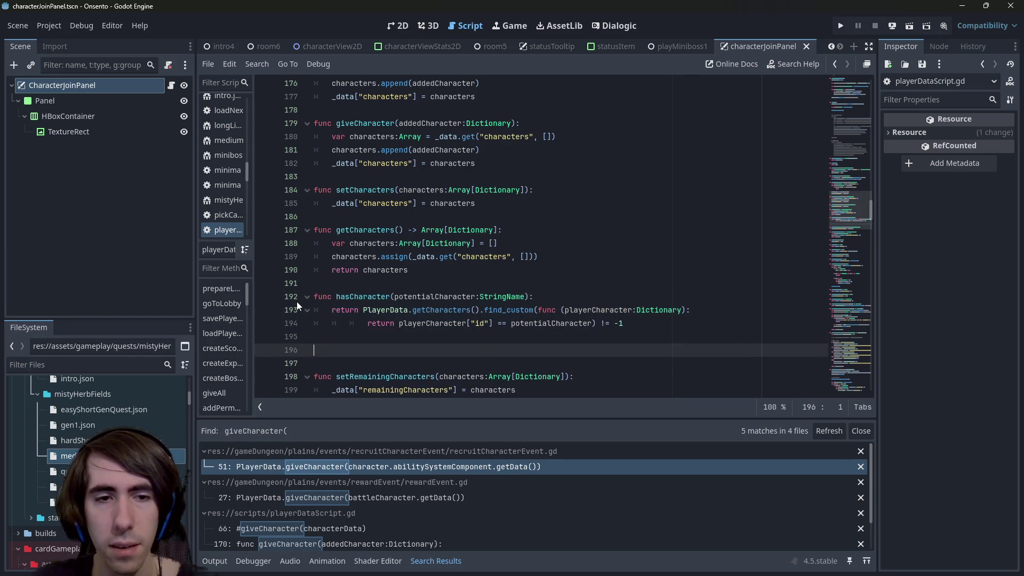
double_click(355, 349)
type("hasPermane")
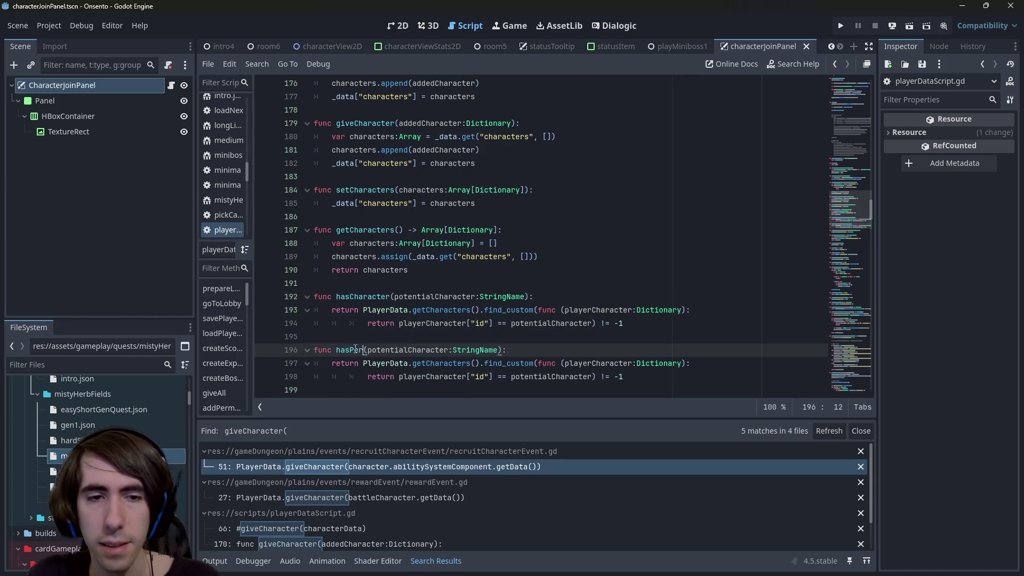
type("ntCharacter")
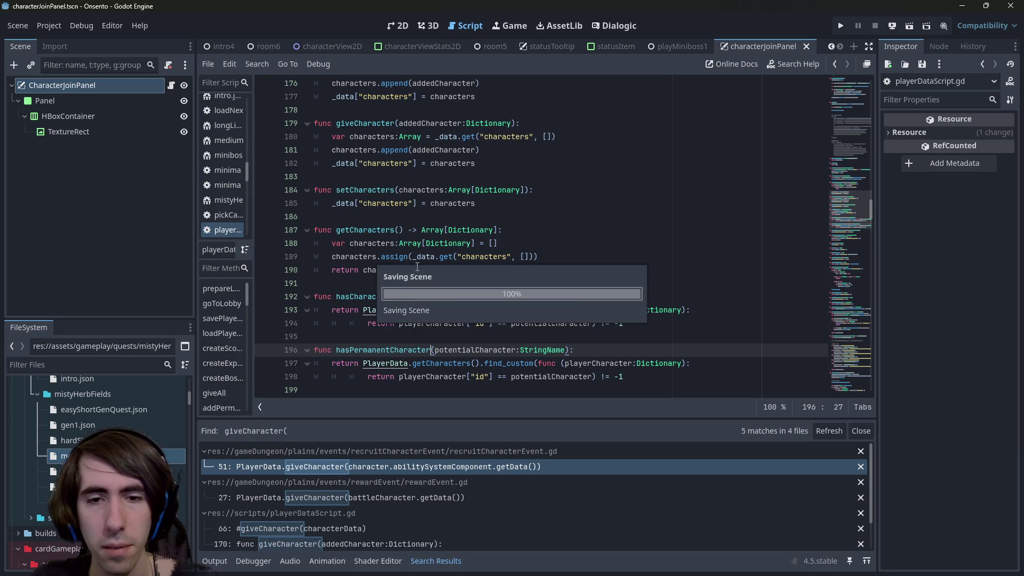
Make the duplicate call getRemainingCharacters instead of getCharacters.
scroll(423, 265, "down", 1)
double_click(442, 323)
type("getP")
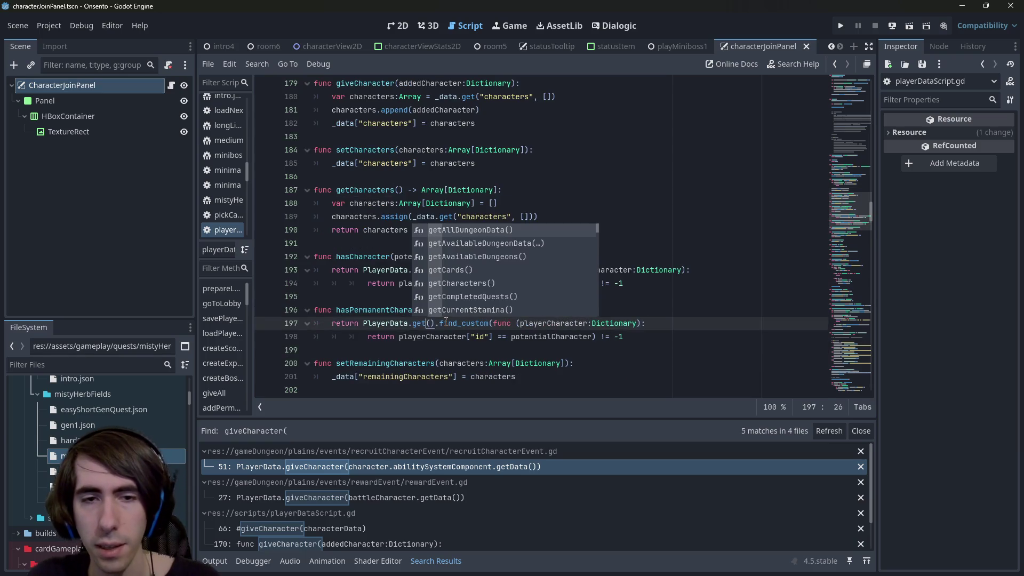
type("erm")
key("BackSpace")
key("BackSpace")
key("BackSpace")
type("Sidel")
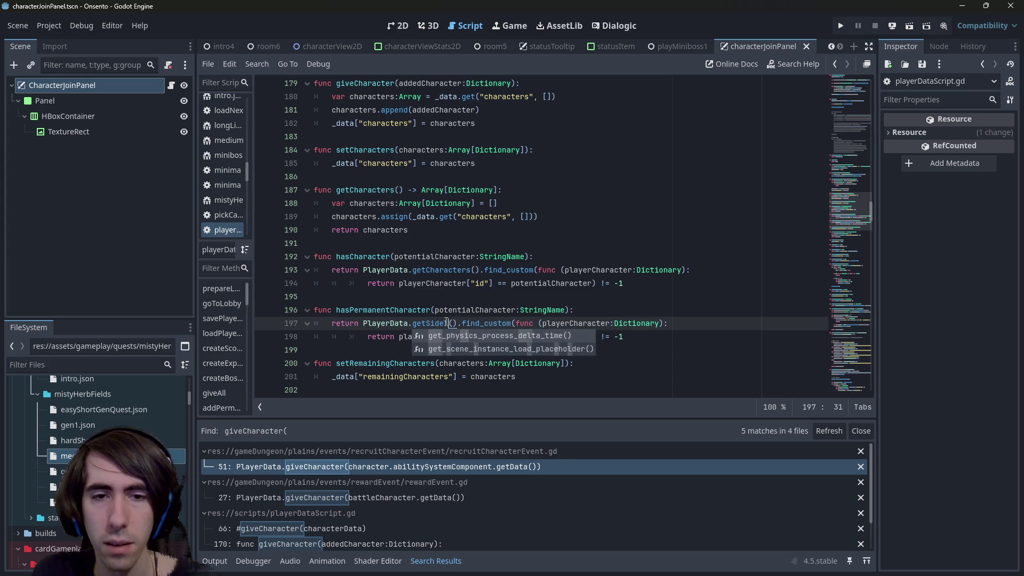
key("BackSpace")
key("BackSpace")
key("BackSpace")
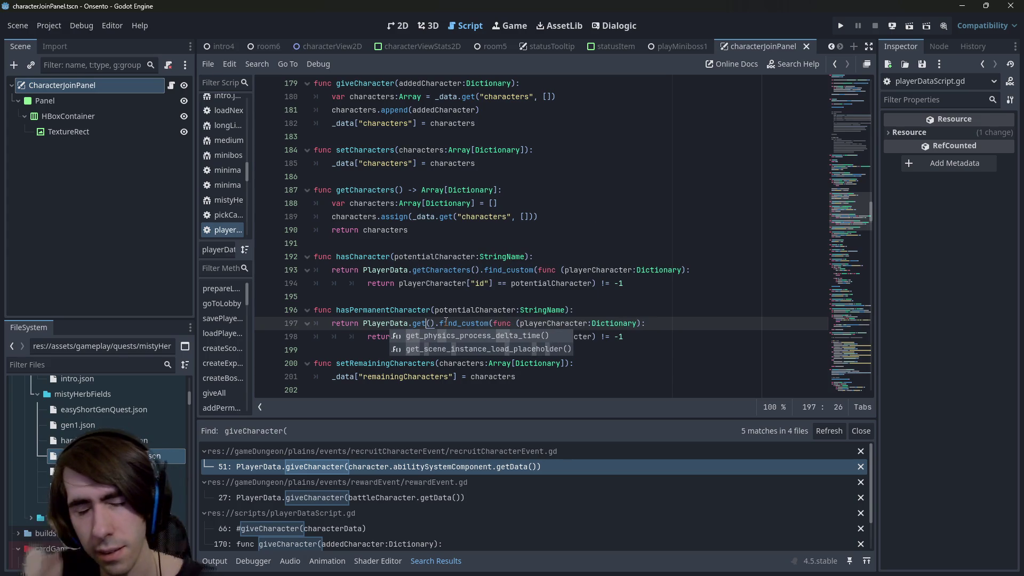
type("Char")
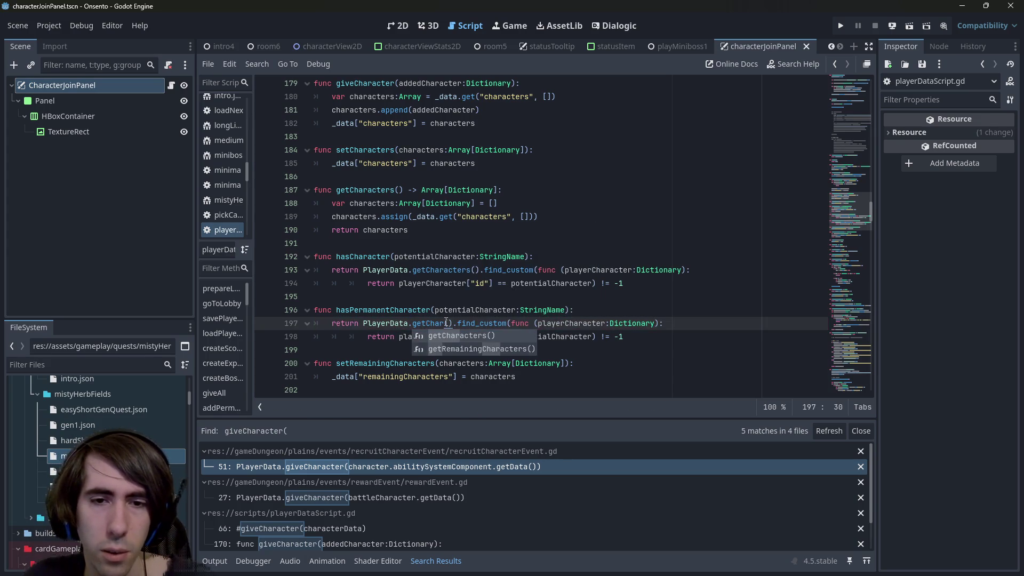
key("Down")
key("Return")
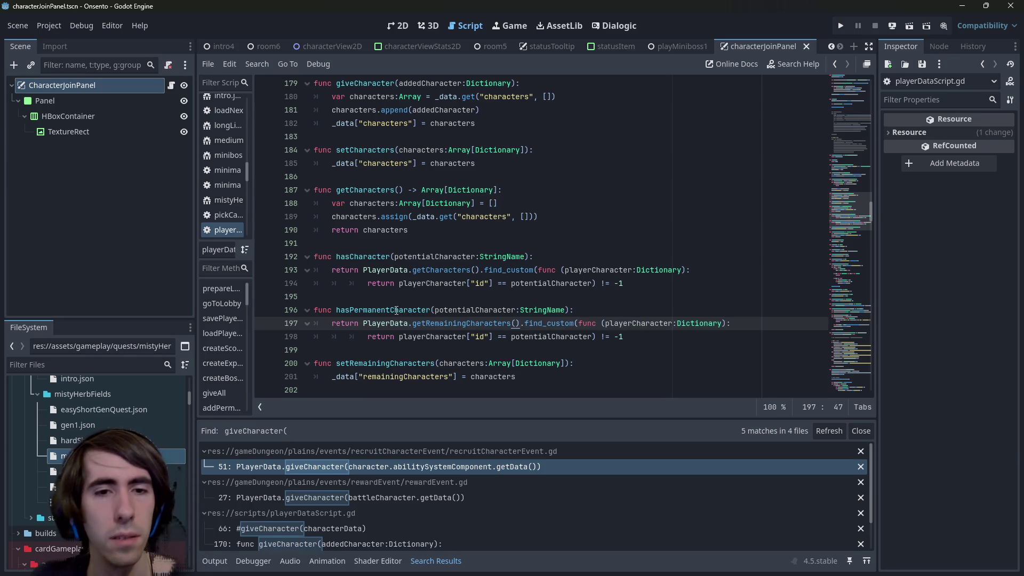
Rename the duplicate hasRemainingCharacter and replace find_custom with find.
left_click(391, 310)
key("BackSpace")
key("BackSpace")
key("BackSpace")
type("Remaining")
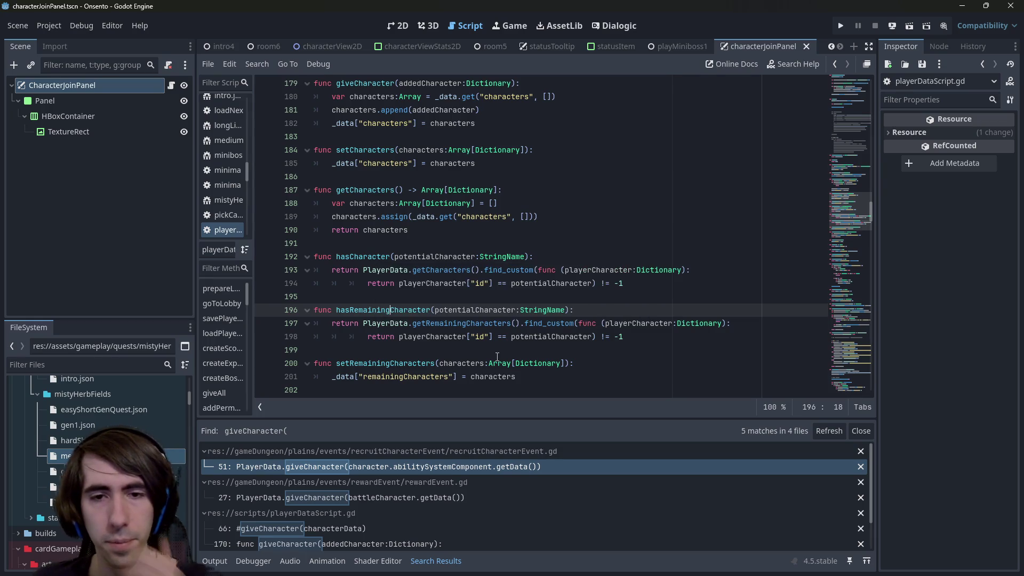
double_click(531, 322)
type("find")
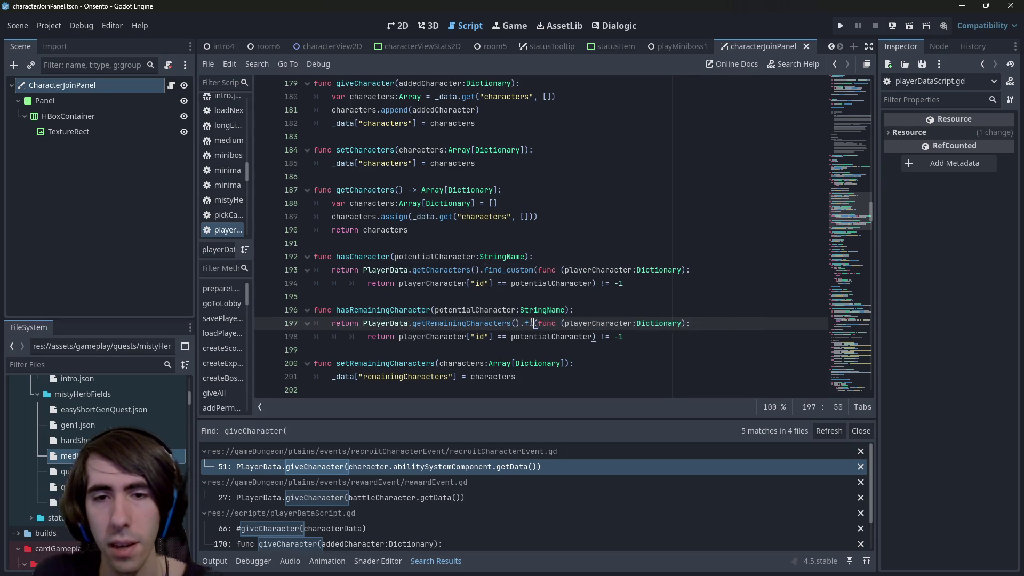
left_click(537, 326, "ctrl")
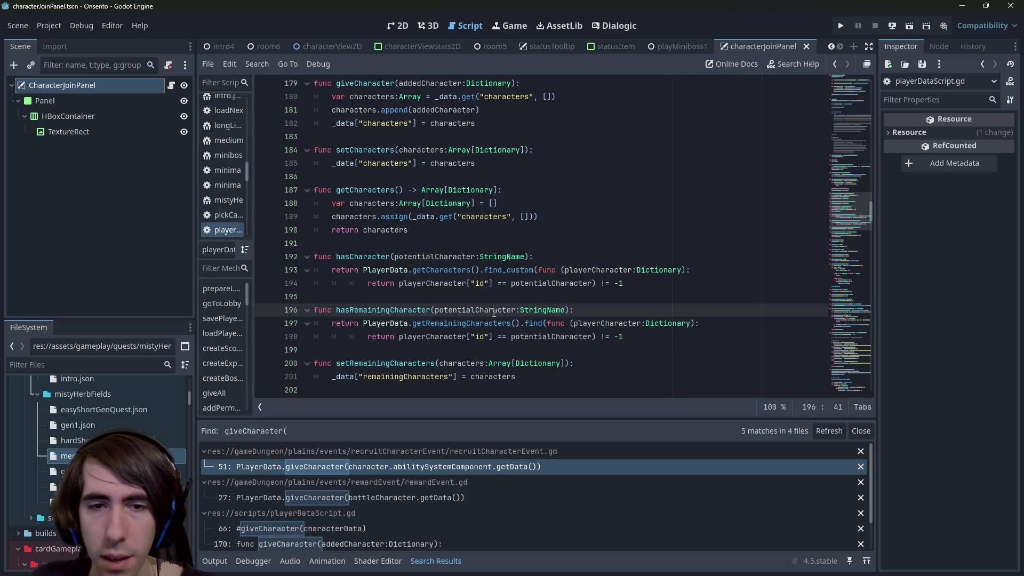
Pass potentialCharacter to find in place of the lambda, then save playerDataScript.gd.
left_click_drag(557, 323, 582, 337)
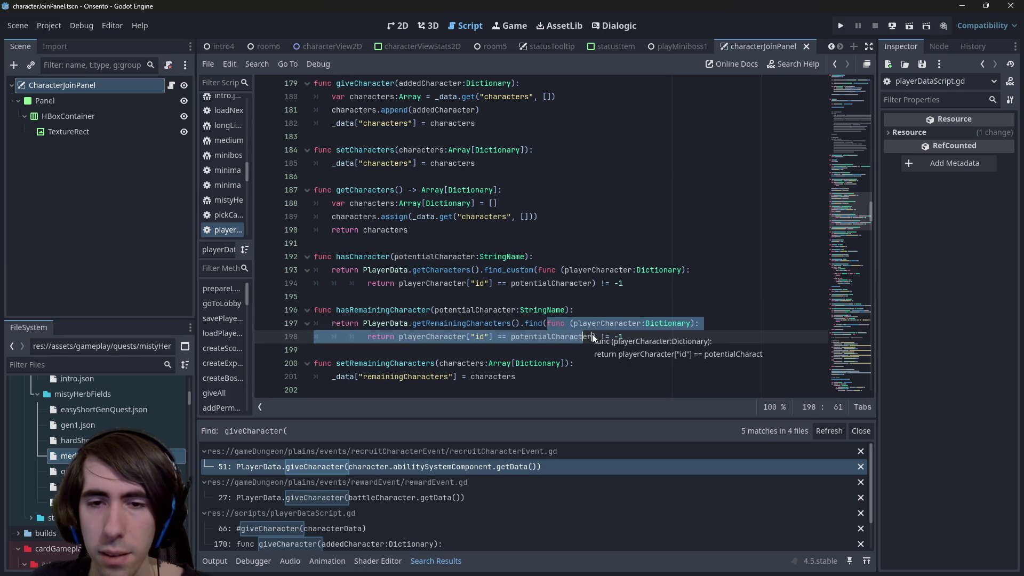
key("BackSpace")
key("BackSpace")
key("BackSpace")
type("potentialCharacter")
key("ctrl+s")
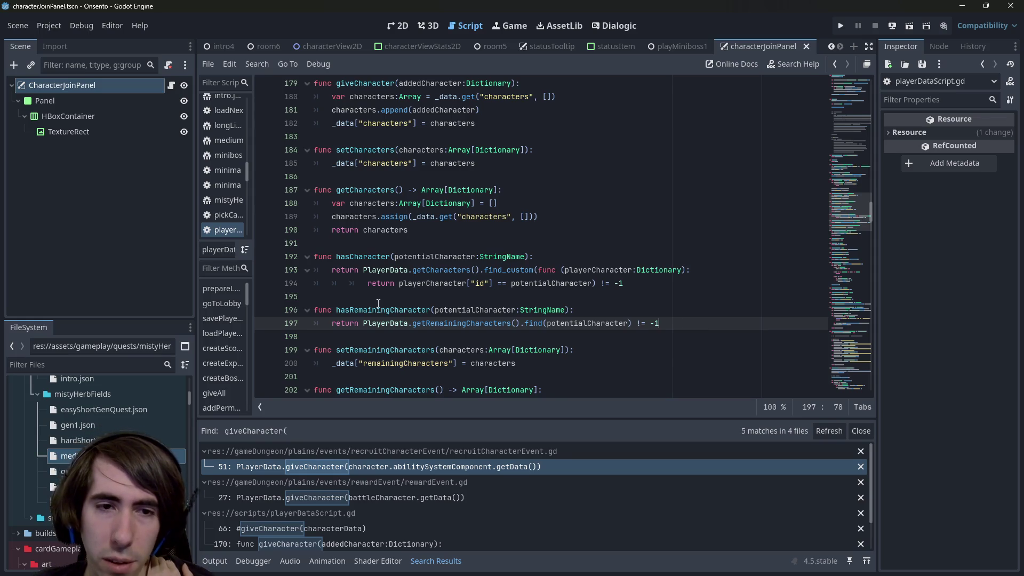
double_click(378, 310)
key("alt+Left")
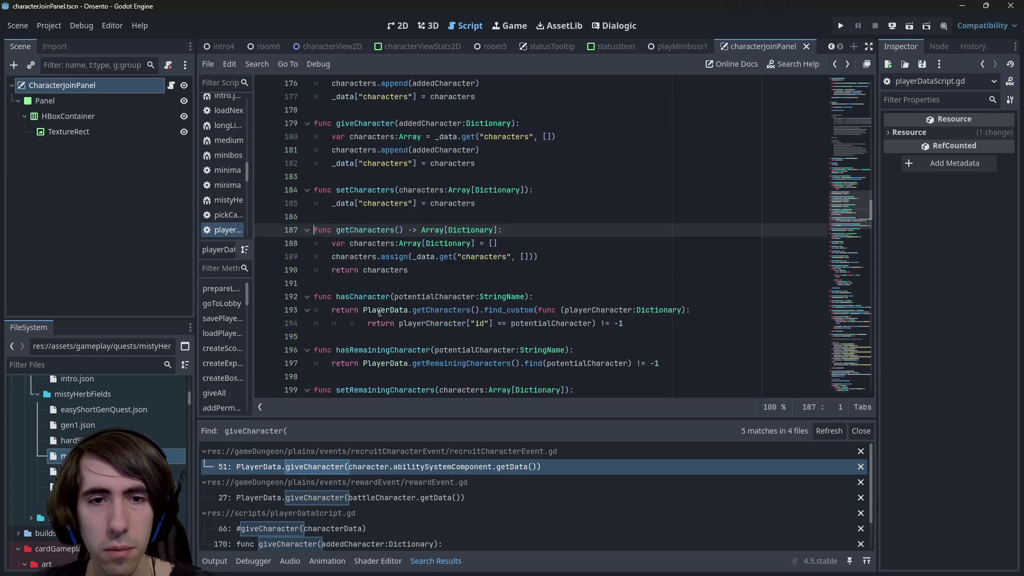
In the recruit event script, delete the leftover doesPlayerHasCharacter function.
key("alt+Left")
key("Down")
key("Down")
key("shift+Up")
key("shift+Up")
key("shift+Up")
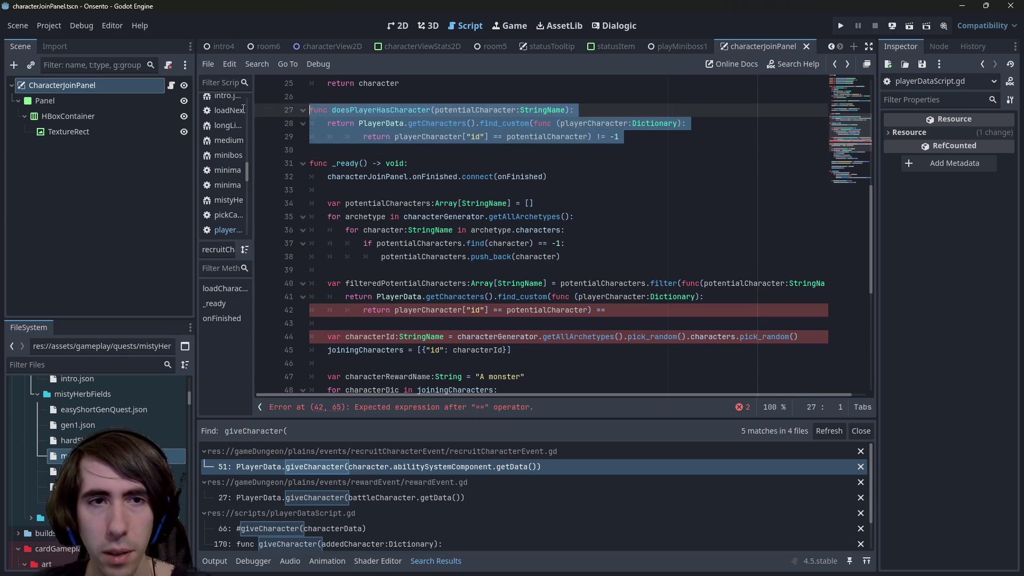
key("BackSpace")
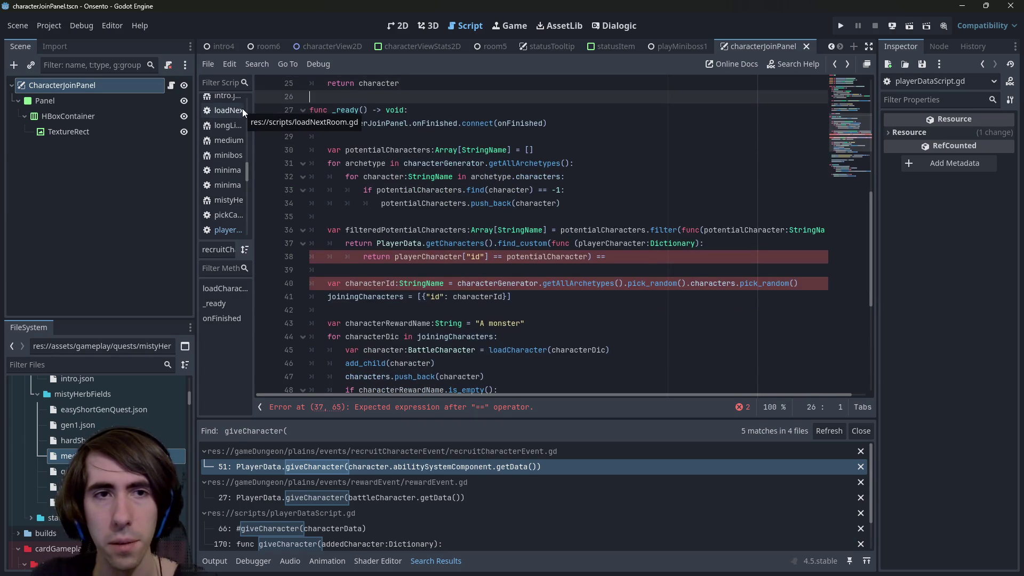
Replace the find_custom filter lambda with PlayerData.hasCharacter and save.
double_click(398, 243)
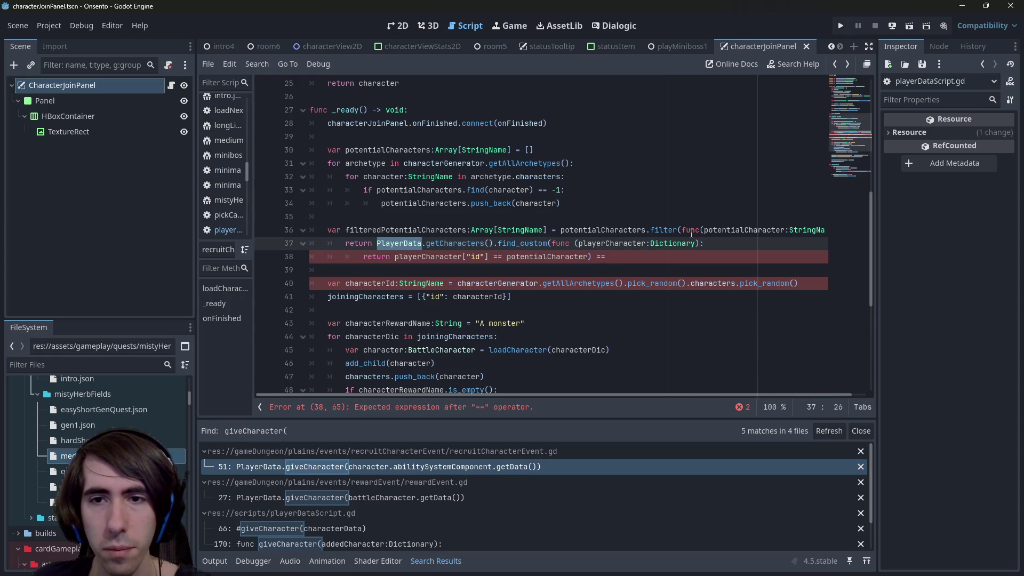
scroll(608, 305, "up", 1)
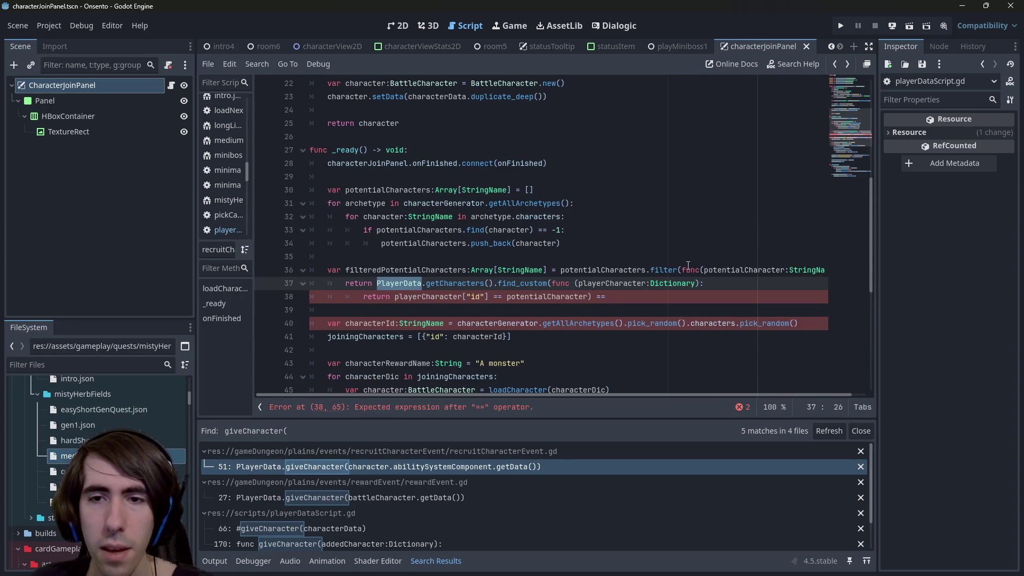
mouse_move(682, 270)
left_mouse_down()
mouse_move(696, 283)
mouse_move(690, 293)
left_mouse_up()
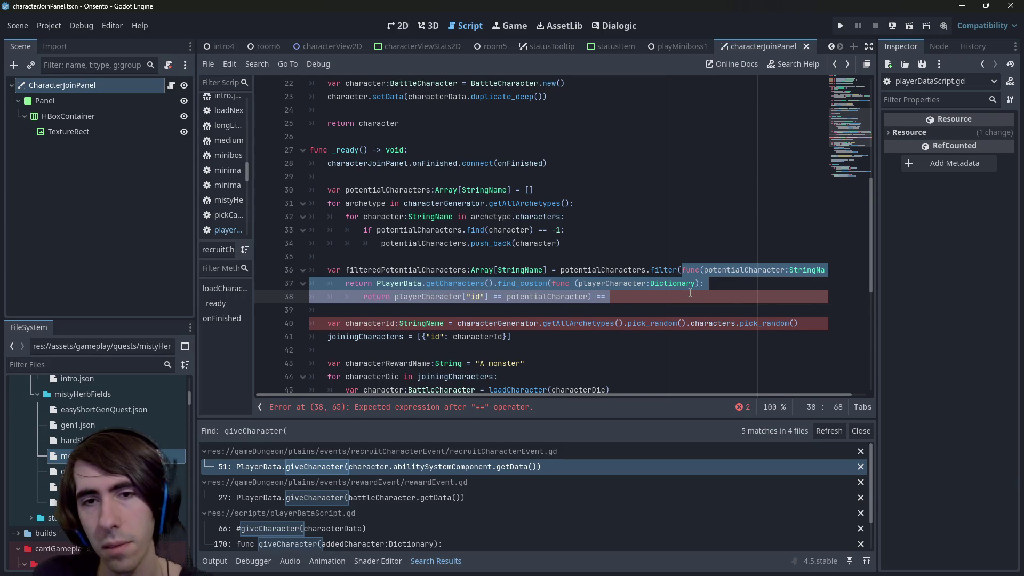
key("BackSpace")
type("PlayerData.hasCharacter)")
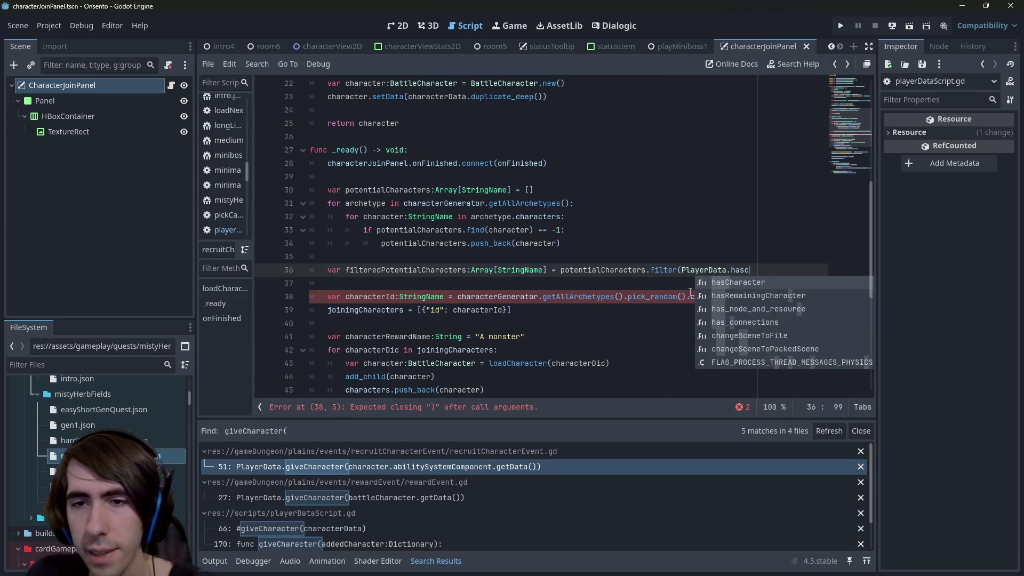
key("ctrl+s")
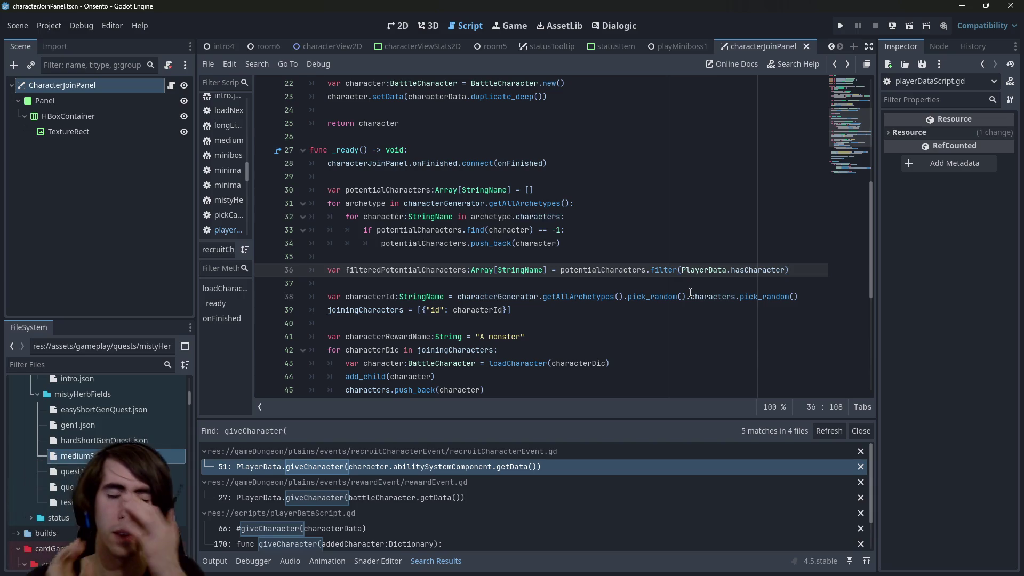
Undo to restore the original lambda, then delete its body on lines 37–38.
key("ctrl+z")
key("ctrl+z")
key("ctrl+z")
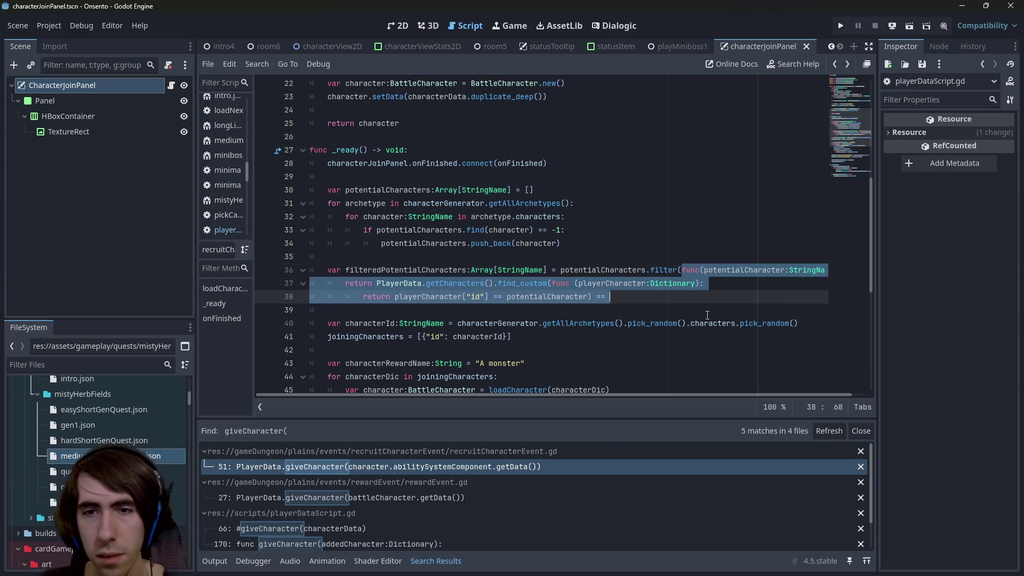
left_click_drag(693, 297, 346, 284)
key("BackSpace")
Make the lambda return !PlayerData.hasCharacter(potentialCharacter) and save.
type("return P")
type("lae")
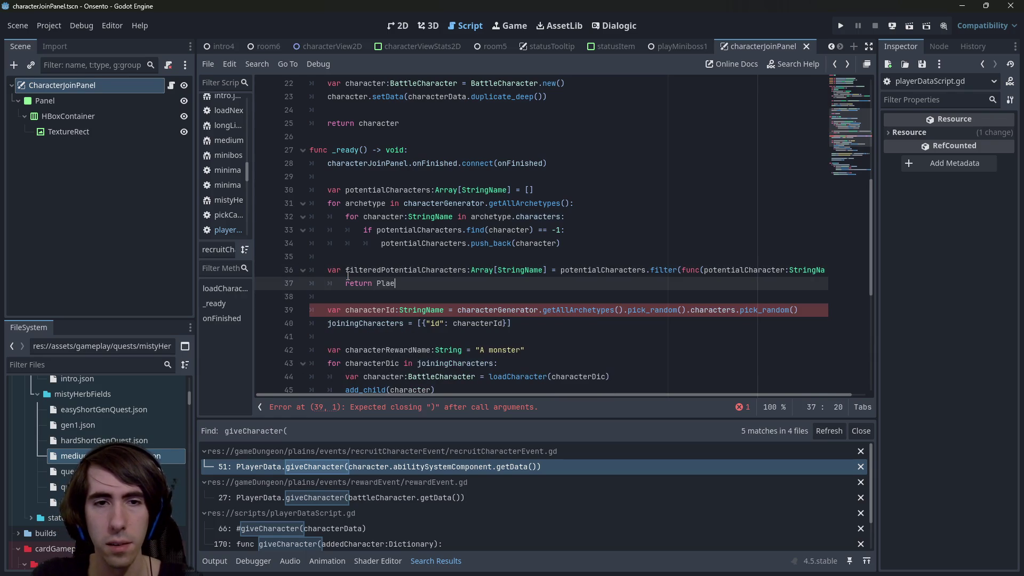
key("BackSpace")
type("yerData.has")
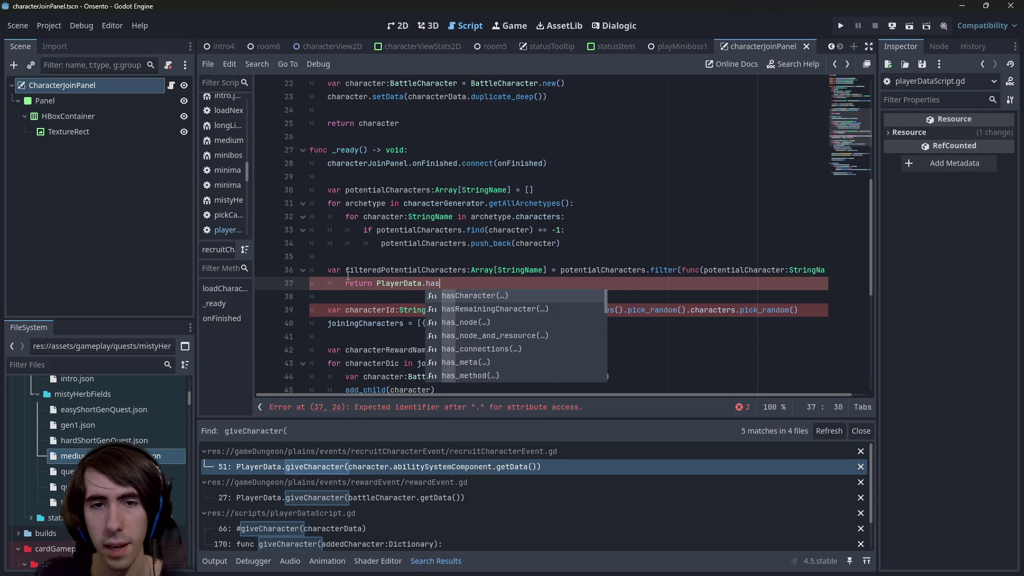
key("Return")
type("pot")
key("Return")
key("ctrl+Left")
key("ctrl+Left")
key("ctrl+Left")
type("!")
key("ctrl+s")
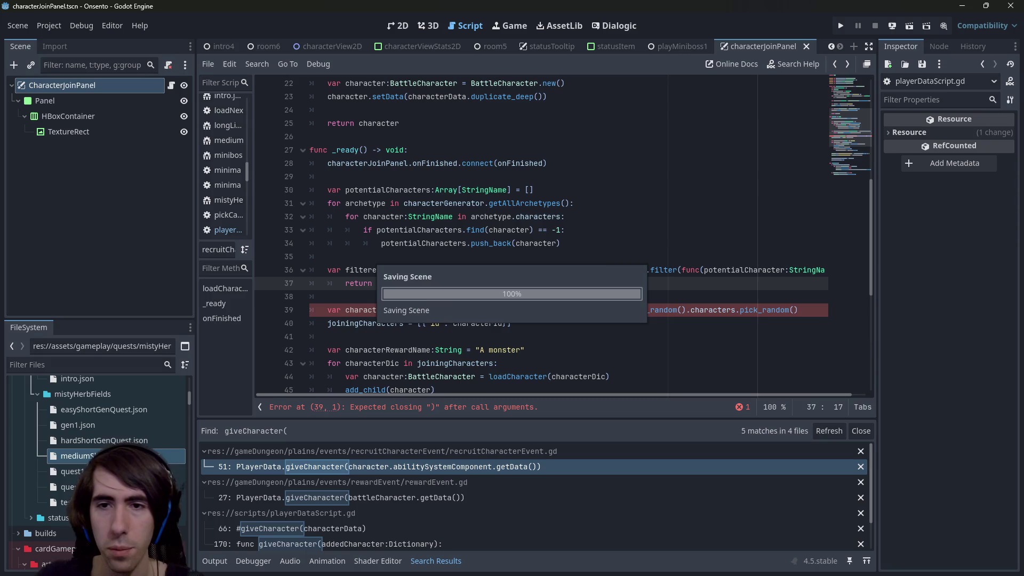
Add the missing closing parenthesis to the filter statement on line 37.
left_click_drag(521, 395, 619, 394)
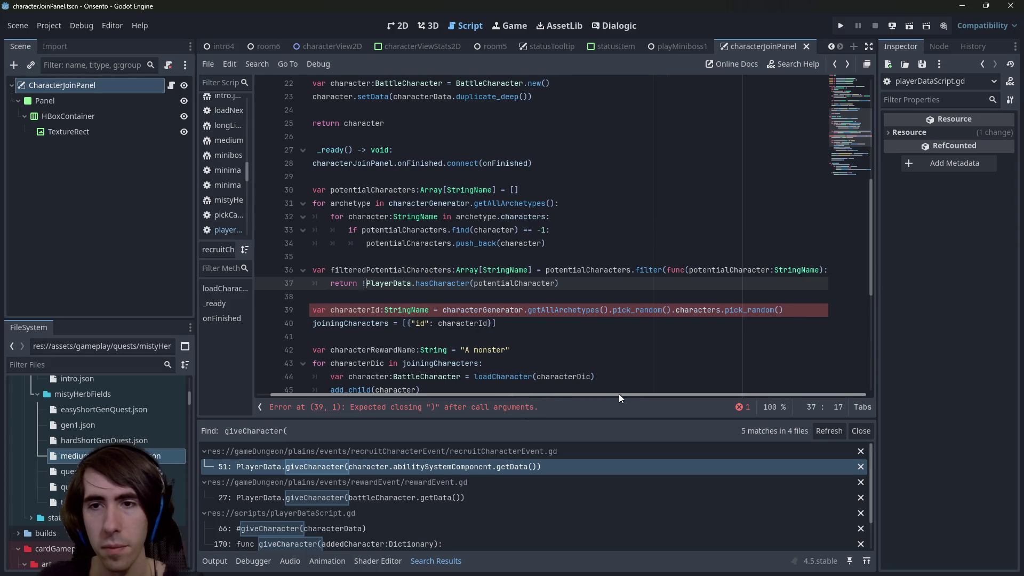
type("!")
left_click(705, 281)
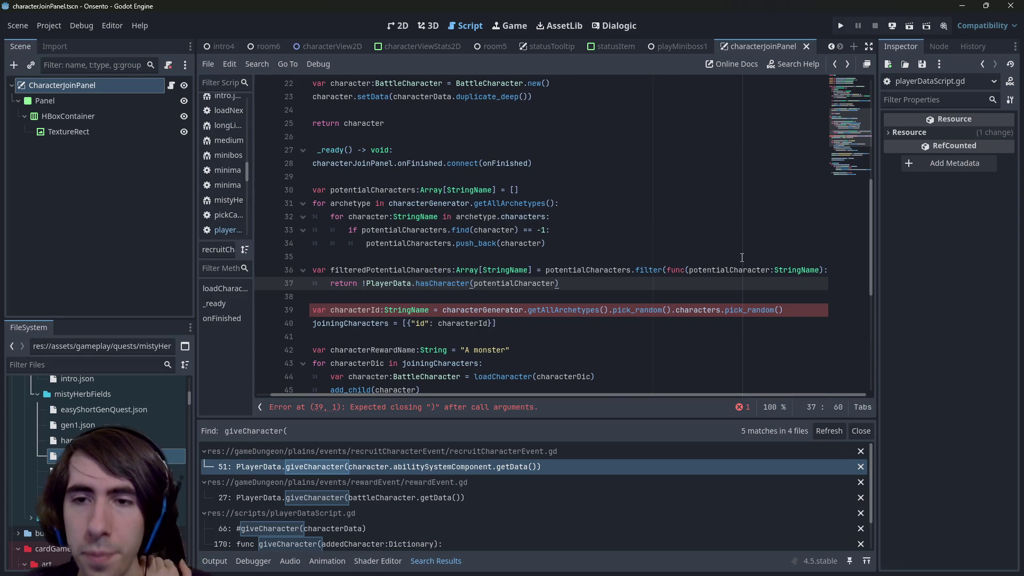
type(")")
mouse_move(590, 289)
left_mouse_down()
mouse_move(216, 258)
mouse_move(198, 271)
left_mouse_up()
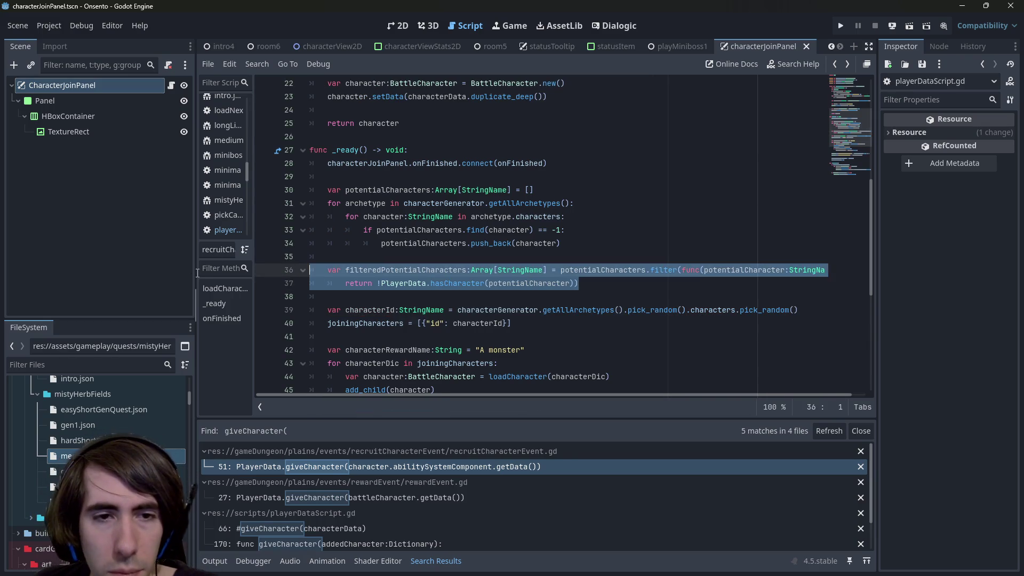
left_click(404, 270)
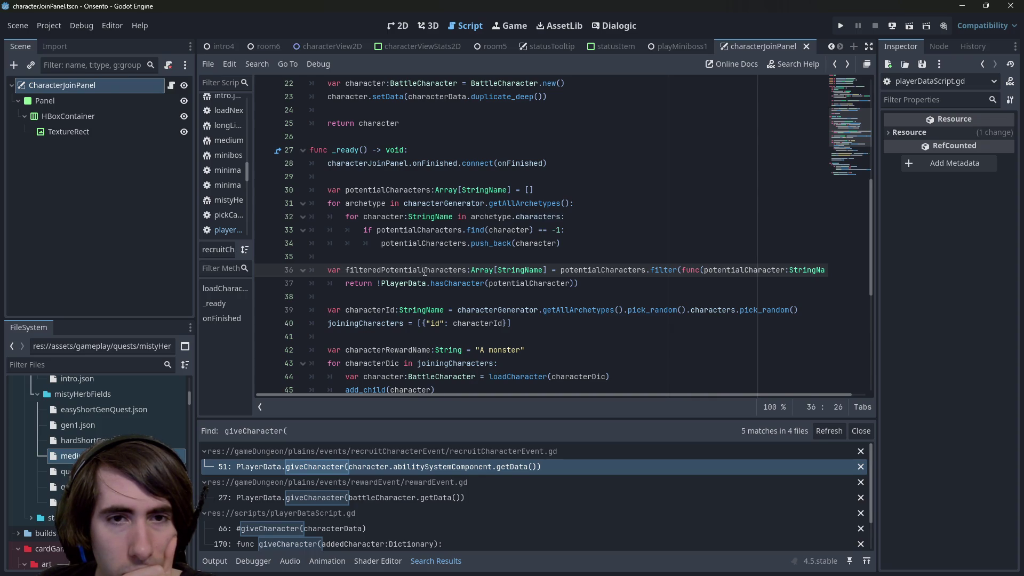
double_click(424, 272)
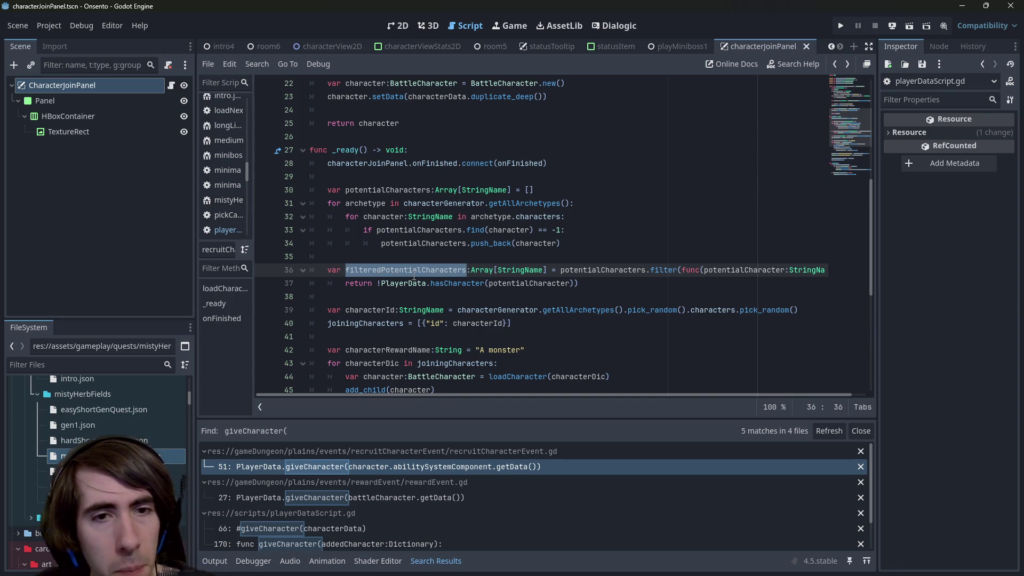
Add 'if filteredPotentialCharacters.is_empty(): filteredPotentialCharacters = potentialCharacters' and save.
left_click(595, 286)
key("Return")
key("Return")
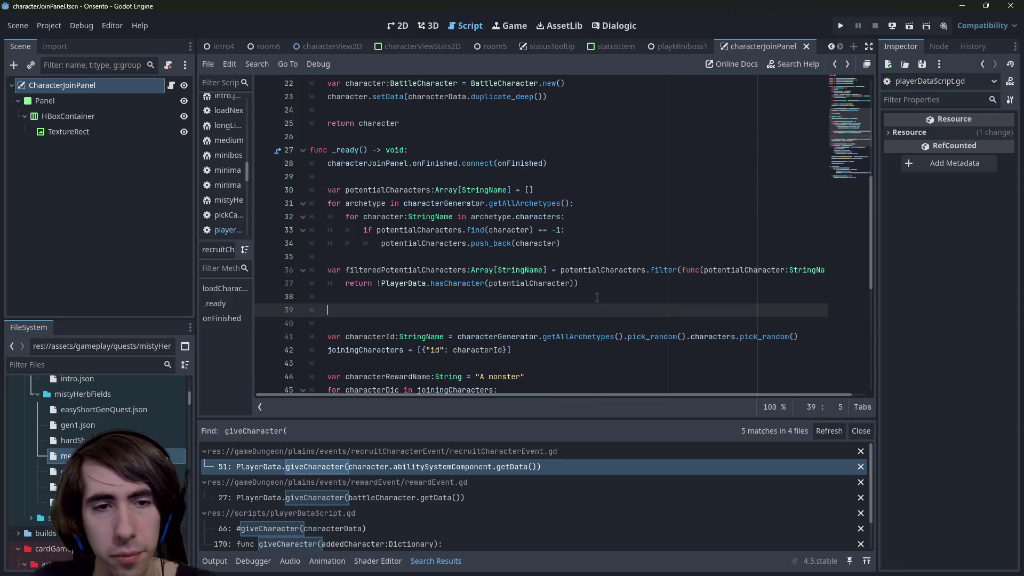
type("if filteredPotentialCharacters")
type(".is_empty()")
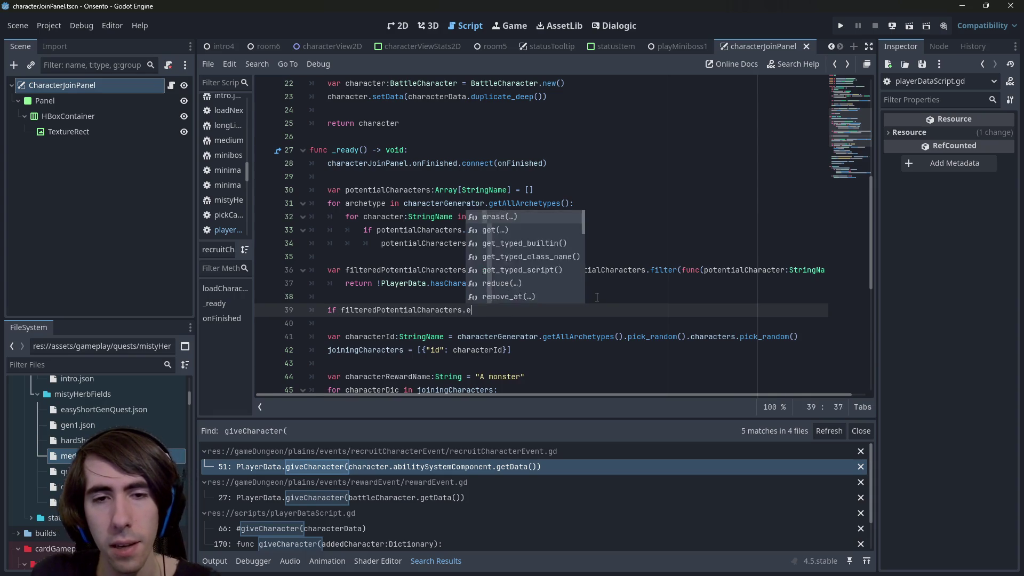
type(":")
key("Return")
type("filteredPotentialCharacters = ")
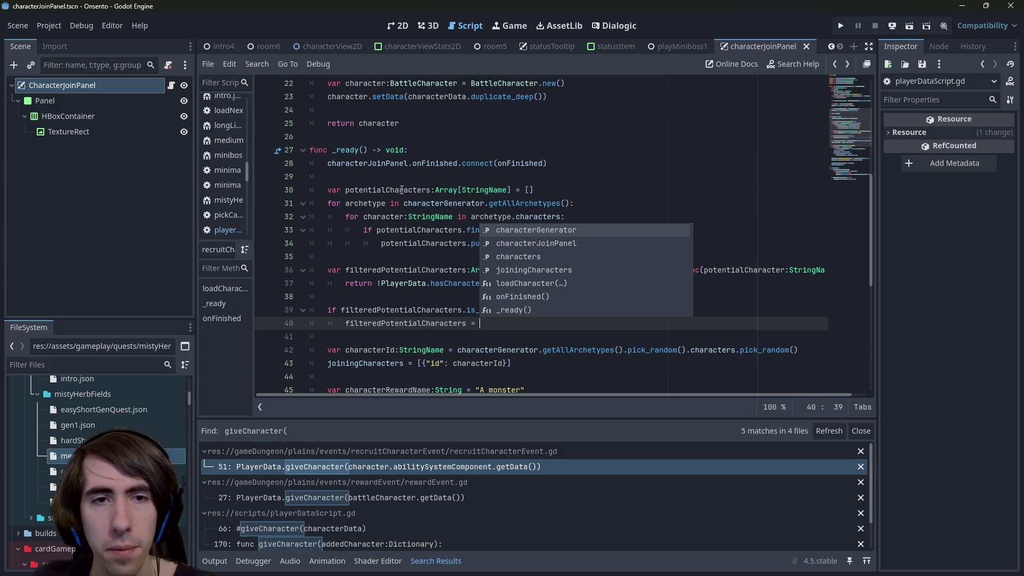
type("potentialCharacters")
key("ctrl+s")
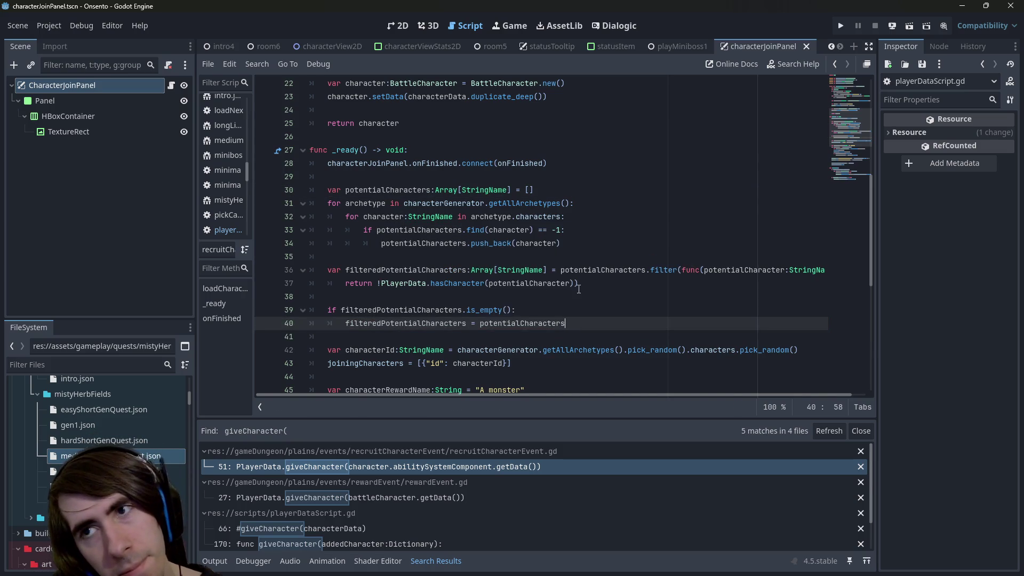
Copy the filter statement on lines 36–37 and paste a duplicate of it.
scroll(579, 289, "down", 1)
left_click_drag(580, 243, 299, 237)
key("ctrl+c")
key("Left")
key("Return")
key("Up")
key("Tab")
key("ctrl+v")
Unindent the duplicate and start changing hasCharacter, then undo the duplicated lines.
left_click_drag(580, 243, 301, 230)
key("shift+Tab")
double_click(445, 243)
type("has")
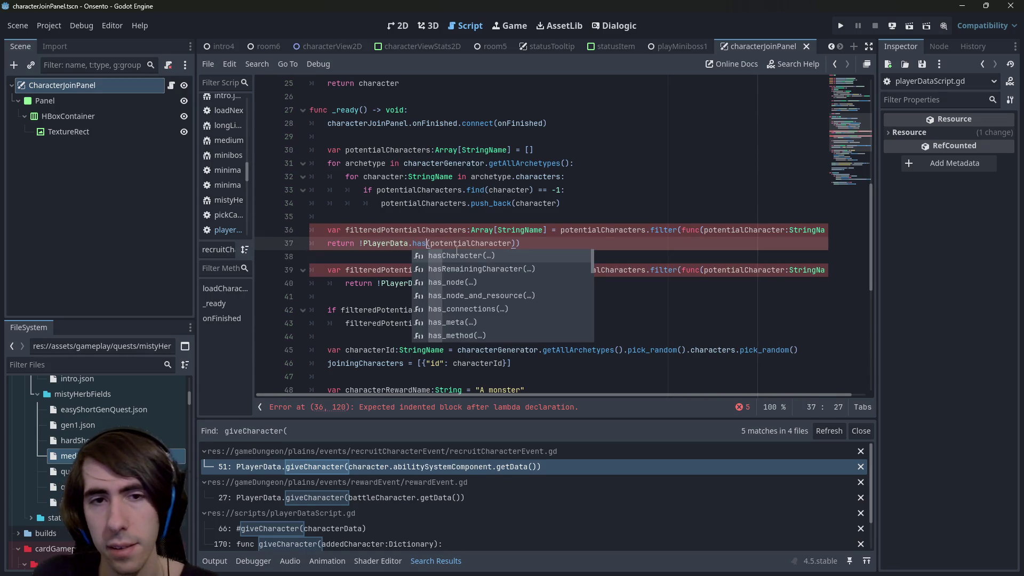
key("ctrl+z")
key("ctrl+z")
key("ctrl+z")
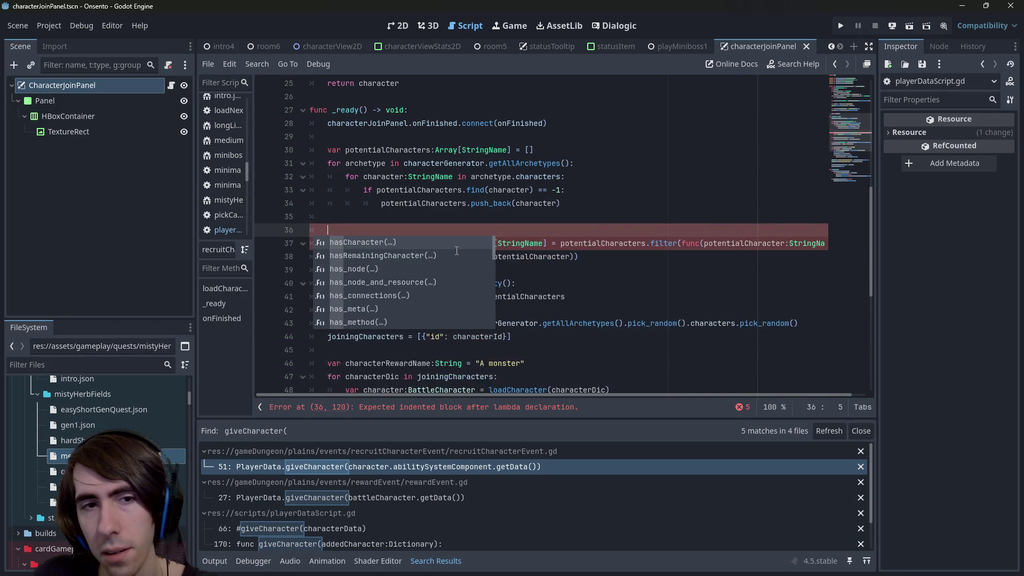
Reselect the filter statement and add blank lines below the empty-list fallback.
mouse_move(501, 236)
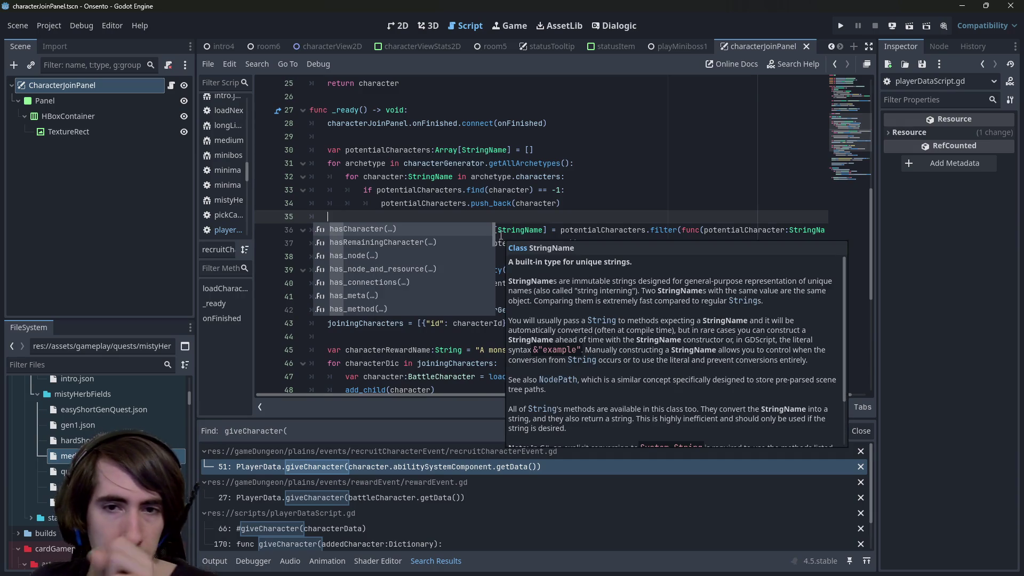
left_click(558, 224)
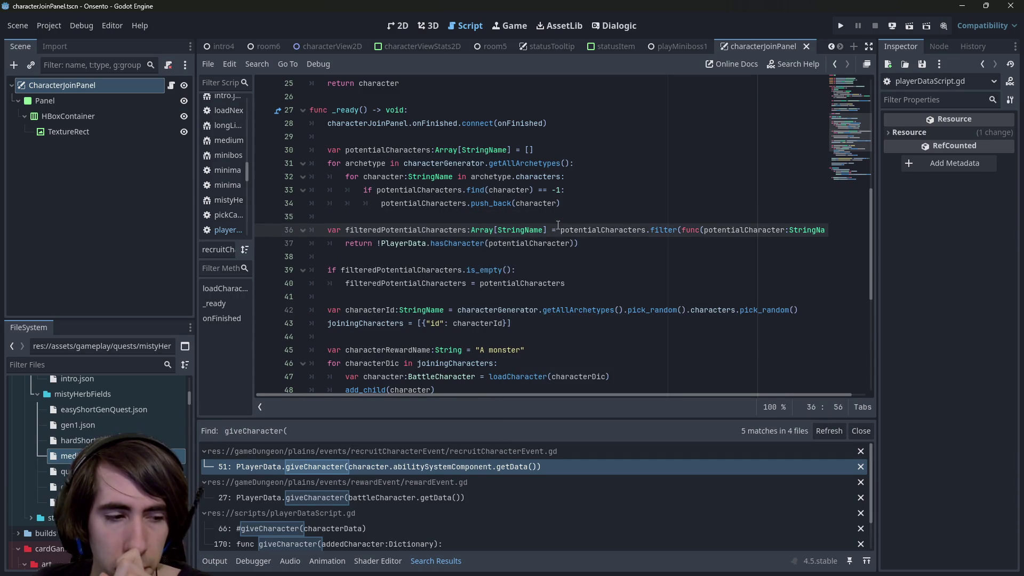
left_click_drag(579, 243, 521, 243)
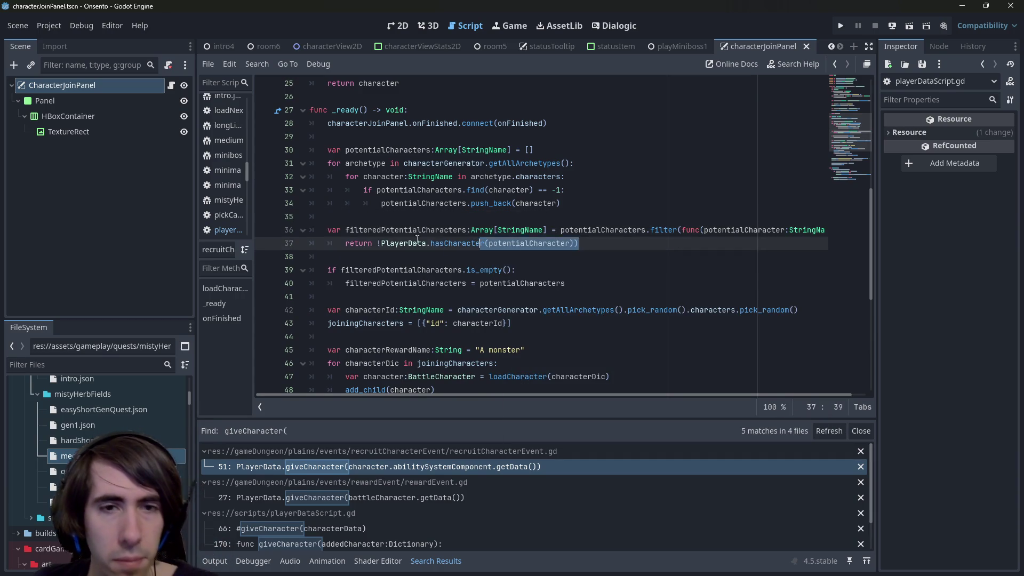
left_click_drag(452, 240, 303, 238)
key("Down")
key("Down")
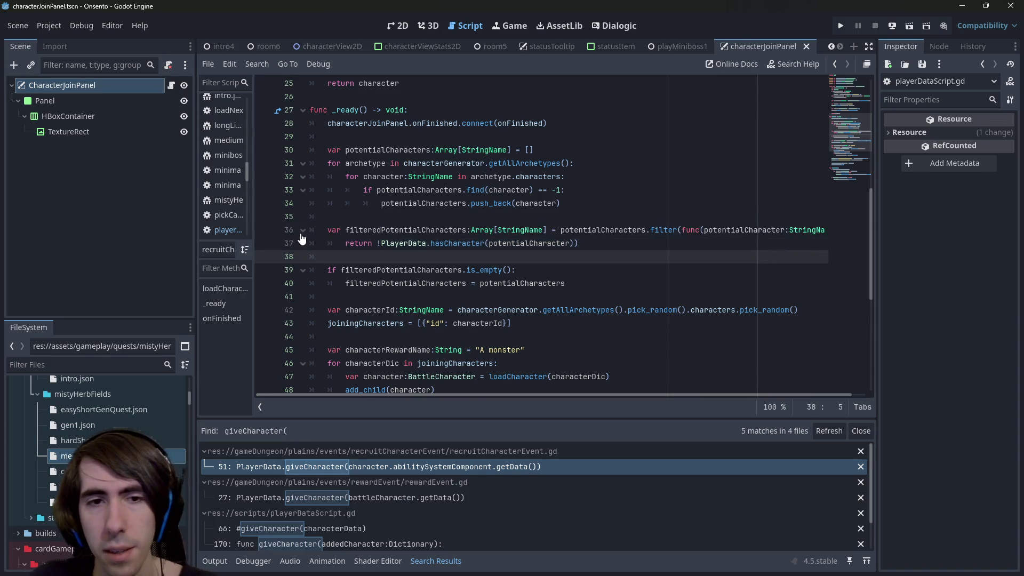
key("Down")
key("Down")
key("Up")
key("Up")
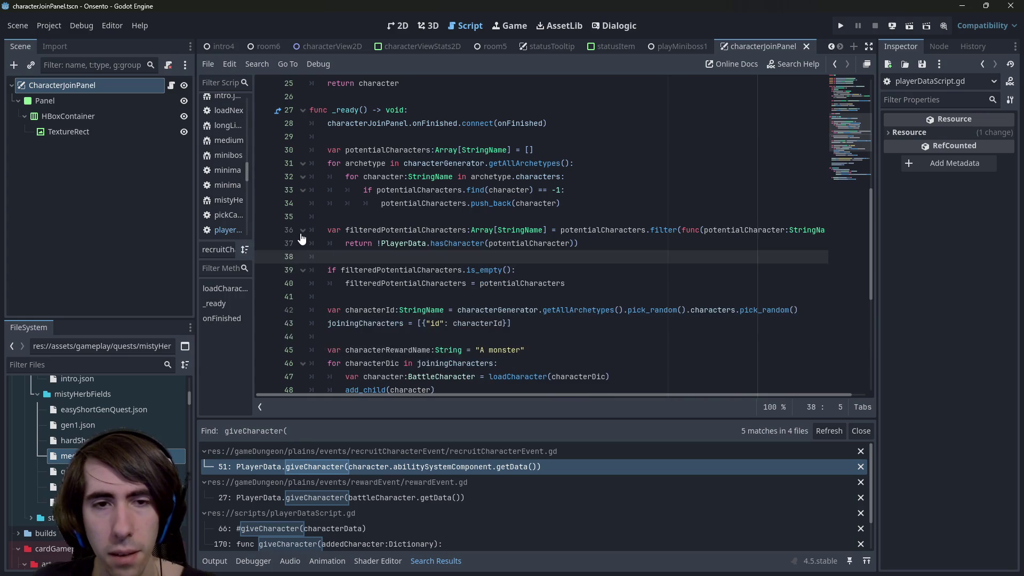
left_click_drag(578, 243, 310, 230)
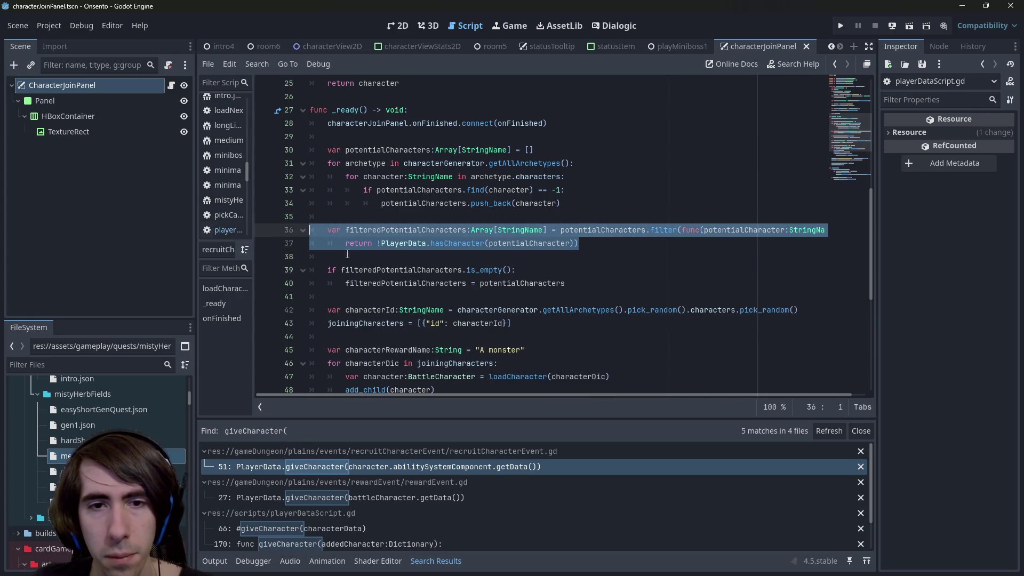
left_click(473, 295)
key("Return")
key("Return")
key("Up")
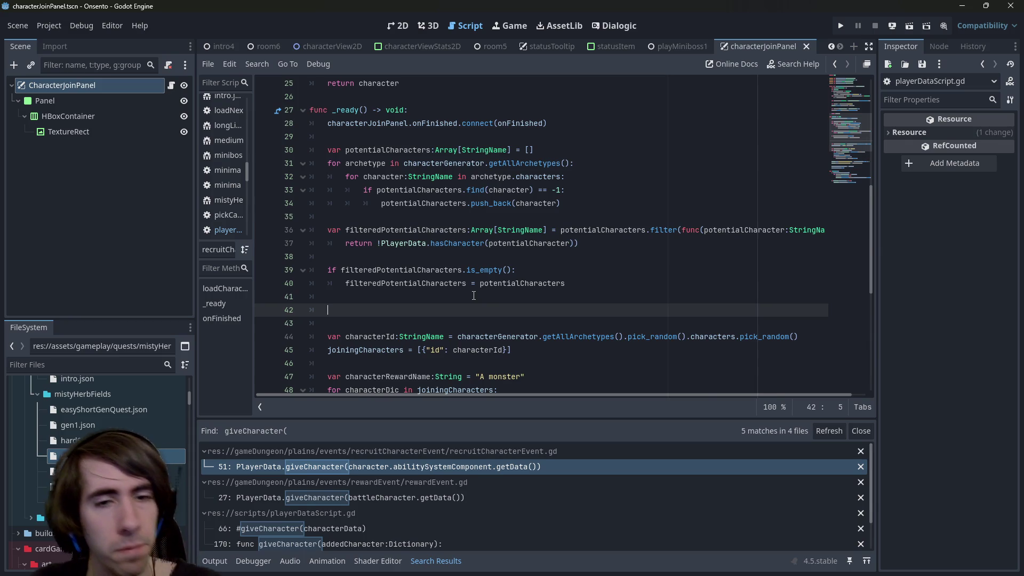
Paste the filter copy at line 42 and switch its check to hasRemainingCharacter.
key("ctrl+v")
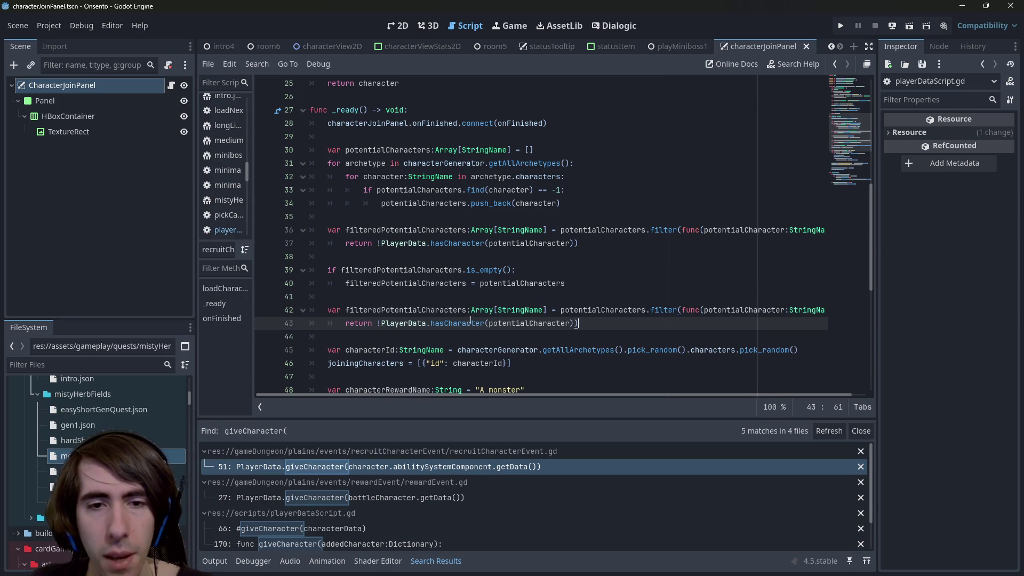
double_click(470, 323)
type("has")
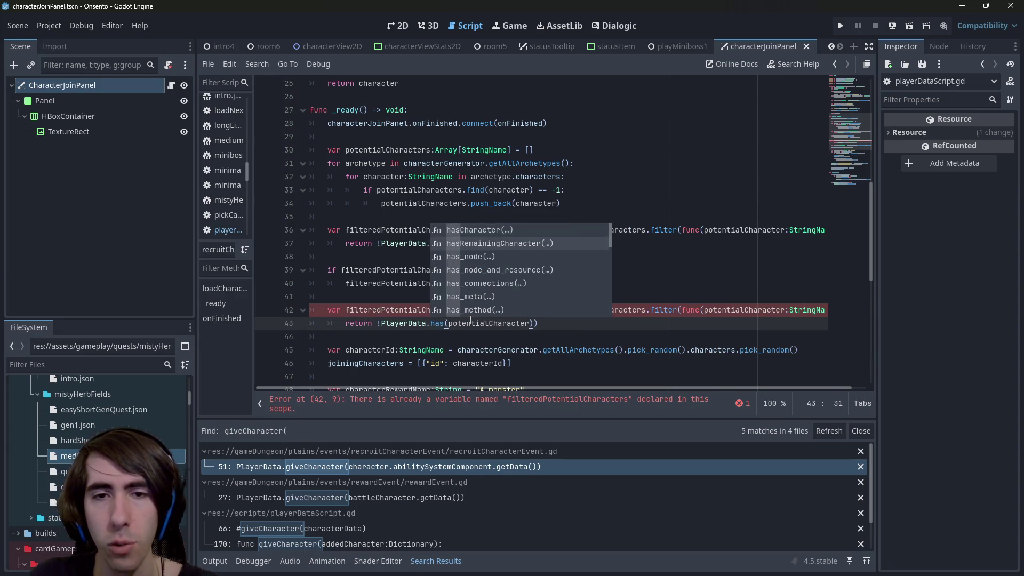
key("Return")
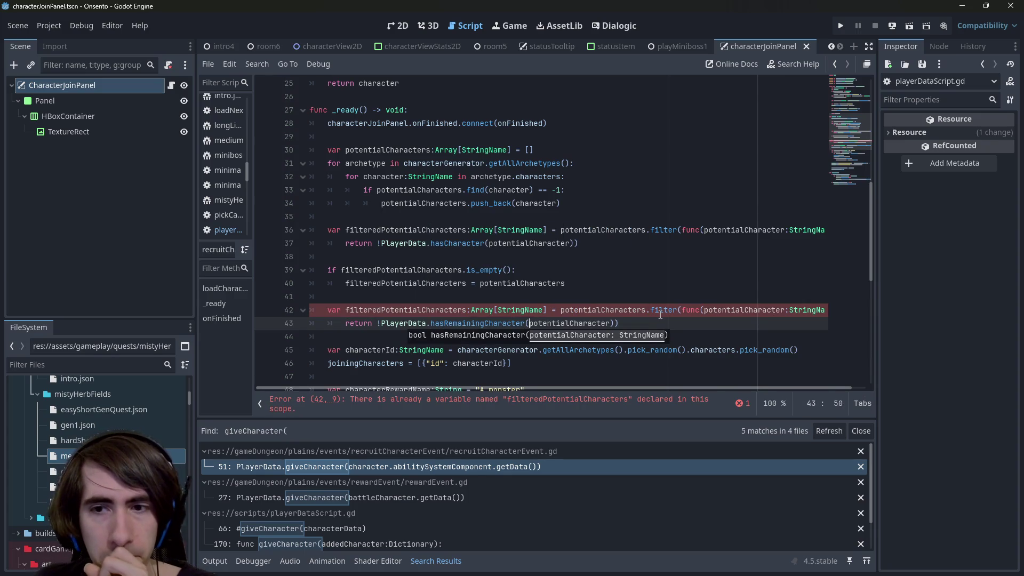
Rename the copied variable to filteredPotentialCharacters2 and save the script.
double_click(744, 310)
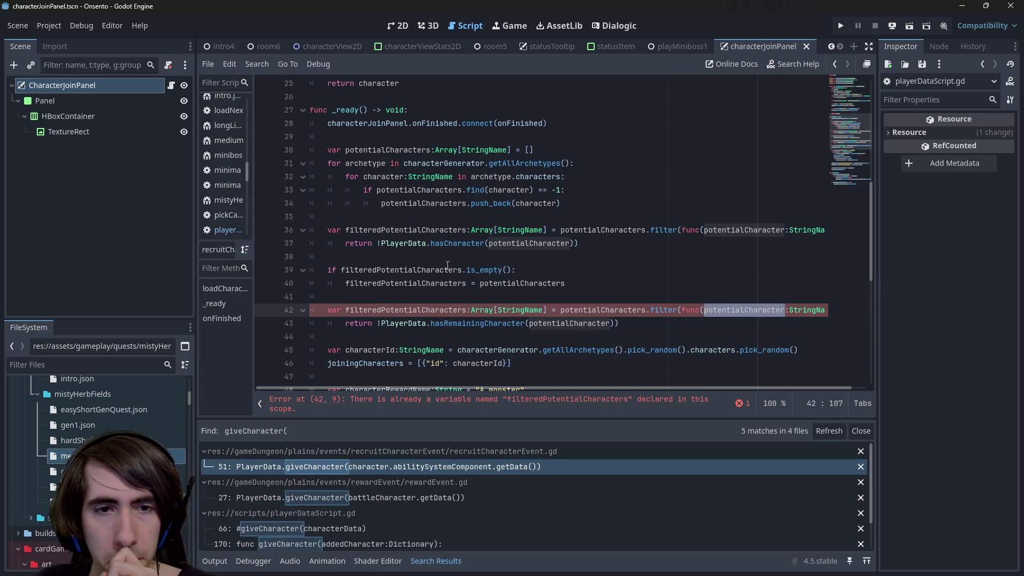
left_click(468, 310)
type("2")
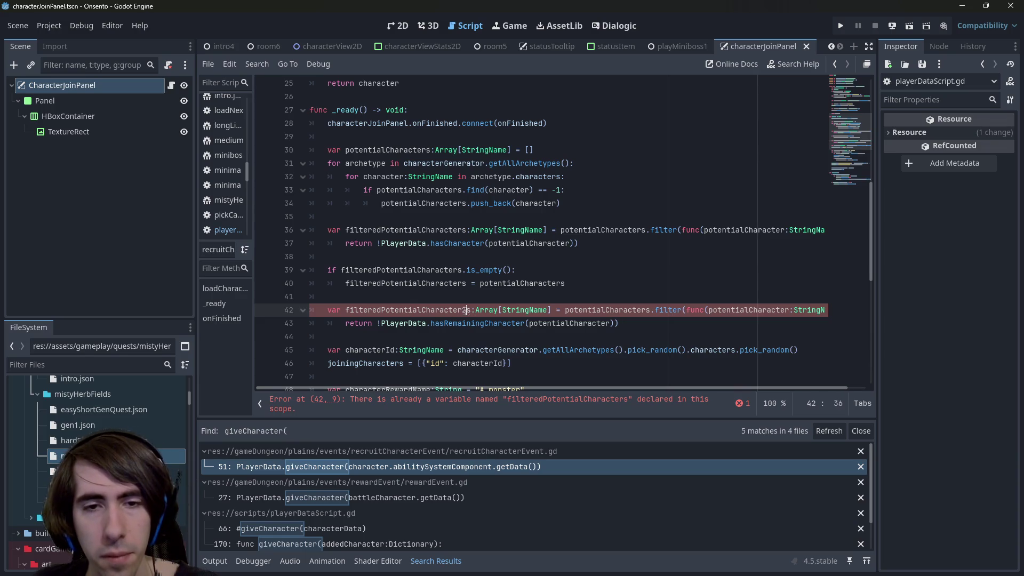
key("ctrl+s")
scroll(480, 302, "down", 1)
mouse_move(565, 243)
left_mouse_down()
mouse_move(310, 243)
mouse_move(310, 230)
left_mouse_up()
left_click(422, 294)
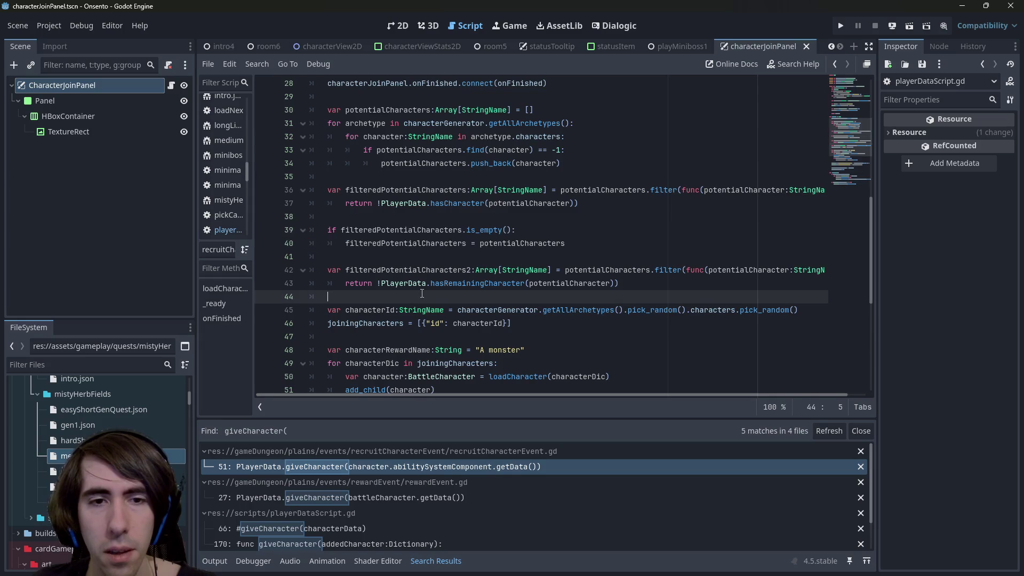
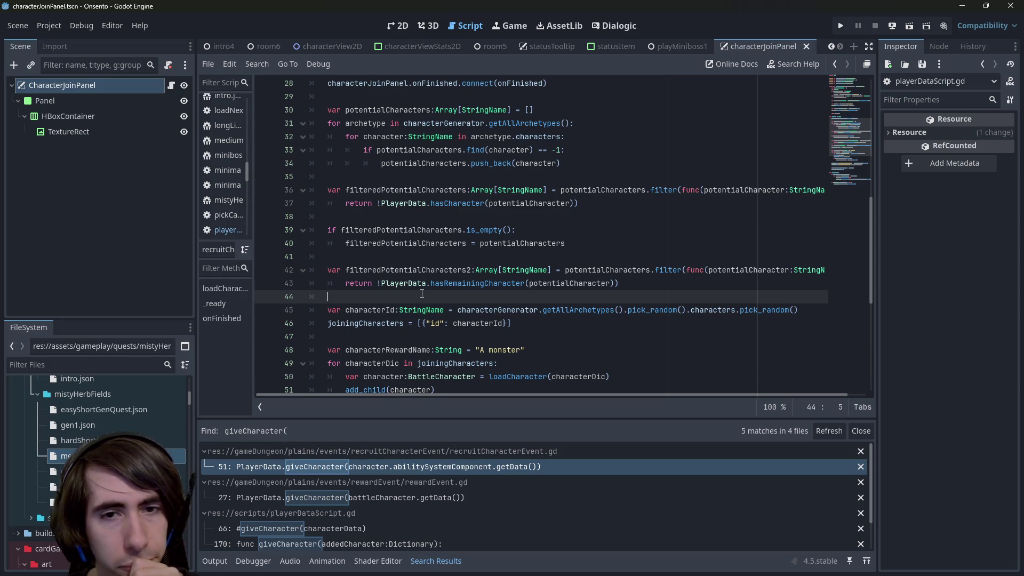
Paste a copy of the is_empty() check below the second filter on line 45, fix its indentation and save.
key("ctrl+z")
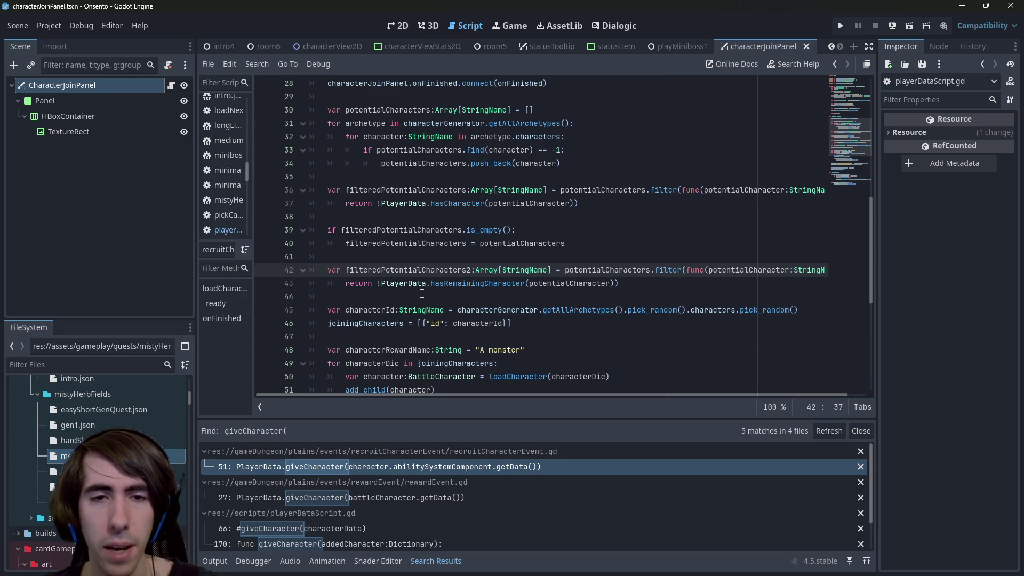
key("ctrl+s")
double_click(510, 284)
double_click(452, 274)
mouse_move(565, 243)
left_mouse_down()
mouse_move(406, 229)
mouse_move(341, 255)
mouse_move(273, 235)
left_mouse_up()
key("ctrl+c")
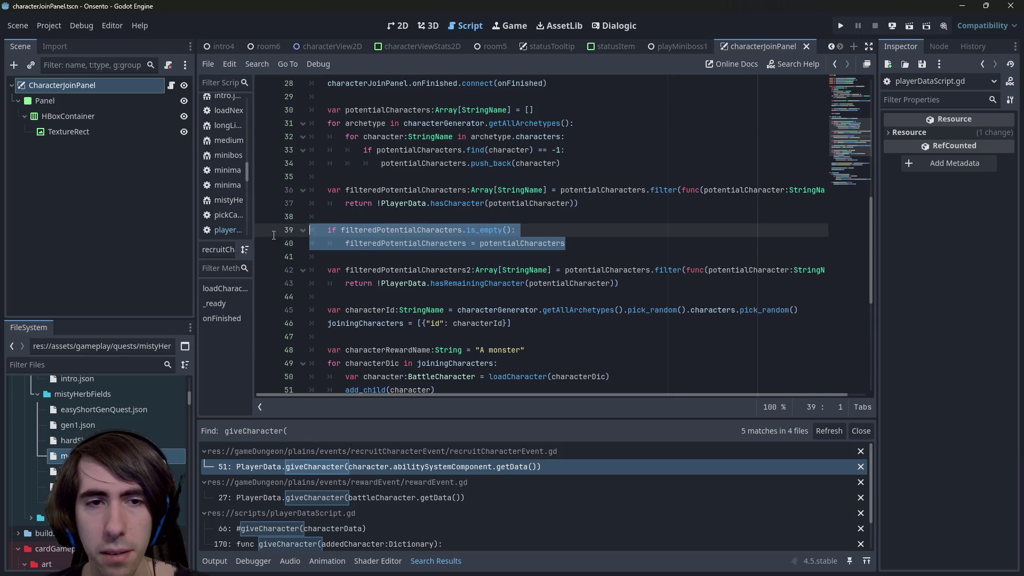
left_click(389, 296)
key("Return")
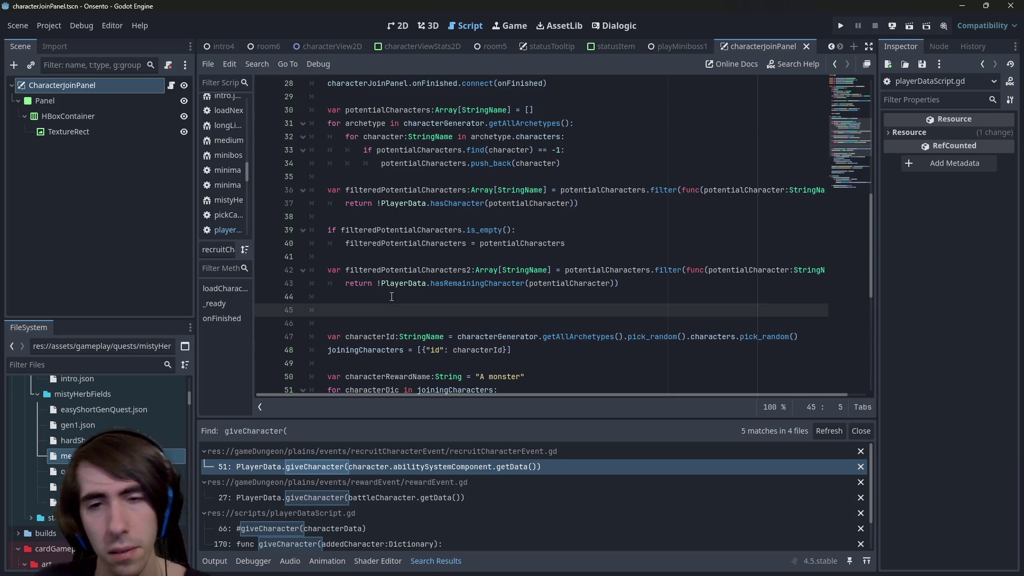
key("ctrl+v")
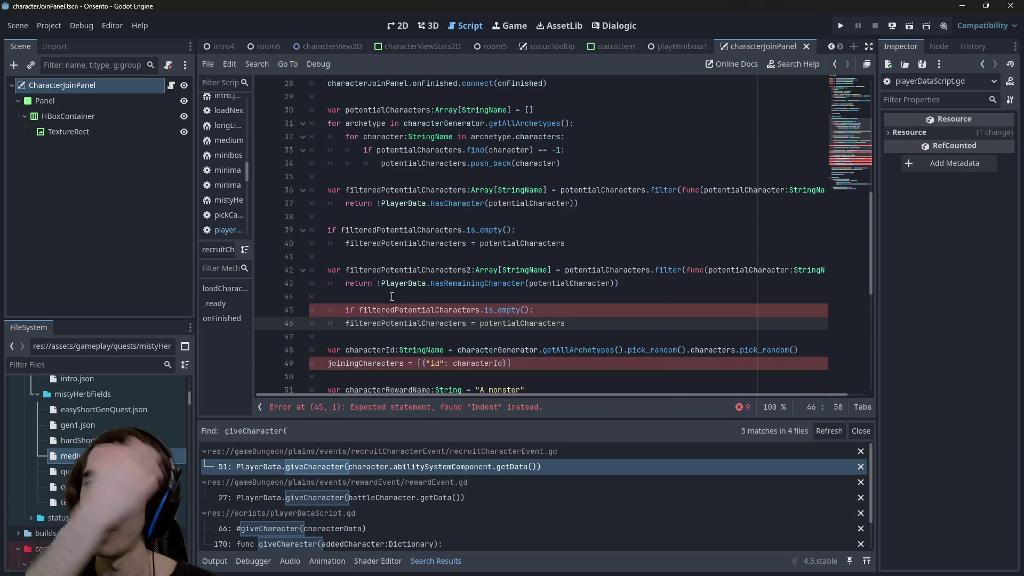
left_click(341, 309)
key("BackSpace")
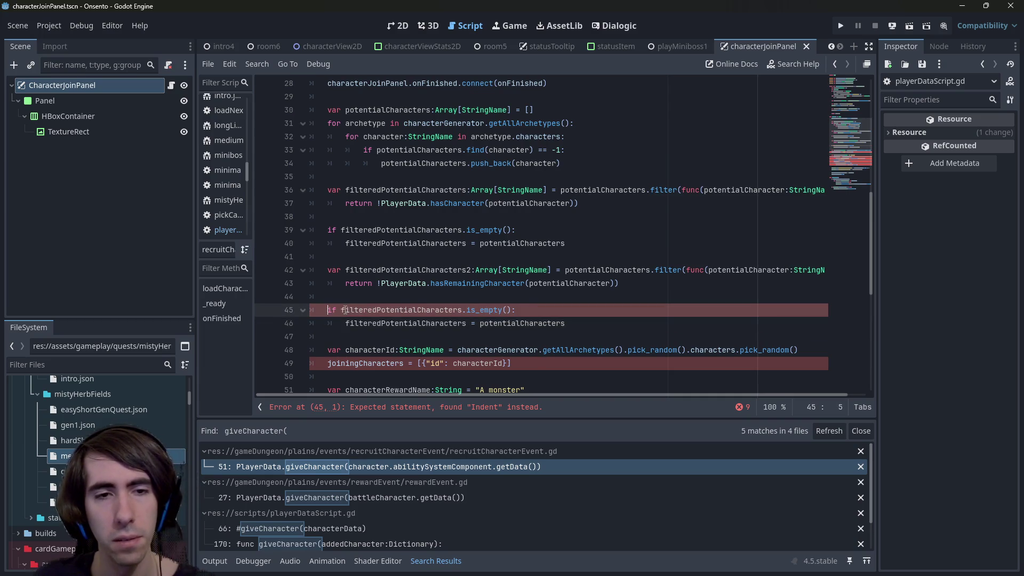
key("ctrl+s")
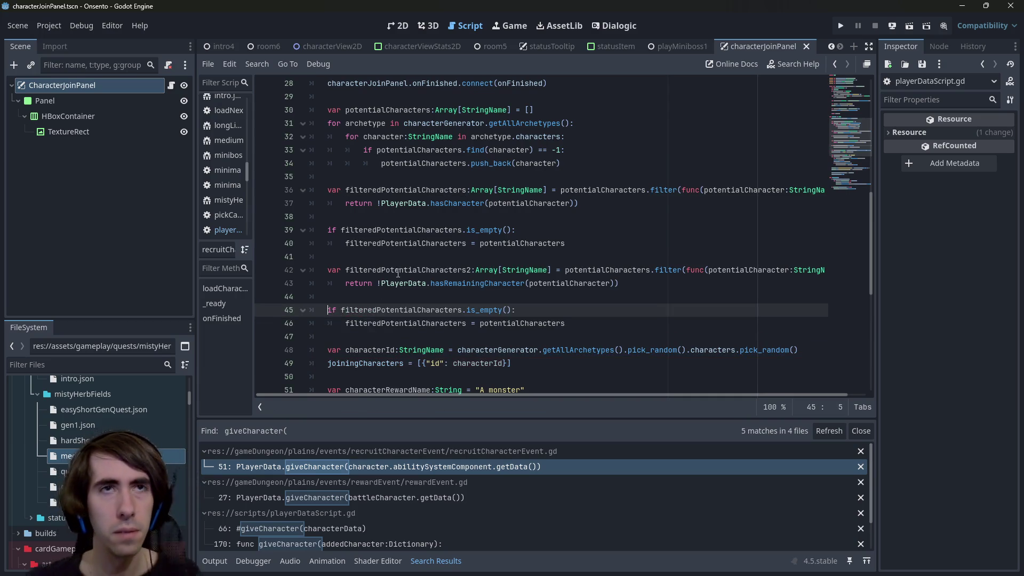
Make the pasted check test filteredPotentialCharacters2 and fall back to filteredPotentialCharacters, then save.
double_click(398, 271)
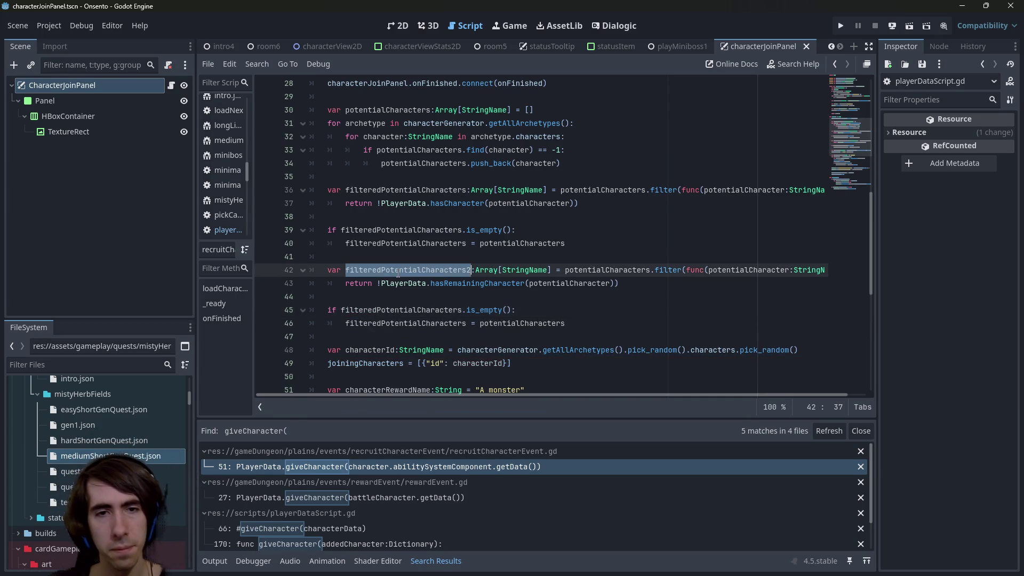
left_click(462, 310)
type("2")
left_click(466, 323)
type("2")
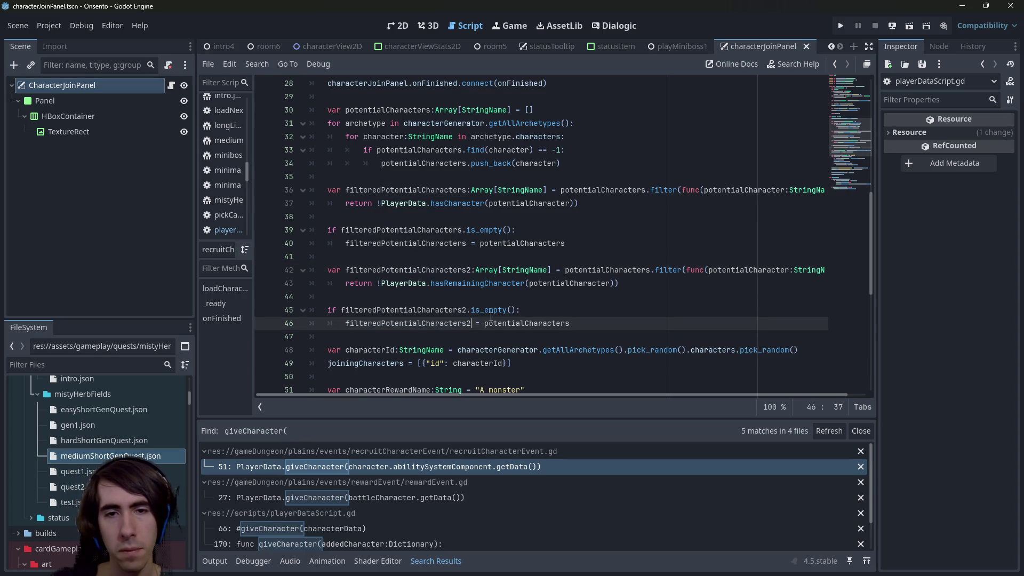
left_click(421, 230)
double_click(427, 191)
key("ctrl+c")
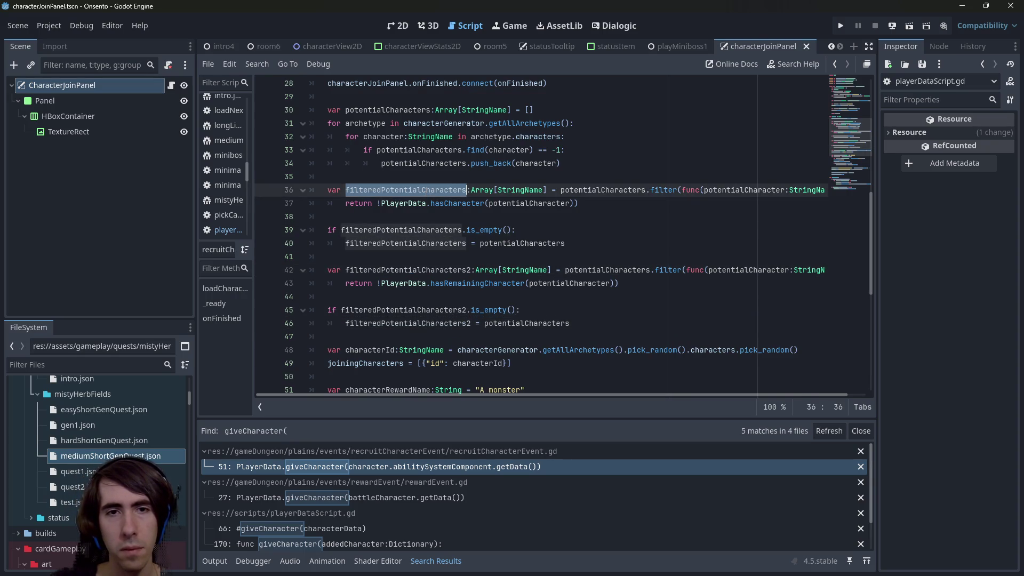
double_click(525, 324)
key("ctrl+v")
key("ctrl+s")
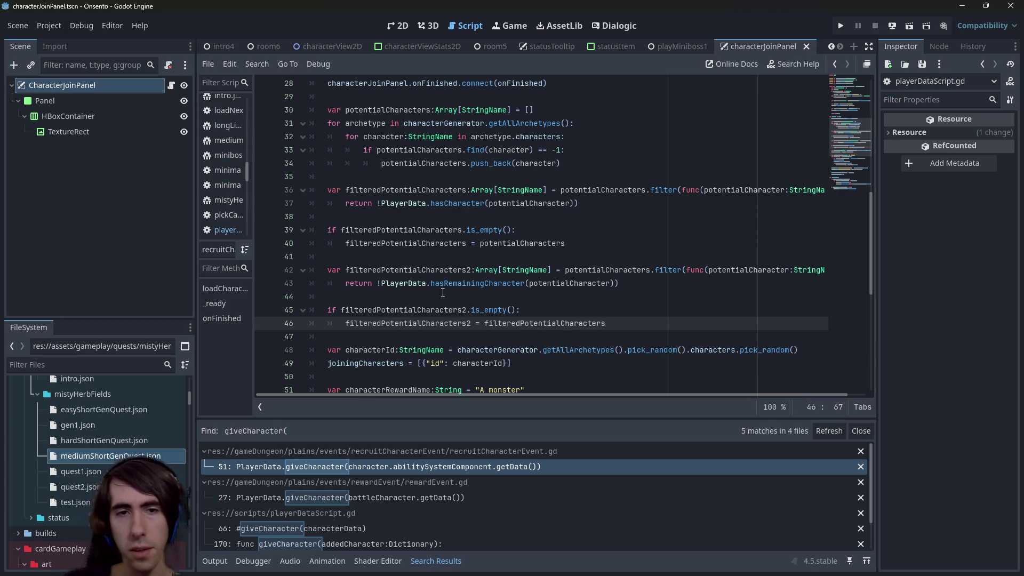
Replace line 48's random archetype expression with filteredPotentialCharacters2.pick_random() and save.
double_click(426, 270)
scroll(548, 334, "down", 1)
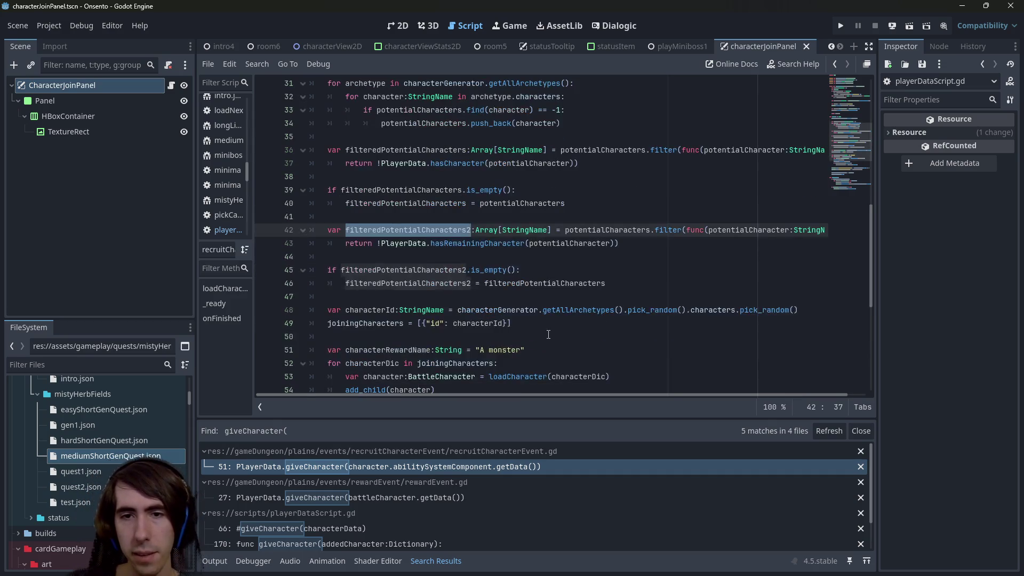
left_click_drag(458, 313, 737, 310)
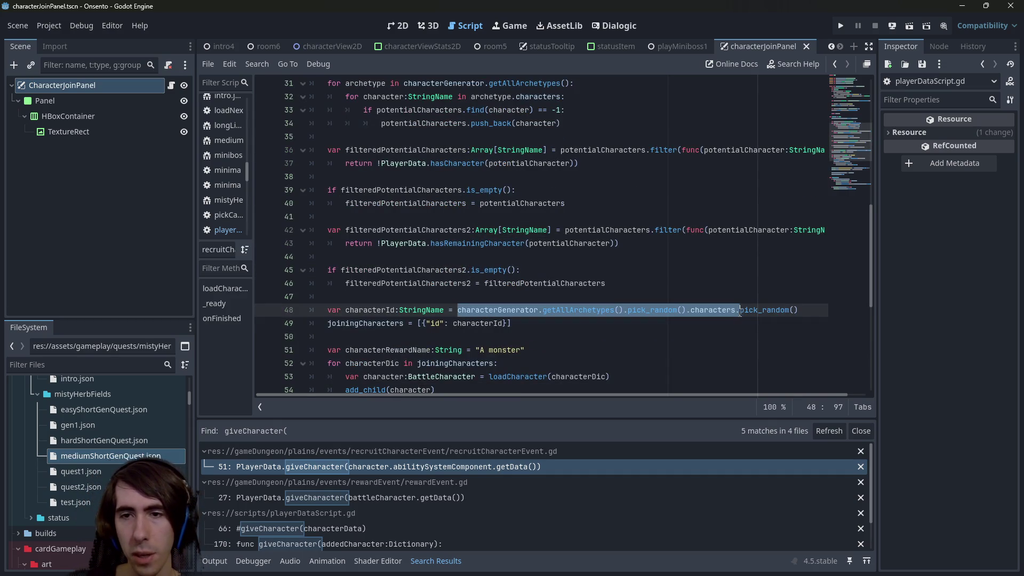
type("fil")
key("Down")
key("Return")
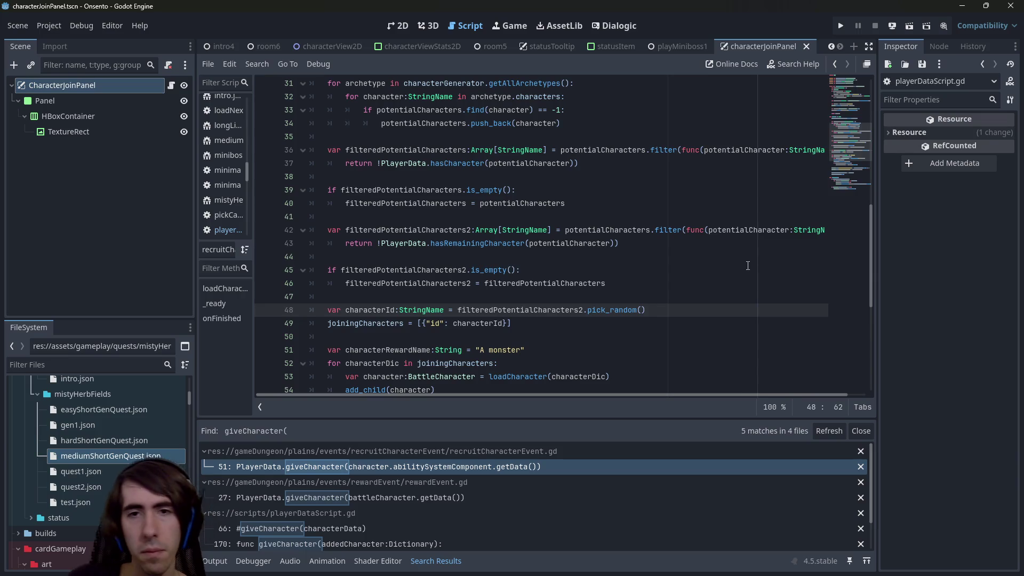
key("ctrl+s")
key("alt+shift+o")
Open playQuest.tscn and test-run it twice, closing the game window after each run.
type("playquest")
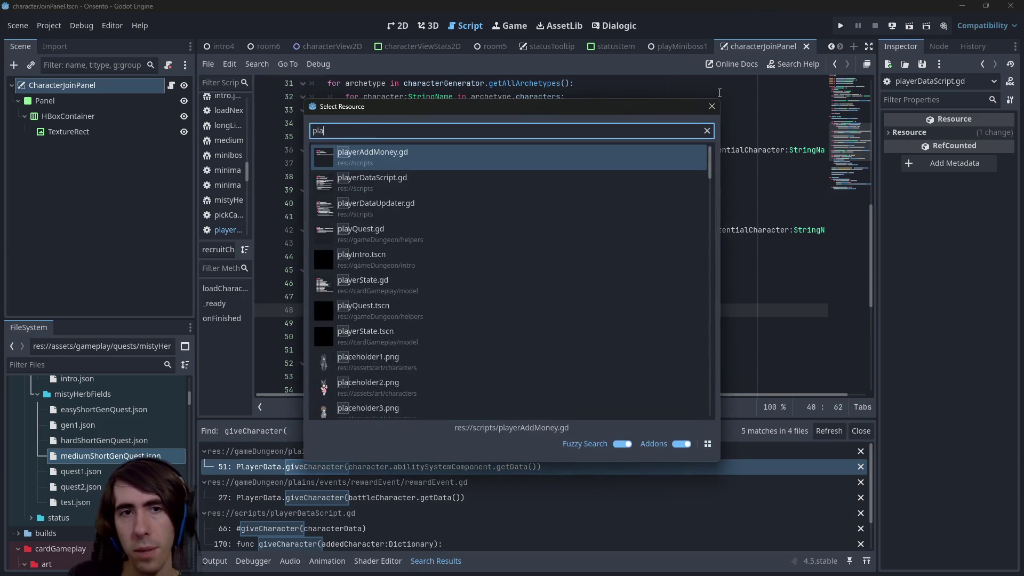
key("Down")
key("Return")
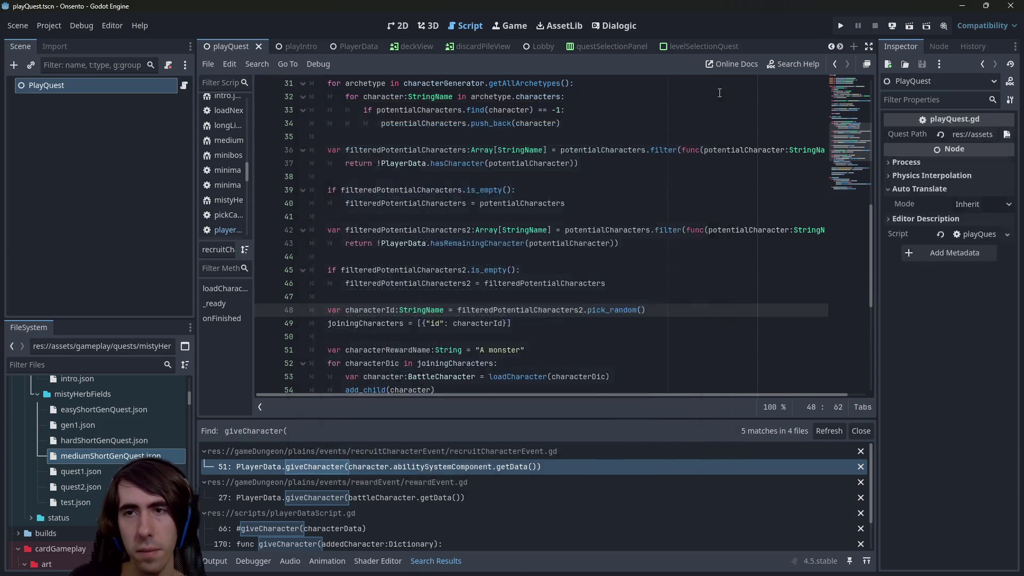
left_click(888, 25)
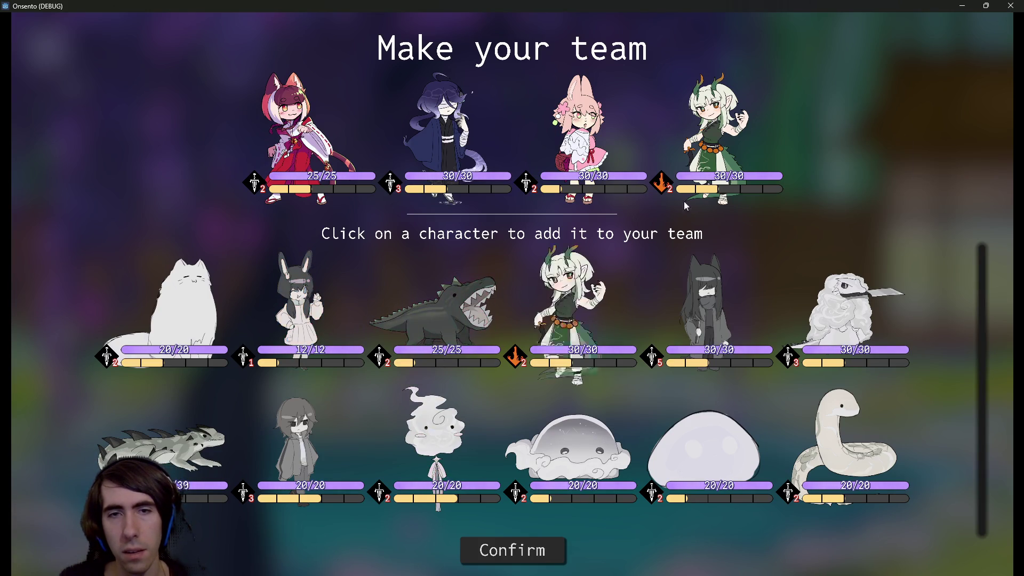
left_click(1010, 6)
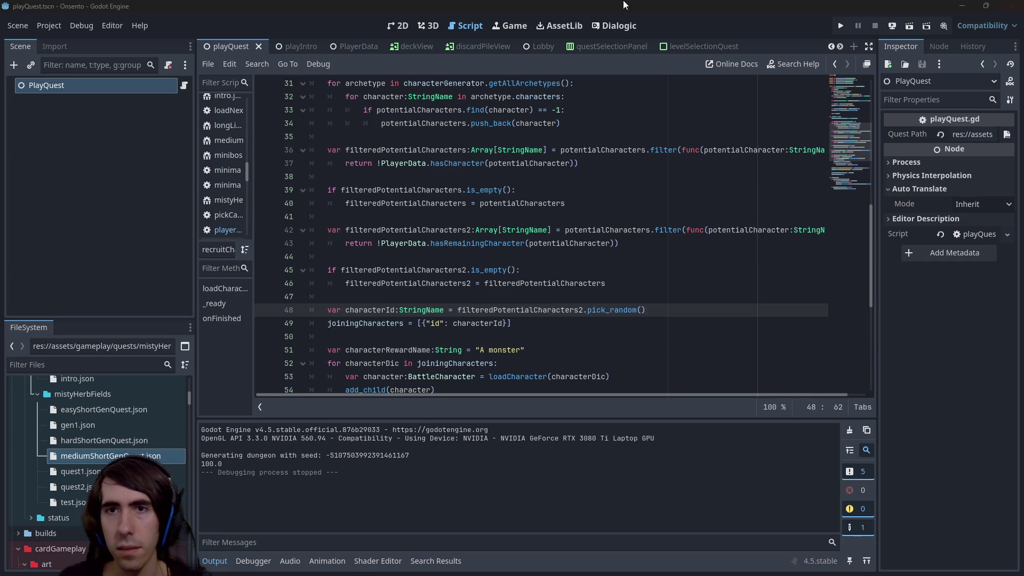
key("F6")
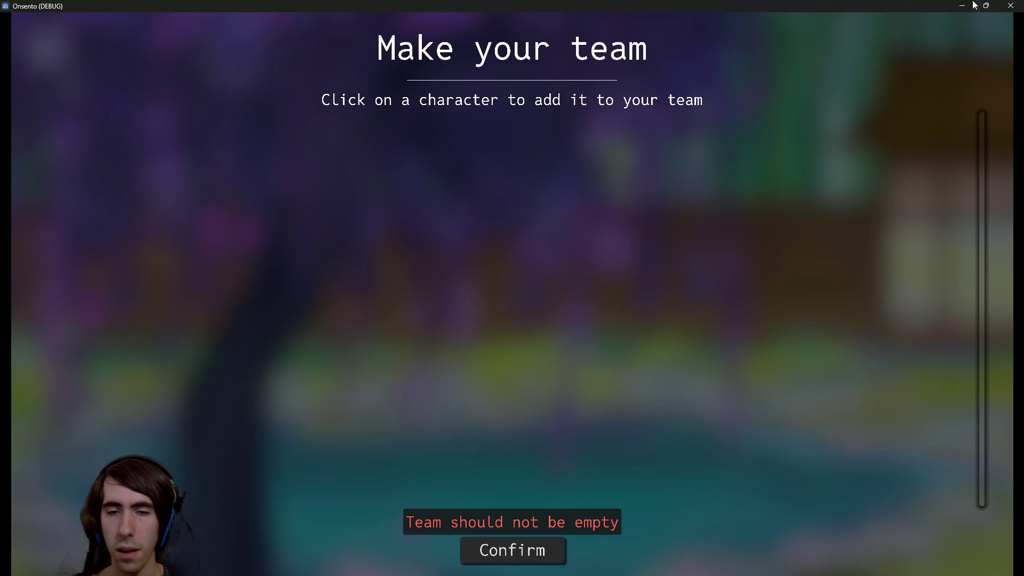
left_click(1011, 6)
left_click(687, 178)
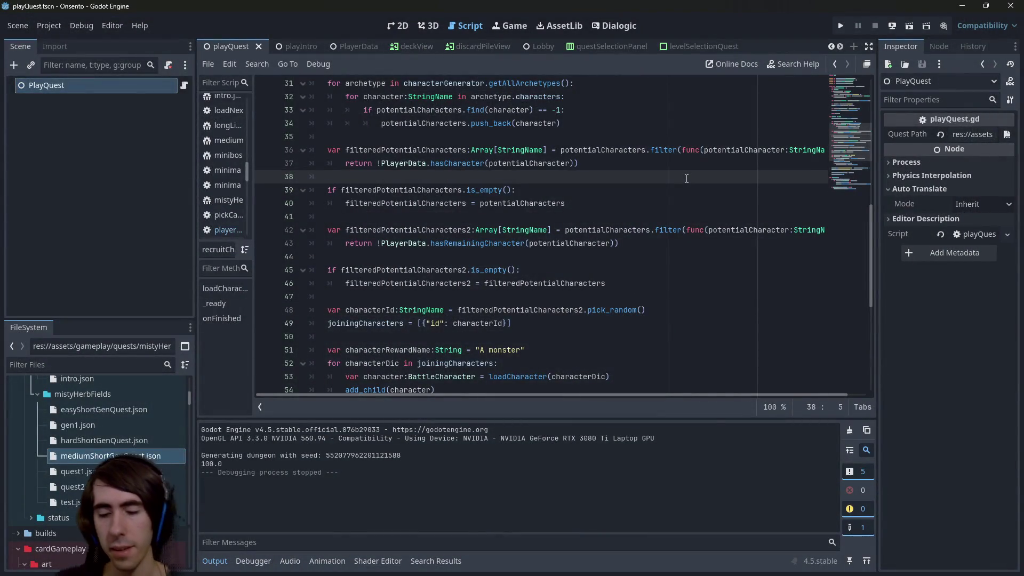
Quick-open the deckEditorPanel.gd script and the deckEditorPanel.tscn scene.
key("shift+alt+o")
type("deckeditor")
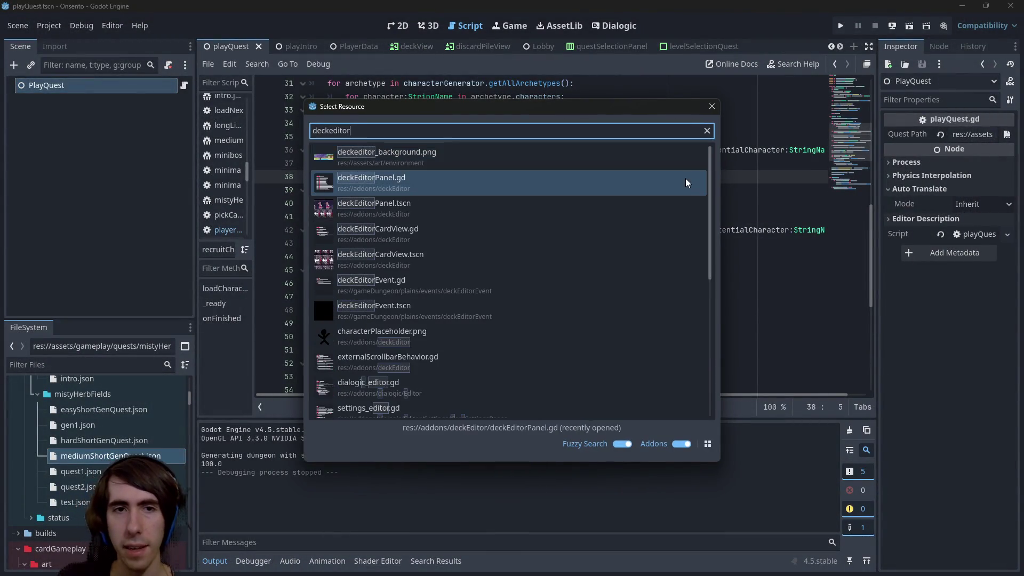
key("Return")
key("shift+alt+o")
type("deck")
key("Return")
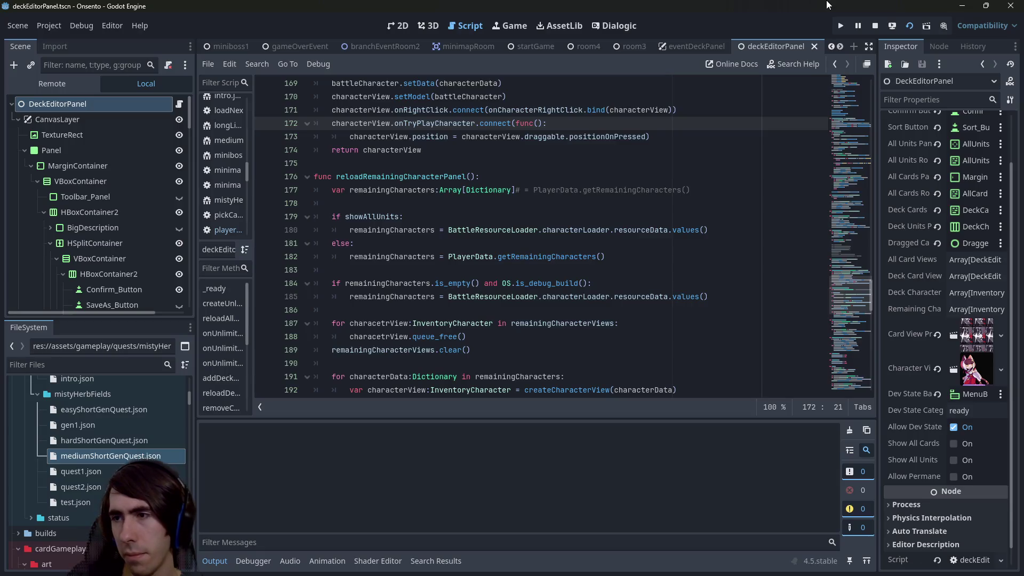
Run the deck editor scene, show units in storage, Save & Confirm, then close the game.
key("F6")
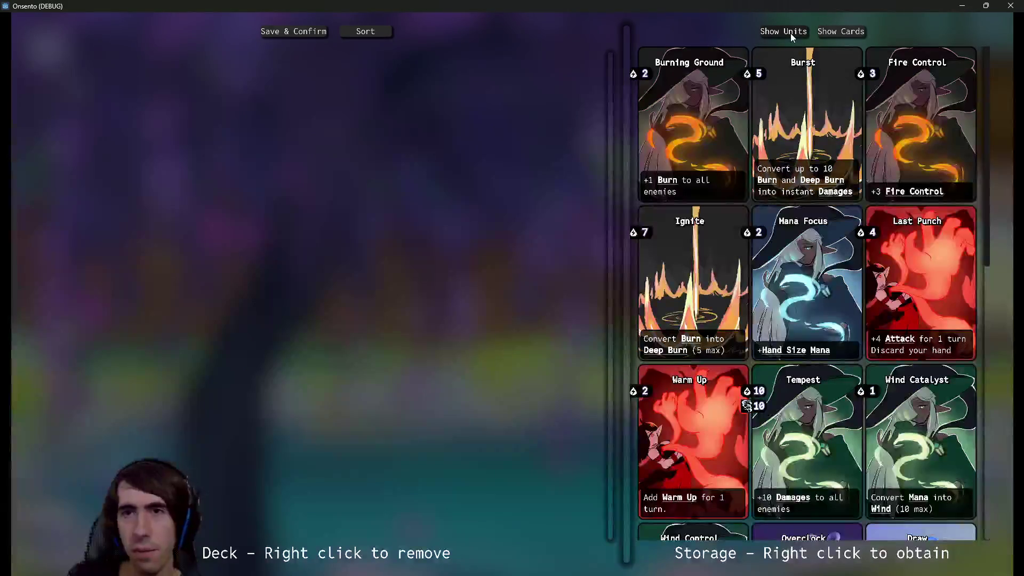
scroll(744, 400, "down", 7)
scroll(744, 400, "up", 5)
left_click(841, 32)
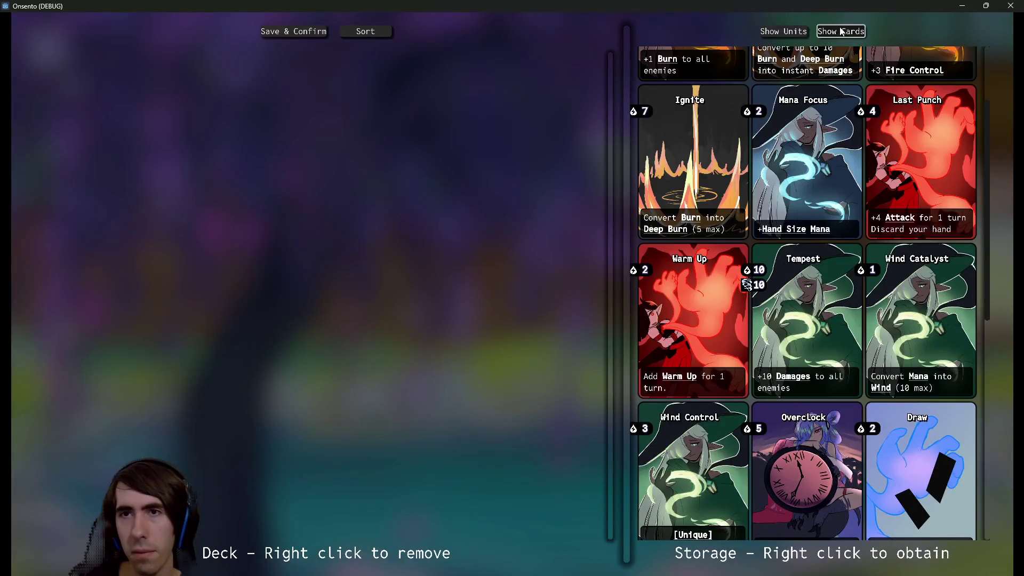
left_click(780, 30)
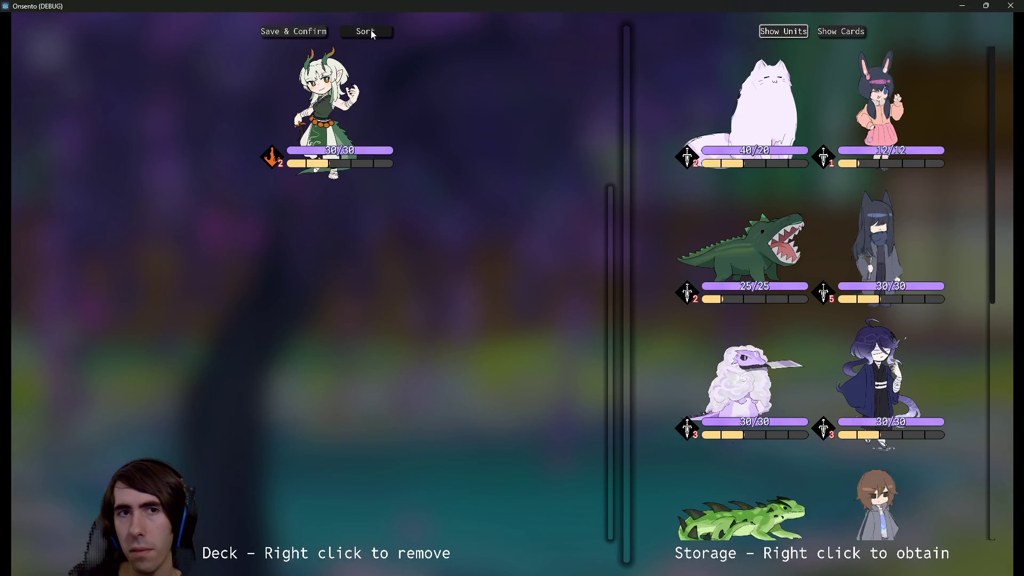
left_click(320, 31)
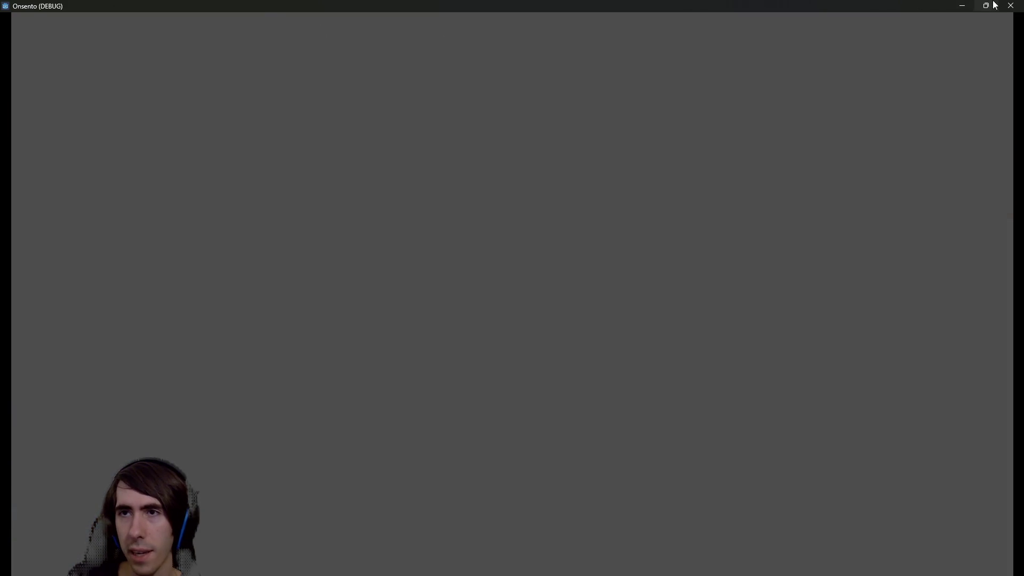
left_click(1010, 5)
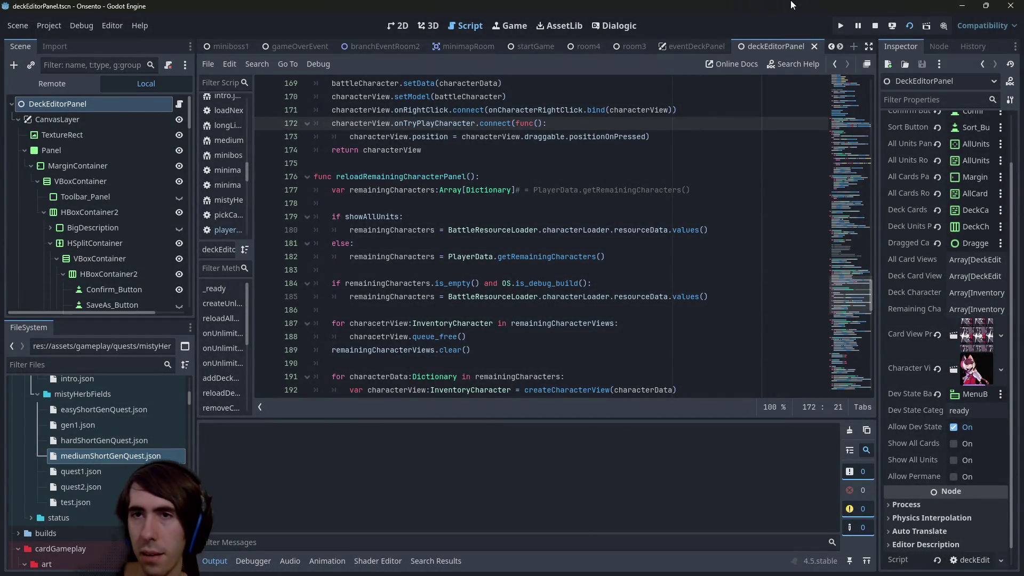
Relaunch the game to check the units list in storage, close it, and run the scene again.
key("F5")
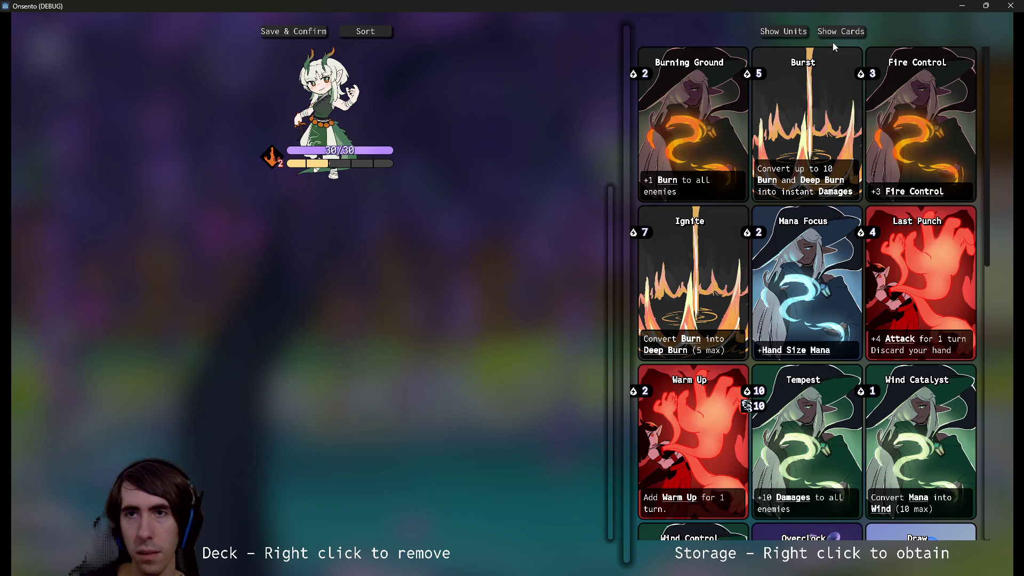
left_click(799, 32)
left_click(1011, 6)
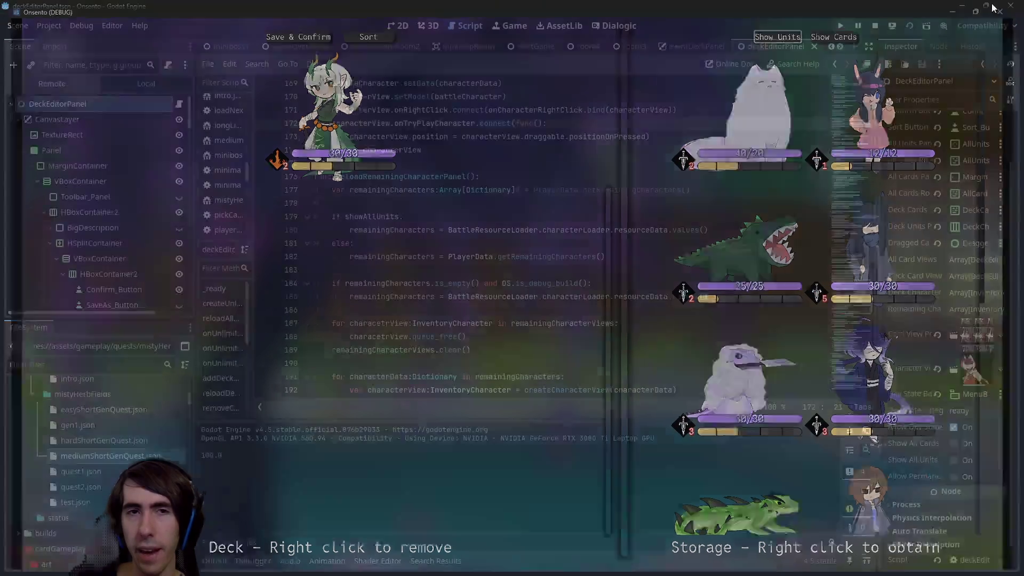
left_click(909, 27)
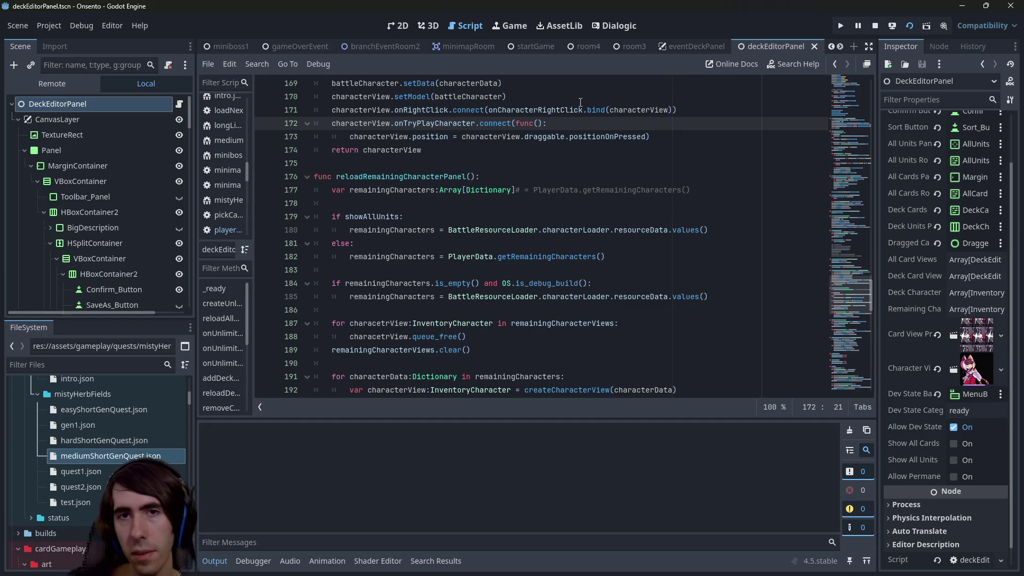
key("ctrl+alt+o")
type("cheat")
key("Return")
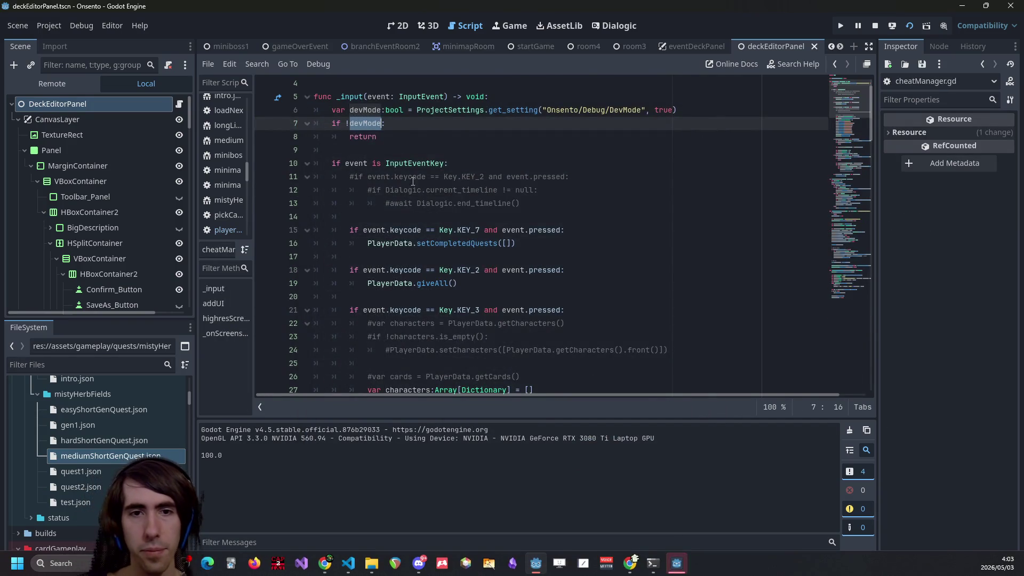
scroll(438, 187, "down", 3)
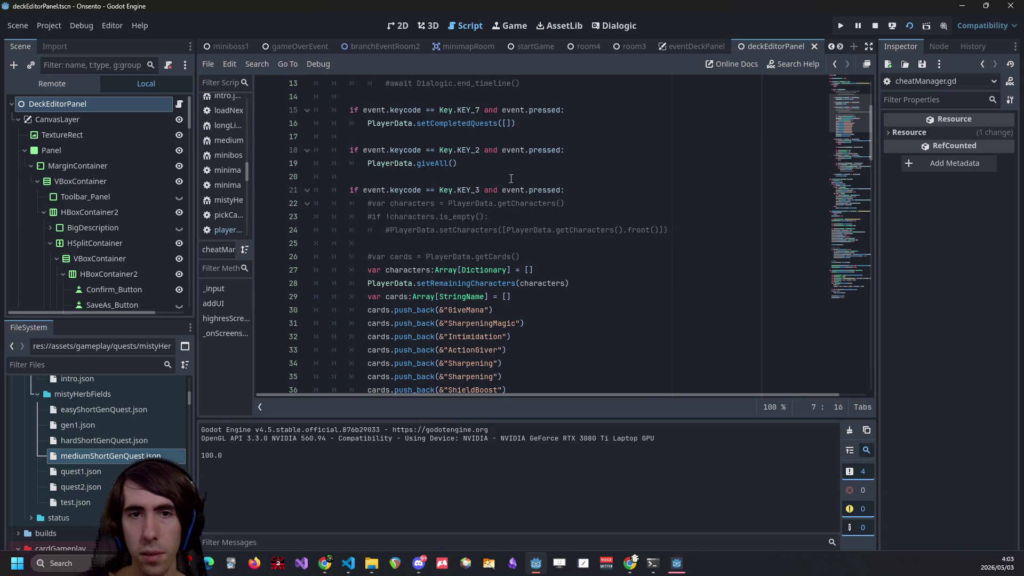
scroll(492, 204, "down", 2)
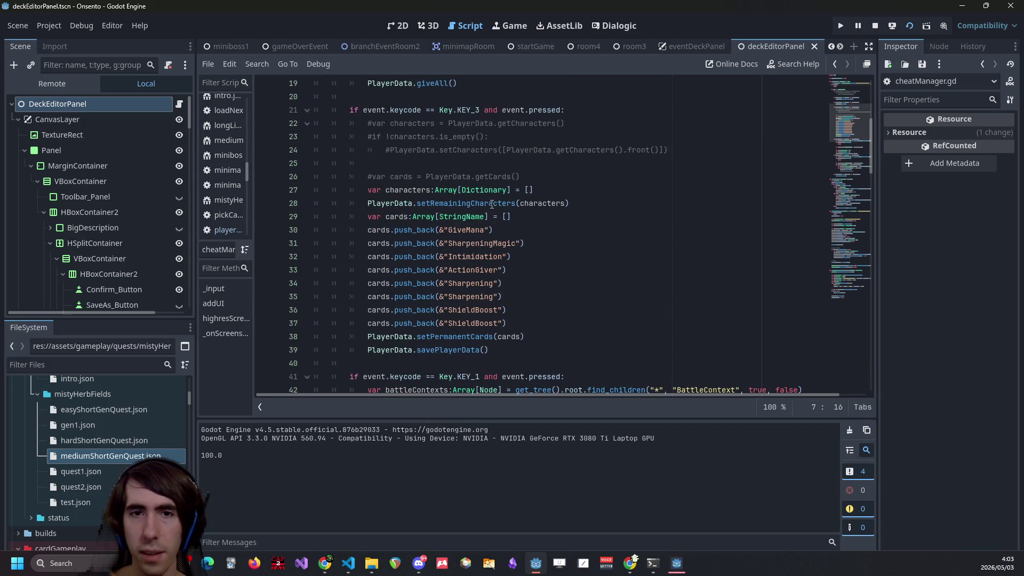
scroll(492, 204, "down", 1)
scroll(514, 181, "up", 1)
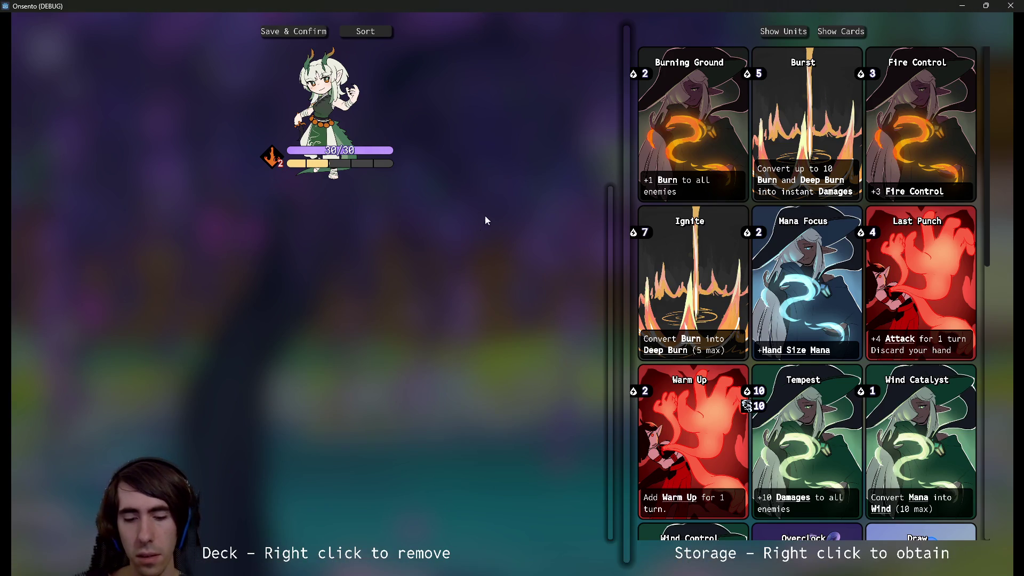
left_click(305, 33)
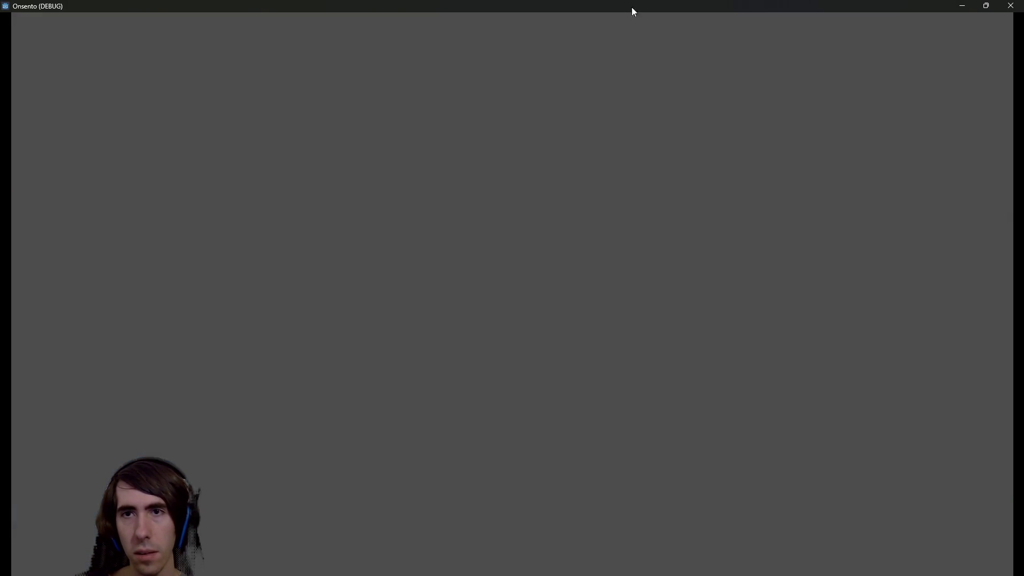
left_click(1011, 6)
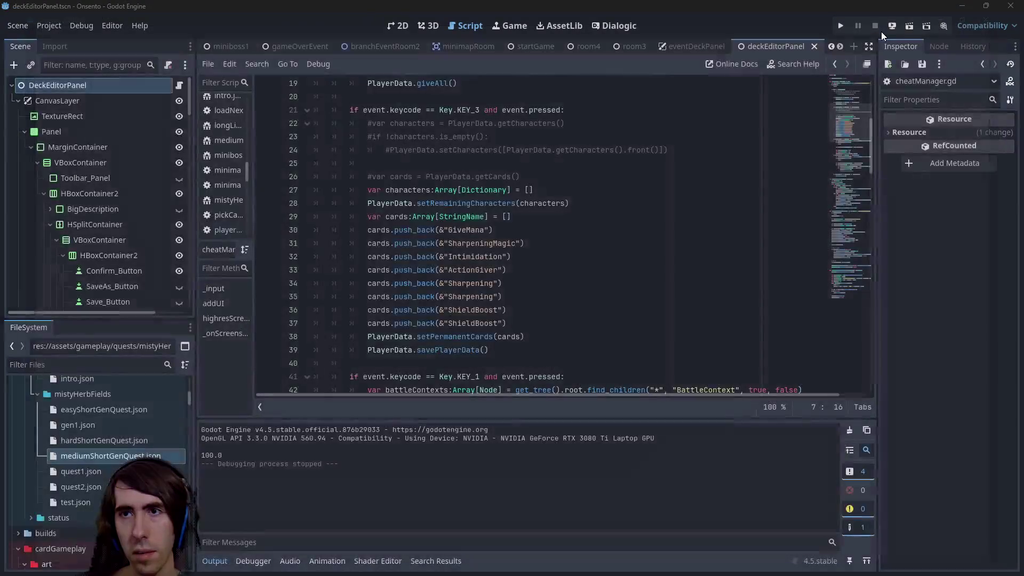
left_click(911, 30)
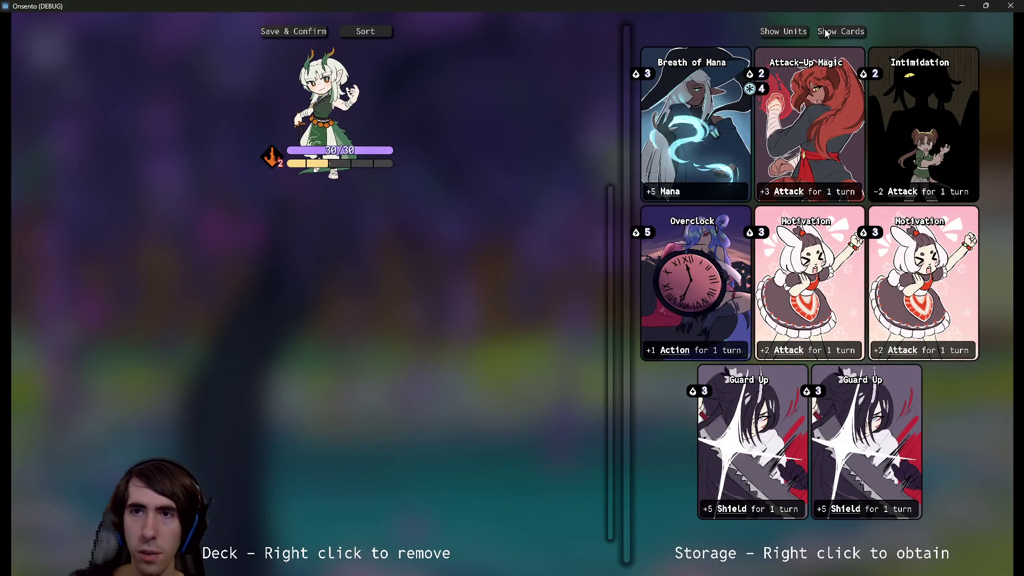
left_click(784, 31)
scroll(800, 211, "down", 5)
left_click(1010, 5)
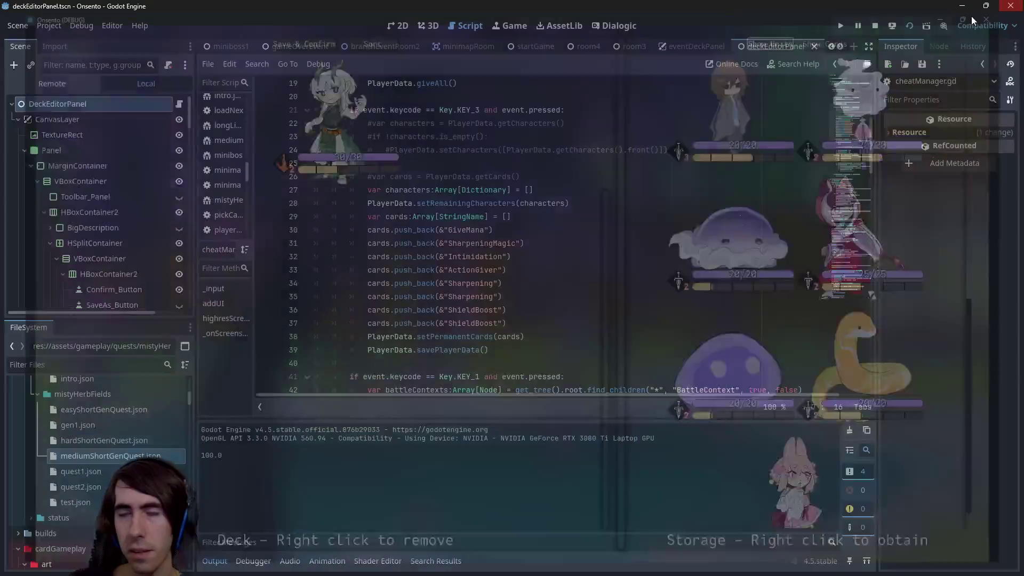
scroll(565, 217, "down", 1)
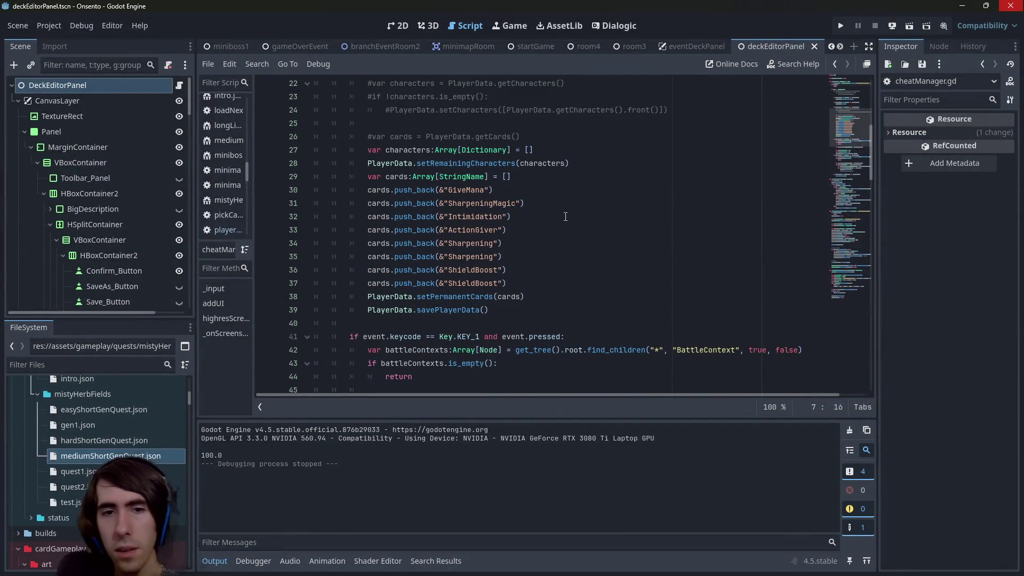
scroll(566, 217, "up", 3)
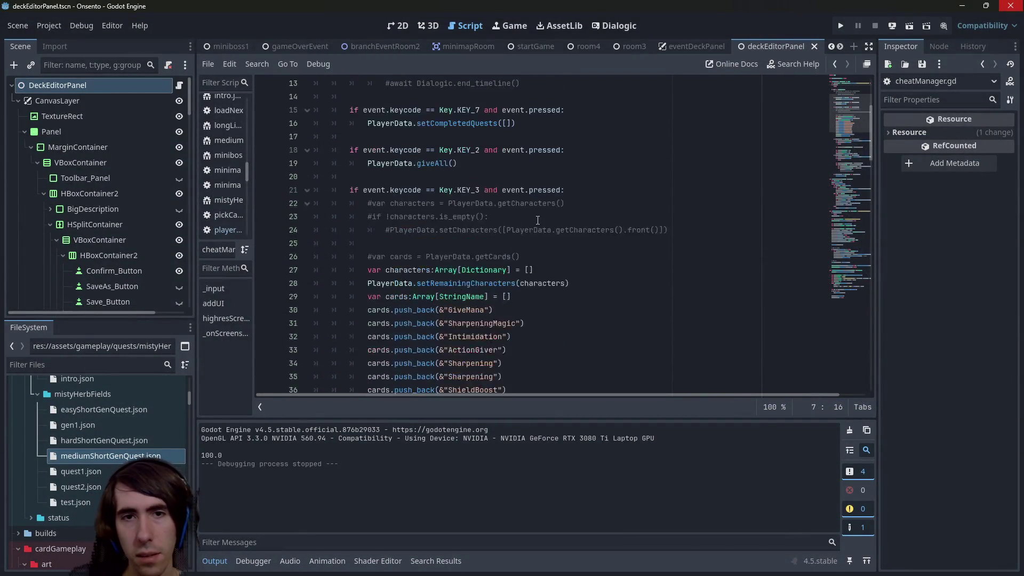
scroll(533, 233, "down", 2)
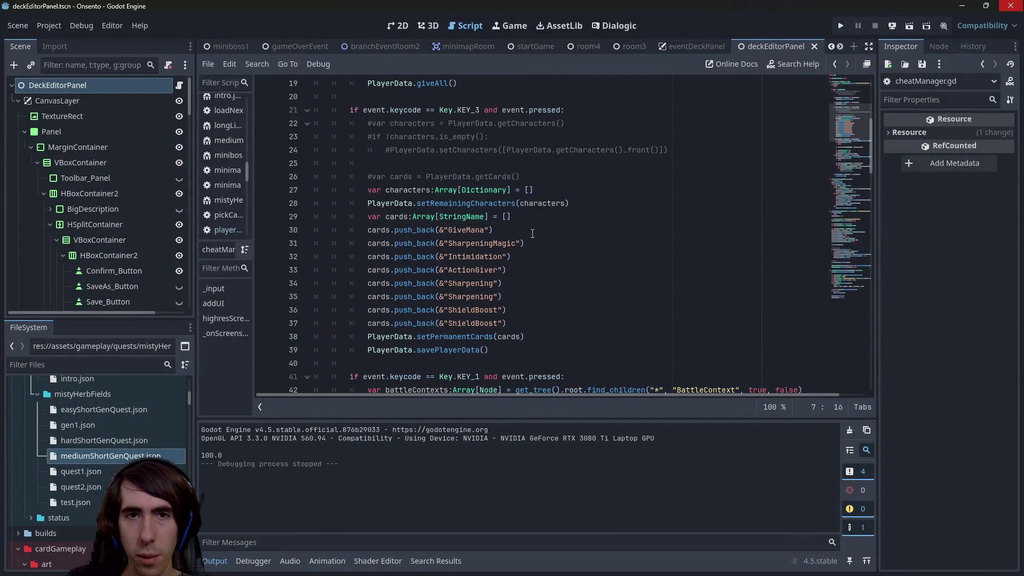
left_click(530, 348)
left_click_drag(537, 352, 271, 110)
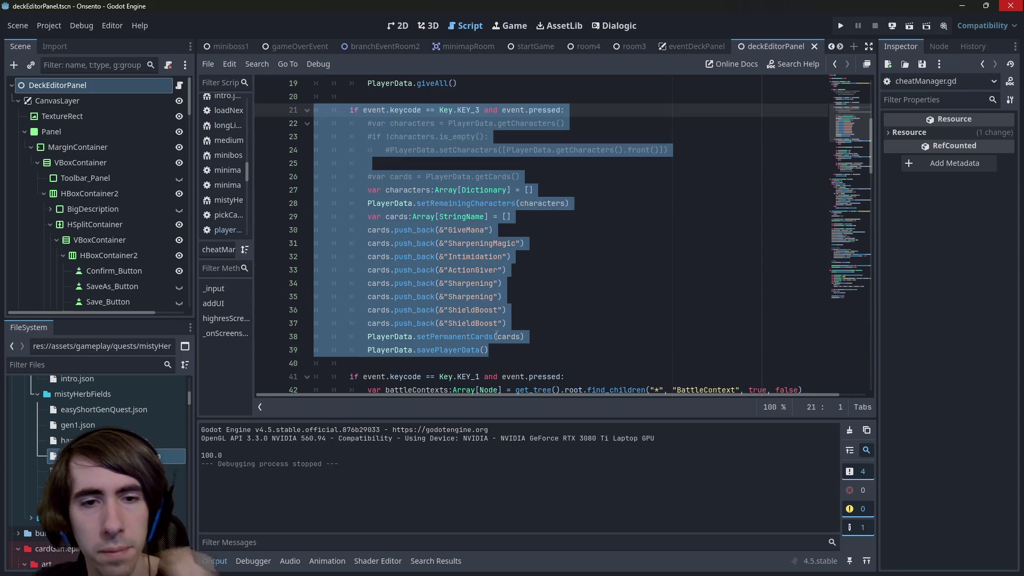
key("ctrl+c")
left_click(491, 363)
key("Return")
key("ctrl+v")
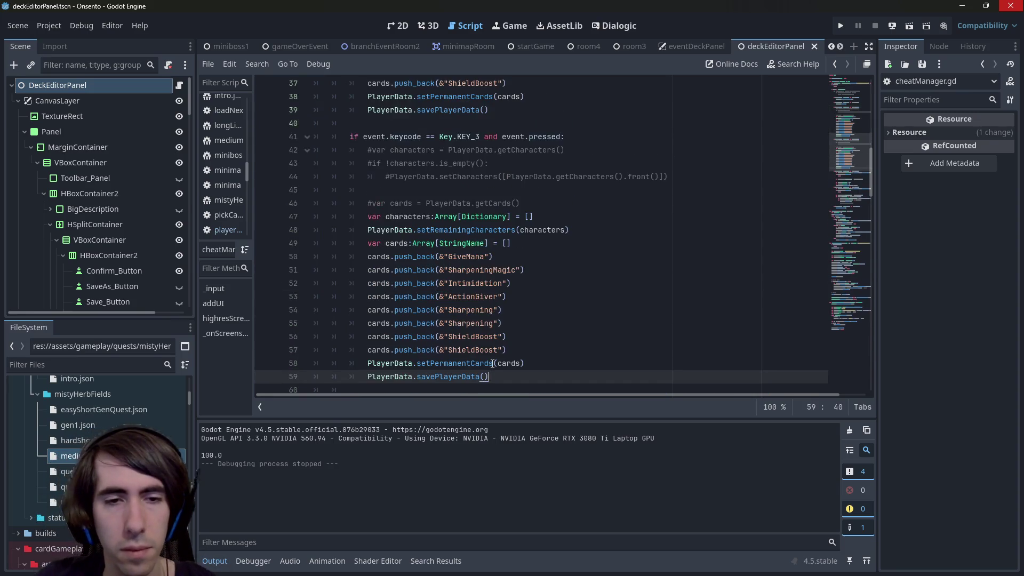
left_click(479, 137)
key("BackSpace")
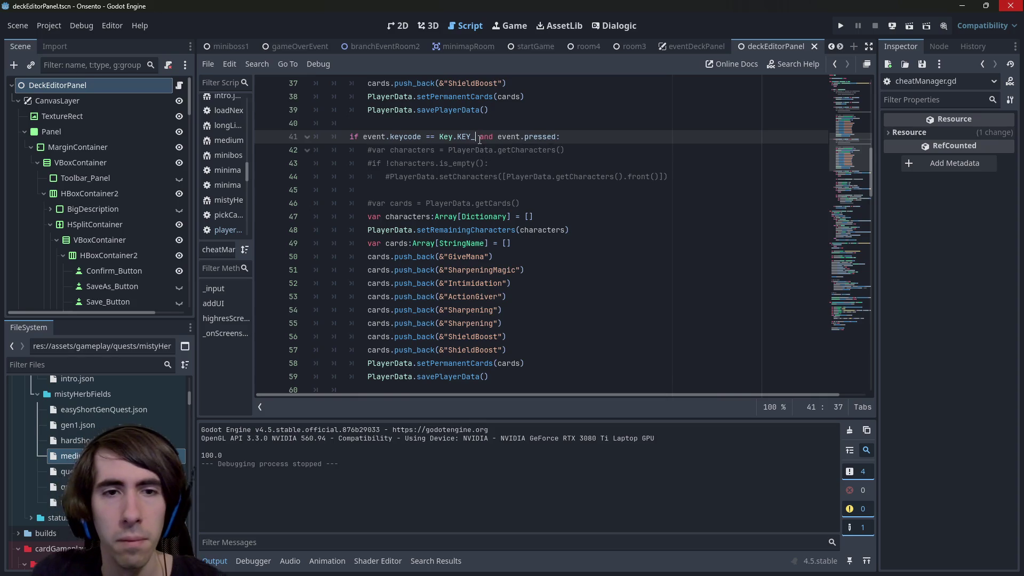
type("4")
left_click(458, 229)
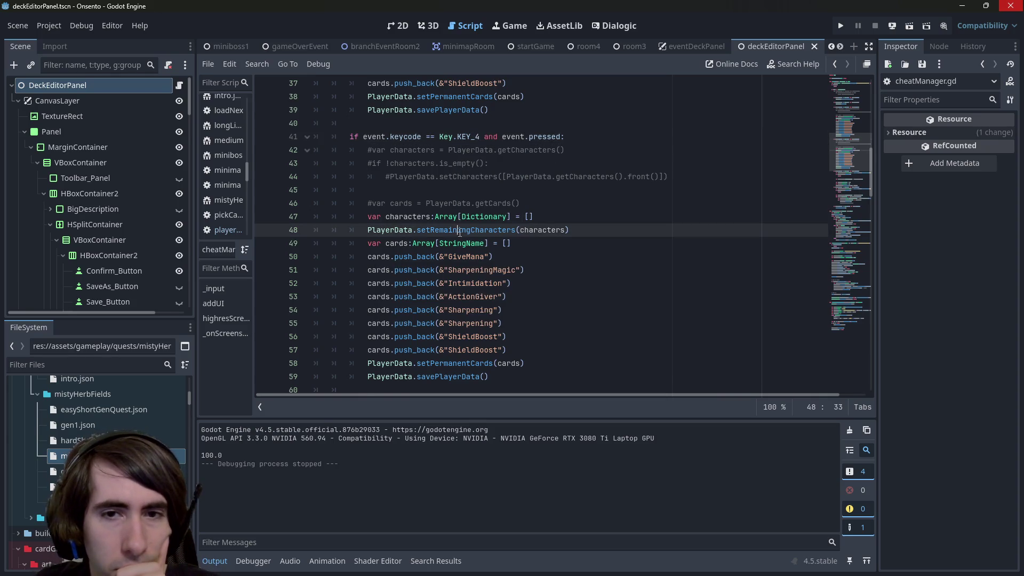
double_click(540, 230)
scroll(541, 230, "up", 2)
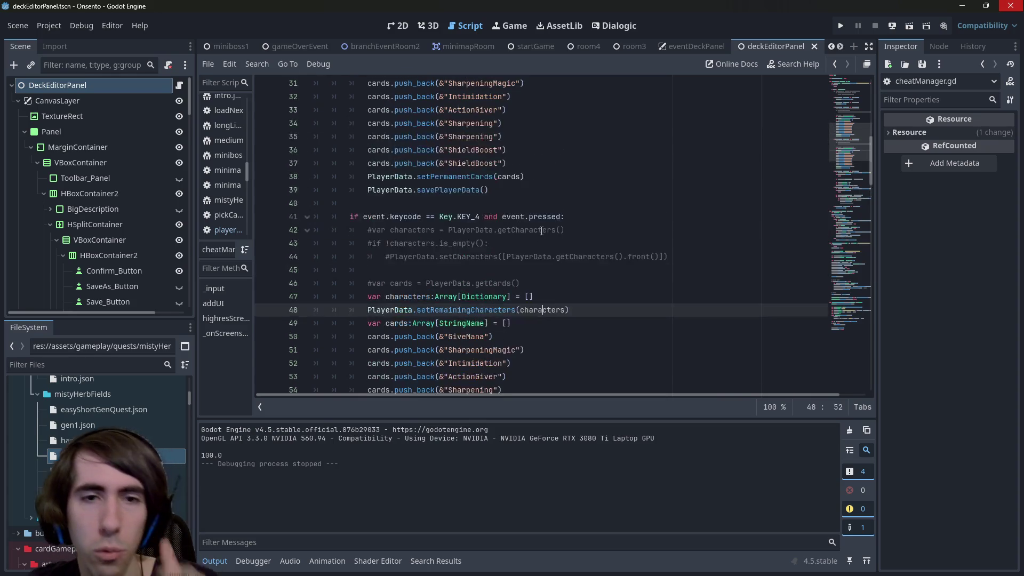
key("ctrl+z")
key("ctrl+z")
key("ctrl+z")
key("ctrl+z")
key("ctrl+z")
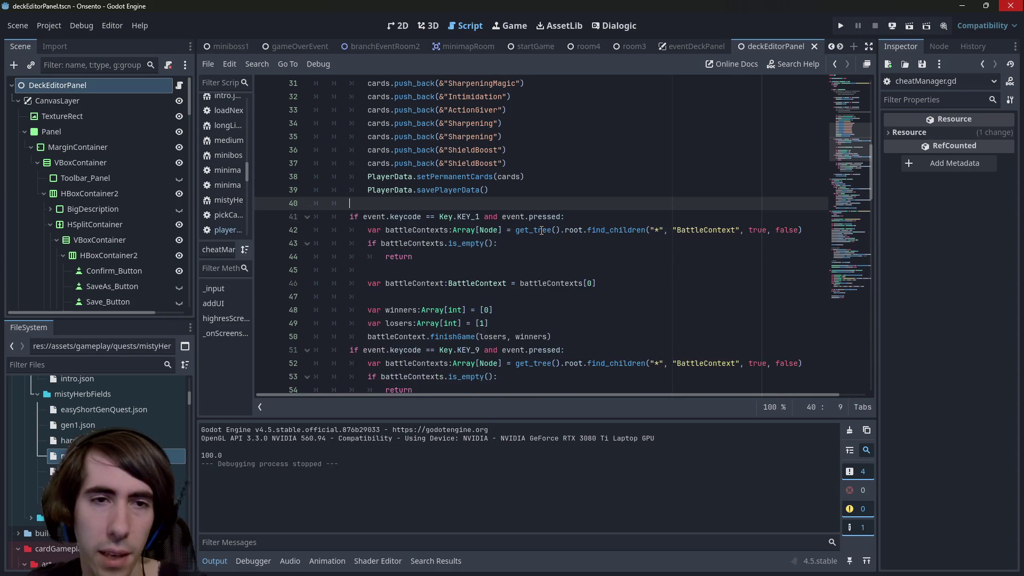
scroll(541, 230, "up", 2)
scroll(528, 228, "down", 1)
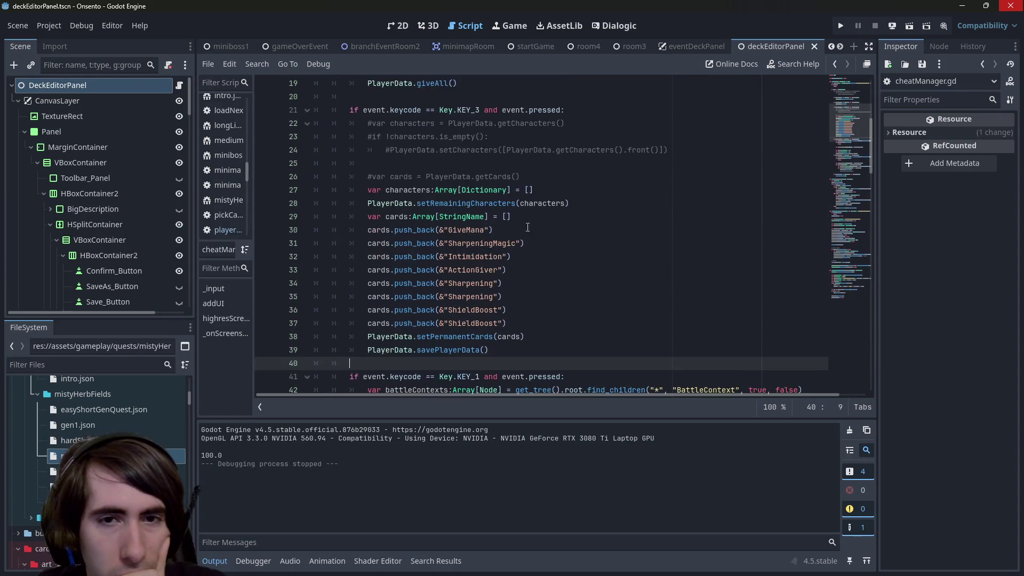
left_click(508, 216)
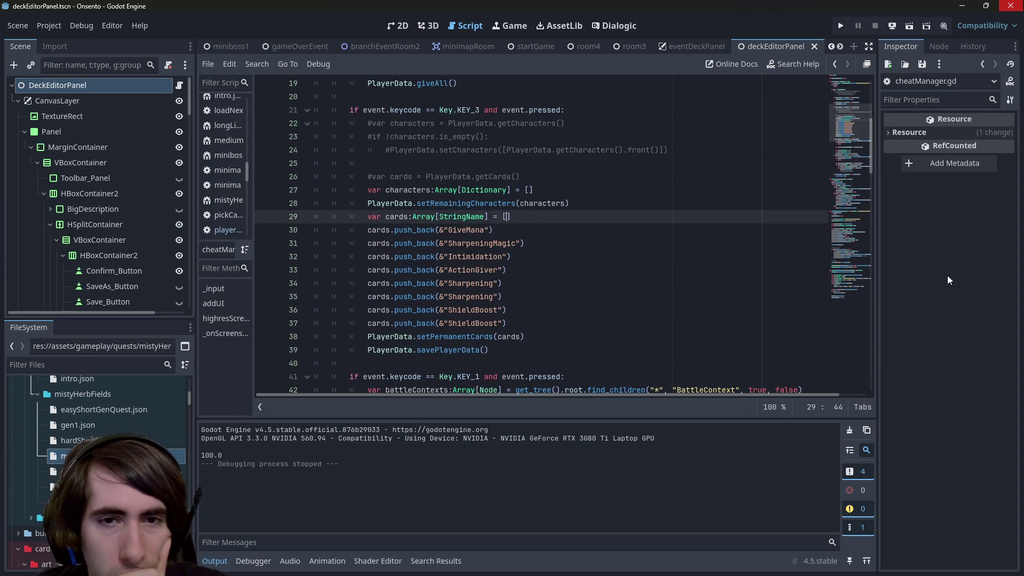
left_click(518, 202)
left_click(529, 190)
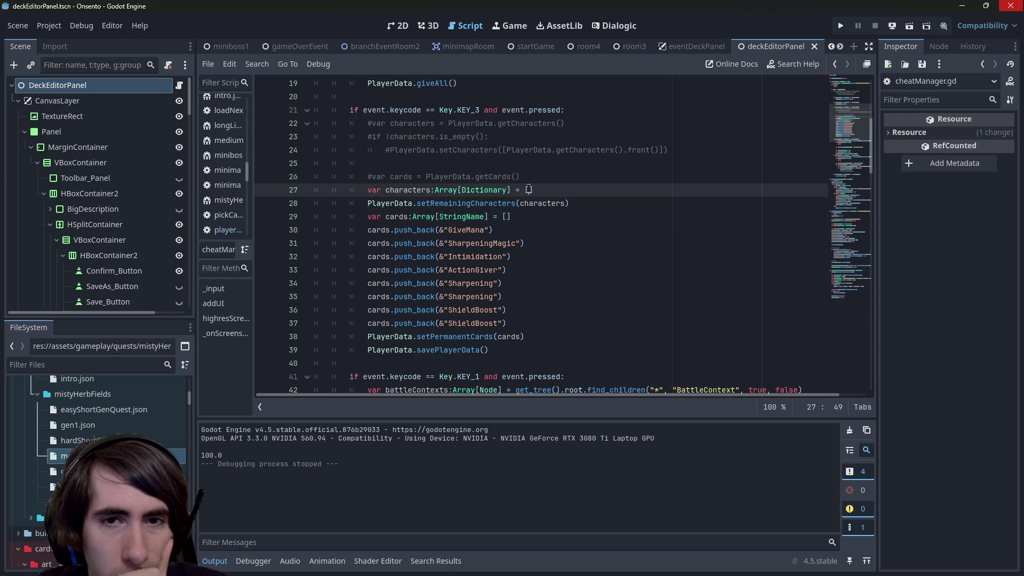
Fill line 27's array with BattleResourceLoader.findCharacterData(&"Leader").
key("BackSpace")
type("GameRes")
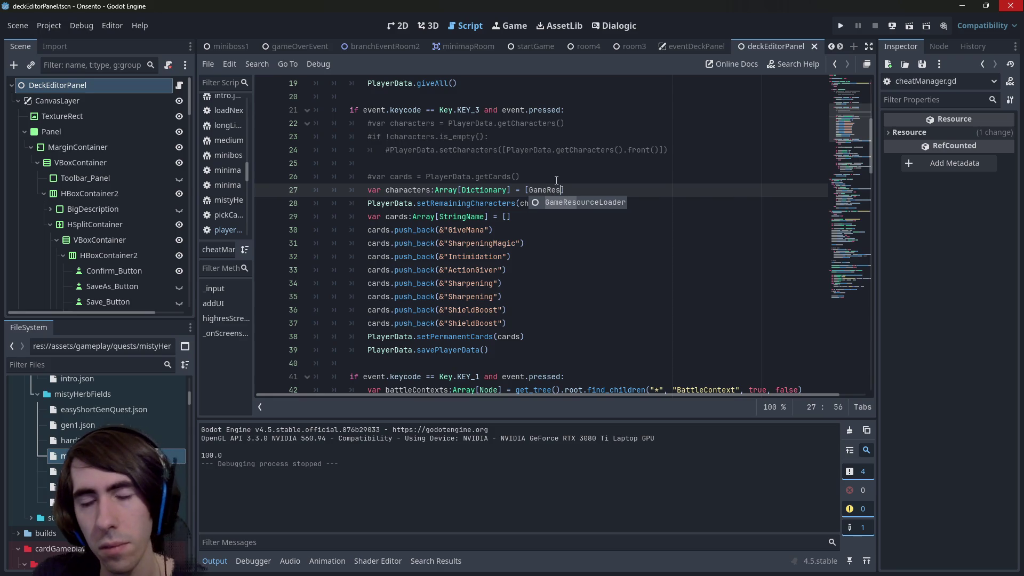
key("Return")
type(".")
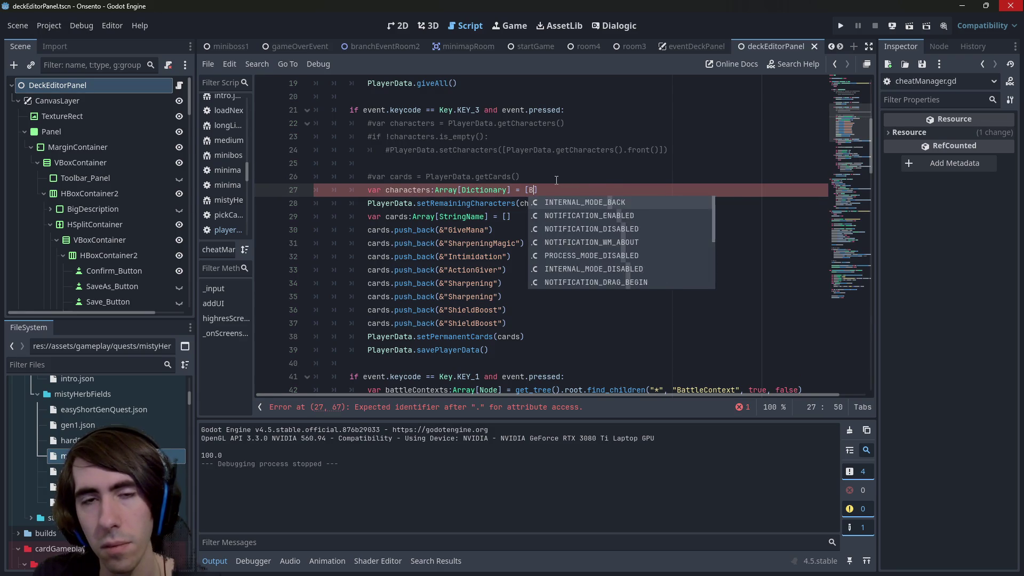
key("BackSpace")
key("BackSpace")
key("BackSpace")
type("BattleRe")
key("Return")
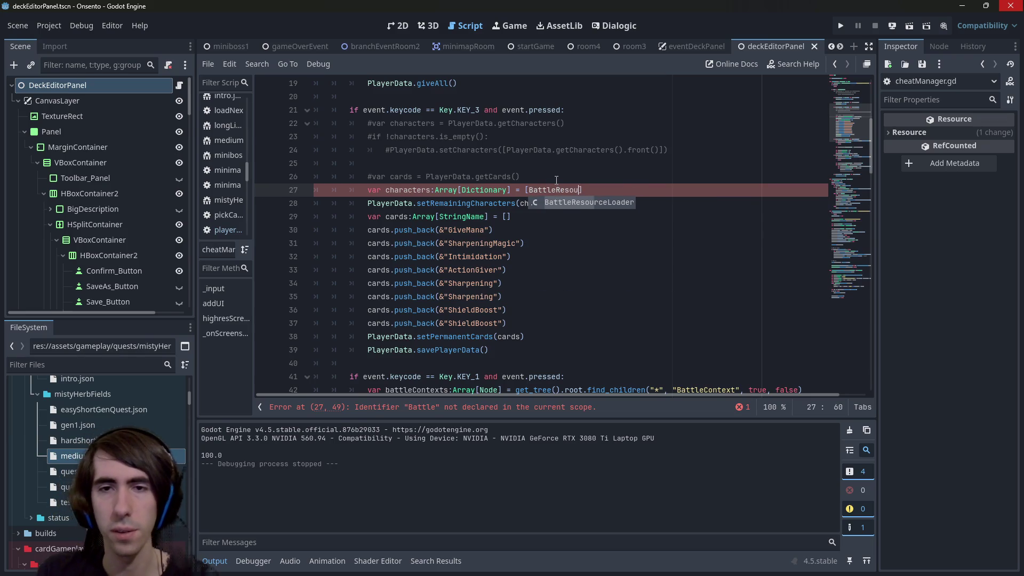
type(".find")
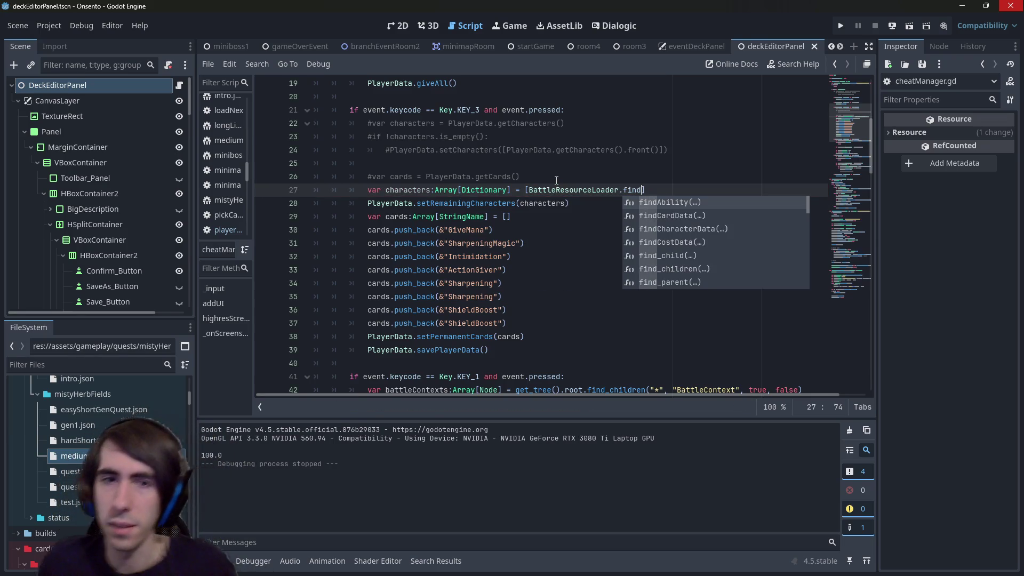
key("Down")
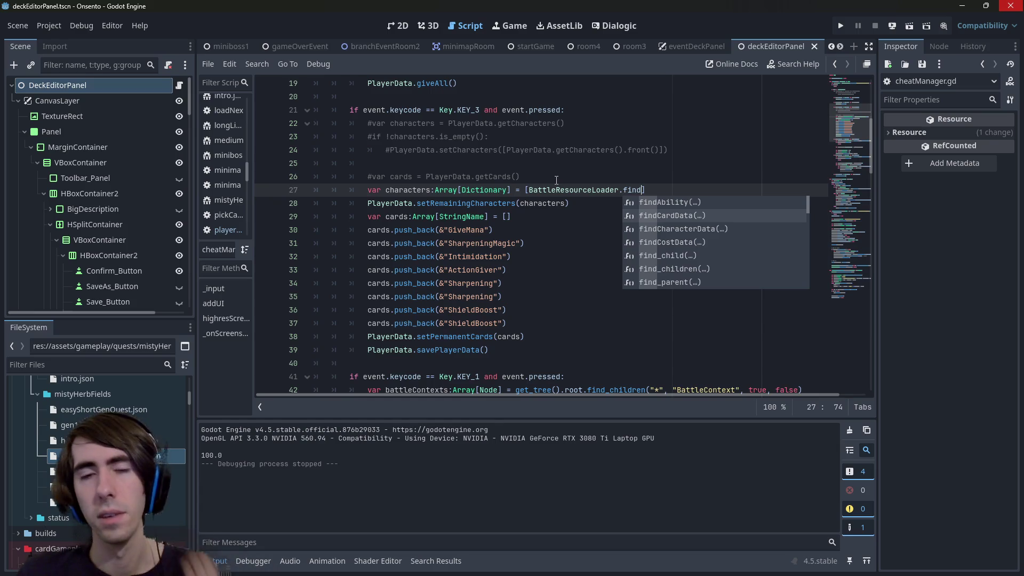
key("Up")
type("Char")
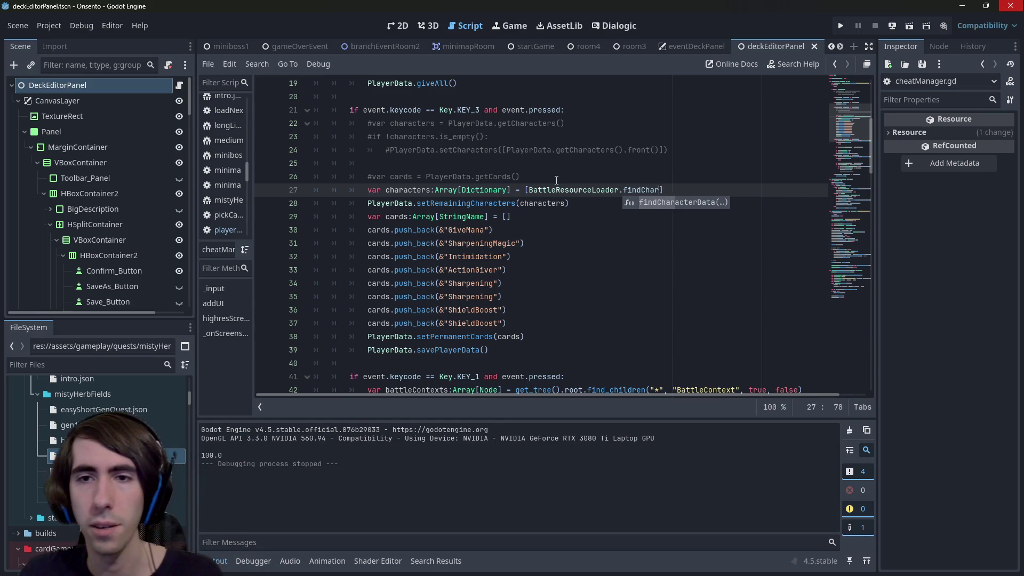
key("Return")
type("&\"Leader")
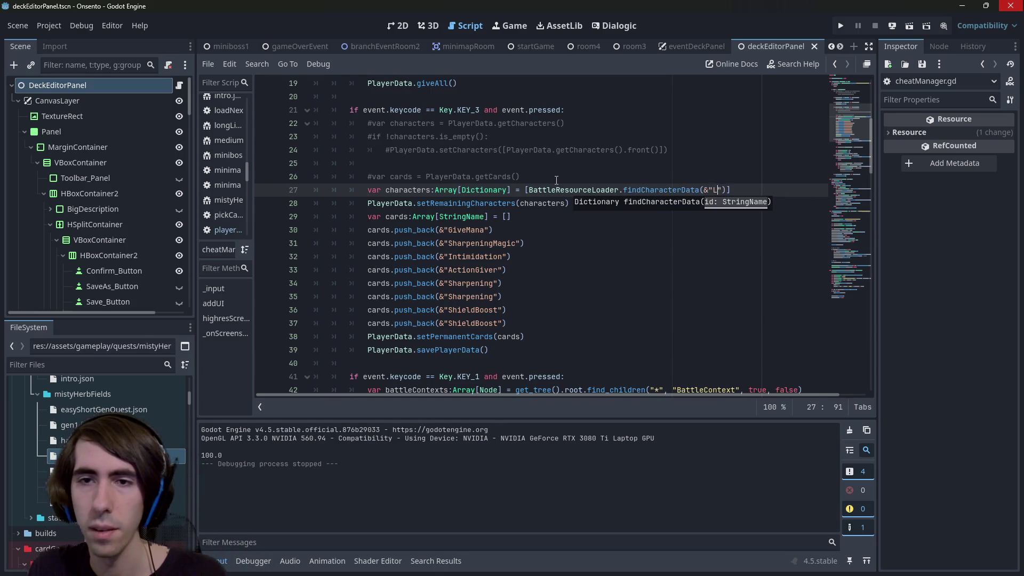
Save the script, then run the scene to test the KEY_3 cheat and stop it.
key("ctrl+s")
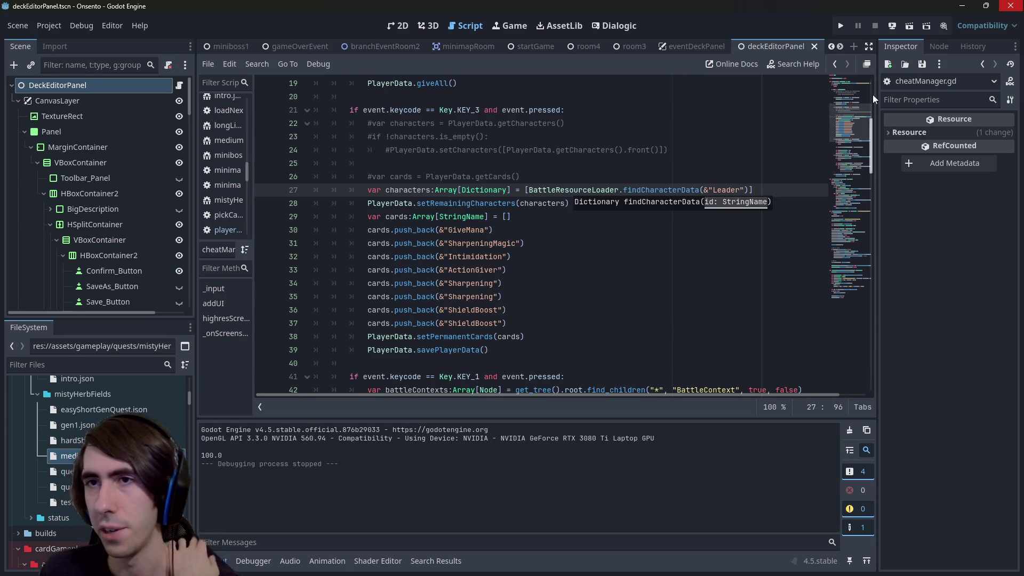
left_click(908, 27)
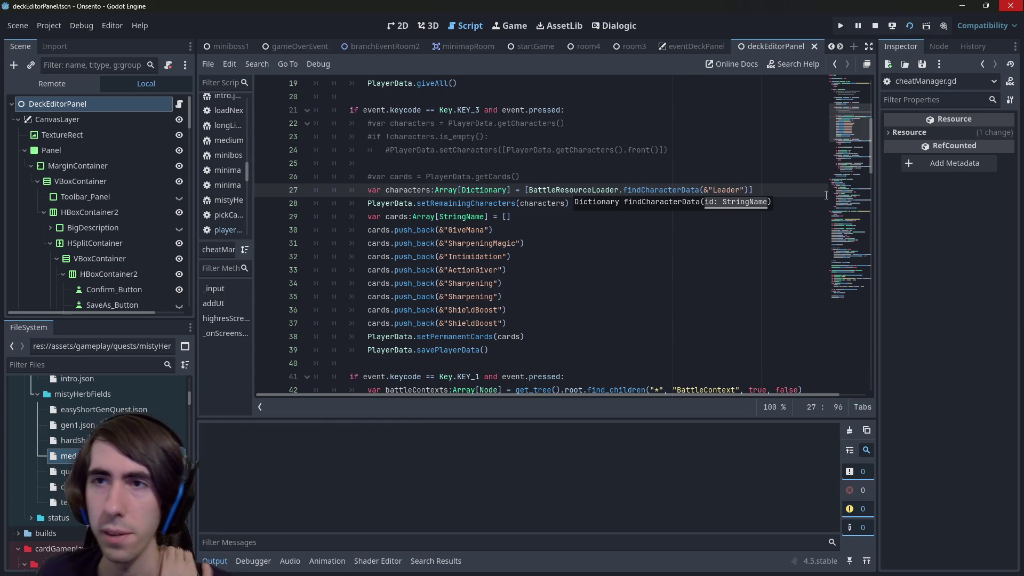
left_click(636, 208)
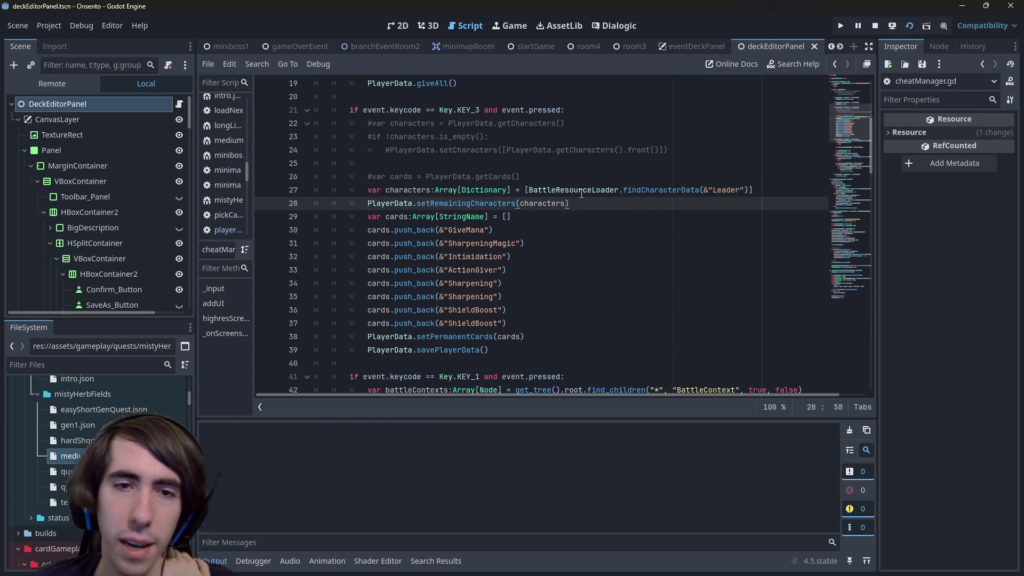
left_click(875, 26)
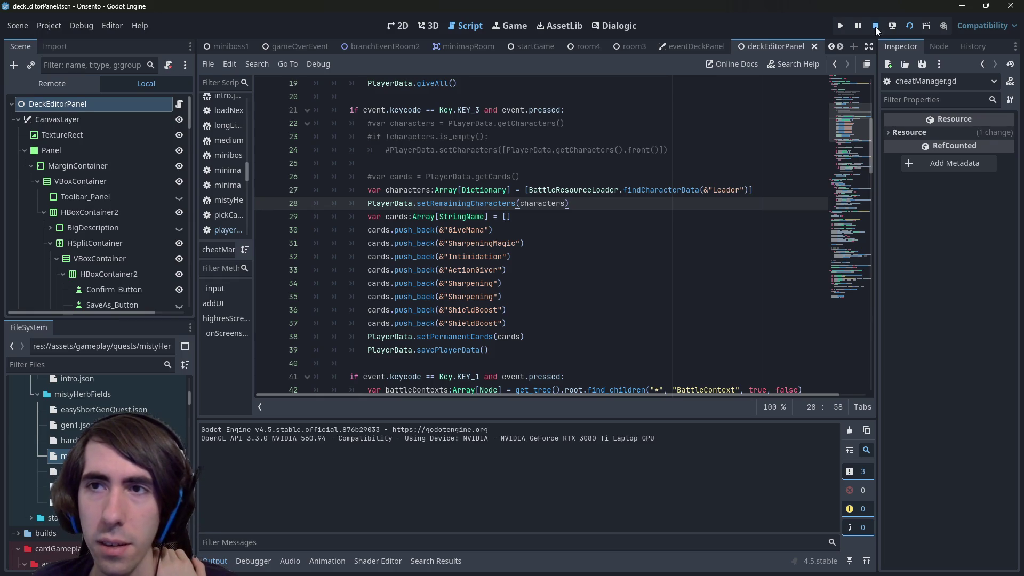
Run the current scene again, briefly minimize and restore the game, then close it.
left_click(654, 178)
left_click(910, 27)
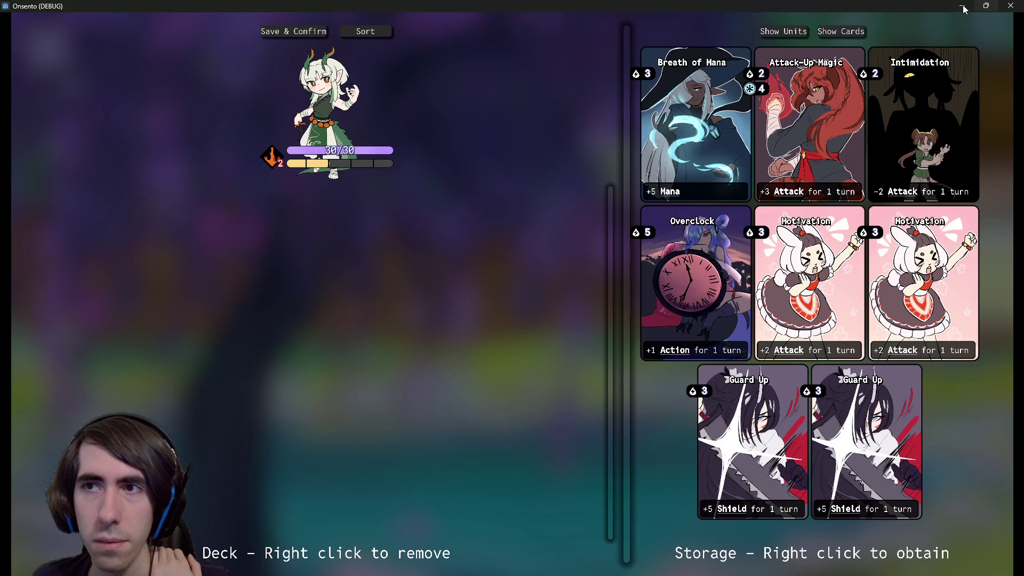
left_click(962, 6)
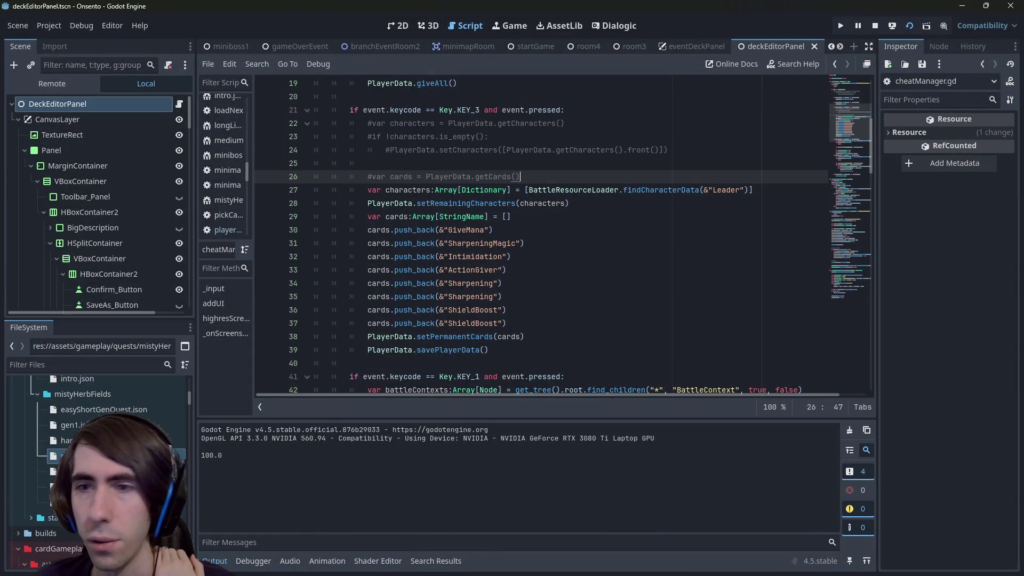
key("alt+Tab")
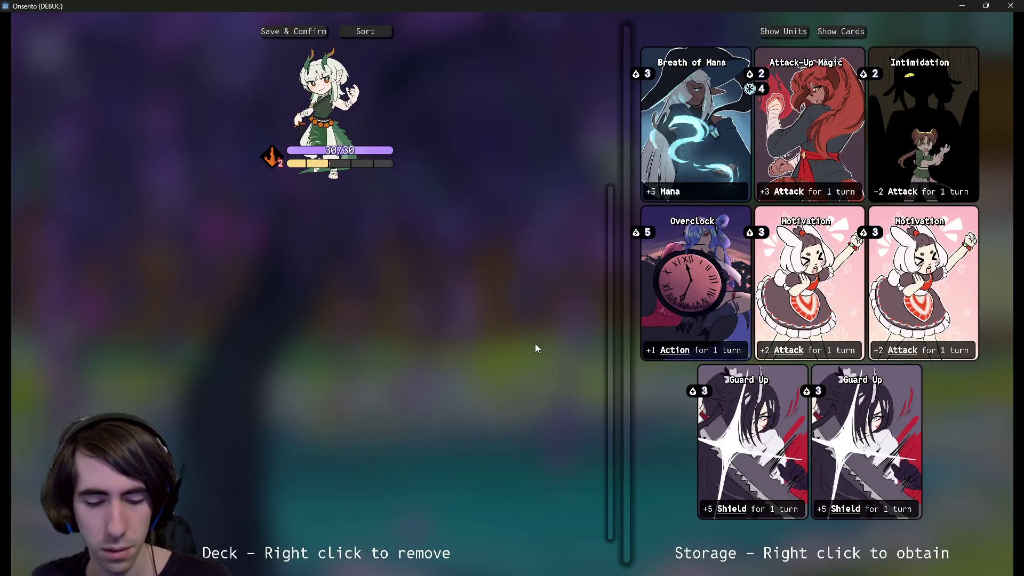
left_click(1010, 5)
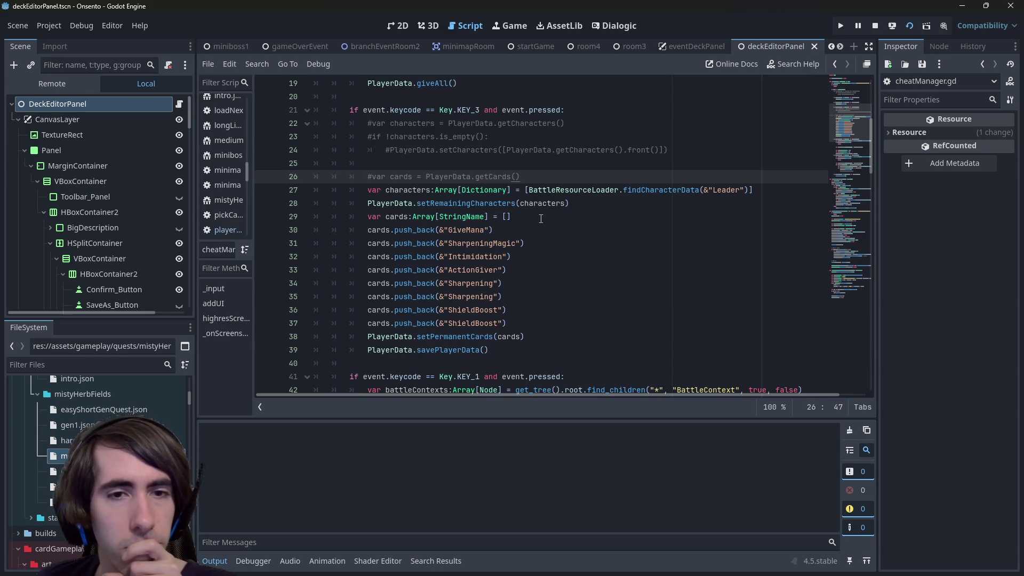
Run the project with F5, Save & Confirm the deck in the deck editor, then close the game.
key("F5")
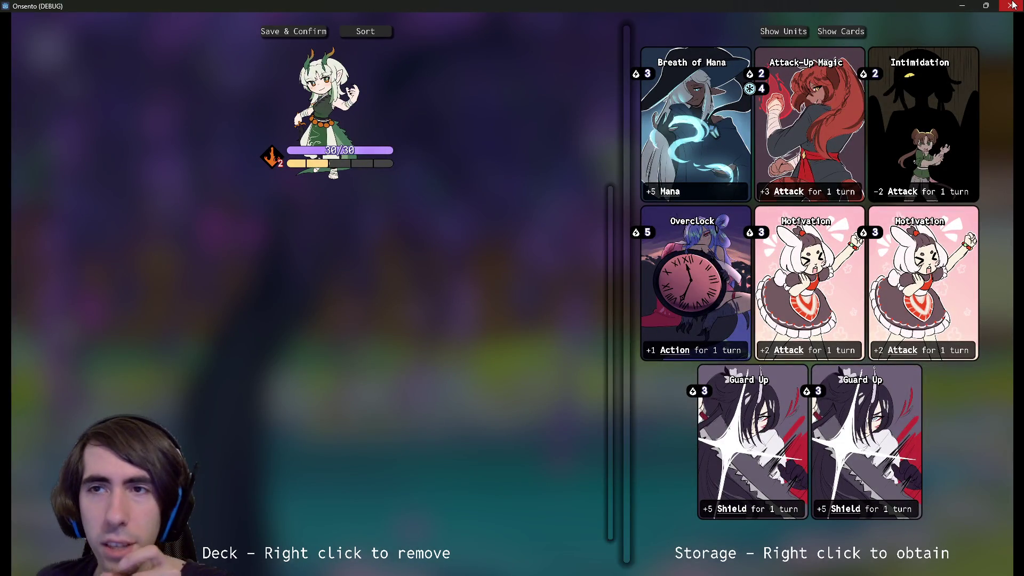
left_click(293, 31)
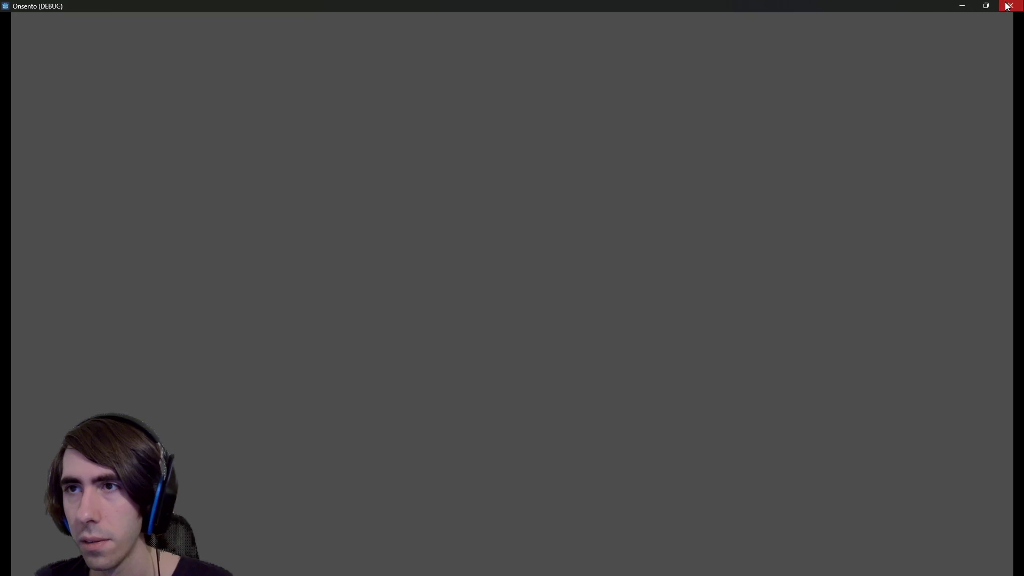
left_click(1011, 5)
scroll(694, 46, "down", 2)
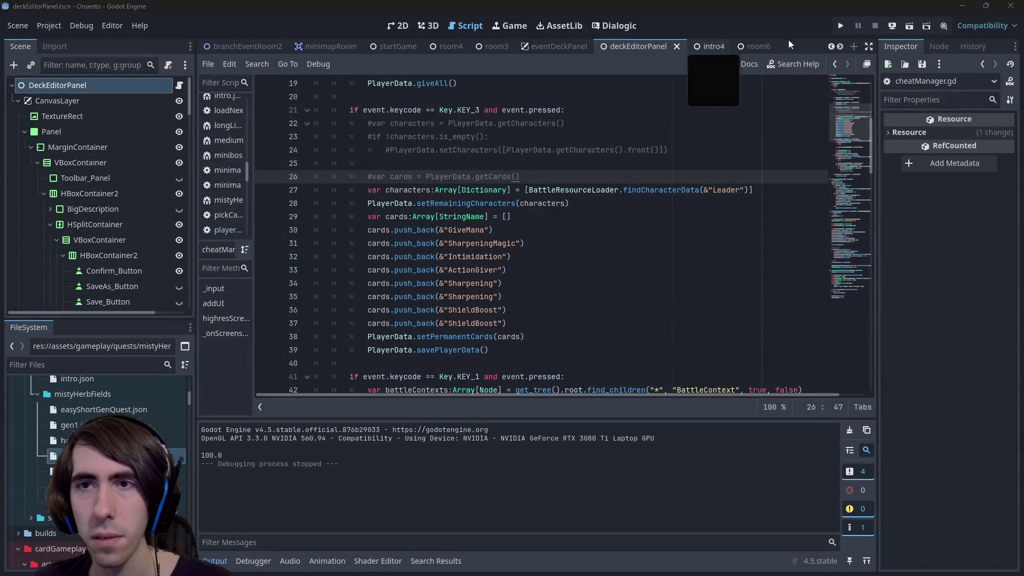
Run the deck editor, show units, right-click the stored unit into the deck, then Save & Confirm and close.
left_click(910, 28)
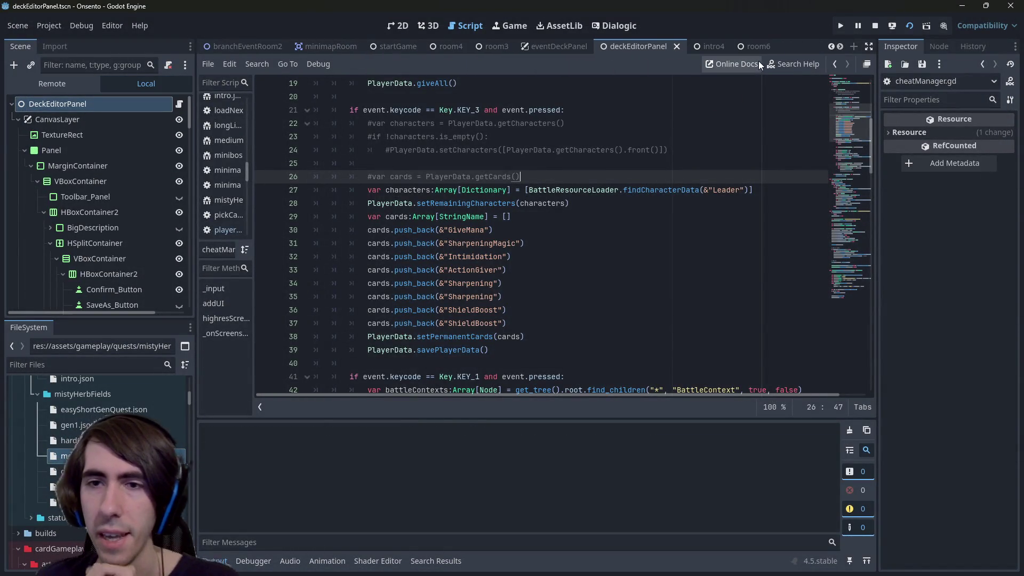
left_click(629, 213)
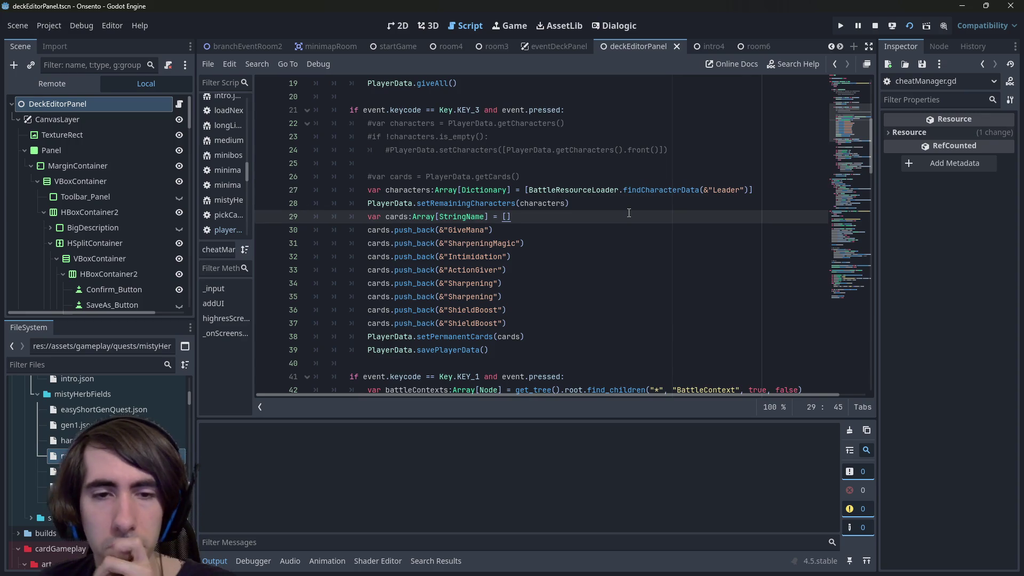
scroll(629, 213, "up", 3)
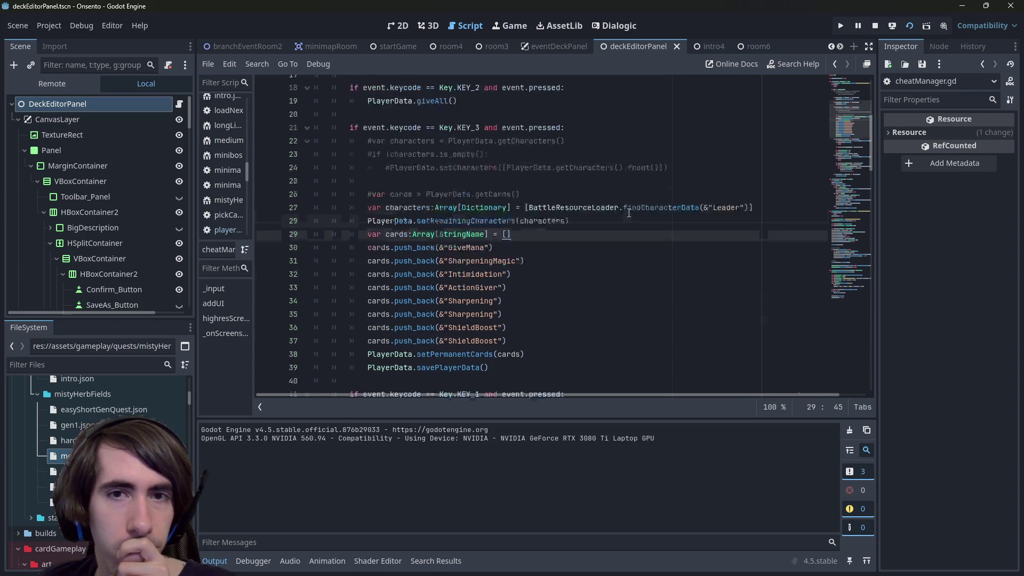
scroll(628, 213, "down", 7)
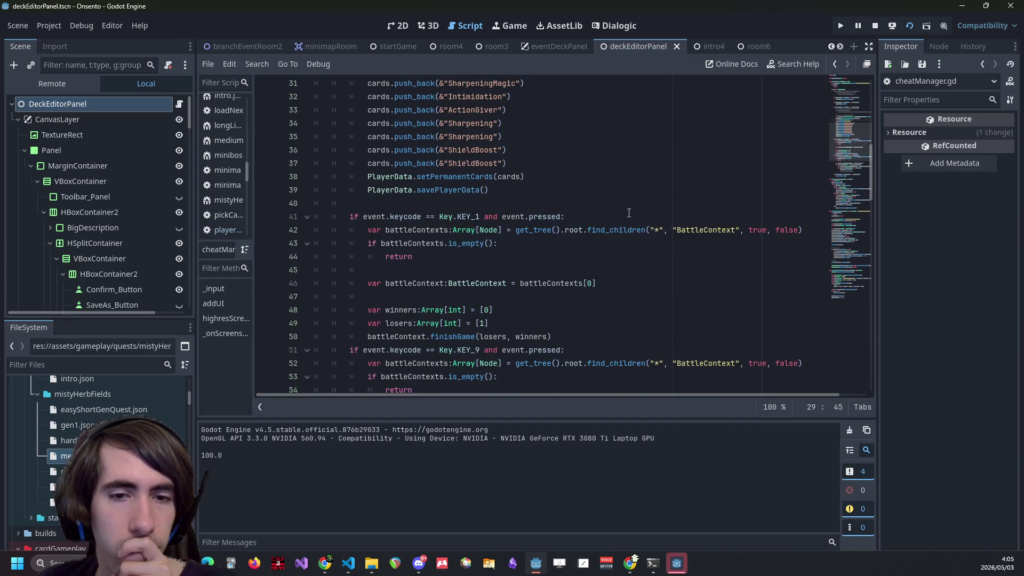
scroll(629, 213, "up", 5)
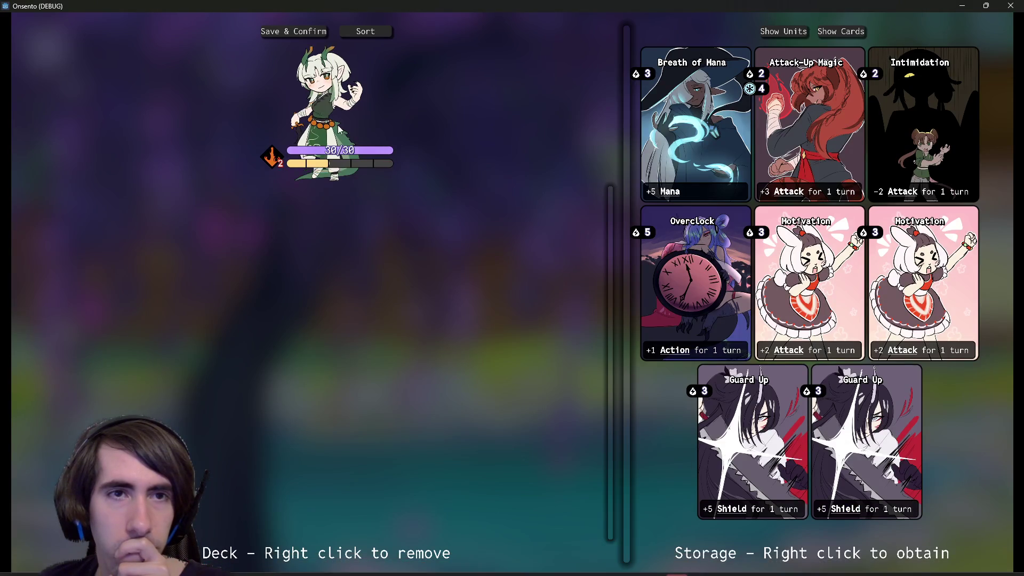
left_click(800, 35)
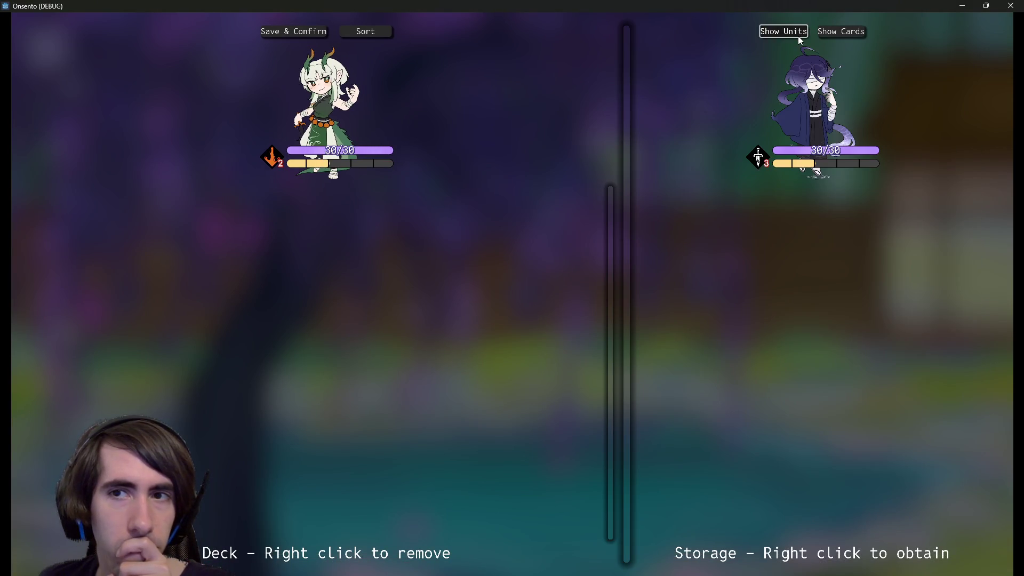
right_click(820, 107)
left_click(277, 32)
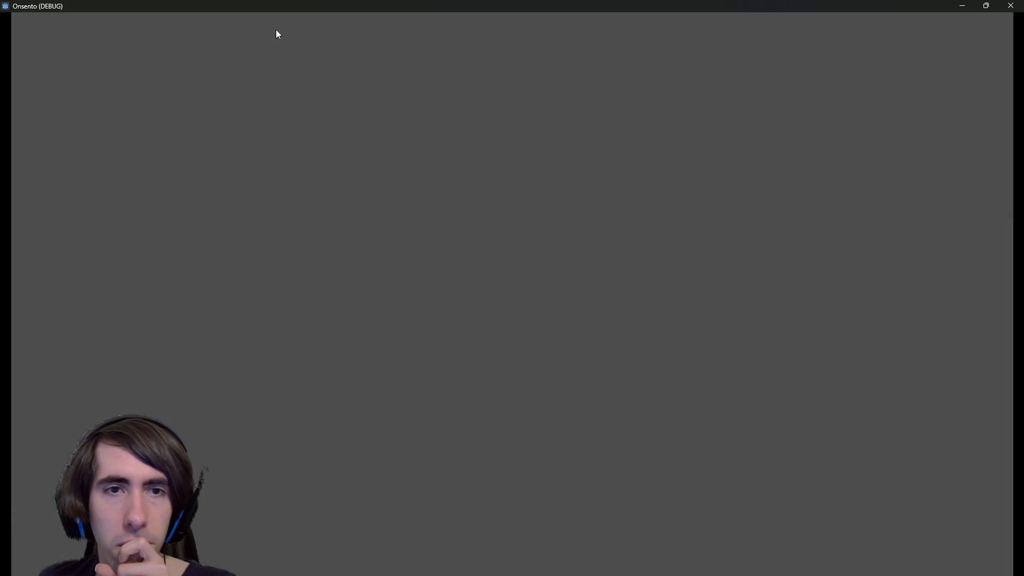
left_click(1010, 5)
scroll(527, 261, "up", 3)
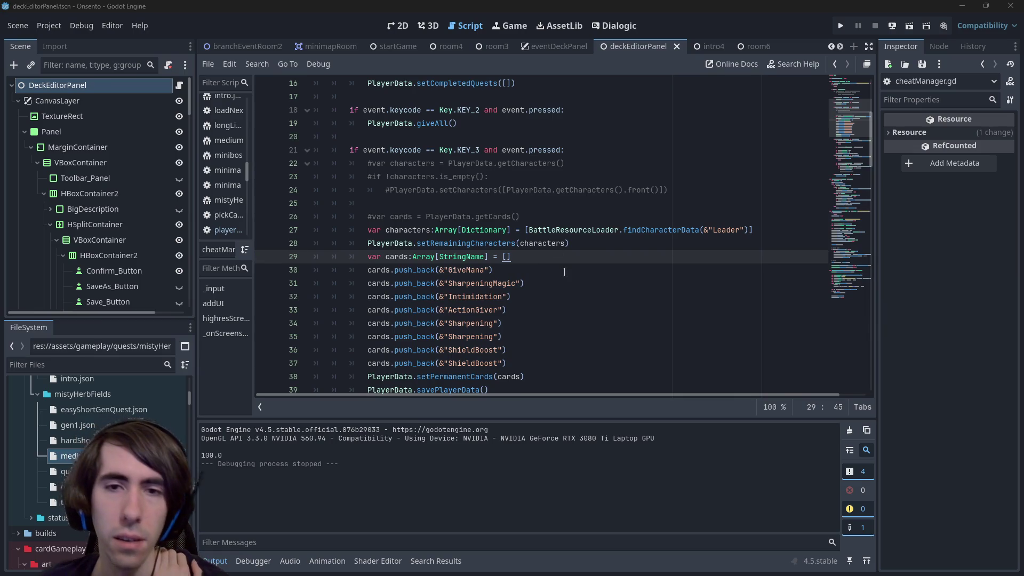
scroll(595, 237, "down", 1)
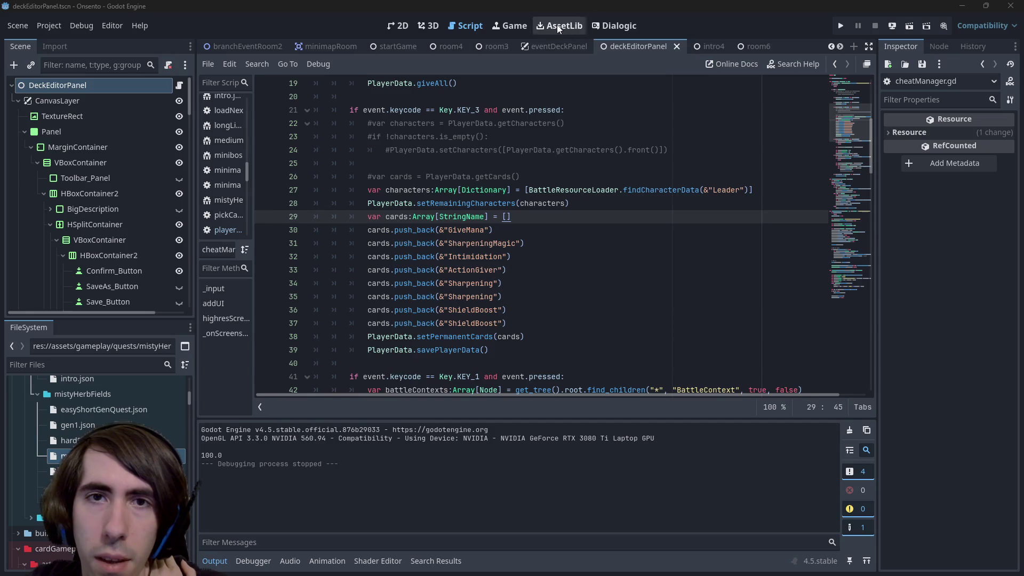
scroll(619, 44, "down", 6)
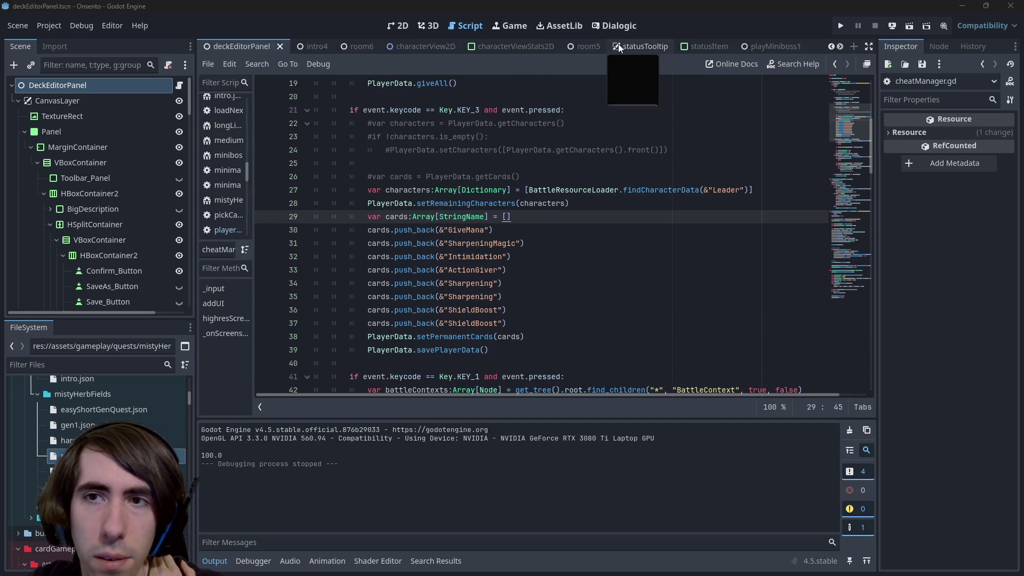
scroll(612, 46, "up", 2)
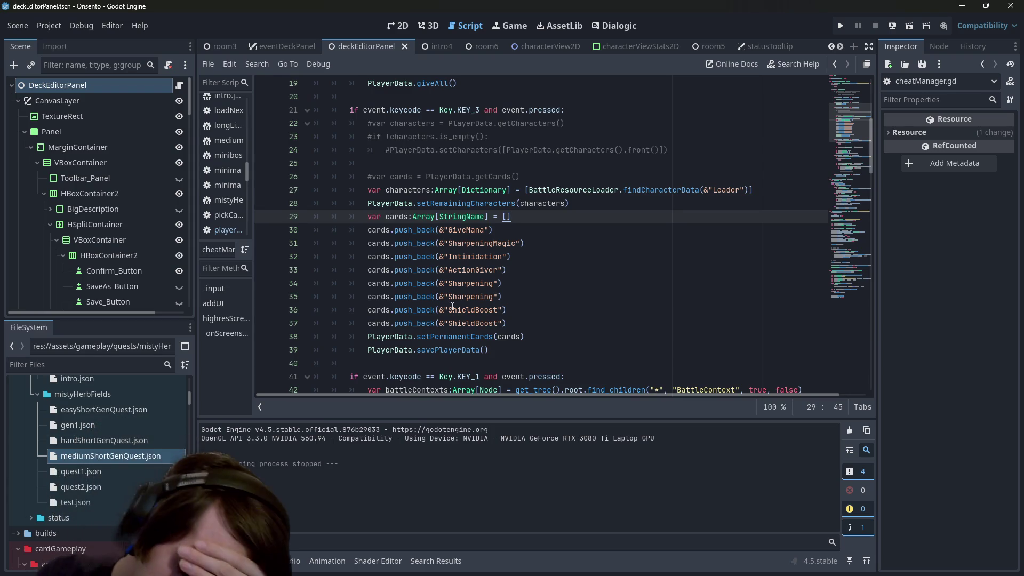
left_click(508, 270)
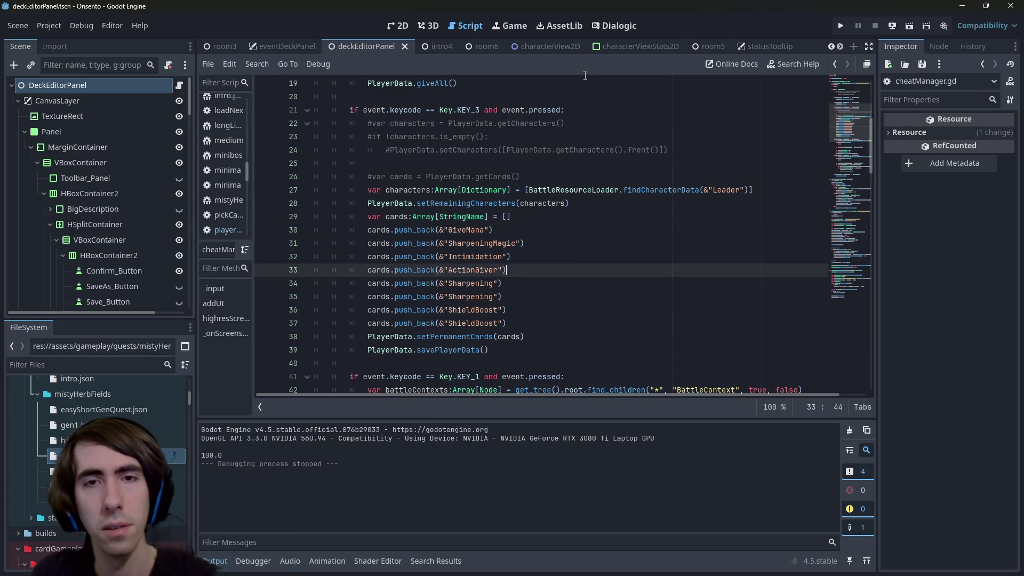
key("shift+alt+o")
Open the recruitCharacterEvent.gd script and look through its code.
type("recruitchara")
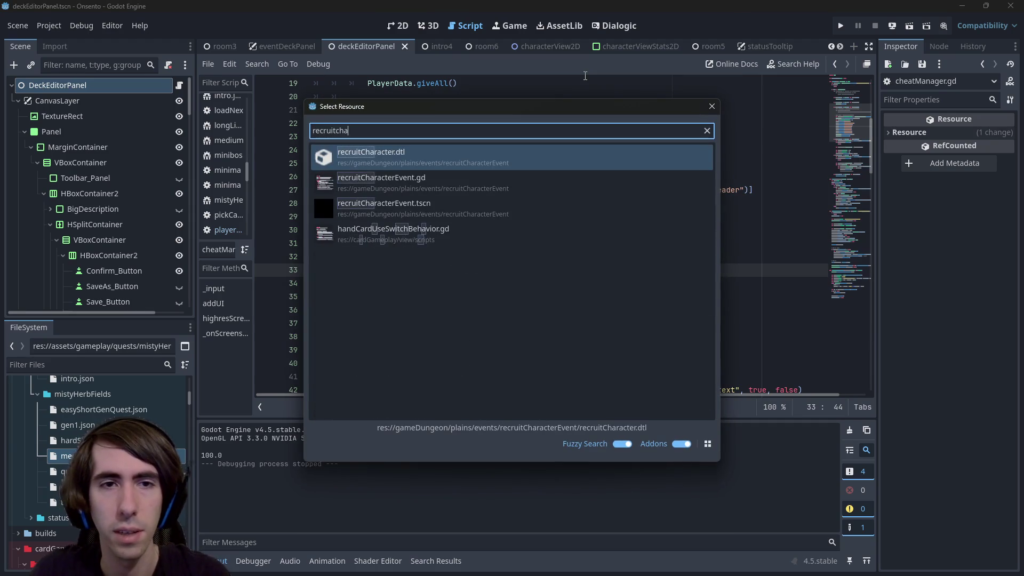
key("Return")
scroll(435, 243, "down", 3)
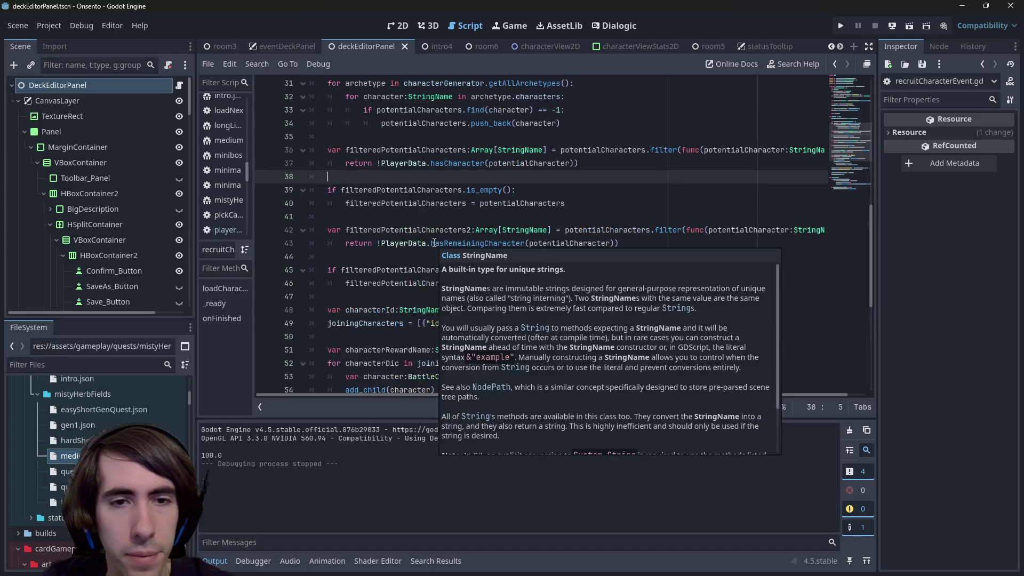
scroll(513, 191, "up", 3)
left_click(513, 191)
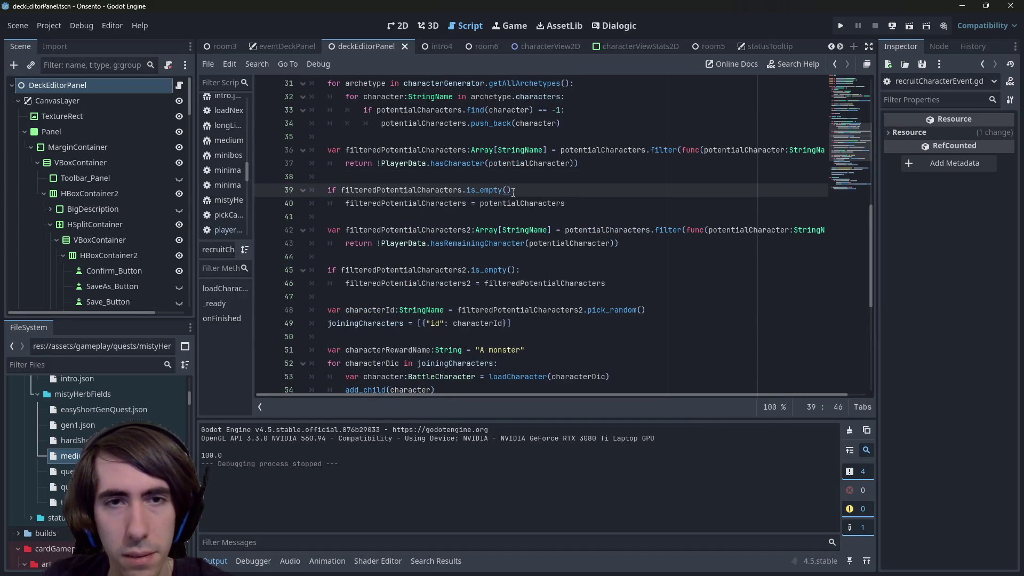
scroll(513, 192, "down", 1)
scroll(513, 192, "up", 1)
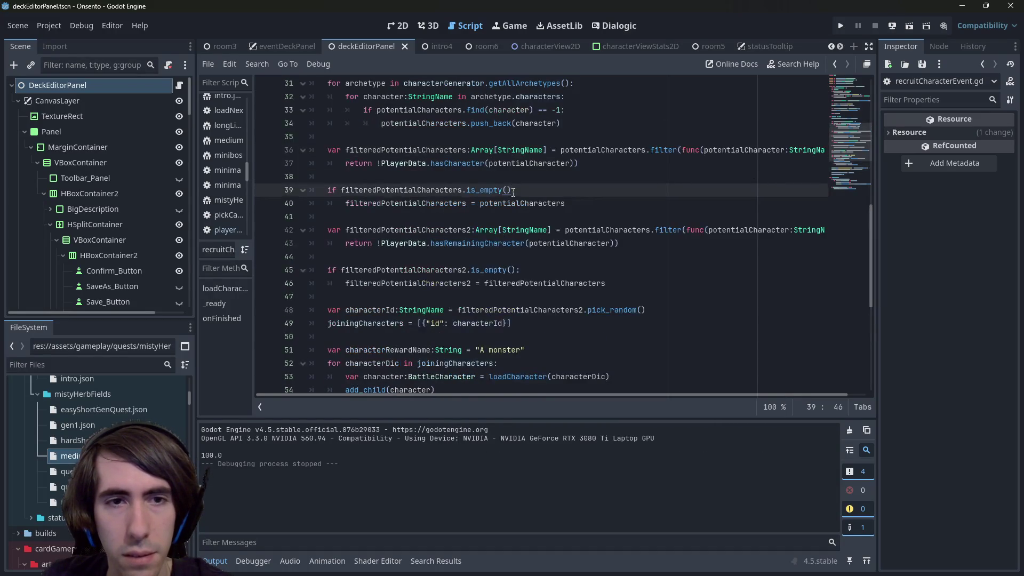
Quick-open the recruitCharacterEvent.tscn scene and run it.
key("alt+shift+o")
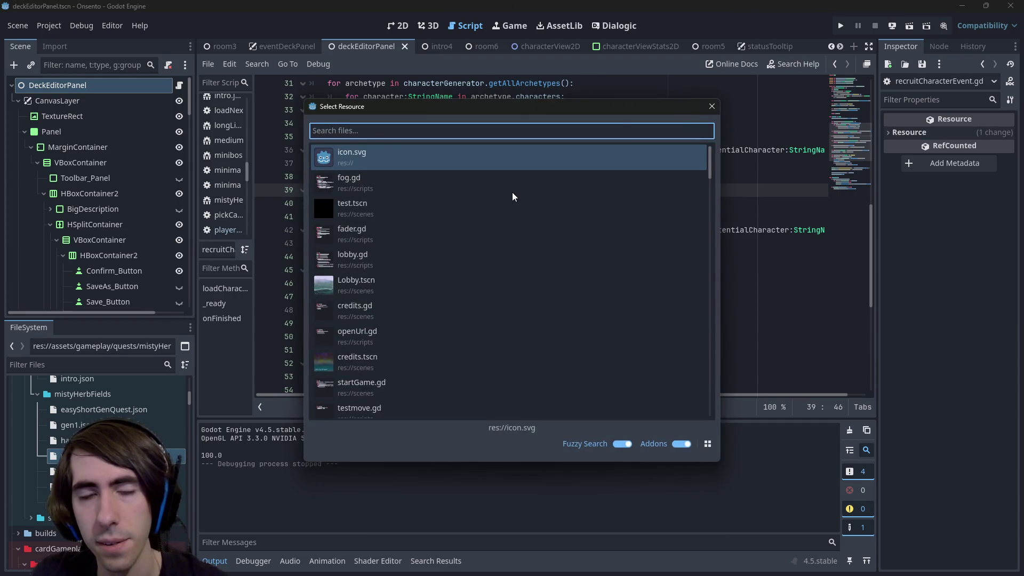
type("playquest")
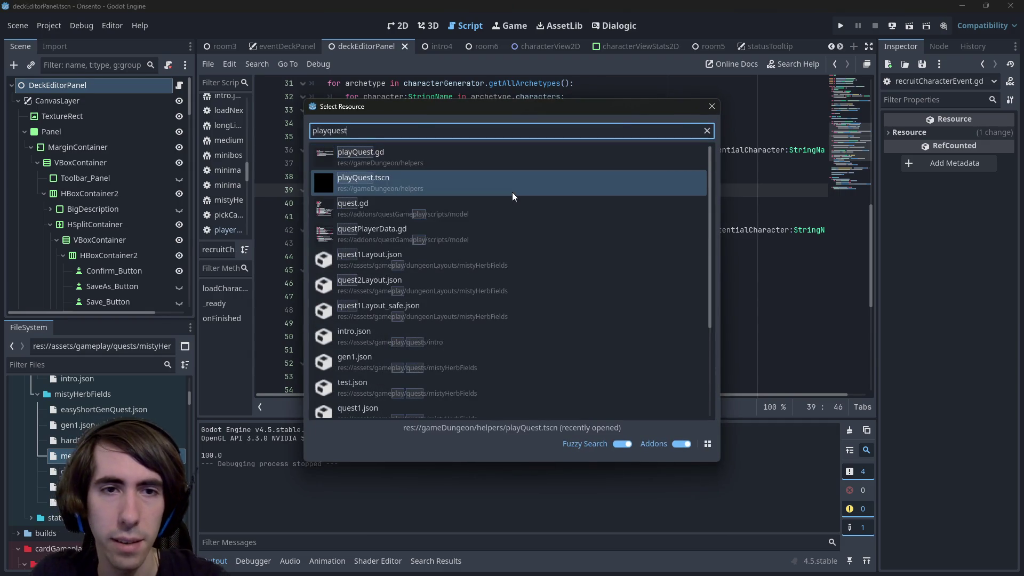
key("ctrl+BackSpace")
type("recruitcha")
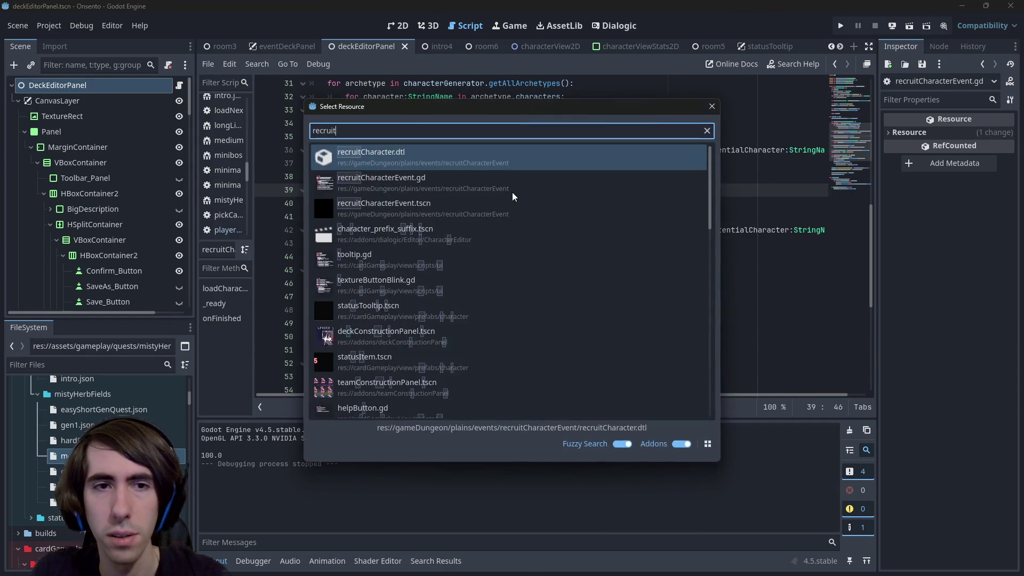
key("Down")
key("Down")
key("Return")
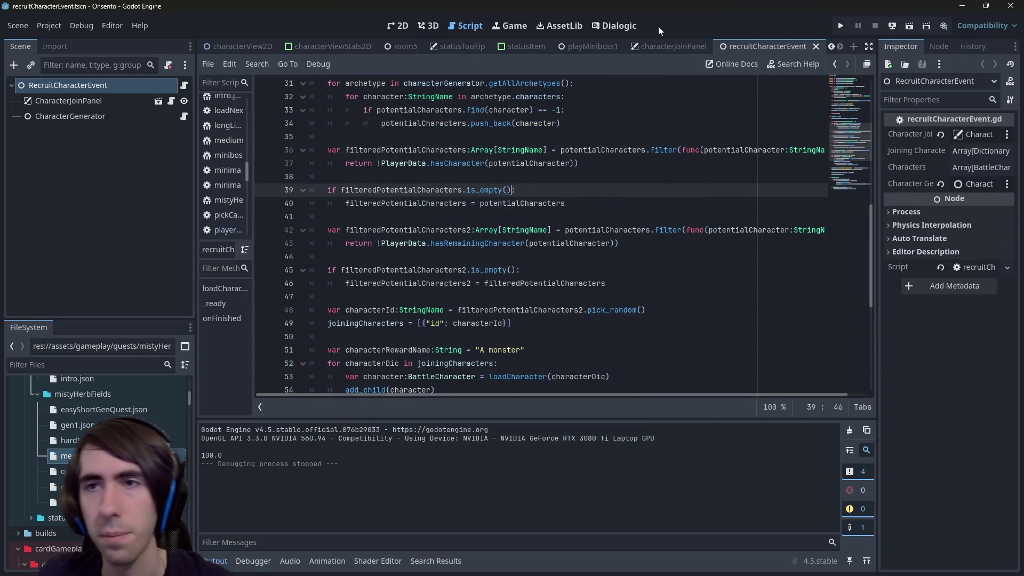
left_click(906, 26)
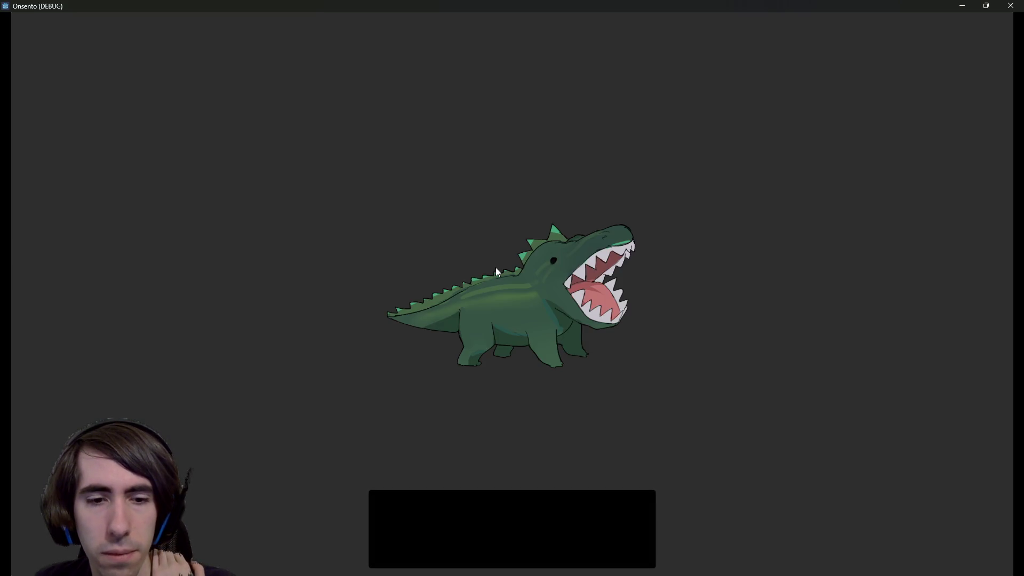
Accept the green monster into the team, then close the Onsento (DEBUG) window.
left_click(506, 287)
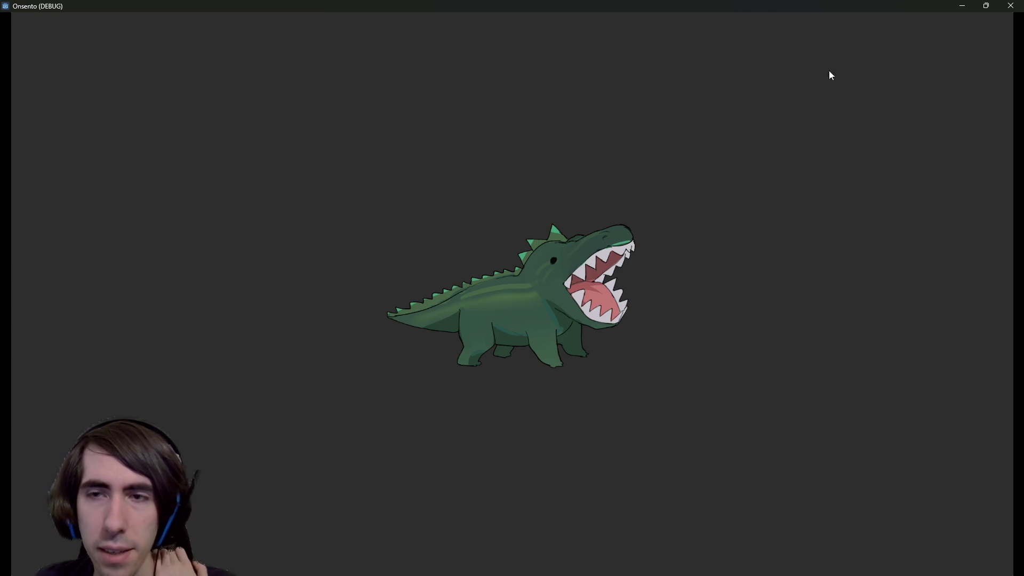
left_click(1002, 7)
scroll(560, 344, "down", 5)
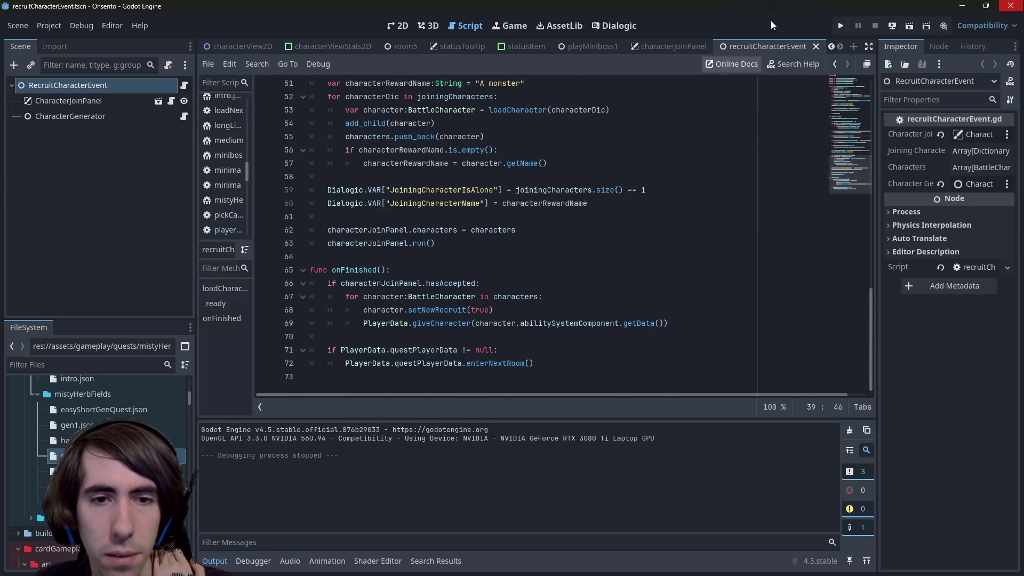
Inspect the PlayerData.giveCharacter definition, then return to recruitCharacterEvent.gd.
left_click(422, 350)
double_click(420, 322)
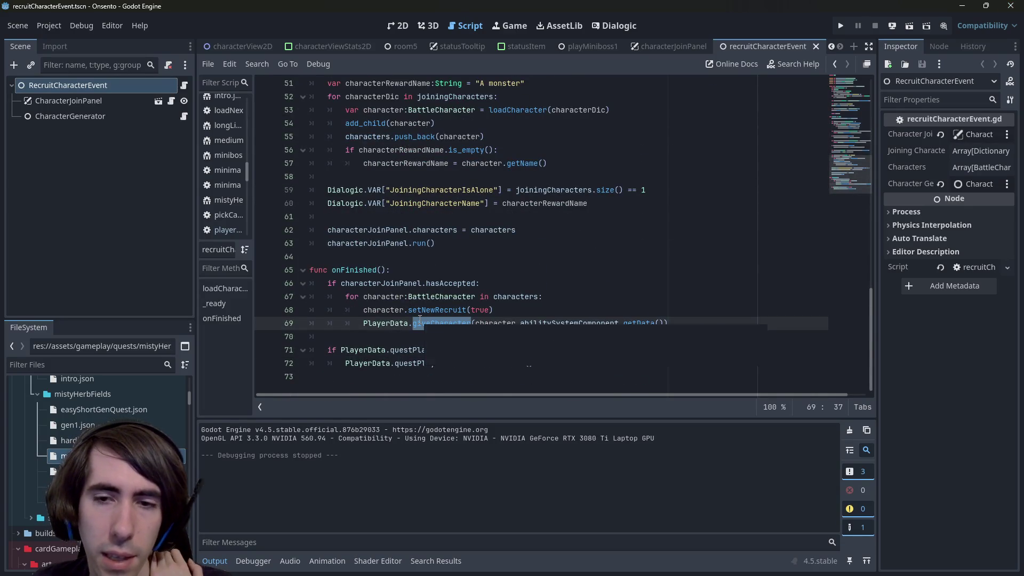
mouse_move(420, 319)
left_click(545, 269)
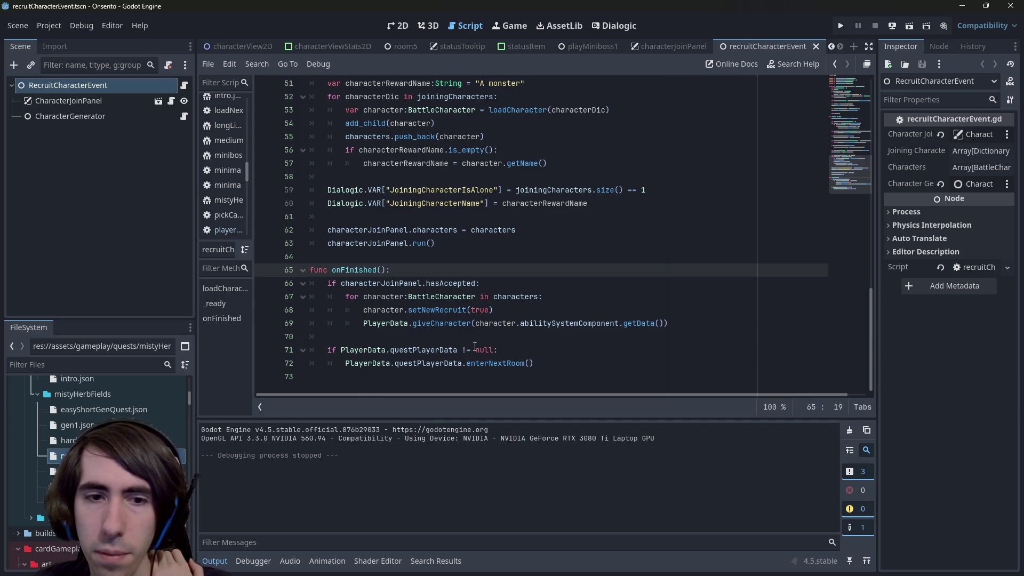
left_click(438, 328, "ctrl")
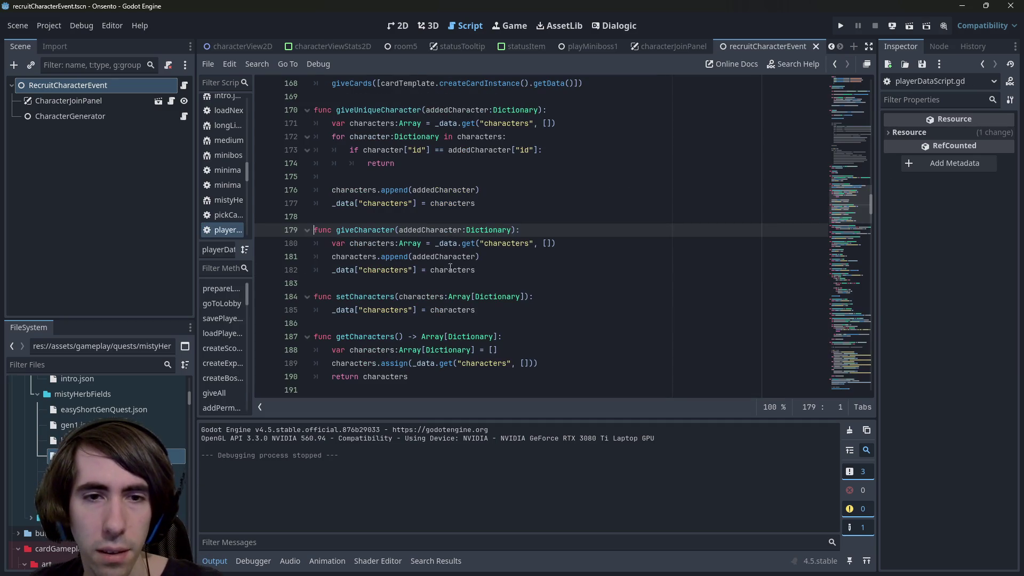
left_click(505, 270)
scroll(505, 270, "up", 8)
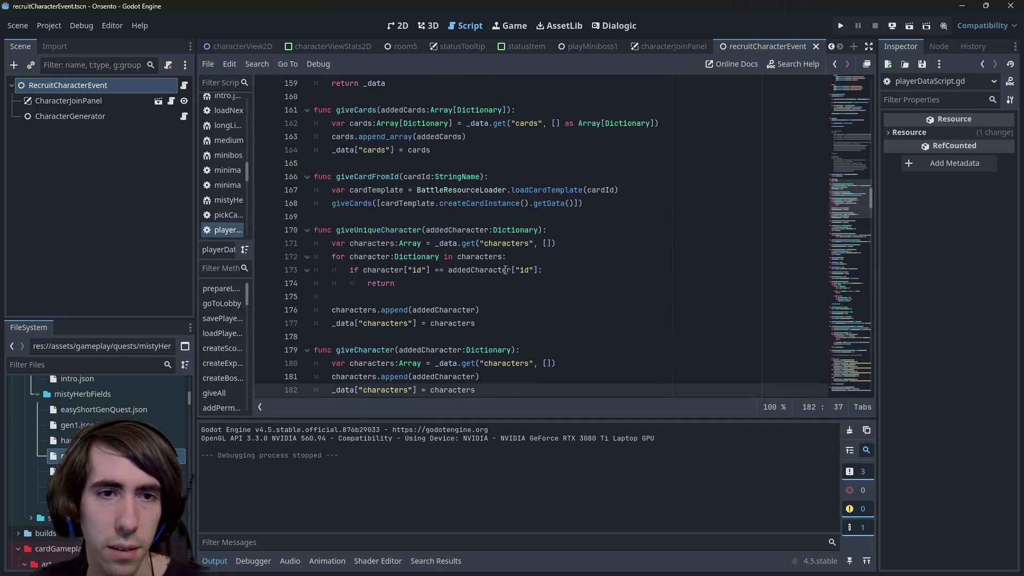
scroll(505, 270, "up", 20)
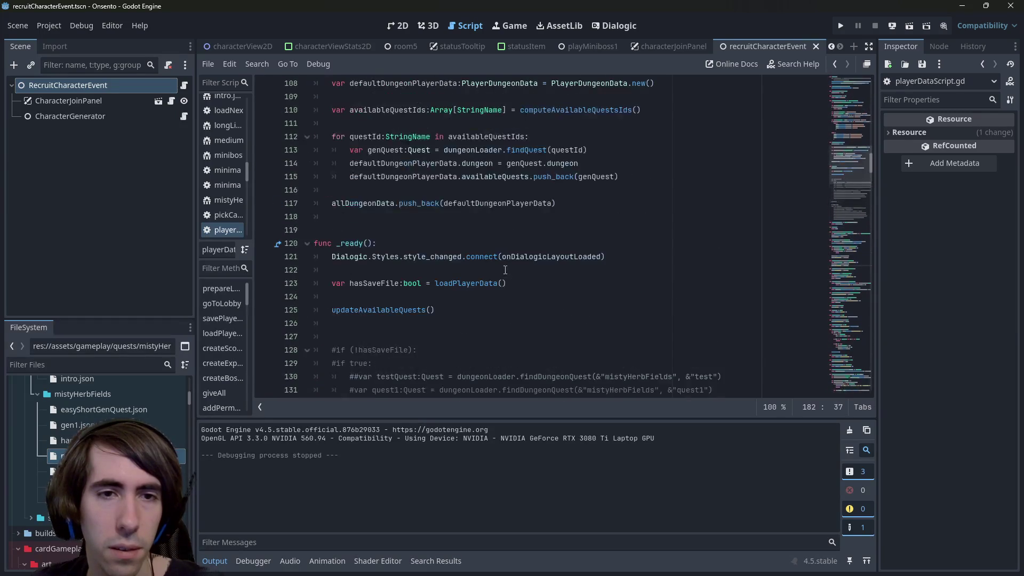
scroll(495, 280, "up", 12)
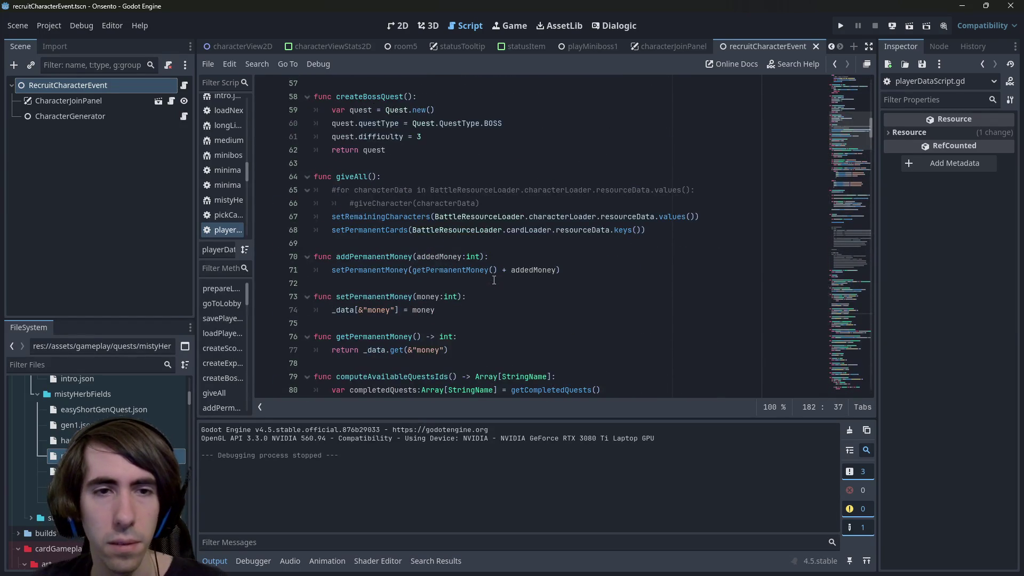
key("alt+Left")
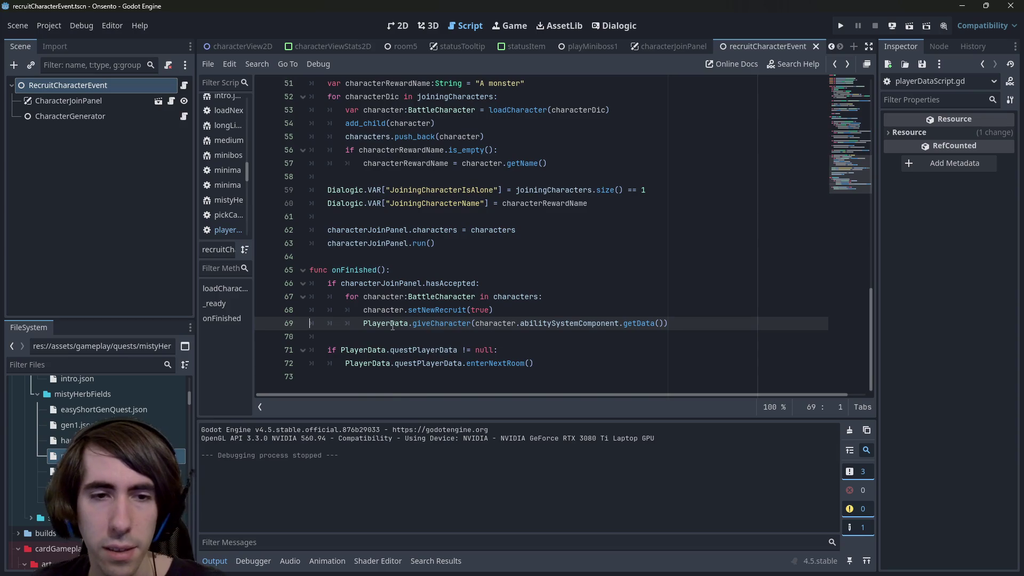
Add PlayerData.savePlayerData() on line 70 after giveCharacter, save, and run the scene.
double_click(365, 323)
left_click(700, 325)
key("Return")
type("PlayerData.giveCharacter")
type(".")
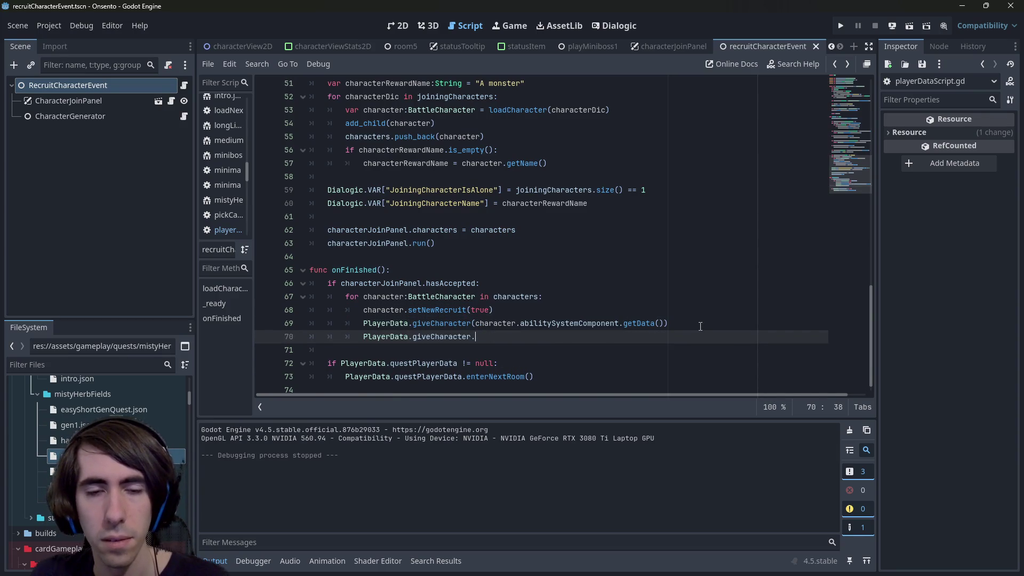
key("BackSpace")
key("BackSpace")
key("BackSpace")
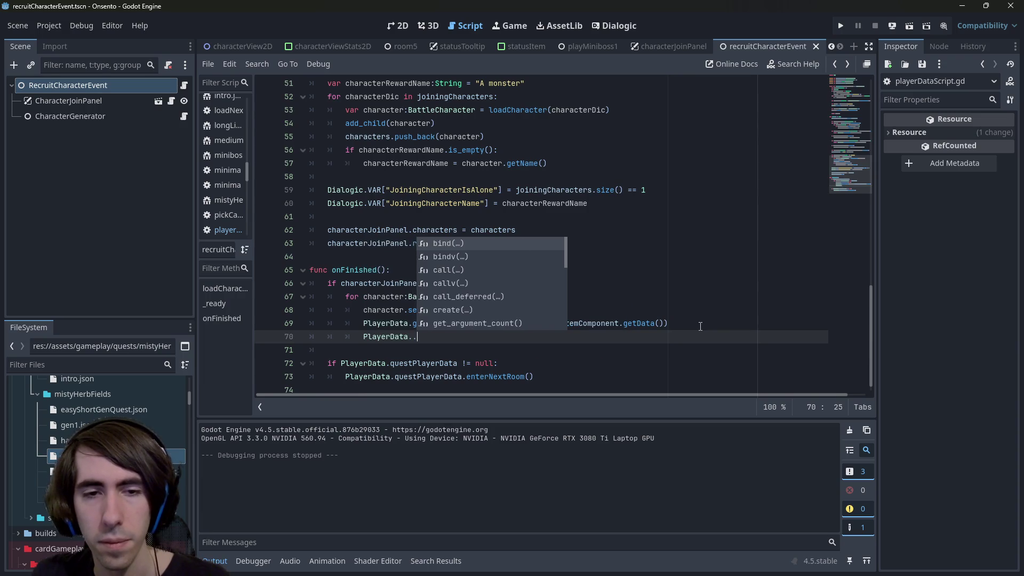
type(".save")
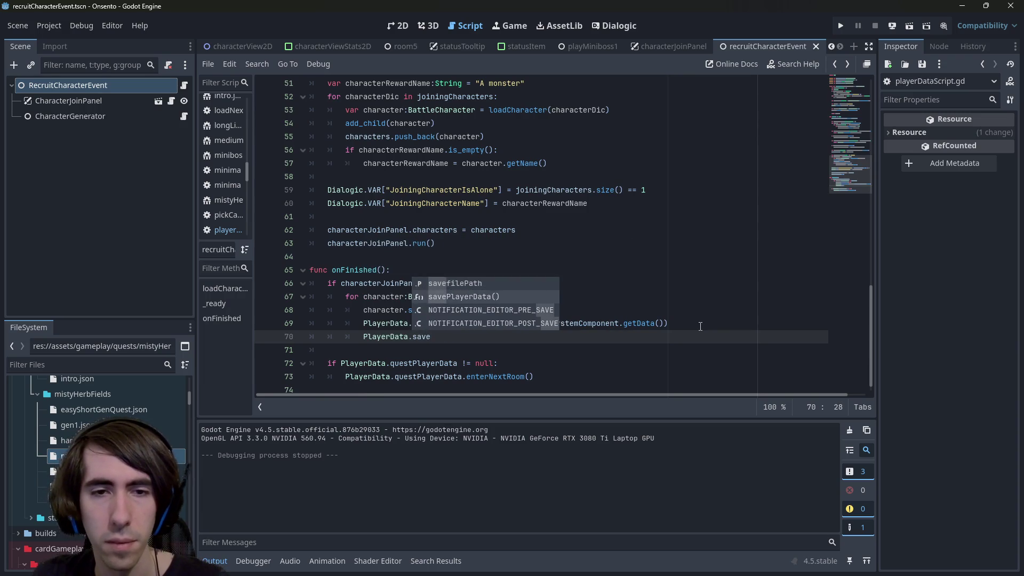
key("Return")
key("ctrl+s")
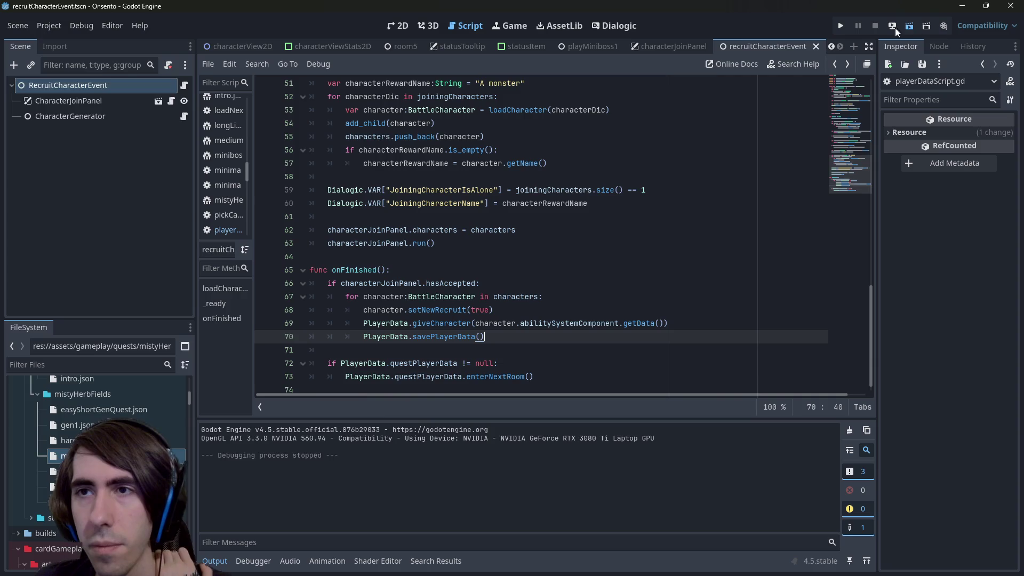
left_click(910, 30)
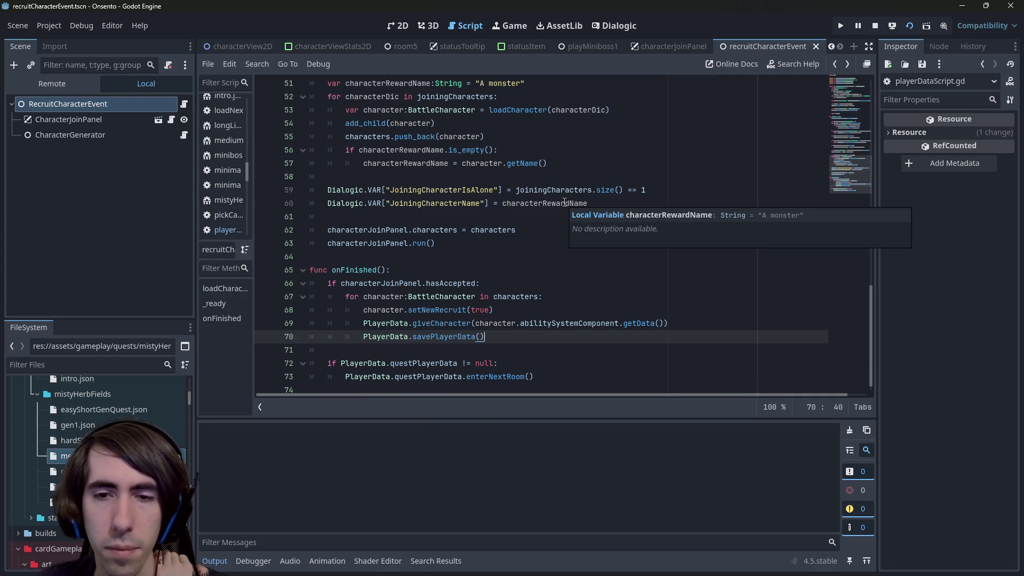
Find in Files for PlayerData.giveCharacter and open its call in characterJoin.gd.
key("Up")
key("Home")
key("ctrl+shift+Right")
key("ctrl+shift+Right")
key("ctrl+shift+Right")
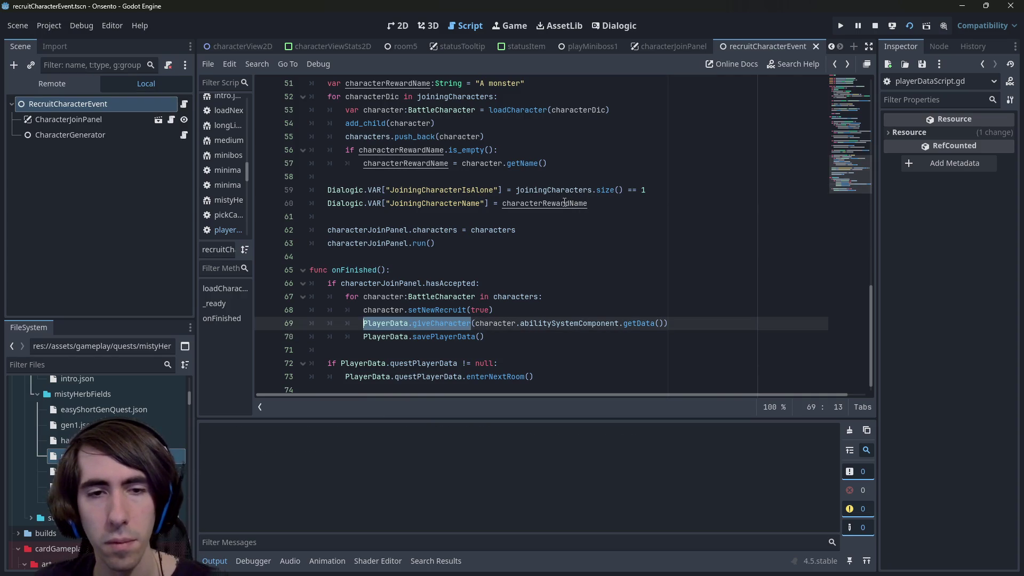
key("ctrl+shift+f")
key("Return")
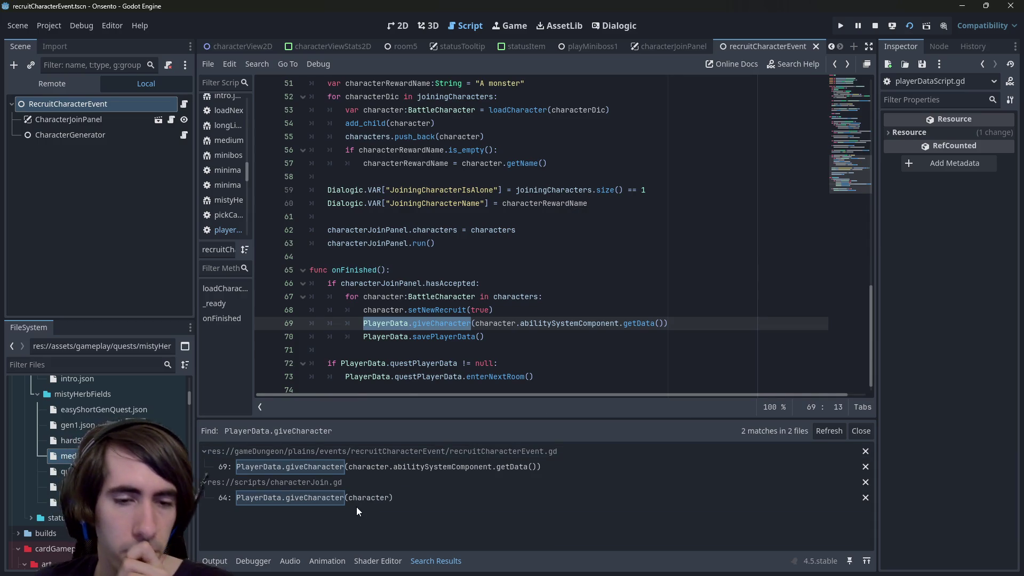
left_click(351, 502)
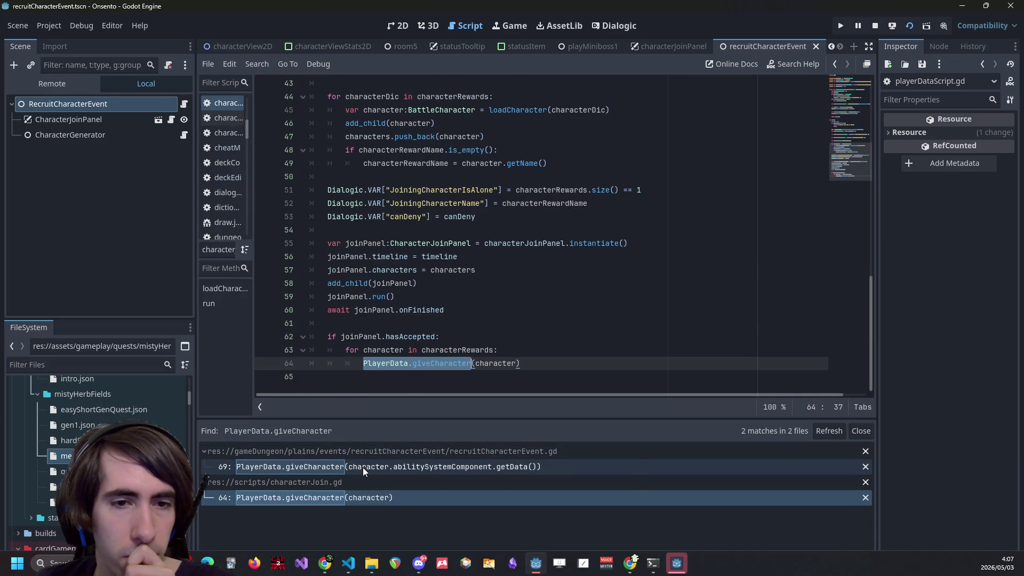
left_click(363, 467)
left_click(676, 562)
Recruit the offered monster into the team in two playthroughs, closing the game window each time.
left_click(514, 281)
left_click(512, 282)
left_click(512, 284)
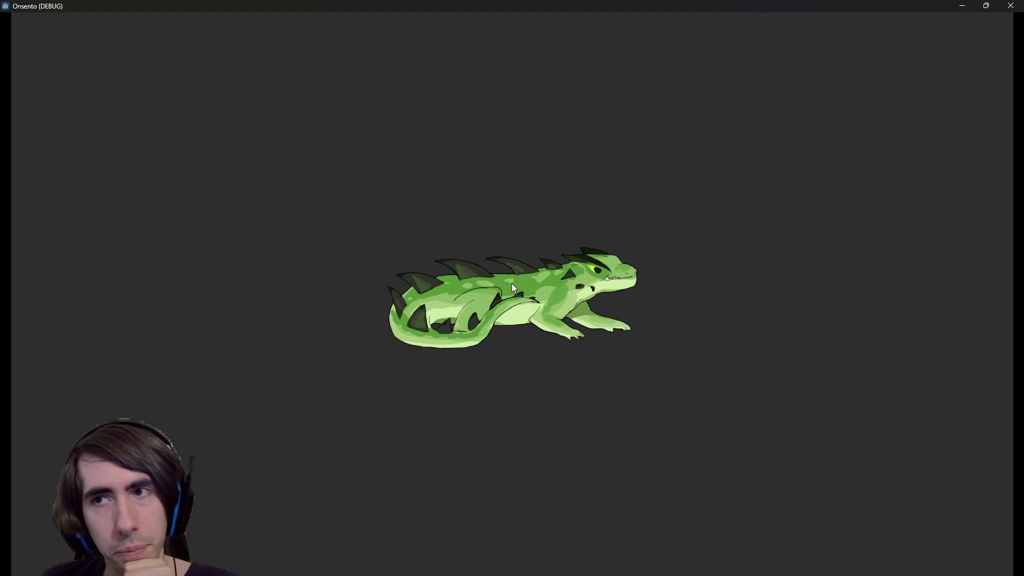
left_click(1010, 5)
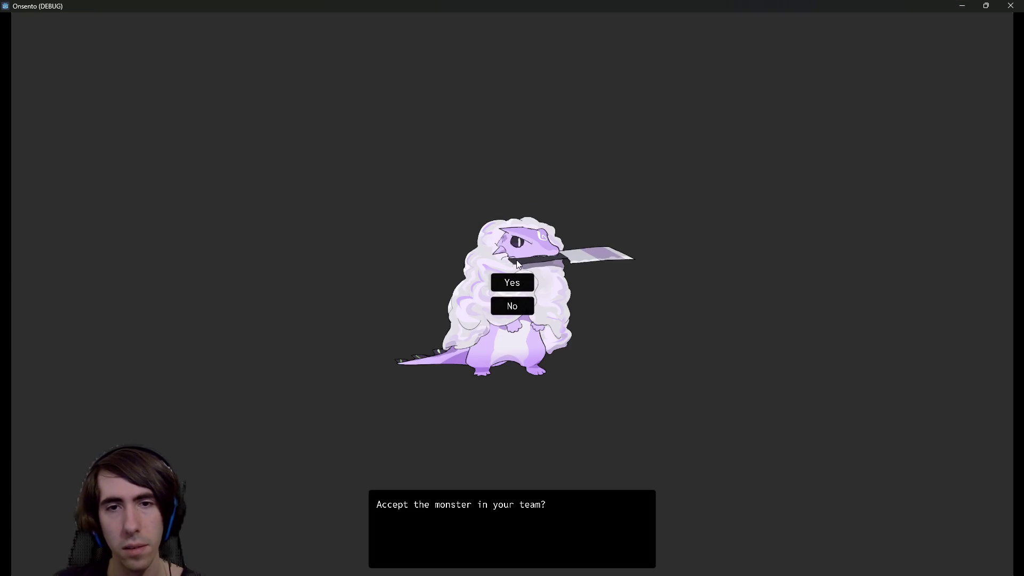
left_click(518, 287)
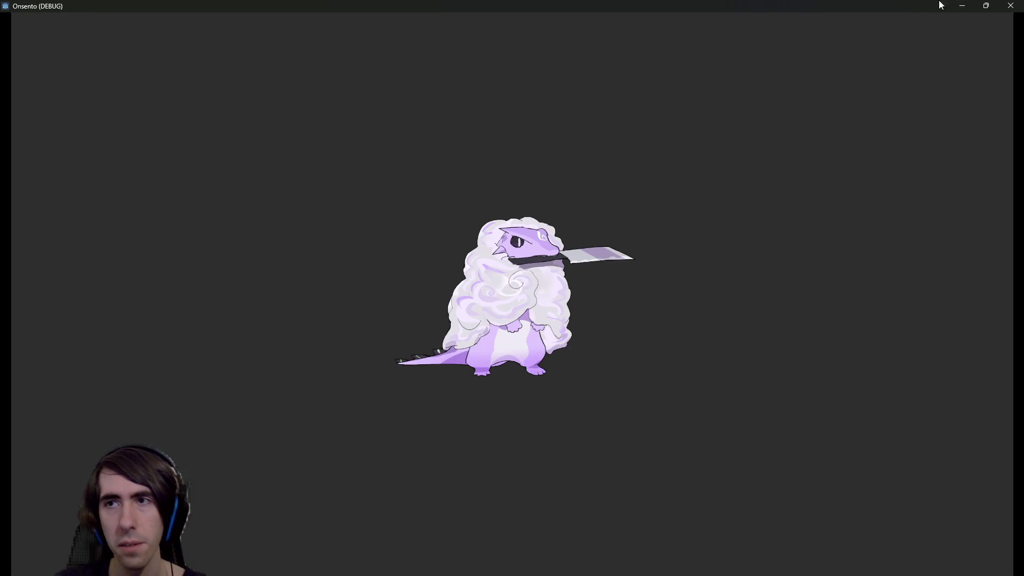
left_click(1010, 5)
Rerun the current scene and recruit the newly offered monster, dismissing the joins-the-team message.
left_click(907, 24)
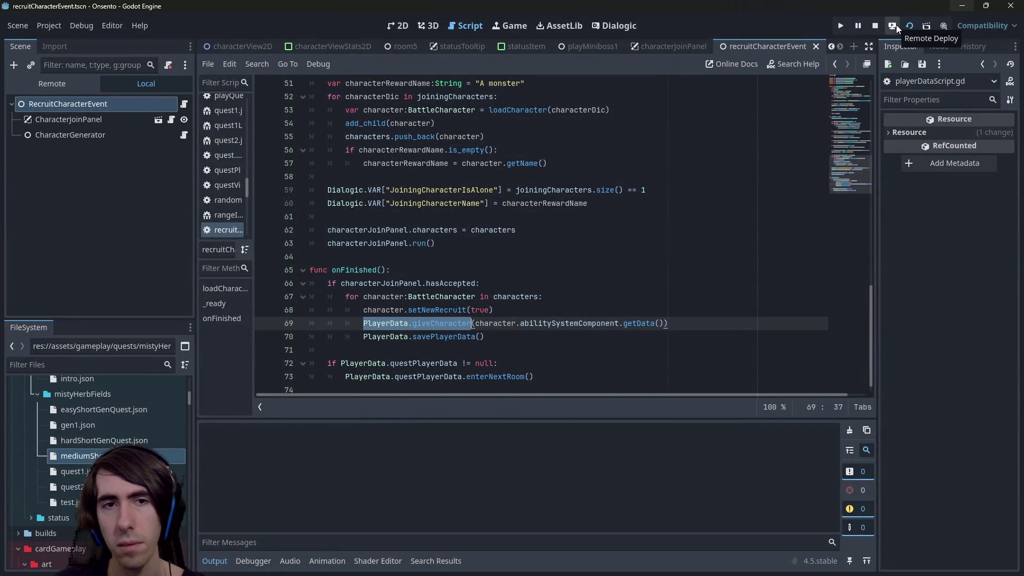
scroll(276, 213, "up", 8)
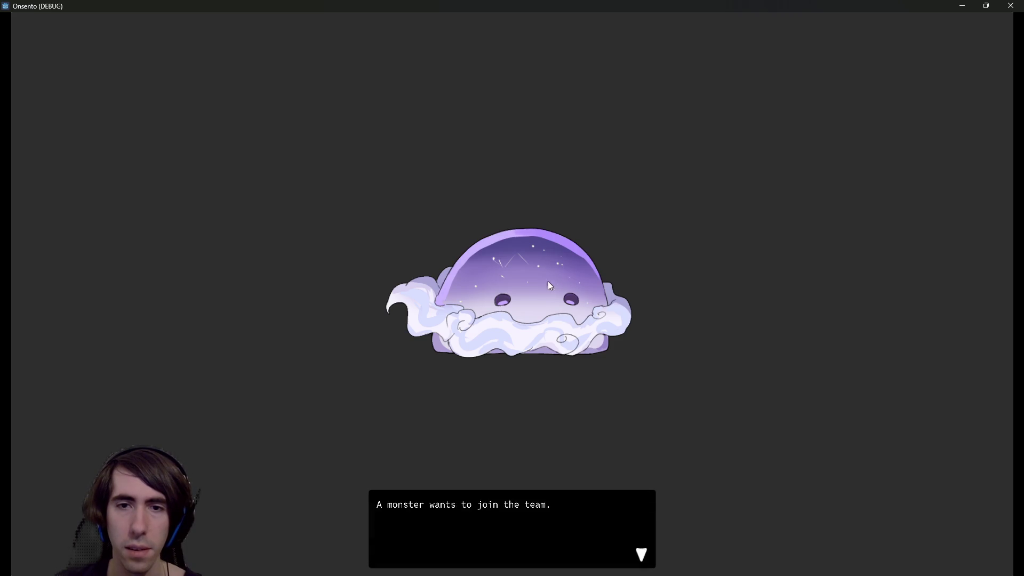
left_click(548, 281)
left_click(532, 286)
left_click(854, 89)
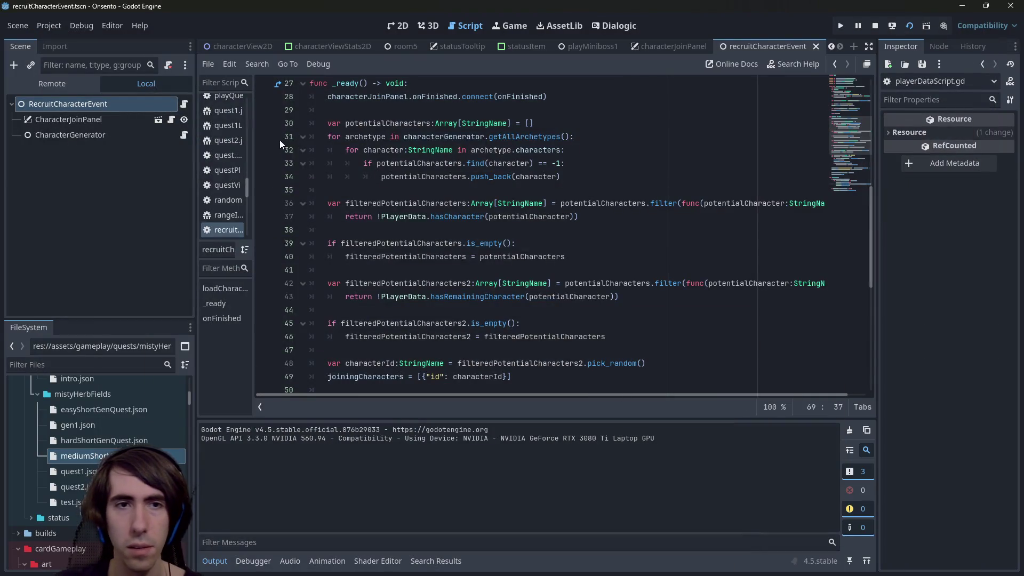
Set breakpoints on lines 36 and 39 and run the scene until it pauses at line 39.
left_click(264, 203)
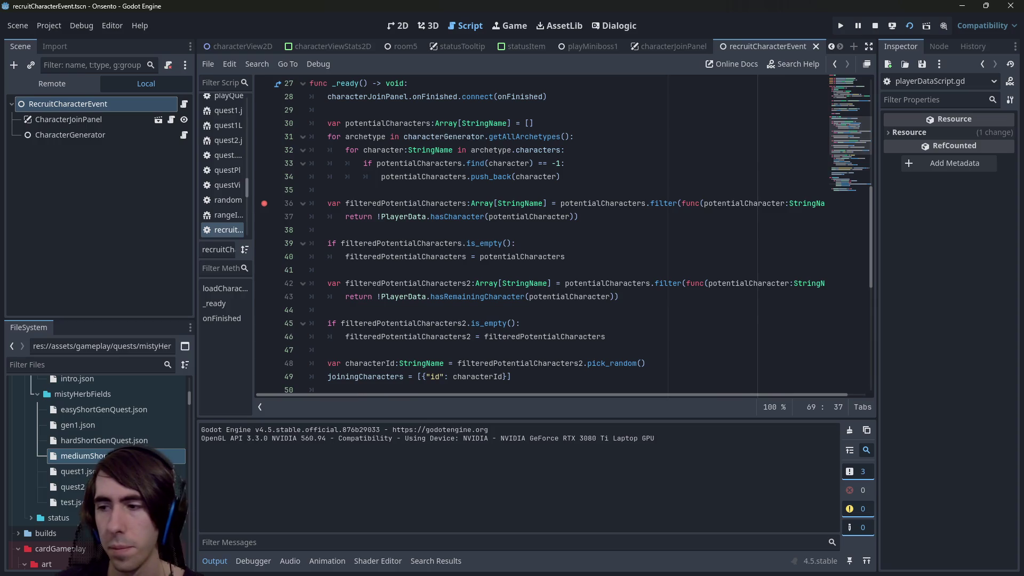
key("F6")
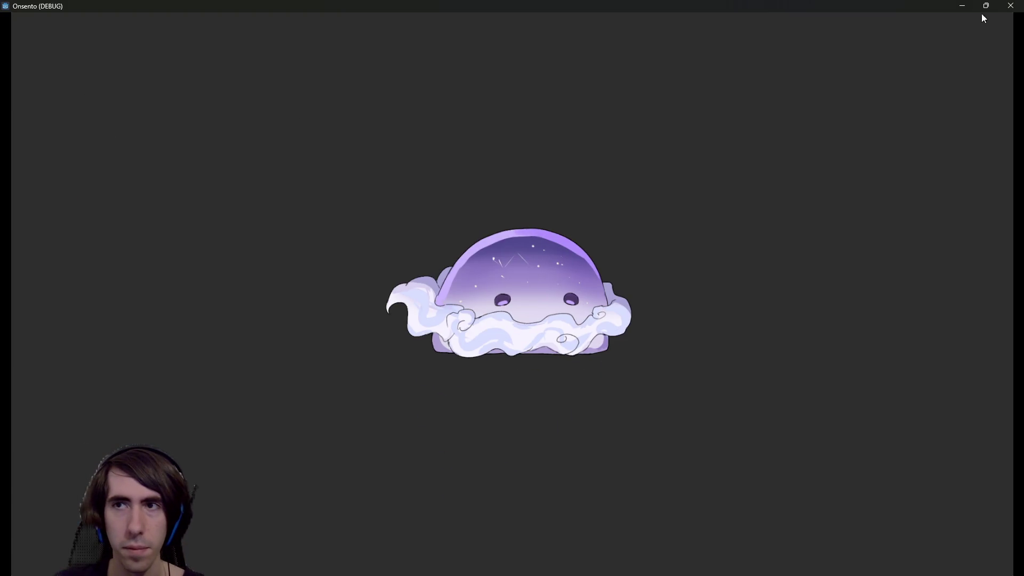
left_click(1010, 5)
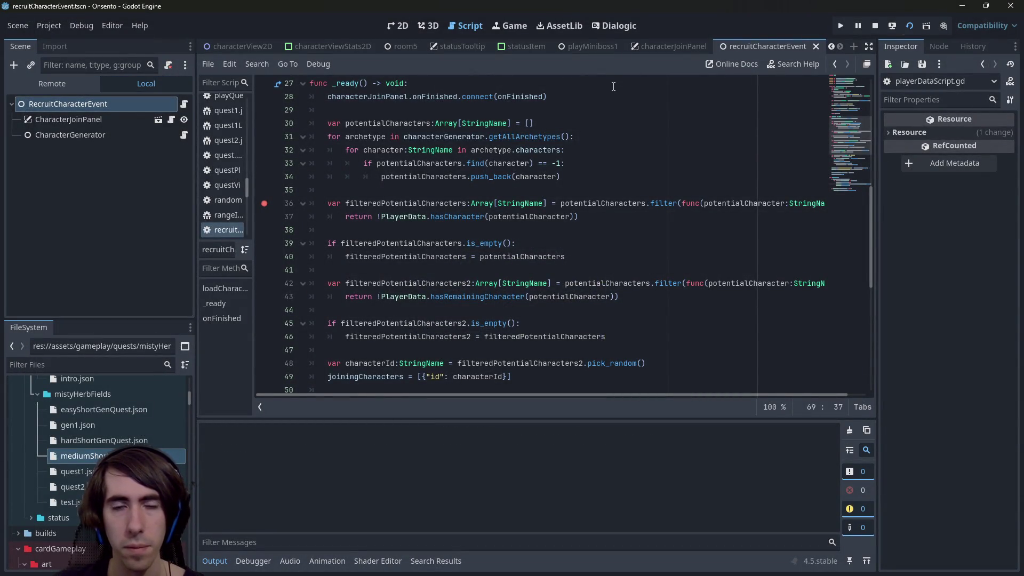
key("F6")
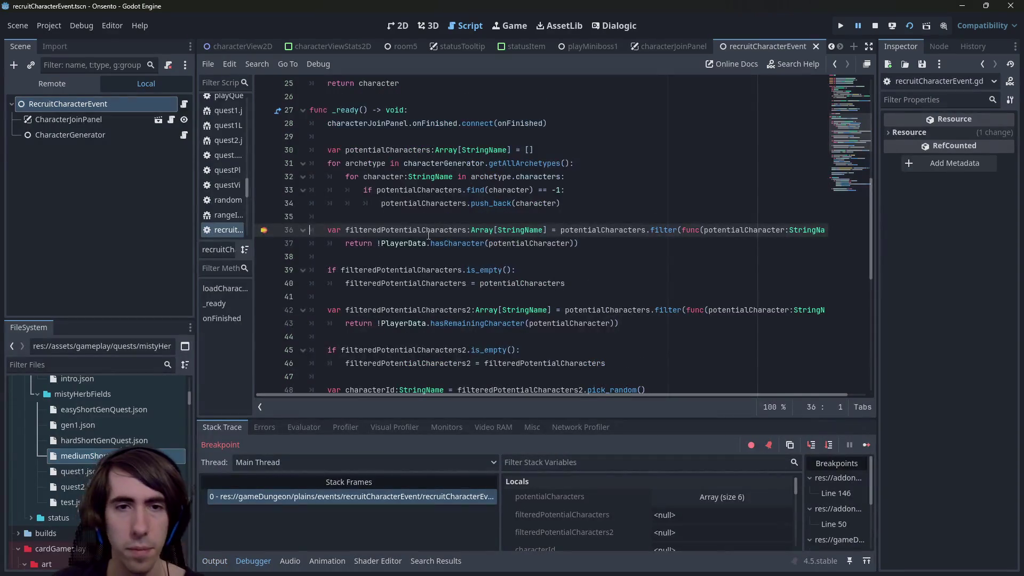
left_click(265, 270)
left_click(867, 445)
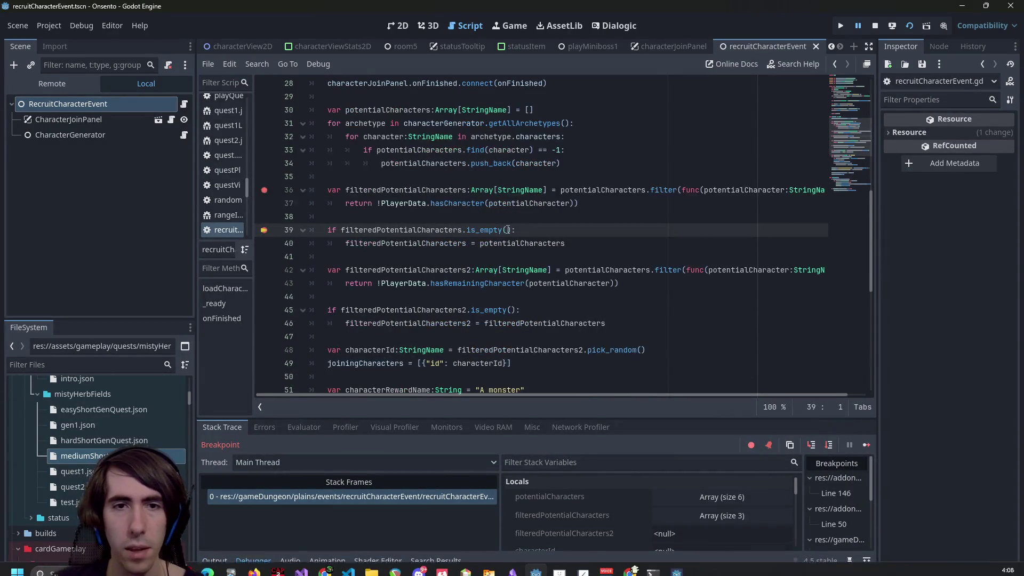
Inspect potentialCharacters and filteredPotentialCharacters while stepping past the empty check to line 45.
mouse_move(399, 191)
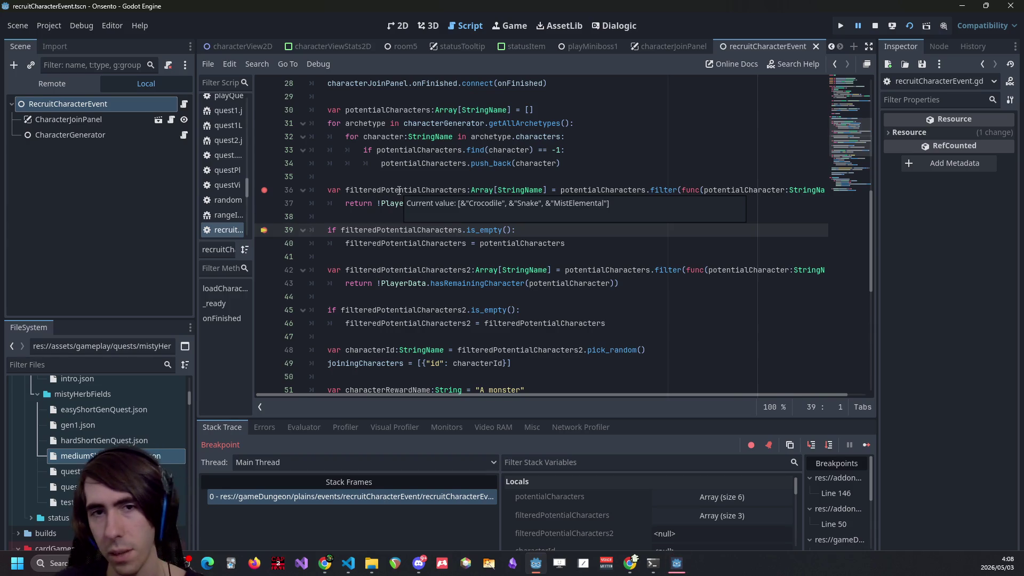
double_click(398, 190)
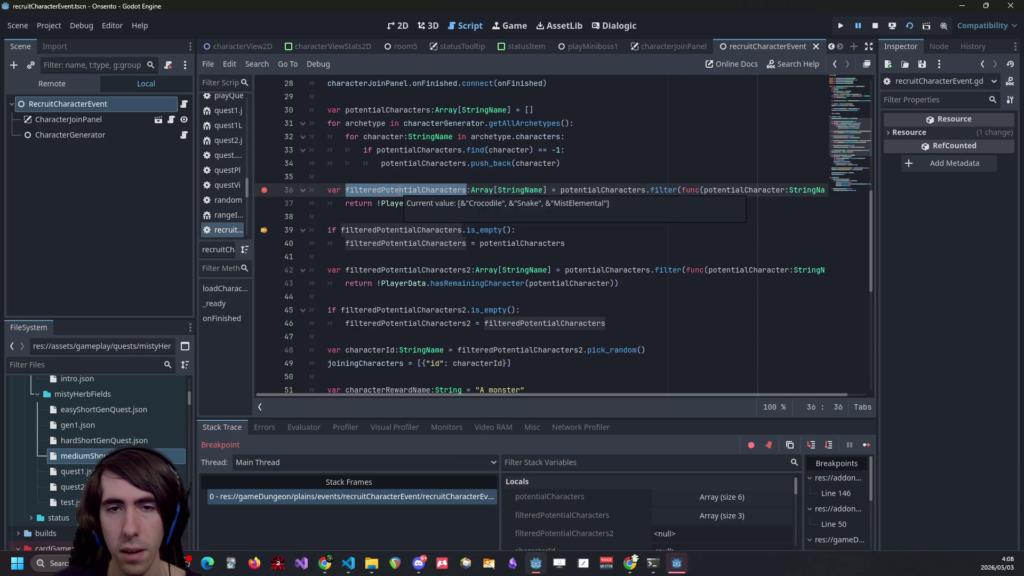
double_click(522, 243)
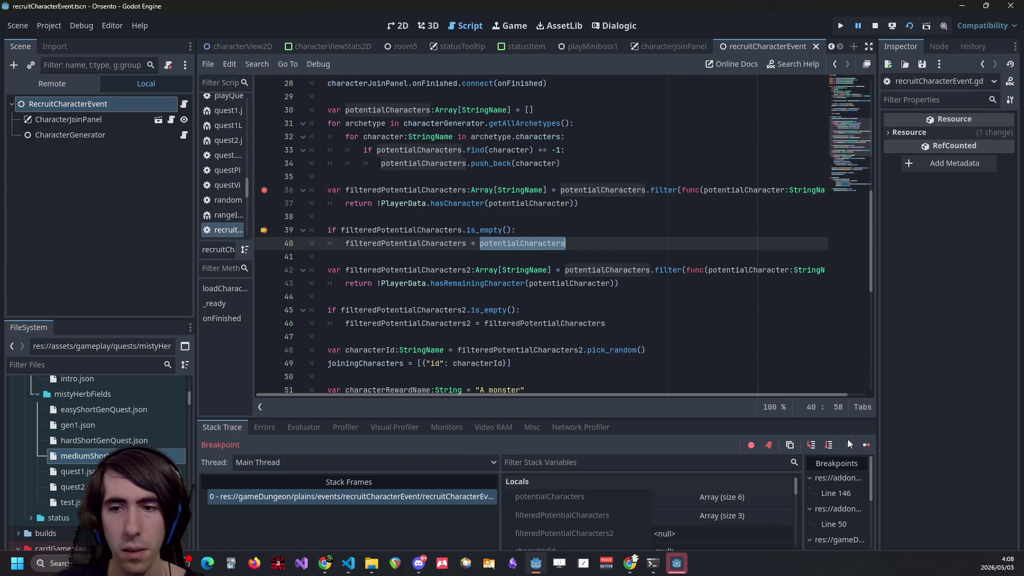
left_click(829, 445)
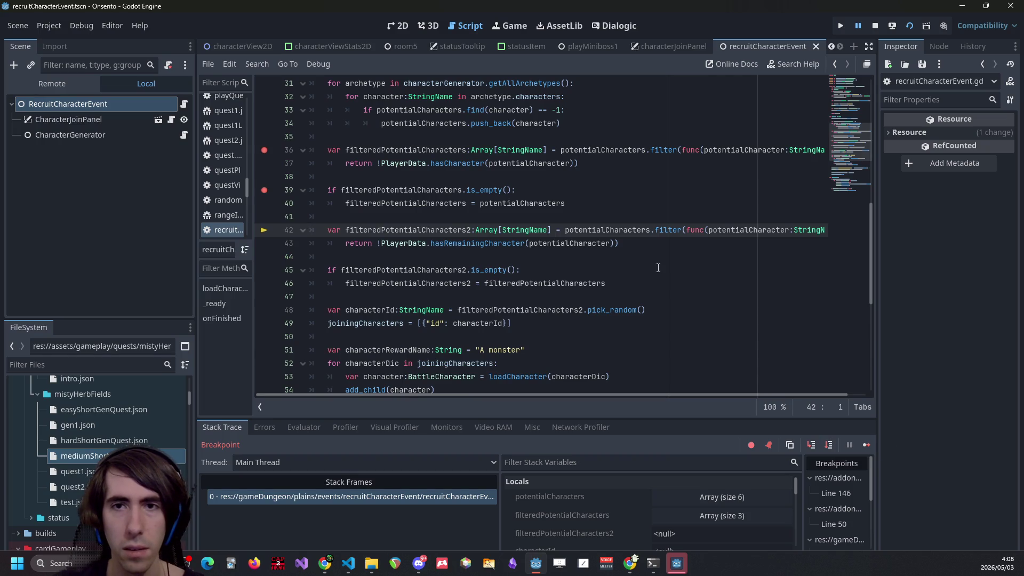
double_click(628, 146)
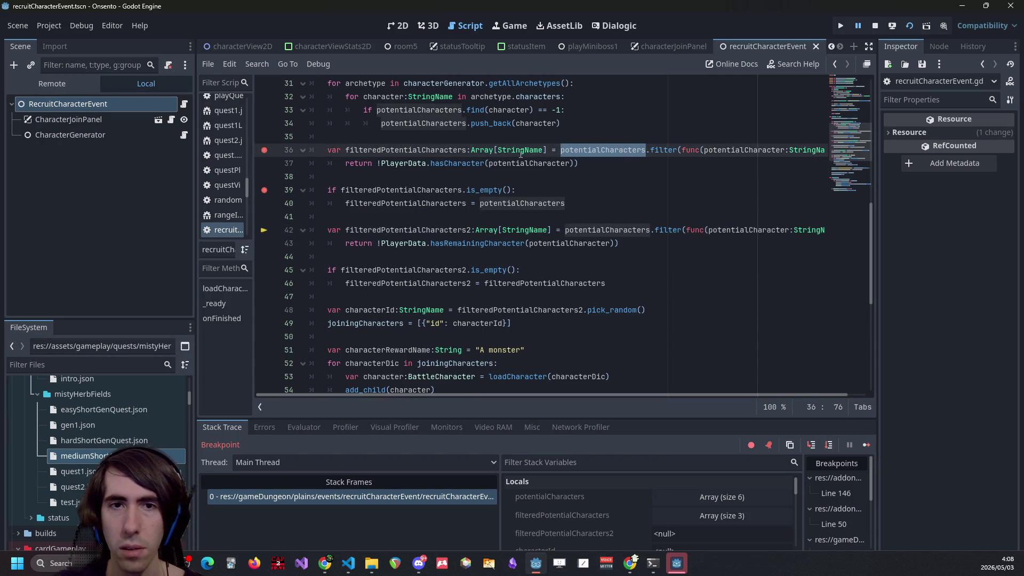
double_click(480, 161)
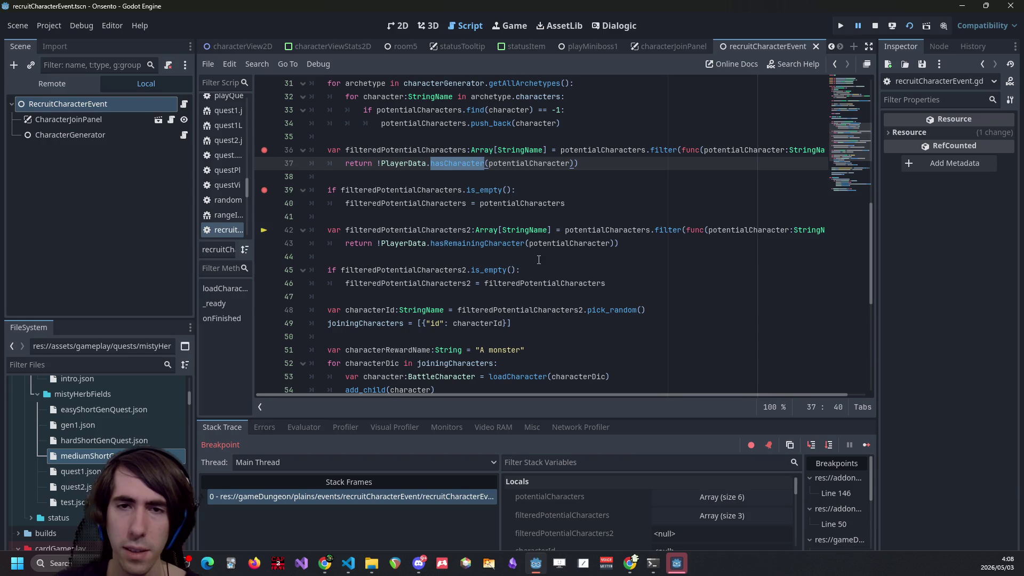
mouse_move(568, 236)
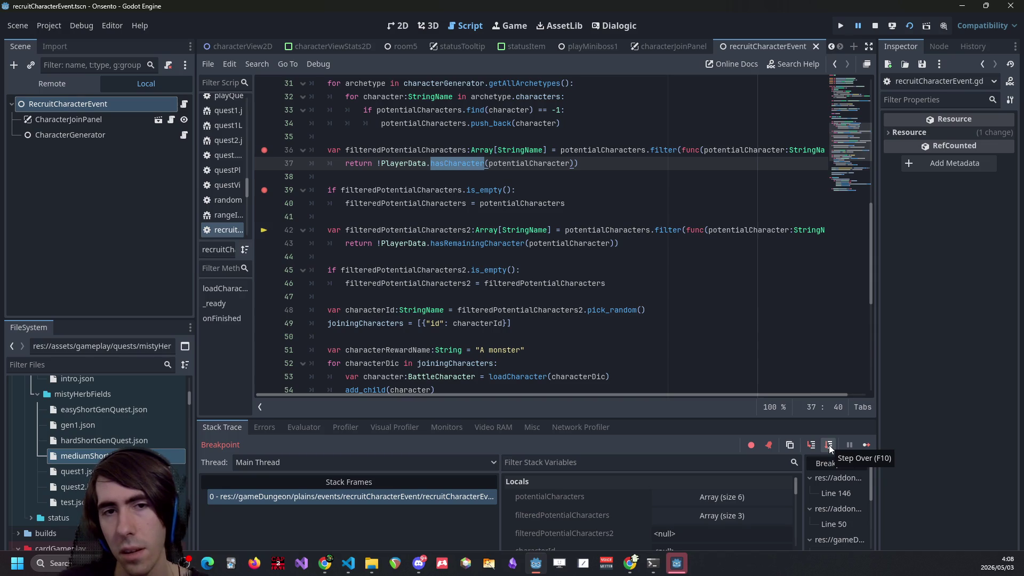
mouse_move(448, 230)
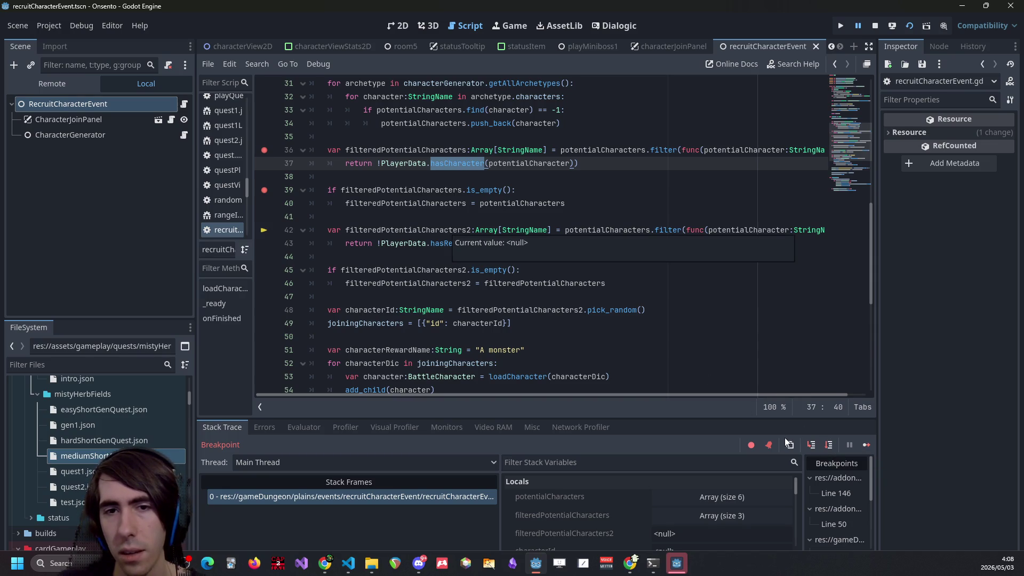
left_click(829, 444)
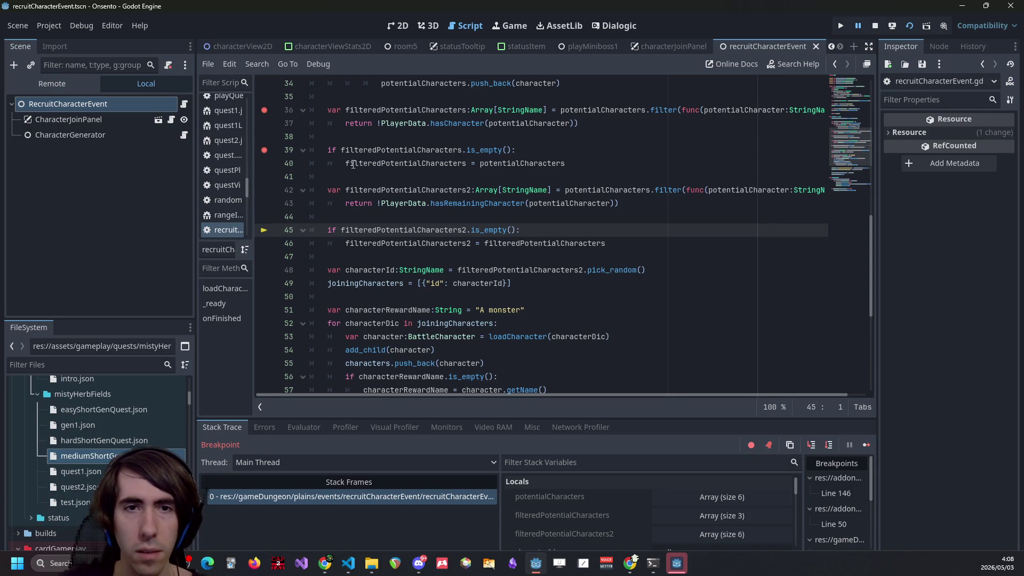
Remove the line 36 and line 39 breakpoints, leaving the caret on line 40.
left_click(404, 163)
left_click(264, 110)
left_click(264, 150)
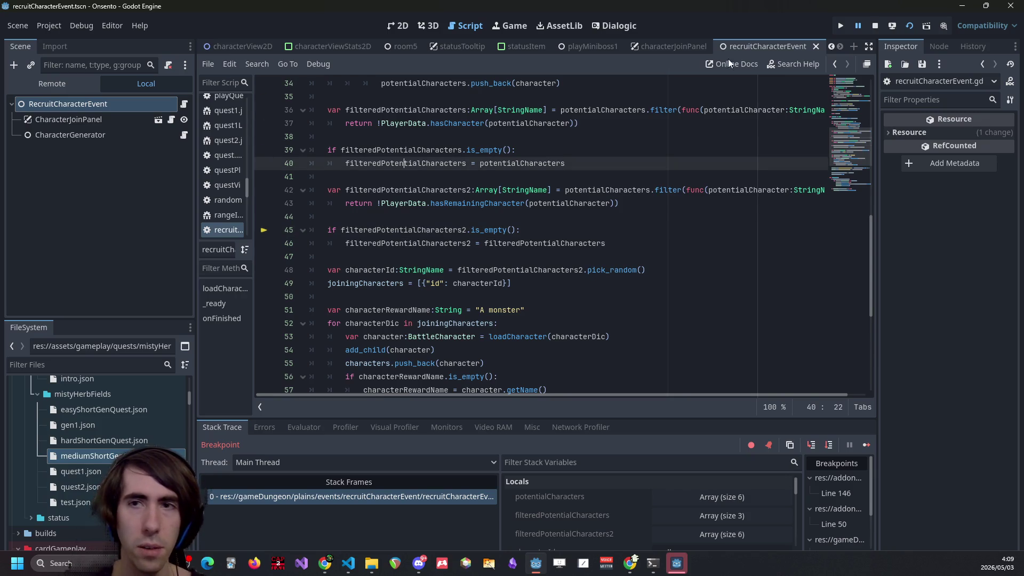
Stop the Godot debug session, check git status and stage only the modified .gd scripts.
left_click(875, 26)
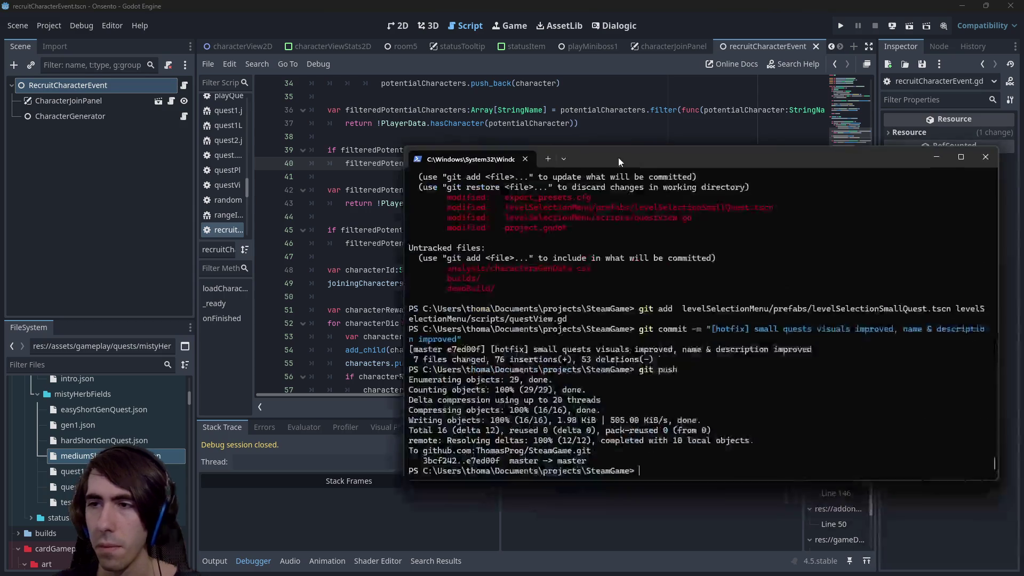
type("git status")
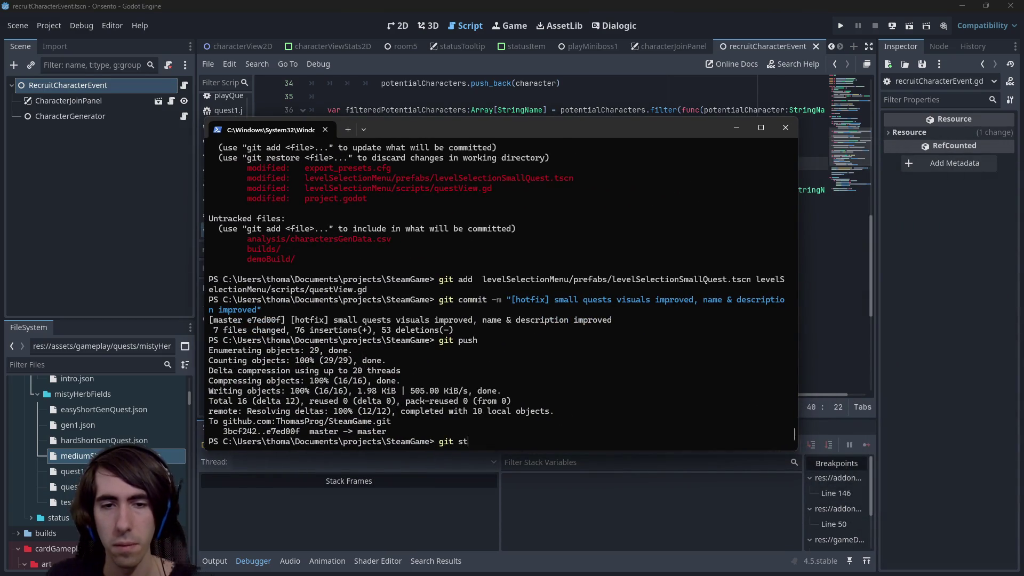
key("Return")
type("git add *.gd *.")
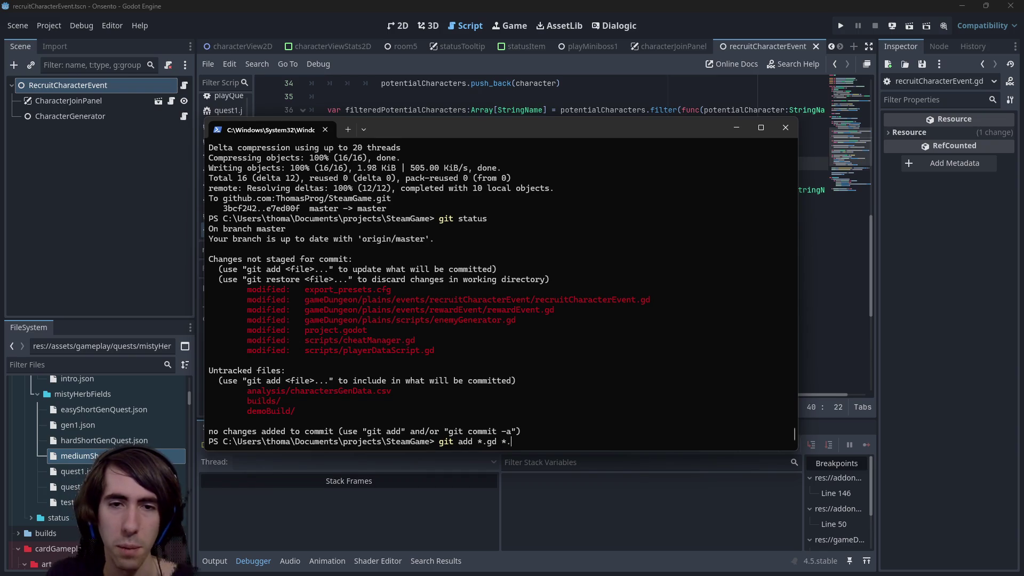
key("Return")
type("git status")
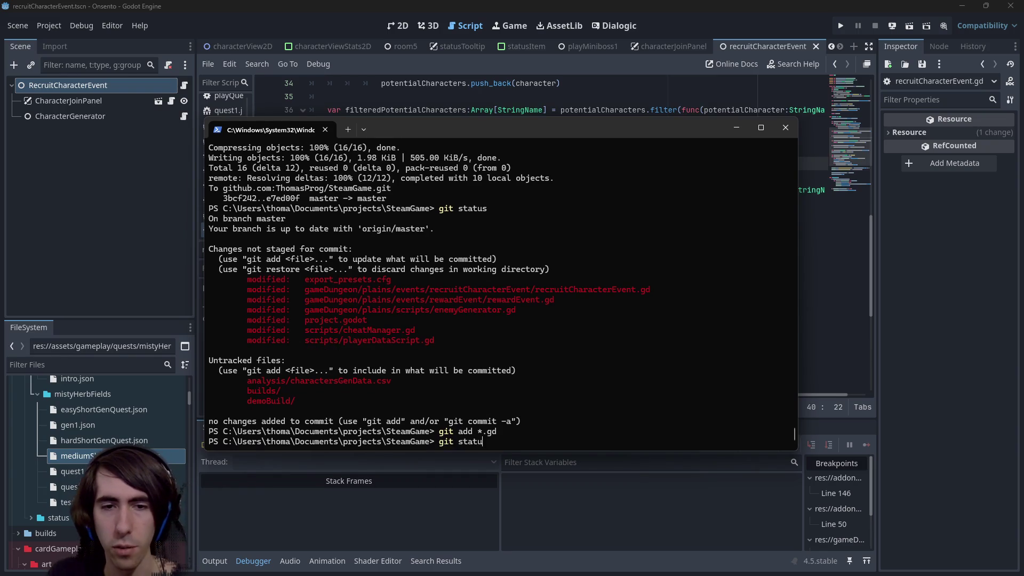
key("Return")
Commit '[hotfix] RecruitCharacter now tries to add new characters only, but...' and push it to master.
type("git commit -m \"[")
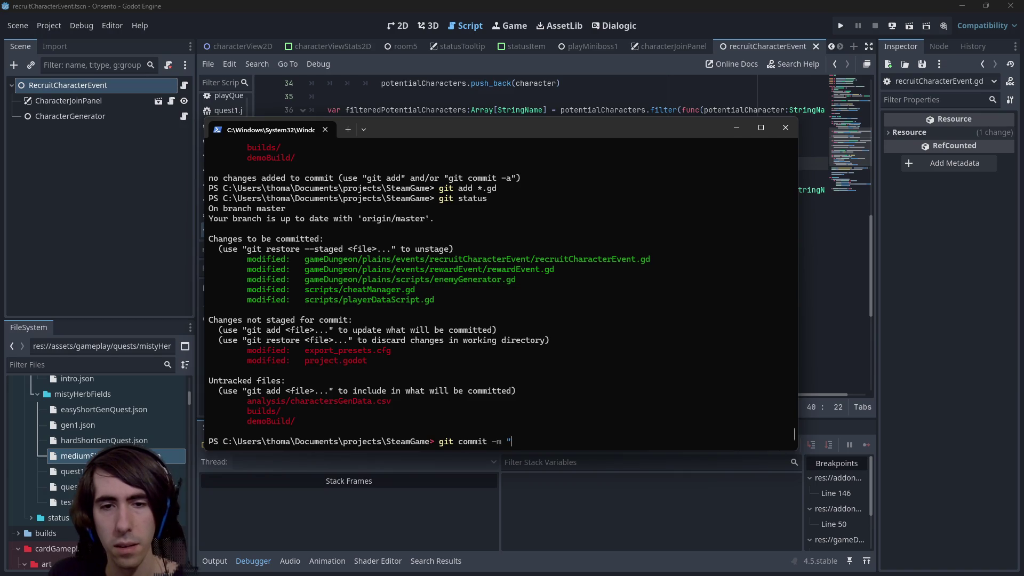
type("hotfix]")
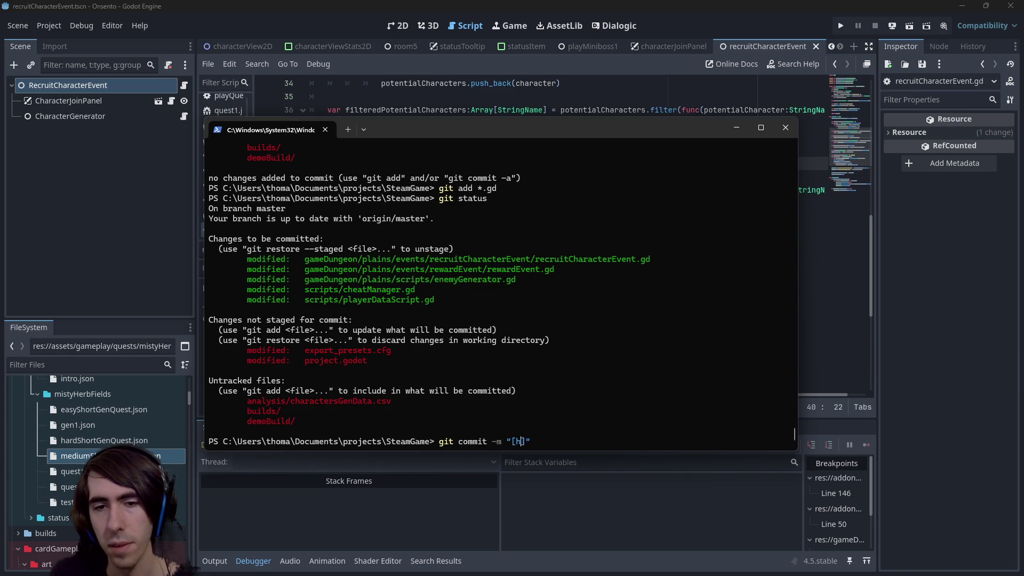
type(" RecruitCharacter")
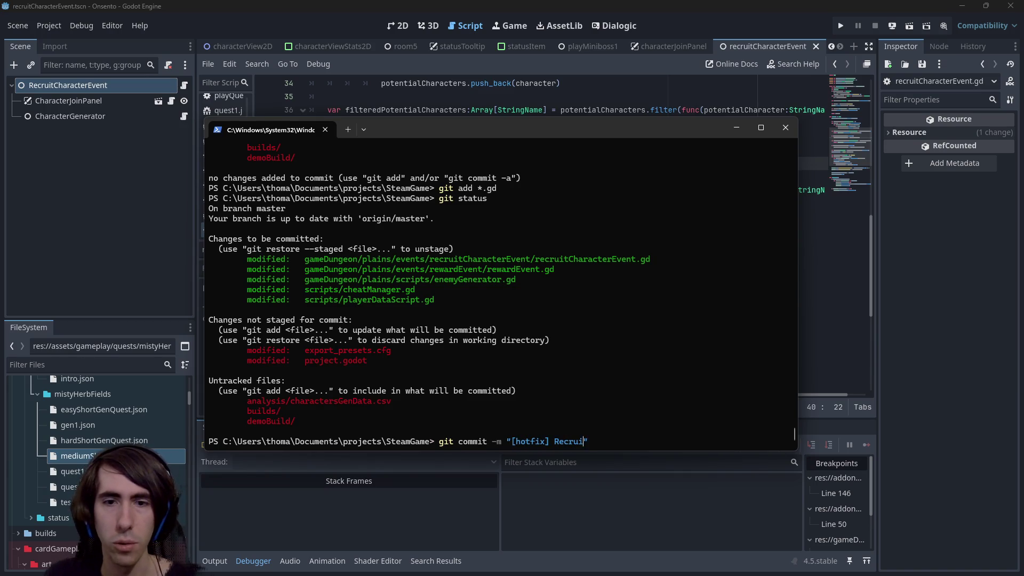
type(" now tries to ")
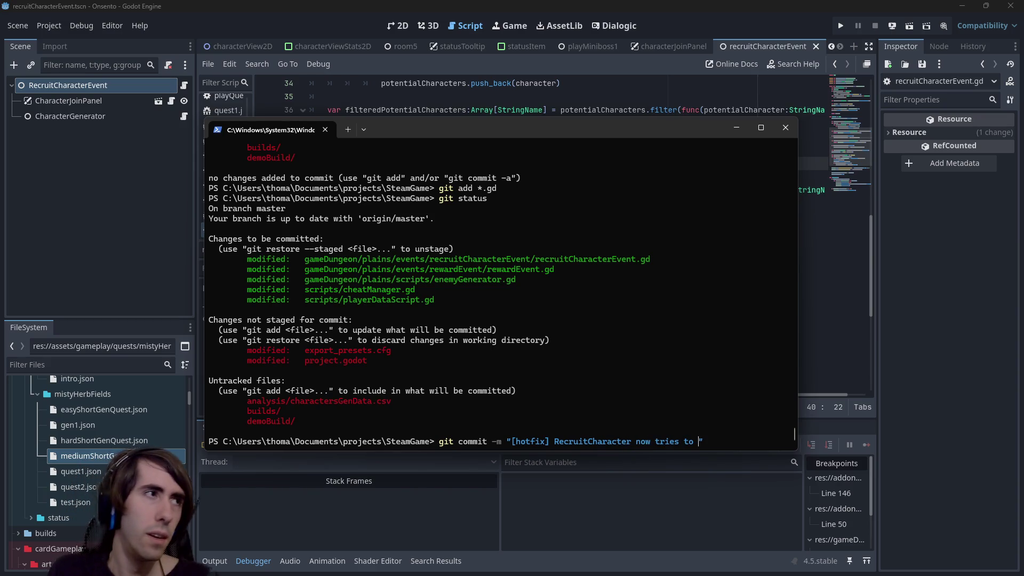
type("add new ")
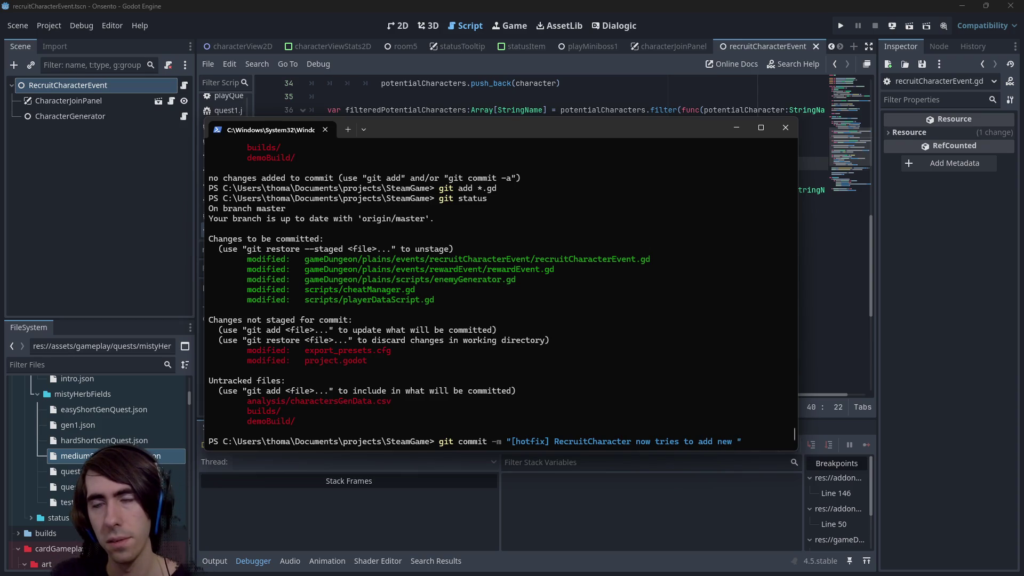
type("characters only")
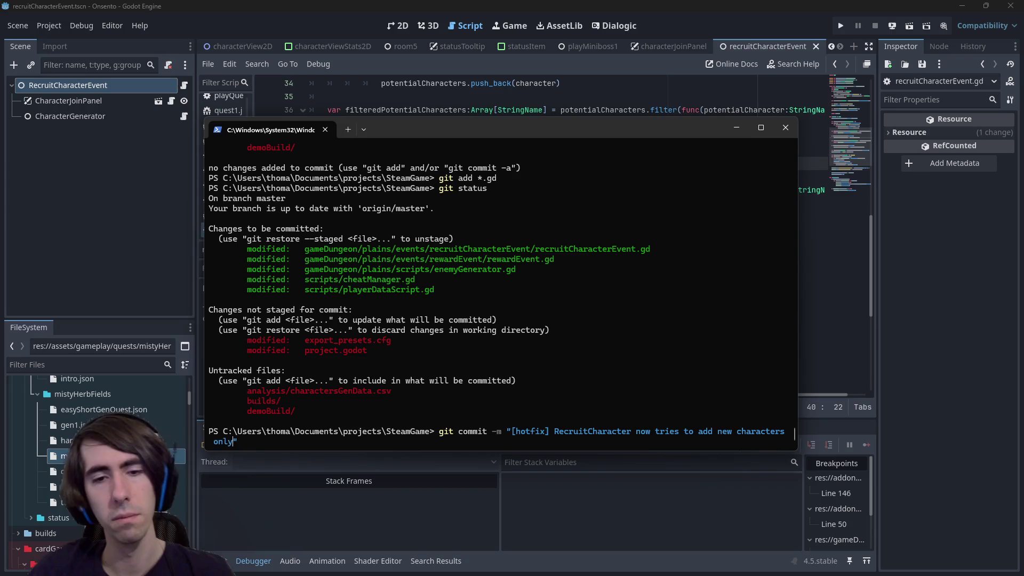
type(", and")
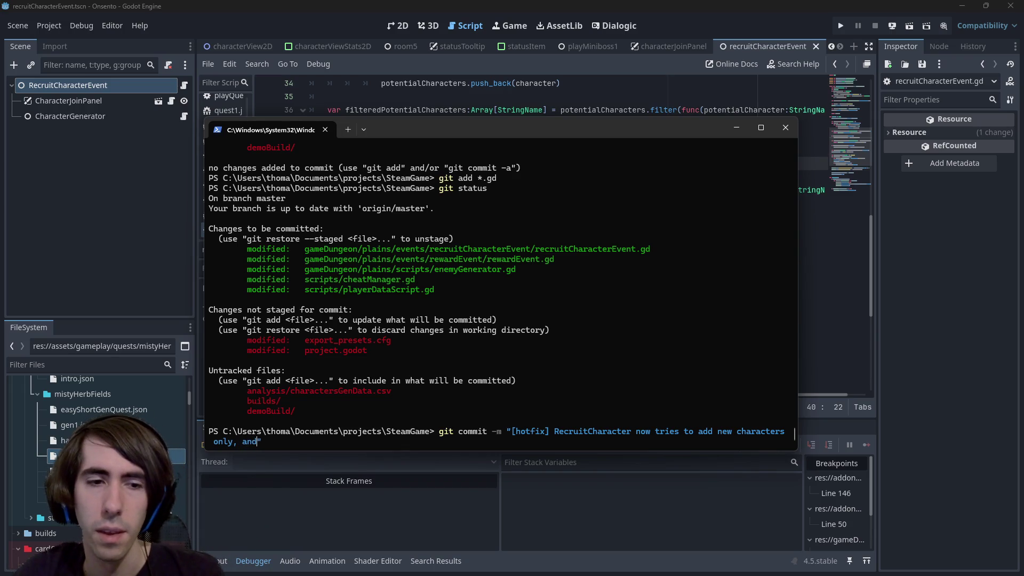
key("BackSpace")
key("BackSpace")
key("BackSpace")
type("but the same characte")
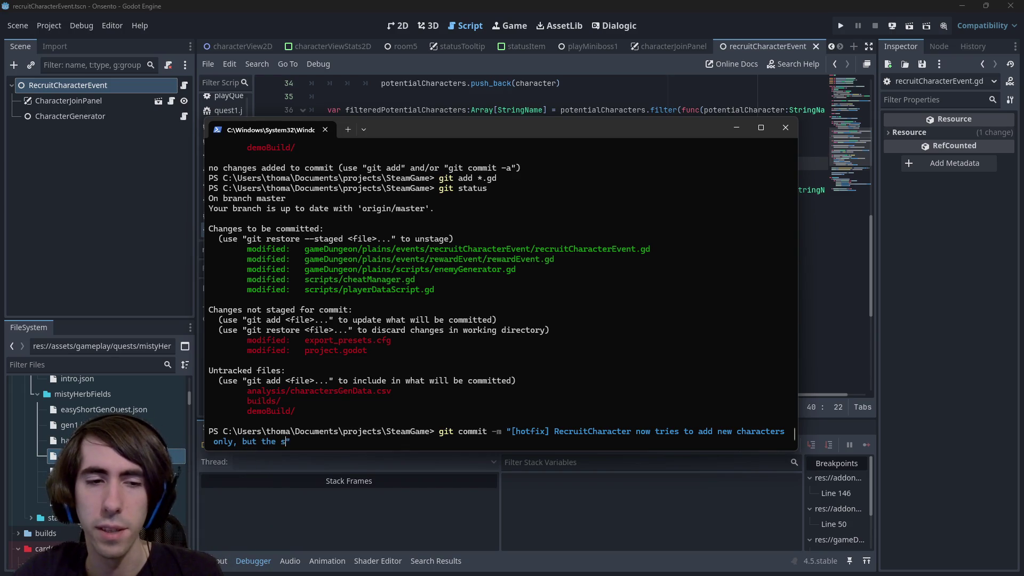
type("r can still be recruited ")
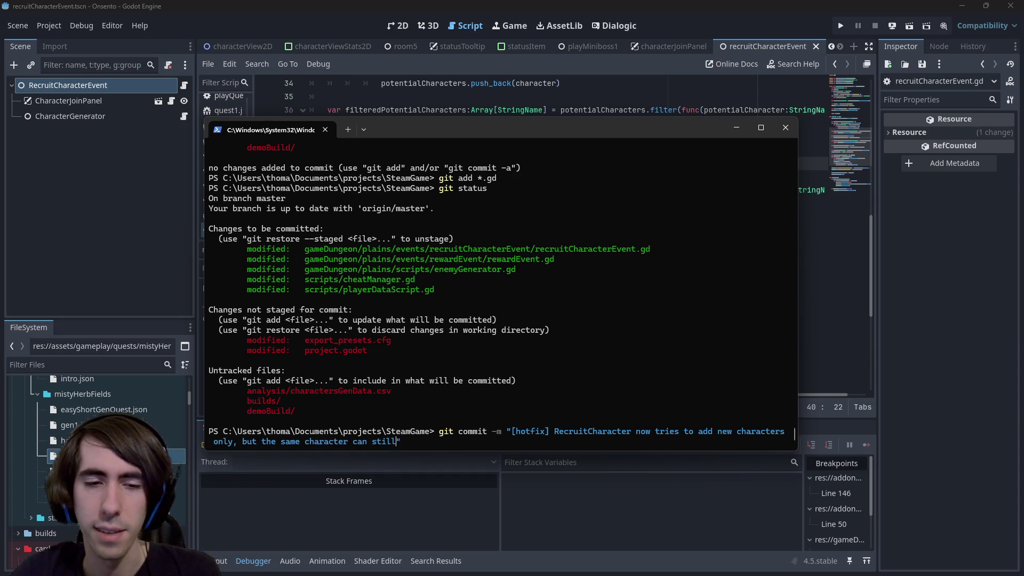
type("twice")
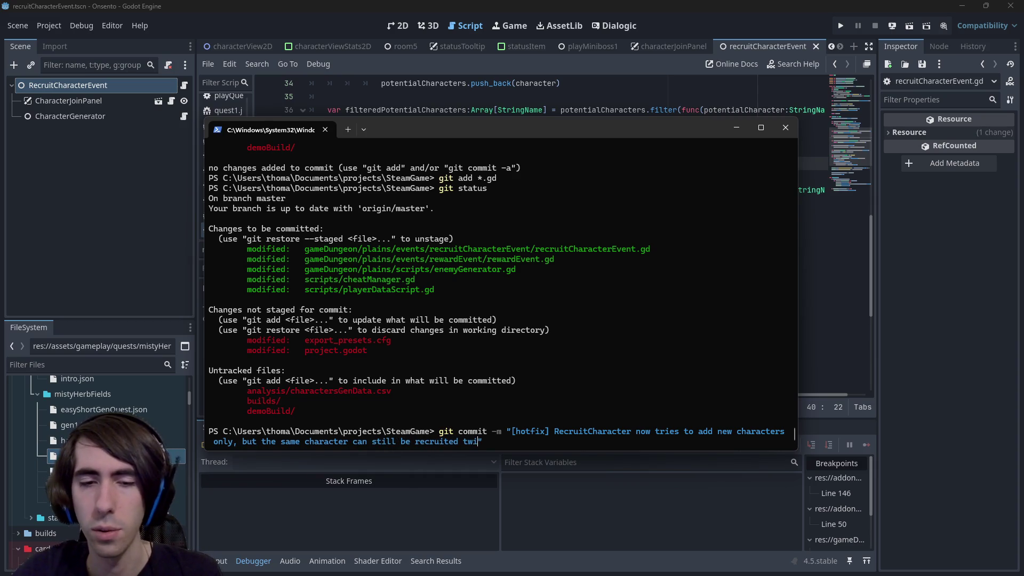
key("Return")
type("git push")
key("Return")
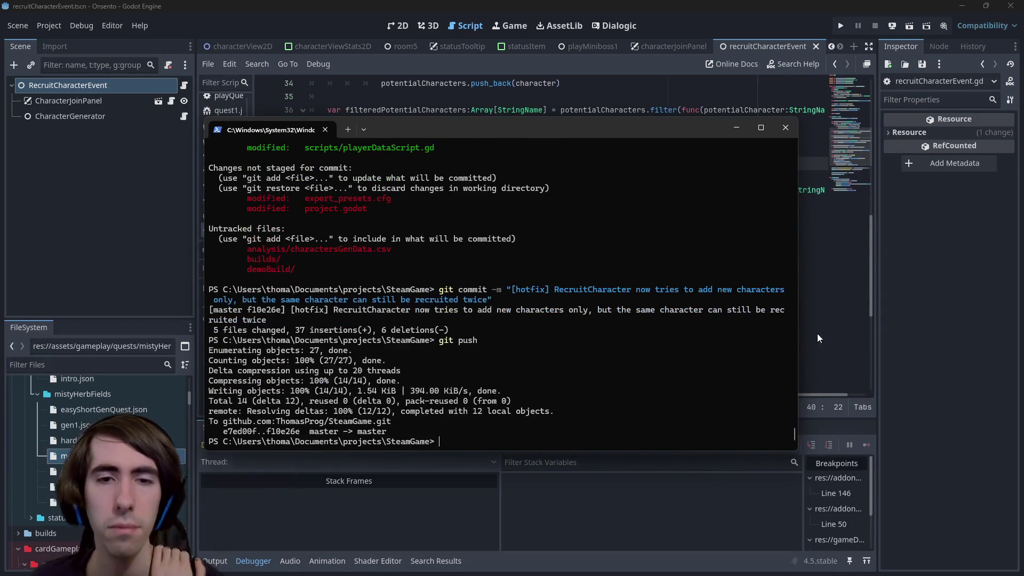
left_click_drag(537, 127, 1023, 128)
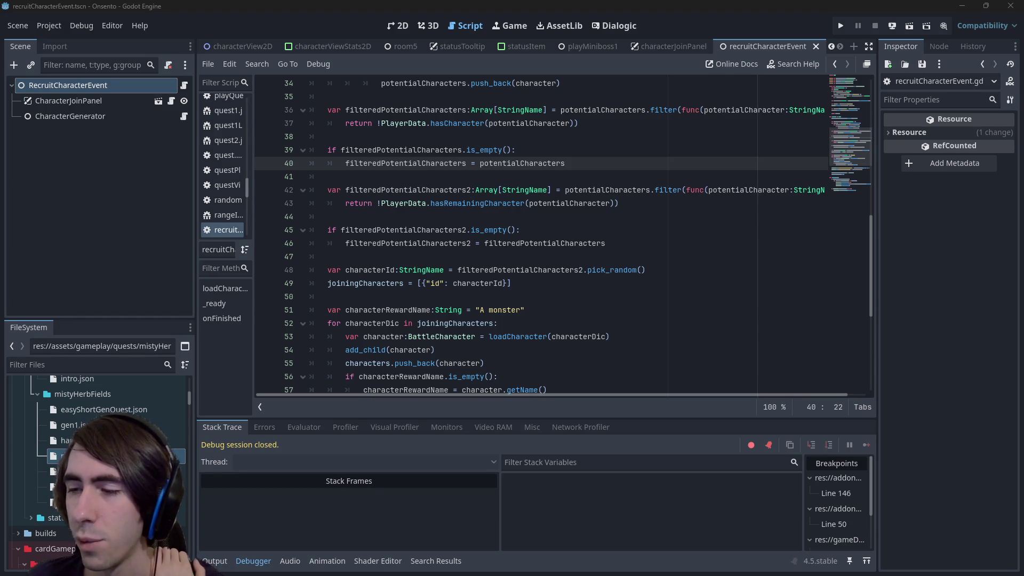
Delete the recruiting-twice bug line from onsento todo.md in Visual Studio Code.
mouse_move(1023, 486)
left_mouse_down()
mouse_move(586, 485)
mouse_move(510, 6)
left_mouse_up()
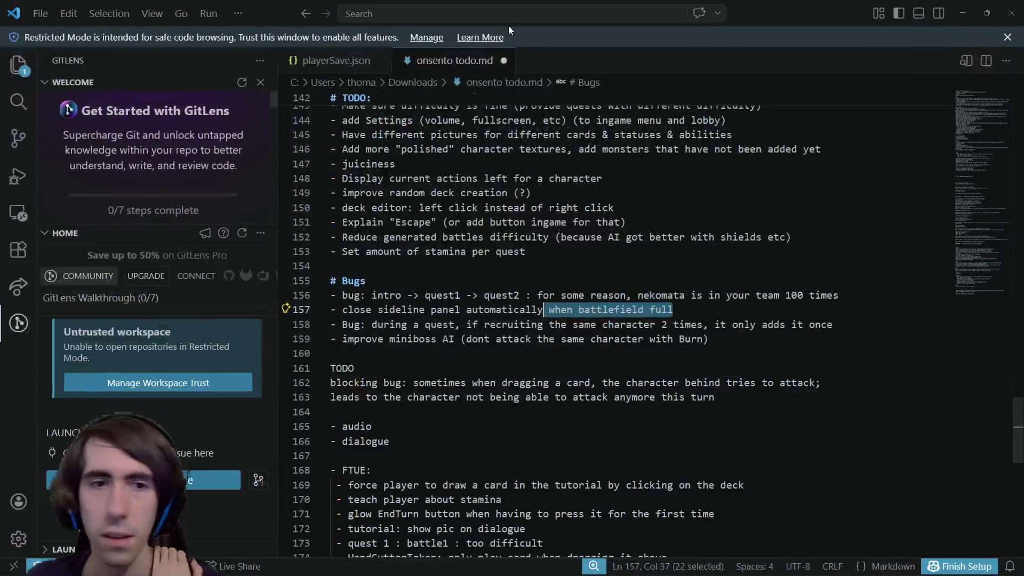
left_click(677, 314)
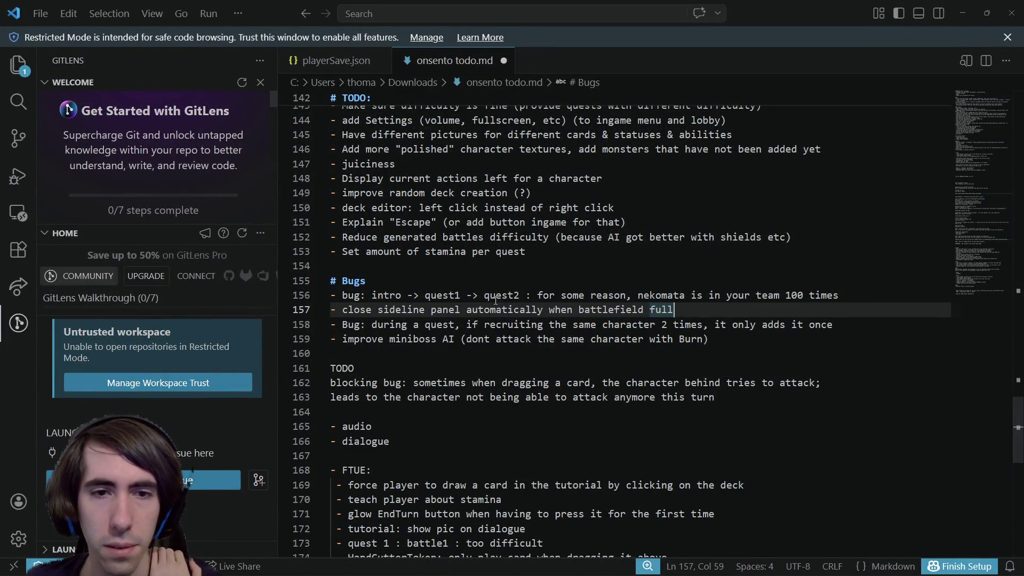
left_click(840, 324)
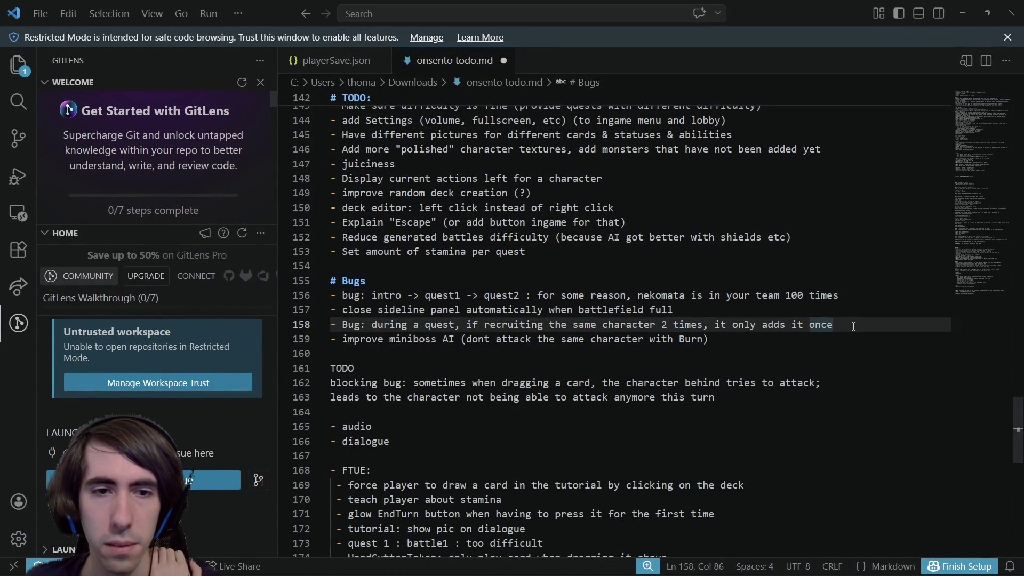
left_click(316, 322, "shift")
key("BackSpace")
key("BackSpace")
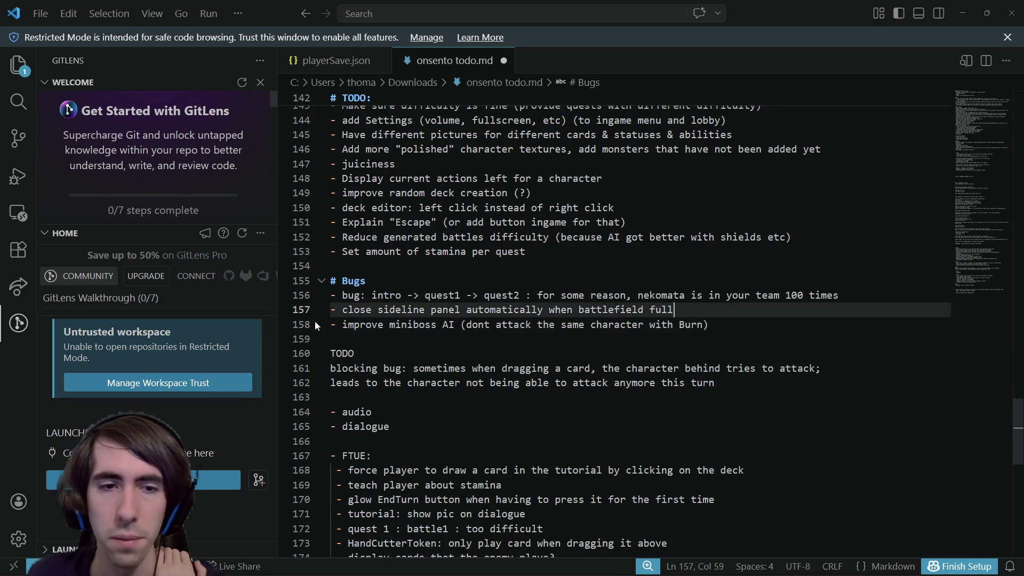
Select the word 'automatically' on line 157, then return to Godot's script at empty line 47.
double_click(401, 310)
left_click(504, 310)
double_click(504, 311)
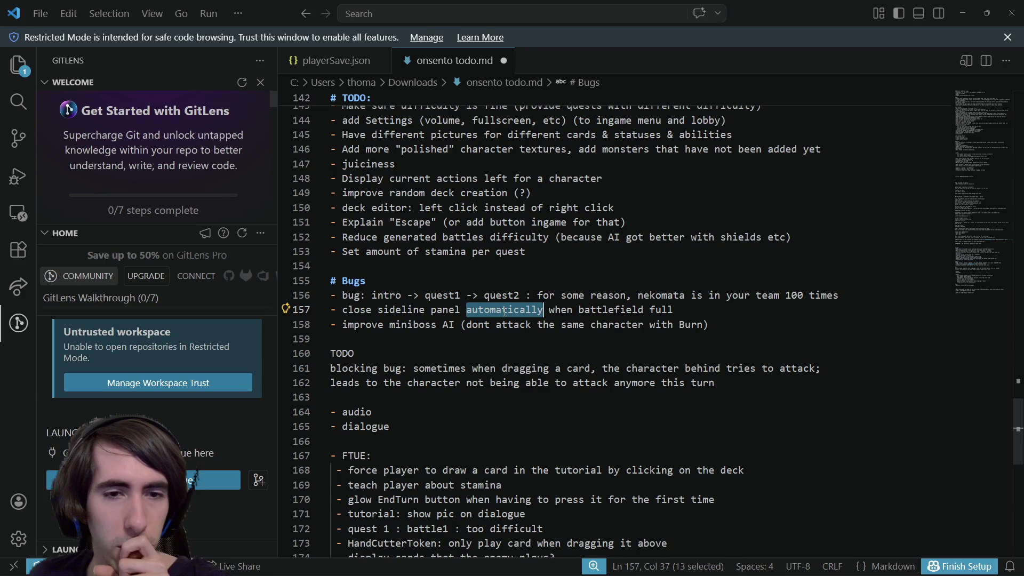
scroll(506, 288, "up", 1)
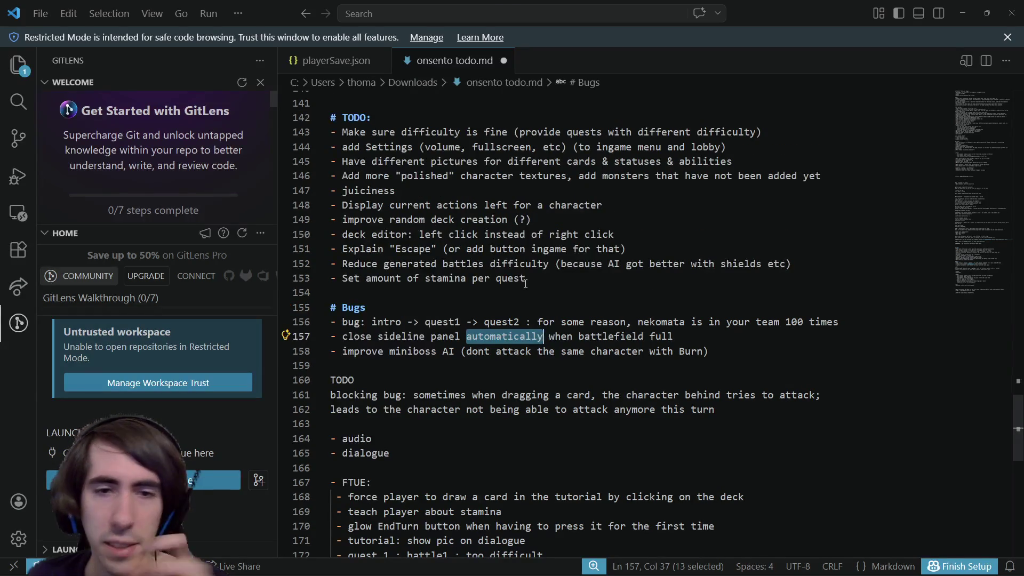
key("alt+Tab")
left_click(592, 257)
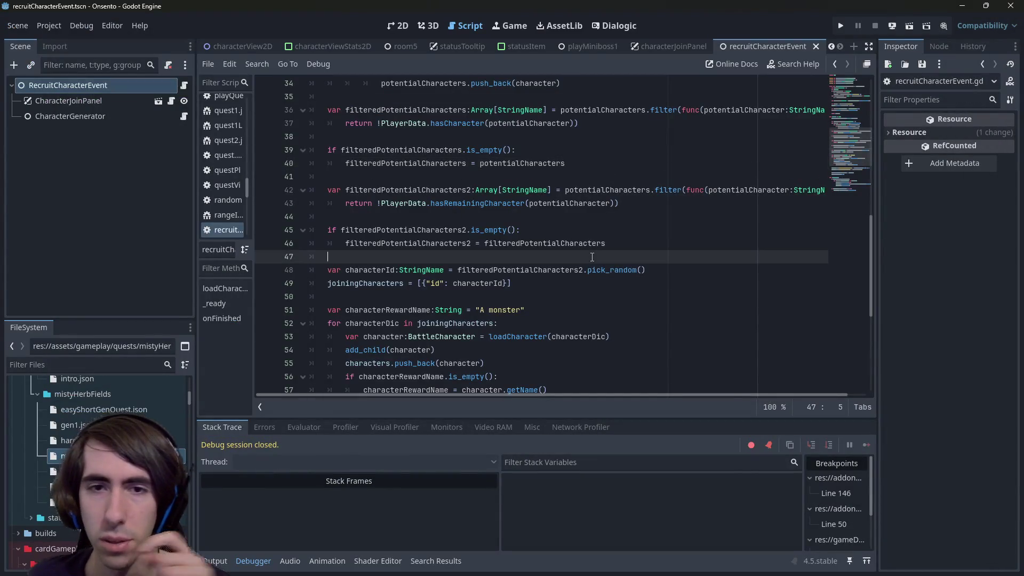
Open the playerView2D.tscn scene through quick file search and show it in the 2D view.
key("shift+alt+o")
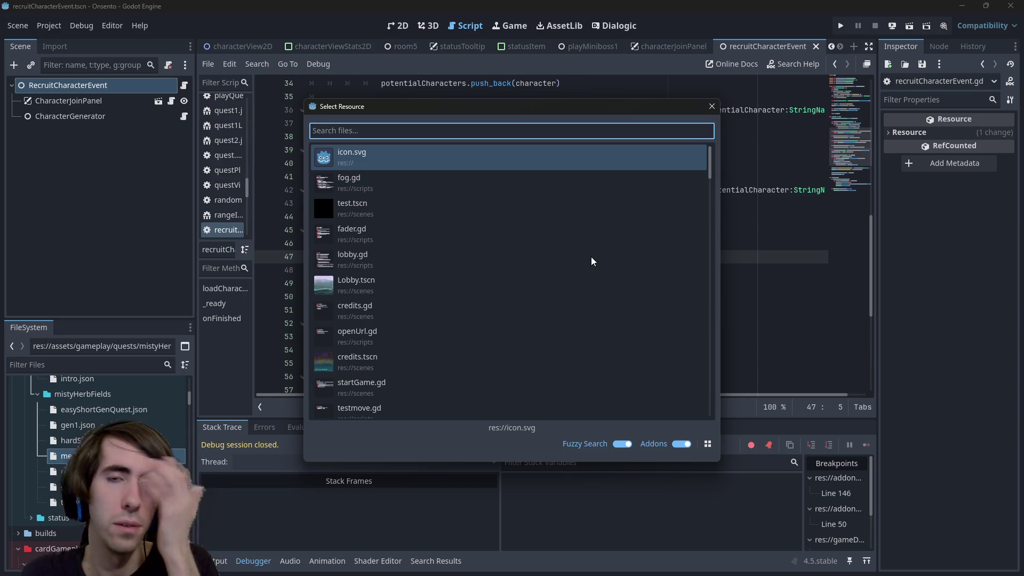
type("playerview")
key("Down")
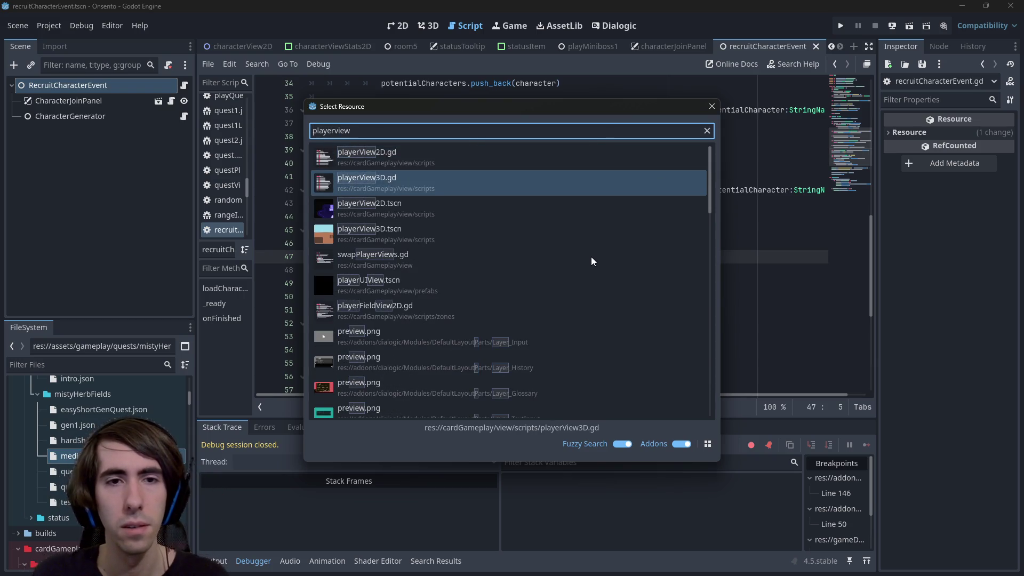
key("Down")
key("Return")
left_click(405, 24)
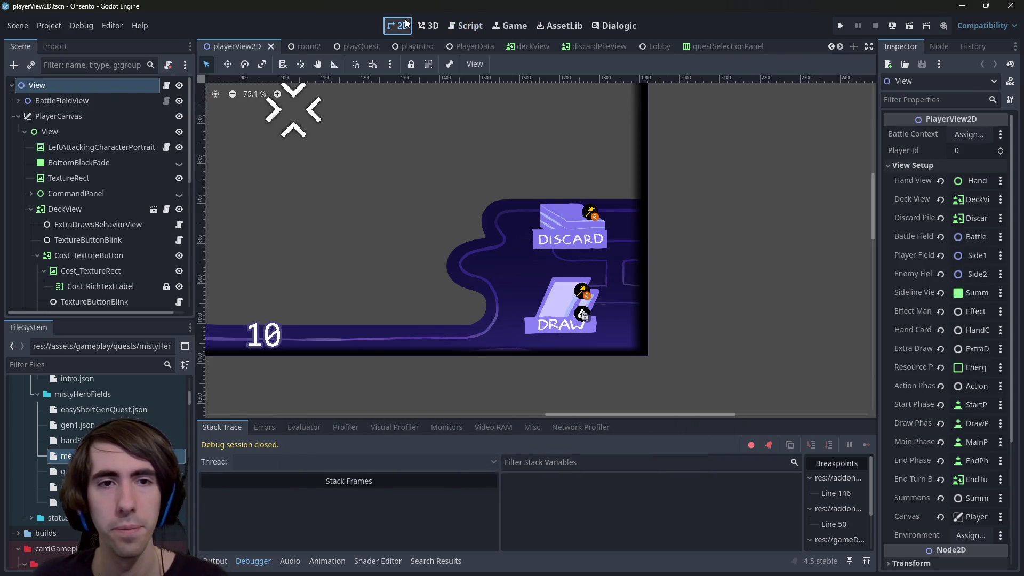
Collapse DeckView, make the SummonsPanel node visible and open its attached sidelineView.gd script.
scroll(392, 216, "down", 4)
scroll(441, 263, "up", 3)
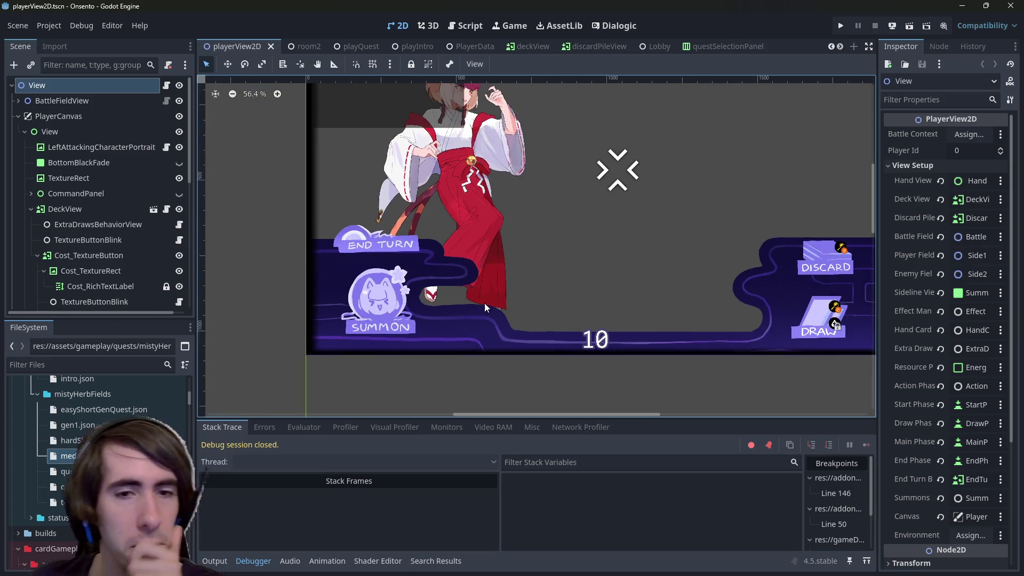
left_click(384, 315)
scroll(484, 312, "right", 1)
scroll(152, 168, "up", 3)
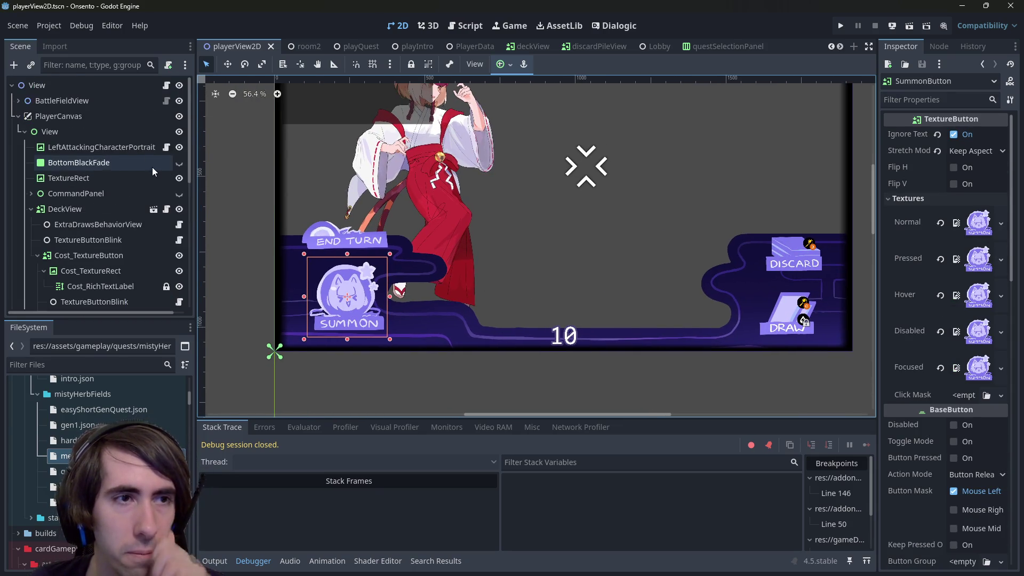
left_click(31, 208)
scroll(84, 235, "down", 2)
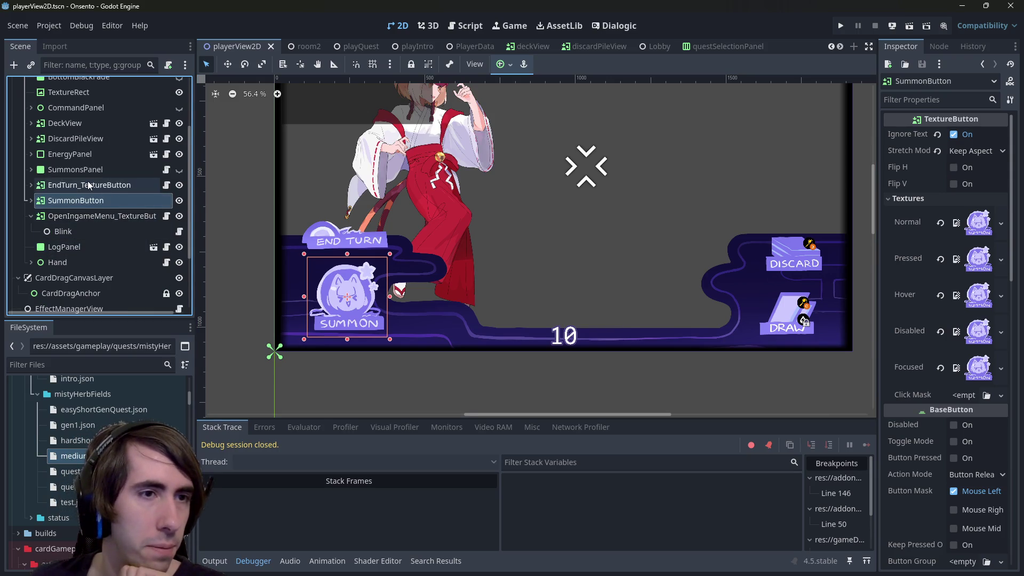
scroll(88, 181, "up", 2)
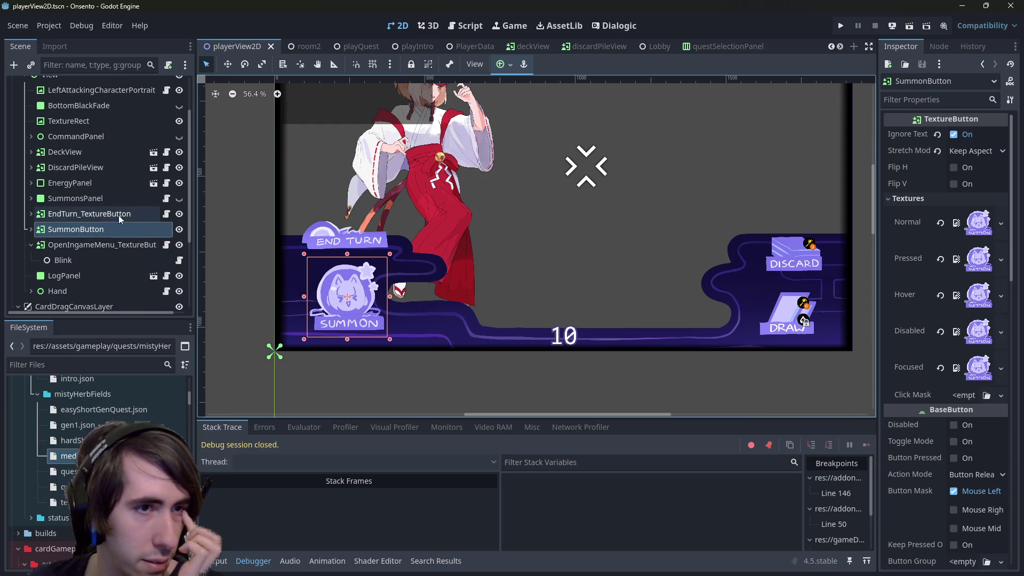
left_click(99, 202)
left_click(180, 199)
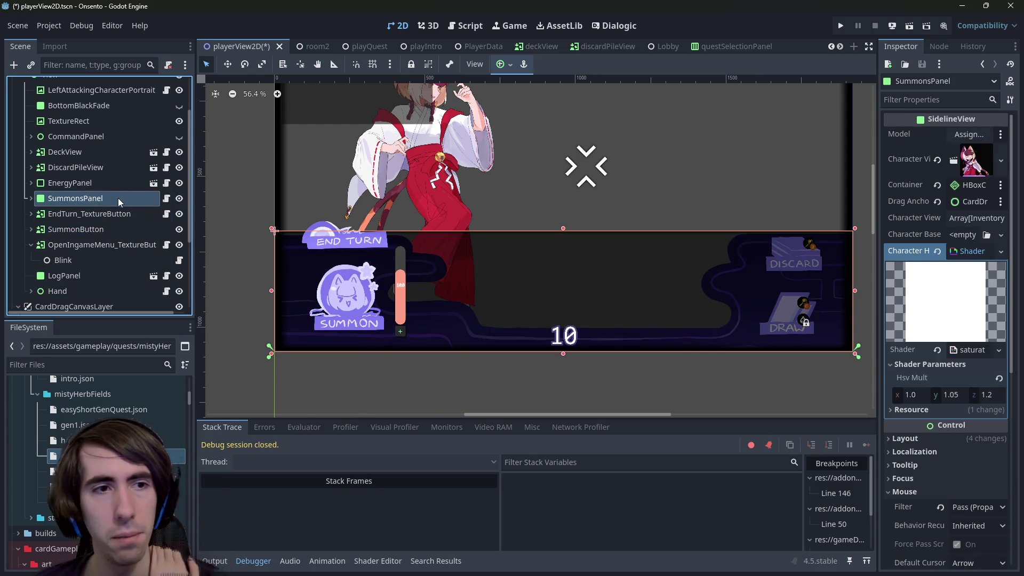
left_click(166, 200)
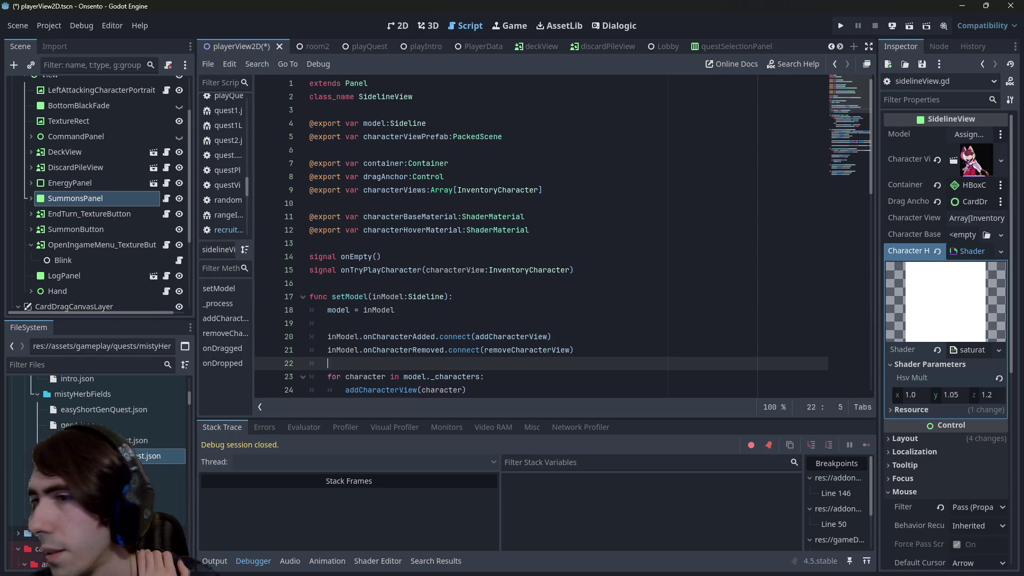
In sidelineView.gd, trace the onCharacterRemoved connection to the removeCharacterView function definition.
left_click(399, 25)
left_click(459, 24)
scroll(525, 335, "down", 3)
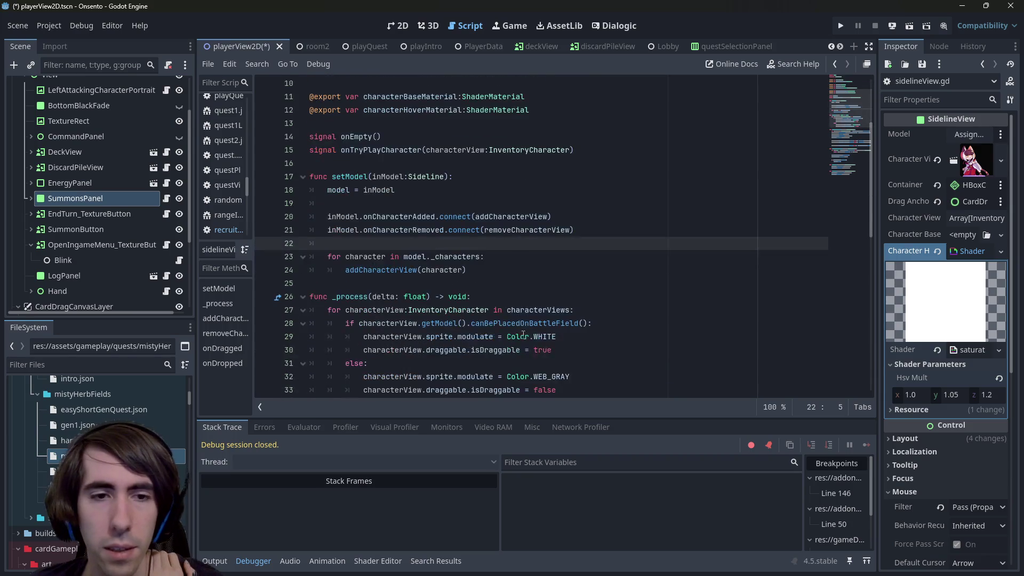
scroll(504, 314, "down", 2)
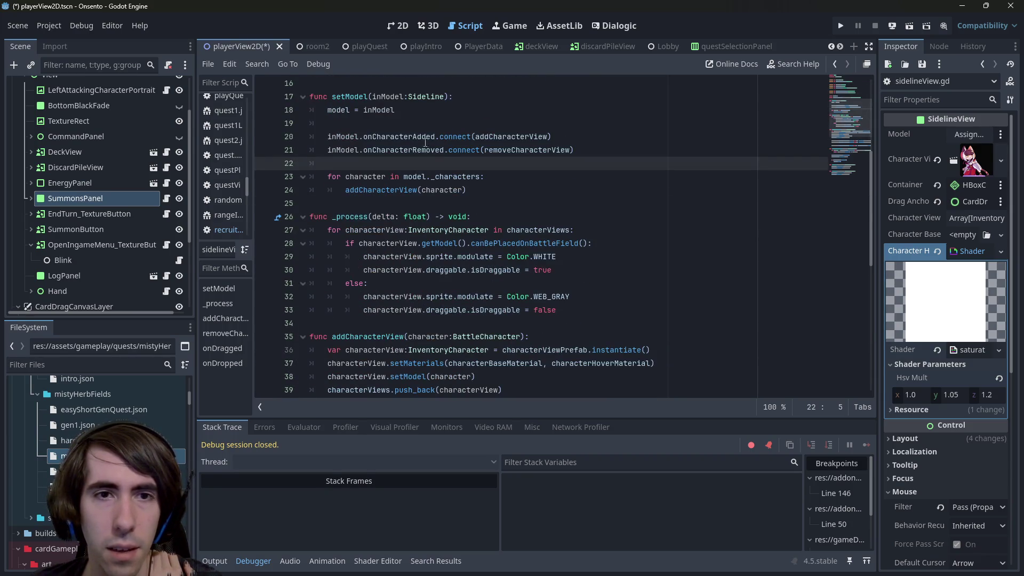
double_click(426, 139)
double_click(419, 150)
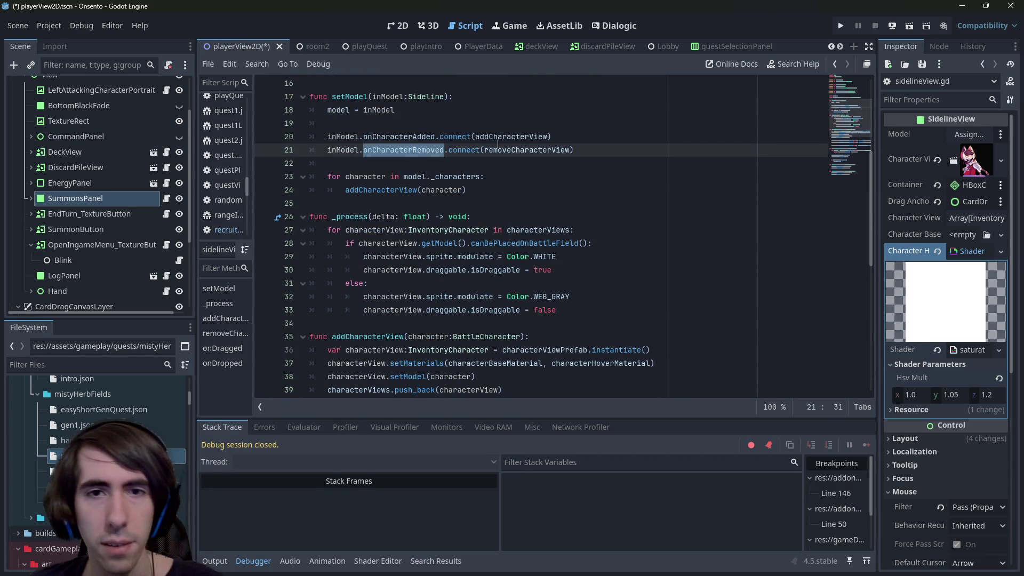
double_click(496, 150)
key("ctrl+f")
scroll(511, 158, "up", 2)
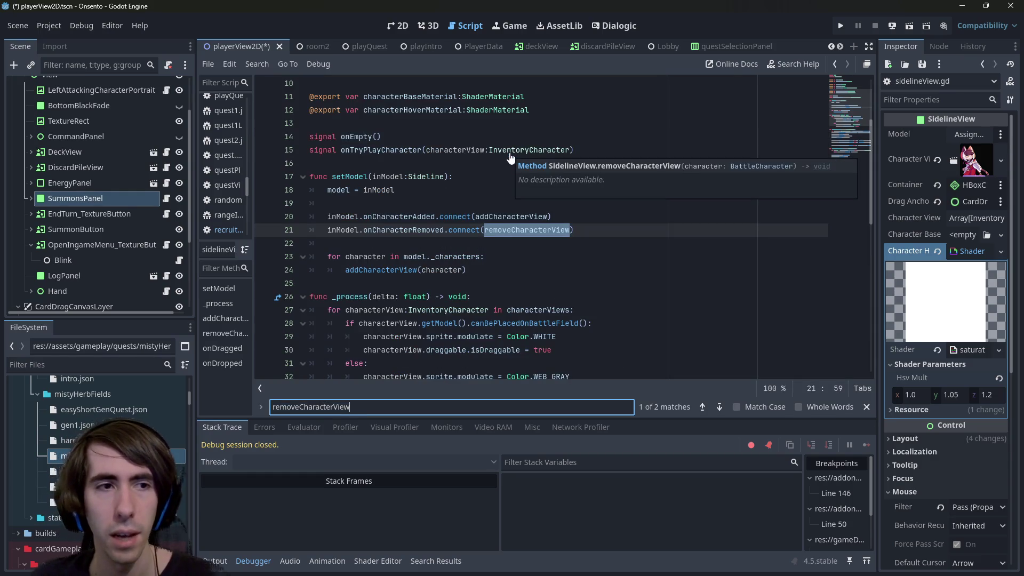
key("Return")
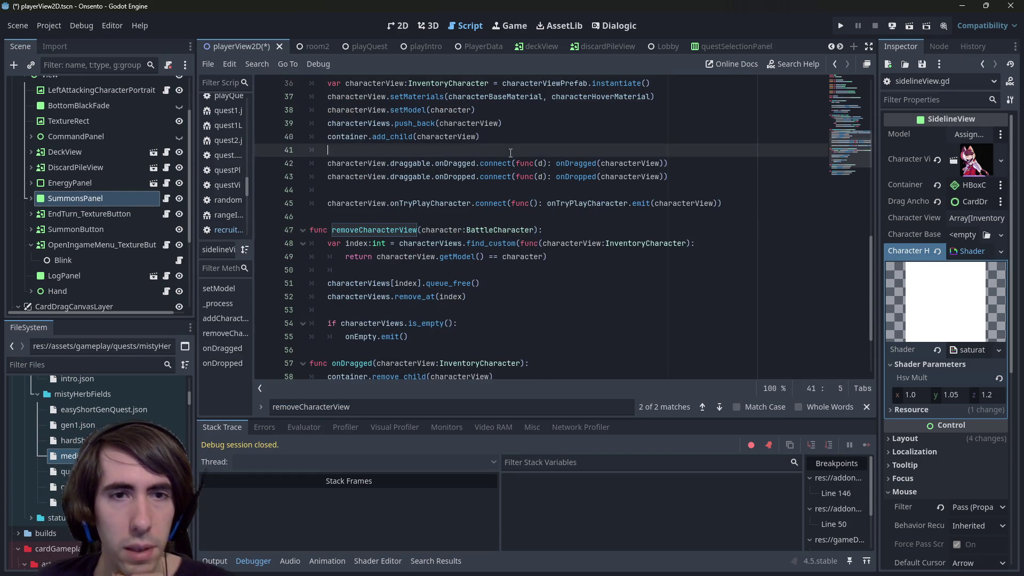
Search sidelineView.gd for 'visib' to look for visibility assignments, then close the search.
key("ctrl+f")
type("visibl")
key("BackSpace")
key("BackSpace")
key("BackSpace")
type("visib")
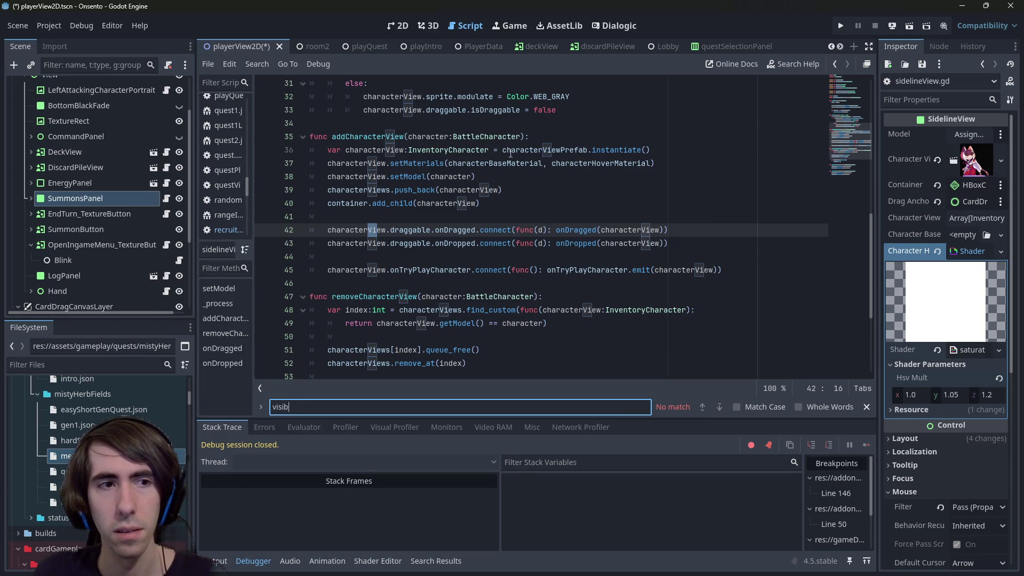
key("Escape")
Select the BattleFieldView node and then the root View node in the Scene dock.
scroll(510, 153, "up", 3)
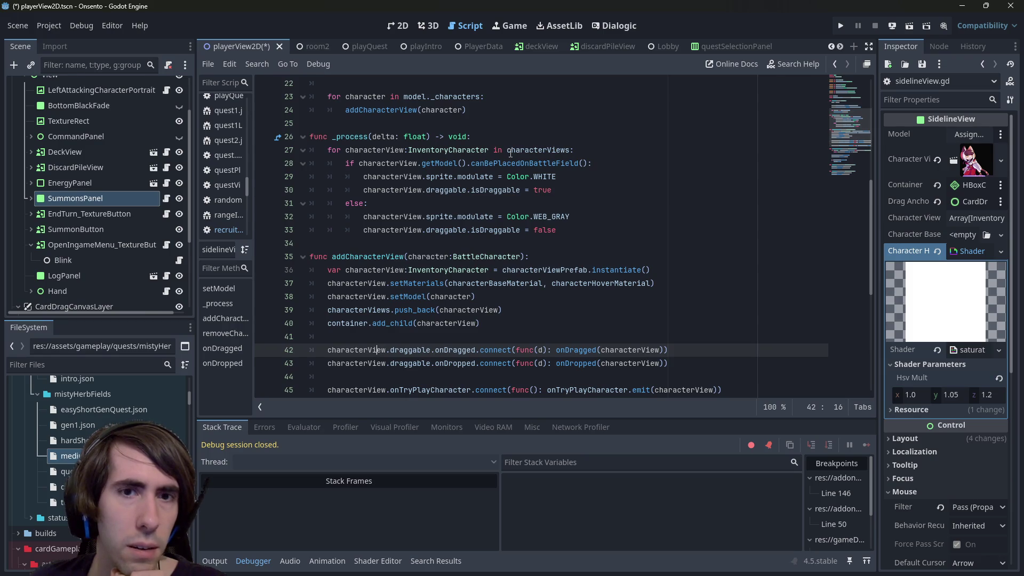
scroll(510, 153, "up", 5)
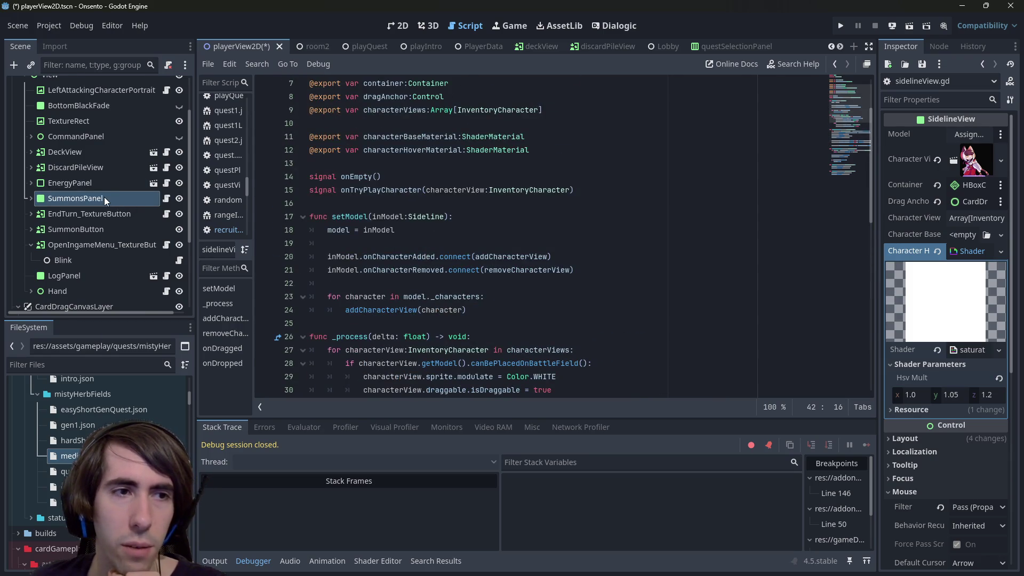
scroll(104, 196, "up", 3)
left_click(92, 101)
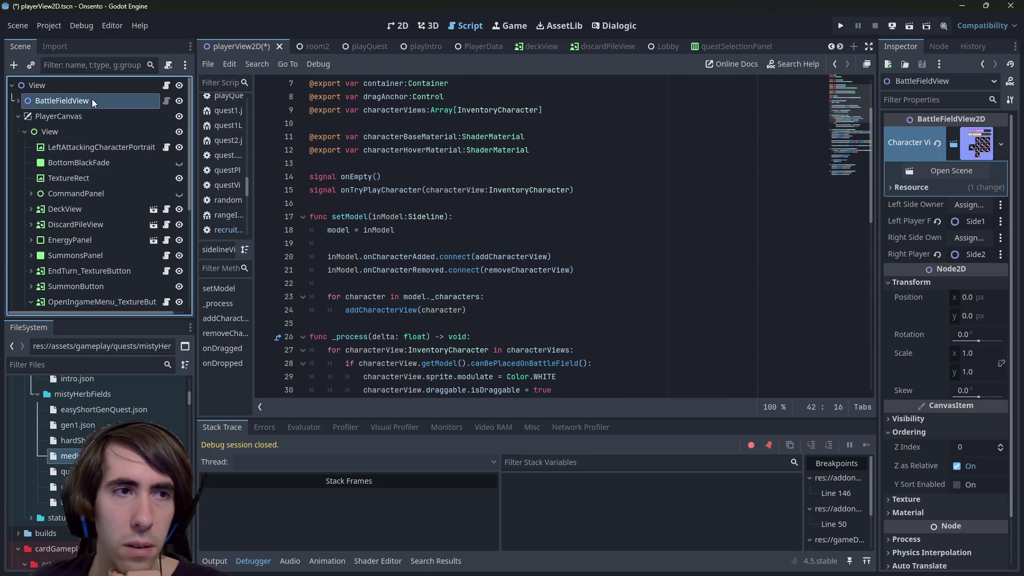
left_click(53, 86)
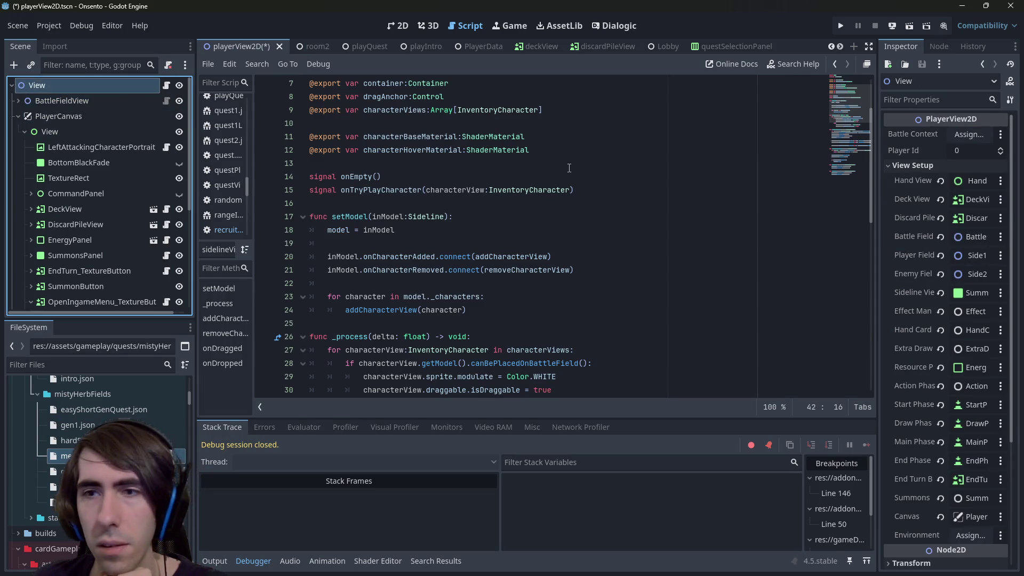
Open the root node's playerView2D.gd and step through its 'visible =' assignments.
left_click(166, 85)
scroll(556, 219, "down", 4)
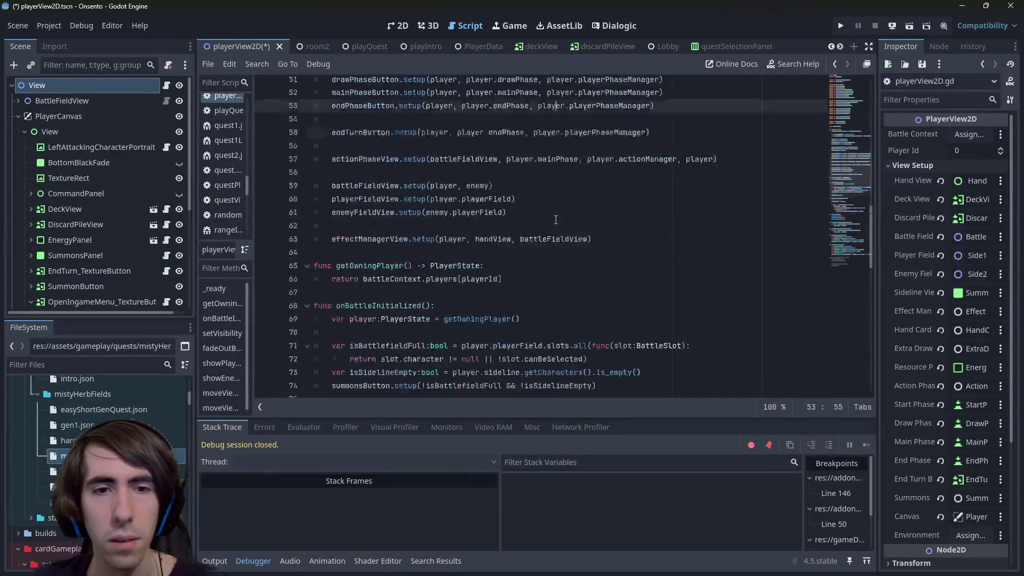
key("ctrl+f")
type("visible =")
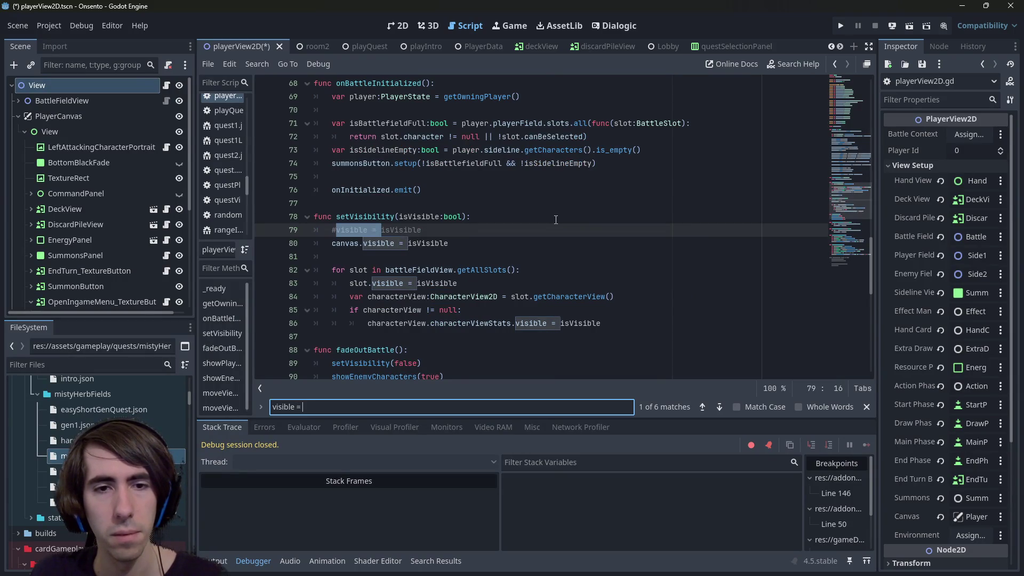
key("Return")
key("Return")
key("Return")
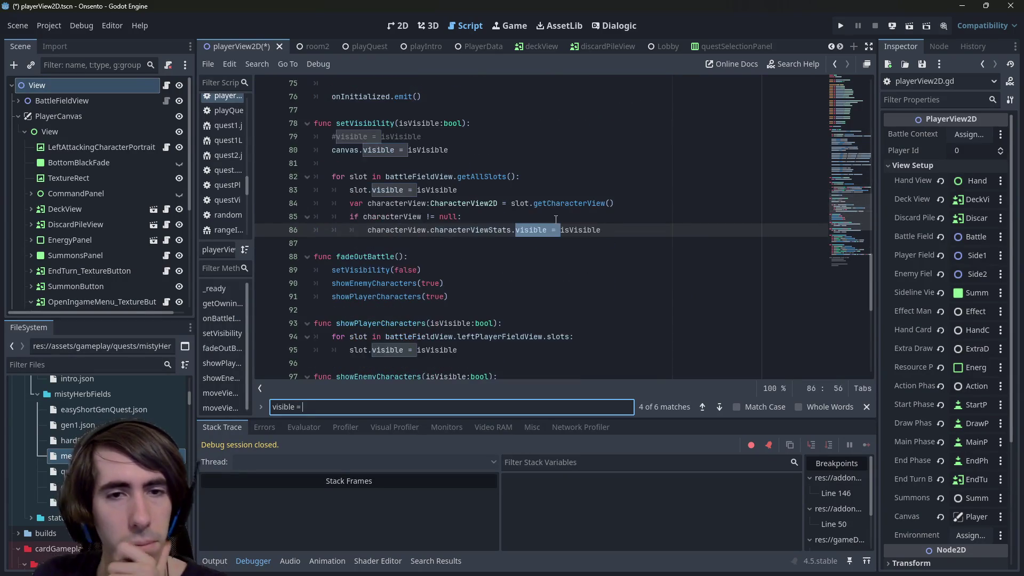
scroll(455, 340, "down", 3)
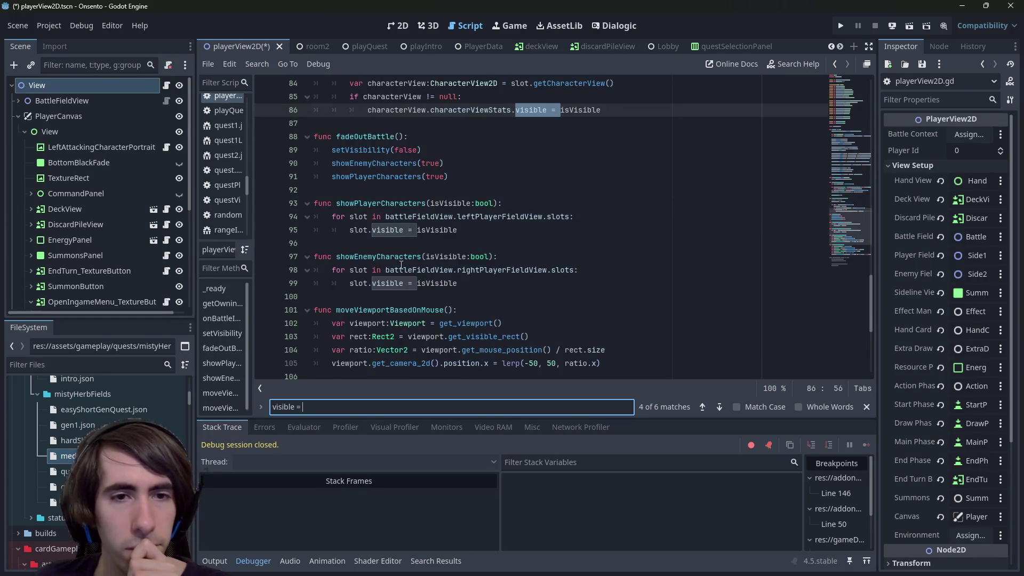
left_click(381, 258)
left_click(378, 407)
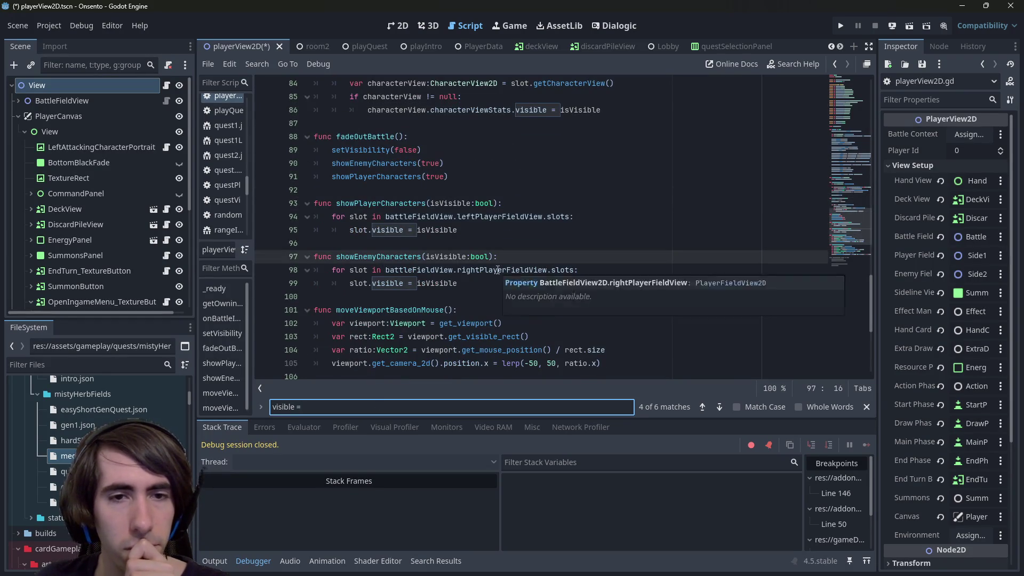
key("Return")
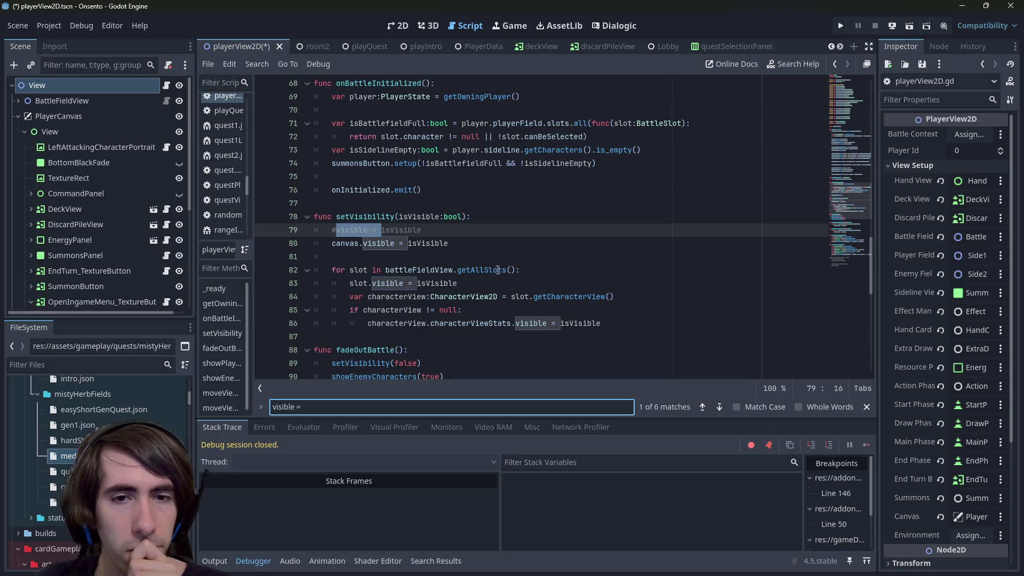
scroll(49, 171, "down", 3)
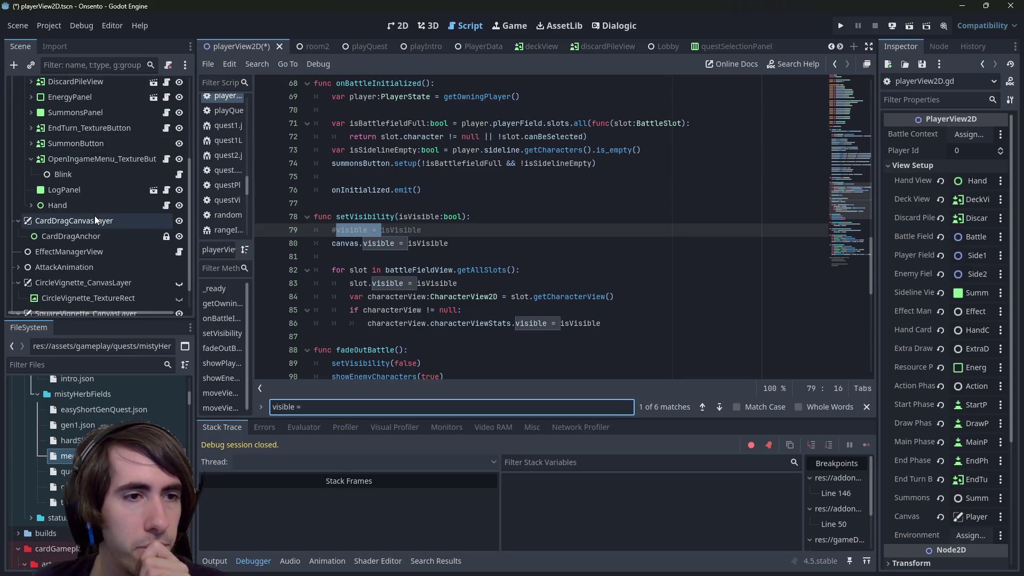
Select EffectManagerView, then pick SummonsPanel in the 2D view and open its sidelineView.gd script.
left_click(96, 253)
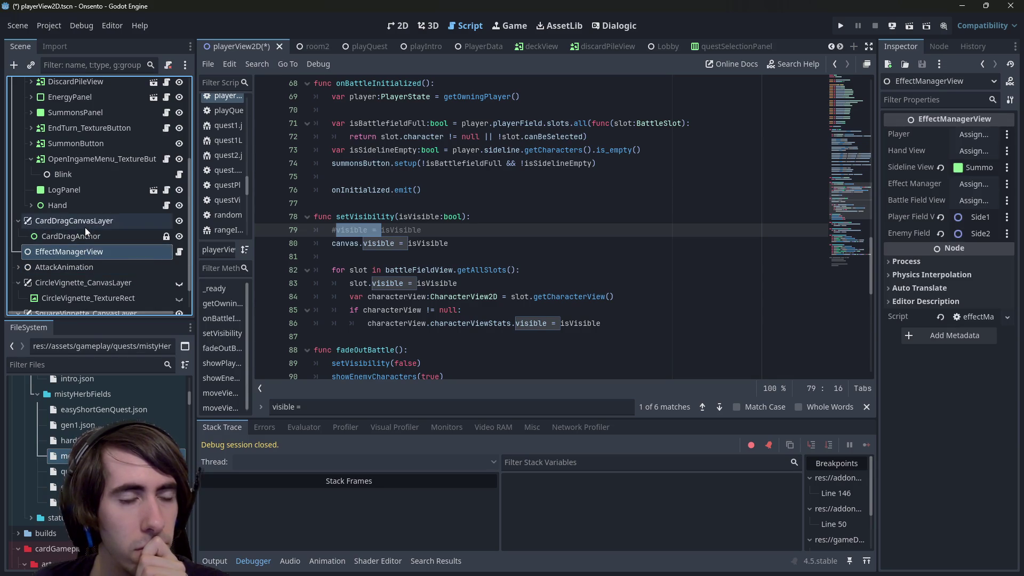
scroll(85, 227, "down", 2)
scroll(80, 266, "up", 5)
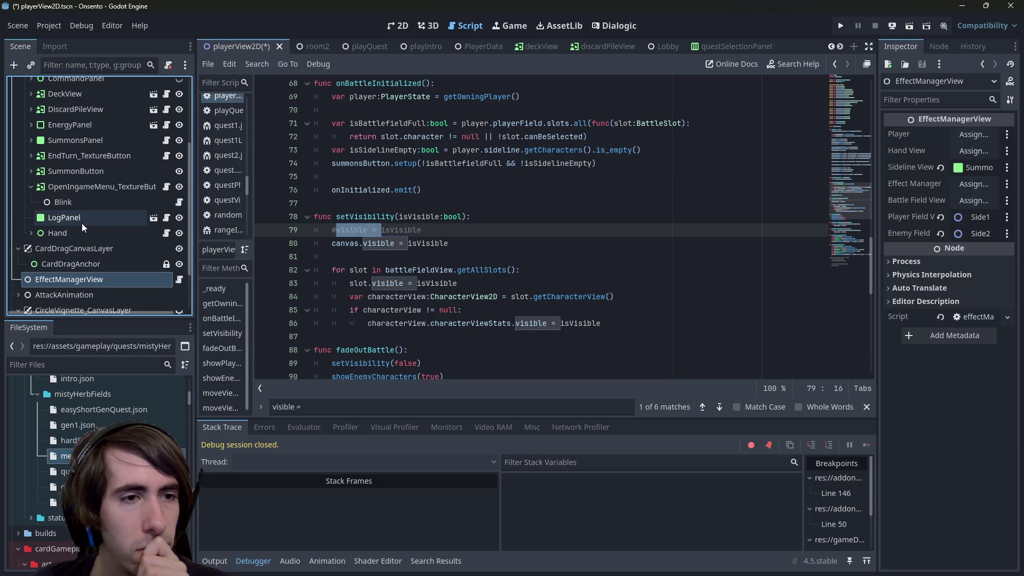
scroll(82, 223, "down", 2)
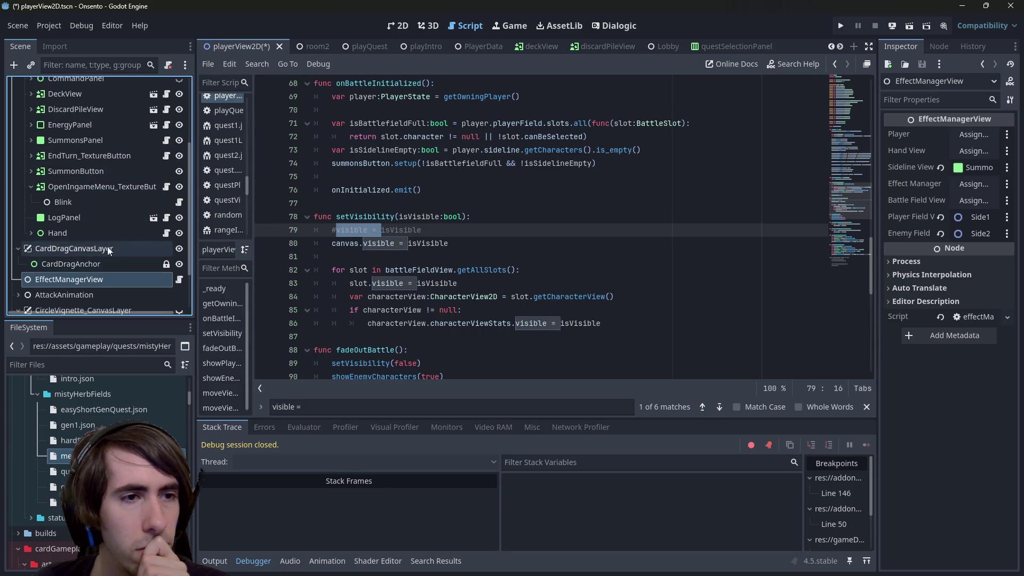
left_click(397, 26)
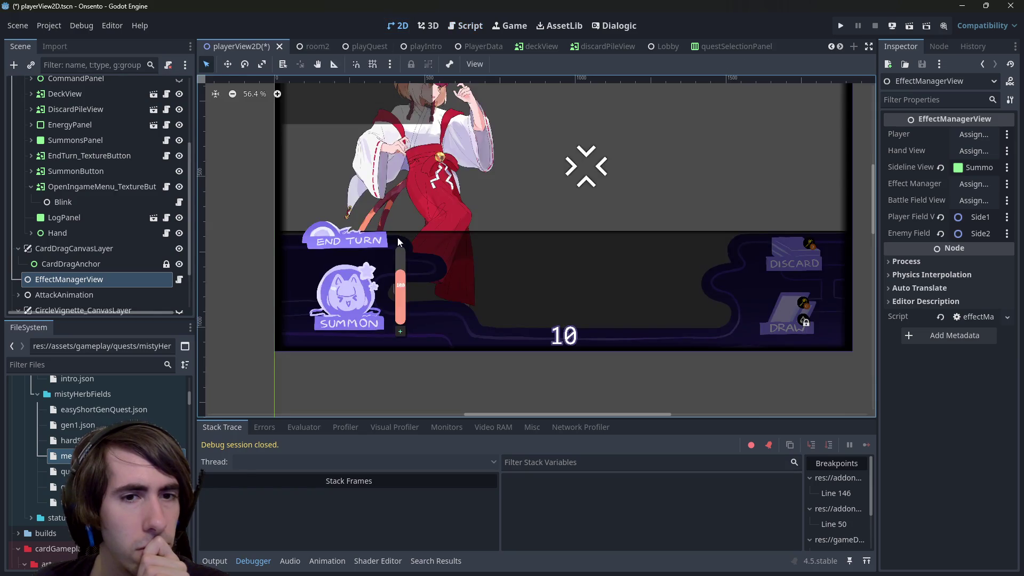
left_click(438, 270)
left_click(149, 140)
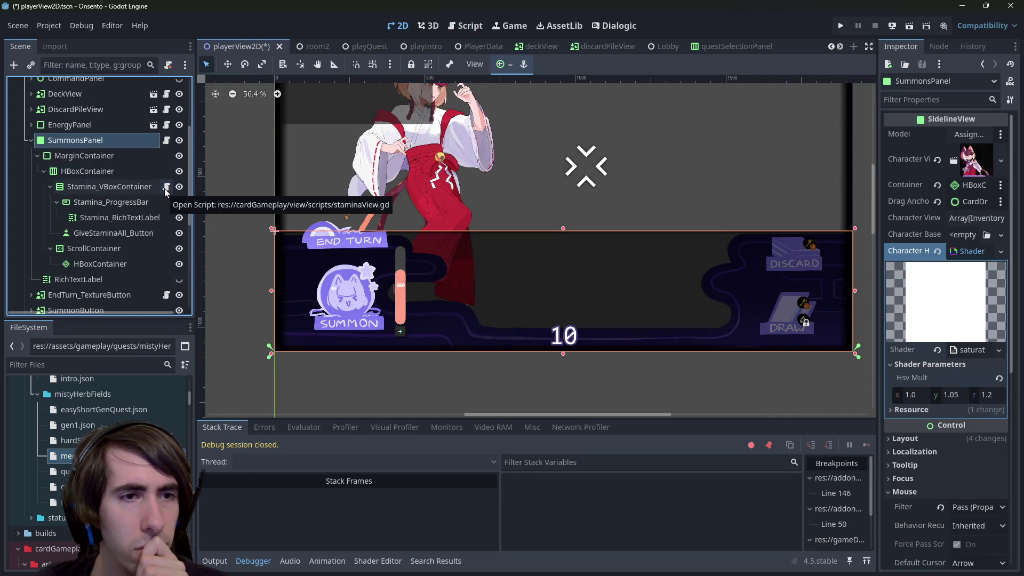
left_click(166, 140)
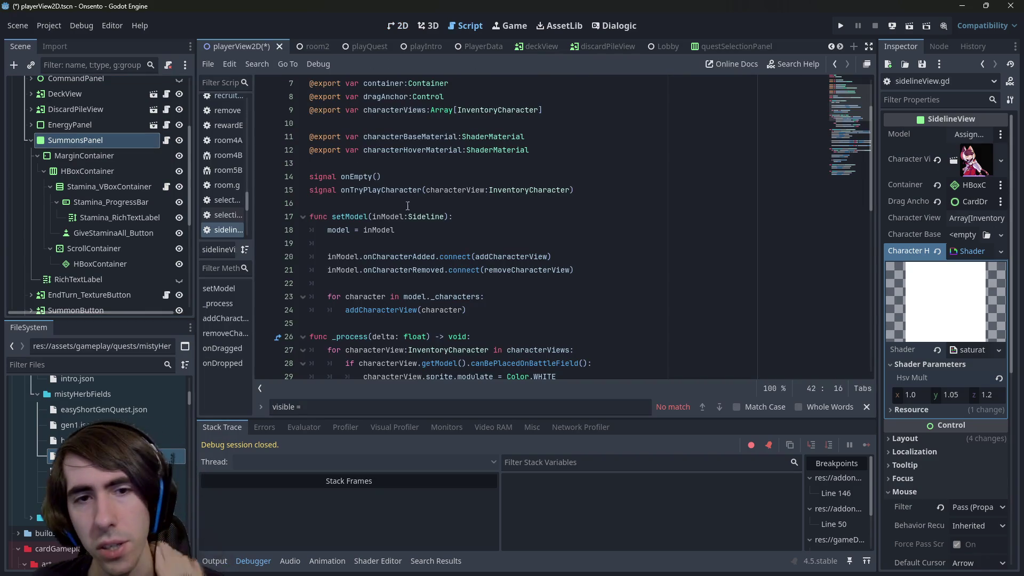
Look at the onDragged handler and the func(d) lambda on line 42 of sidelineView.gd.
scroll(415, 216, "down", 4)
scroll(415, 216, "down", 4)
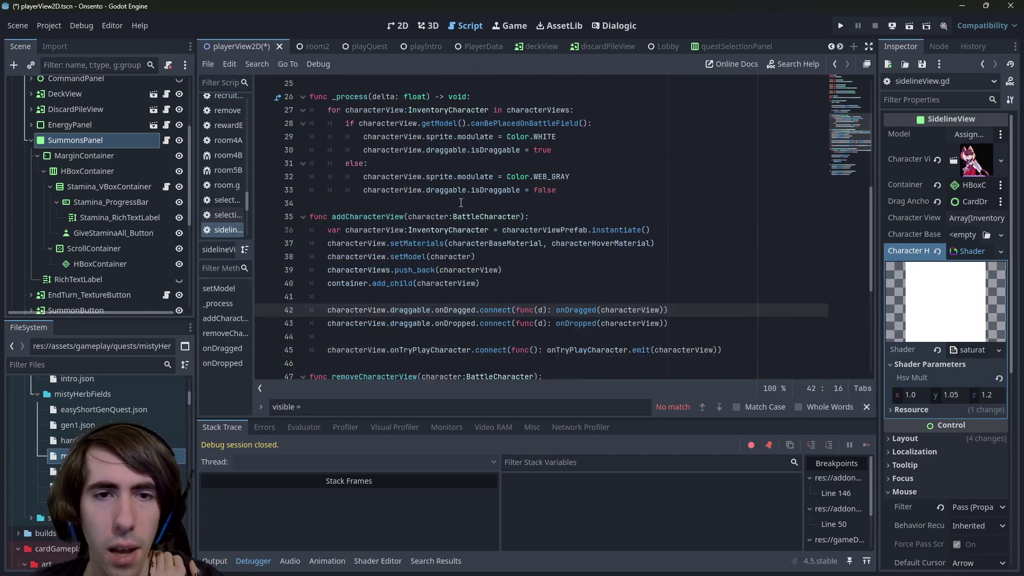
double_click(576, 270)
scroll(573, 268, "down", 4)
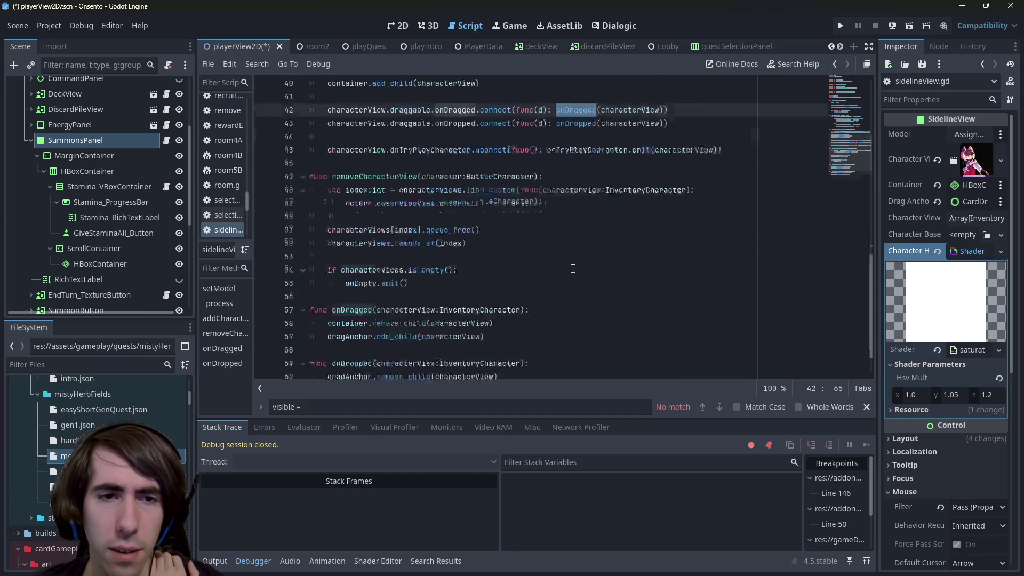
scroll(573, 268, "up", 2)
left_click(563, 186)
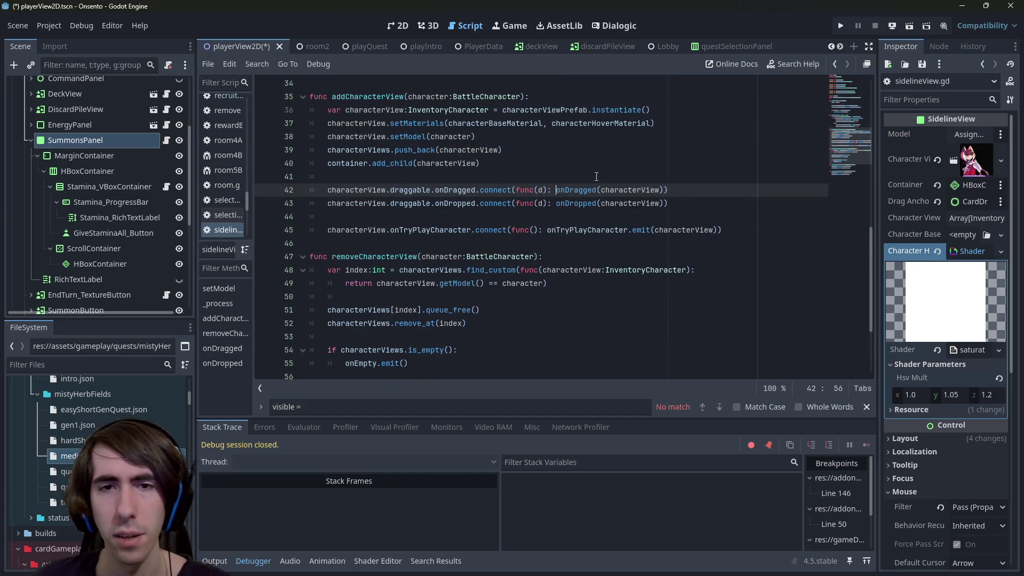
key("shift+Left")
key("shift+Left")
key("shift+Left")
Scroll to removeCharacterView and examine its find_custom lookup on line 48 through line 51.
scroll(596, 177, "down", 2)
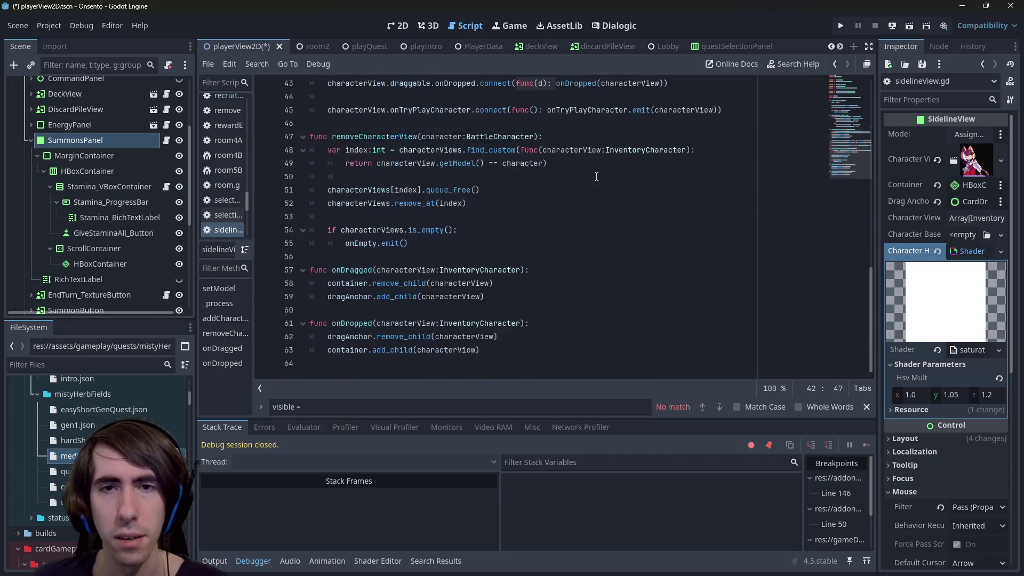
scroll(569, 104, "down", 1)
scroll(568, 104, "up", 2)
scroll(568, 104, "down", 2)
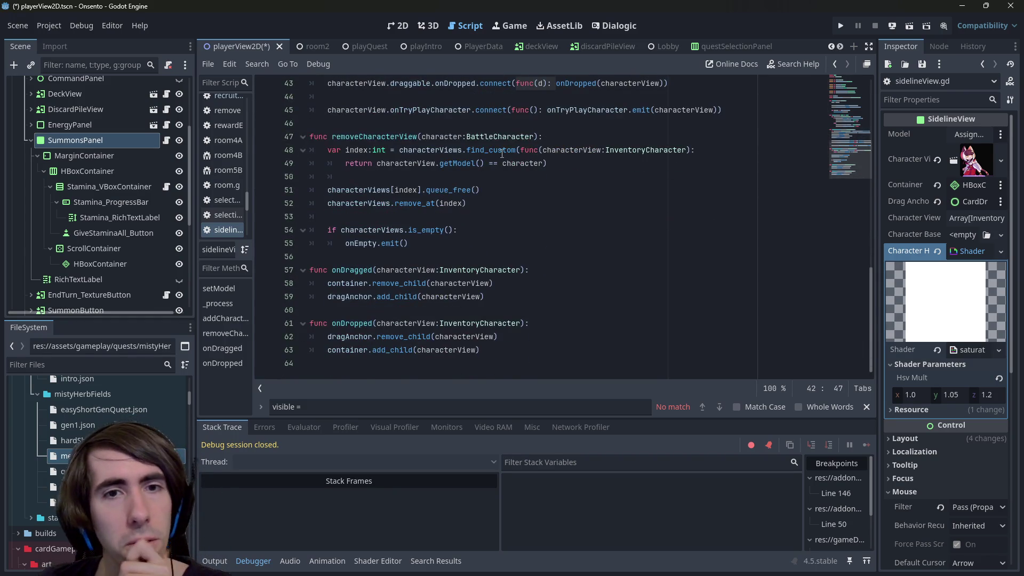
scroll(497, 162, "up", 2)
mouse_move(497, 161)
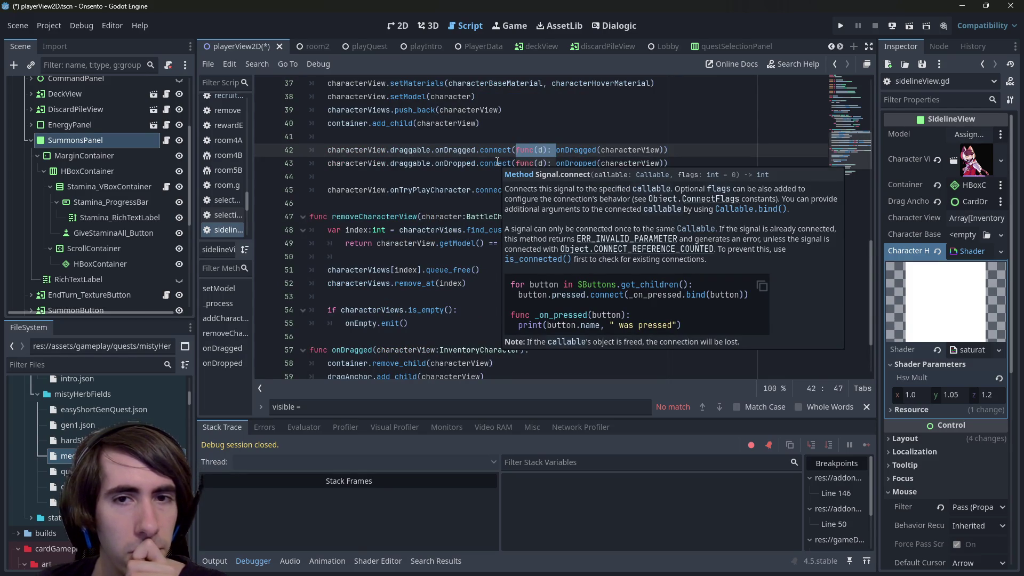
scroll(497, 161, "down", 1)
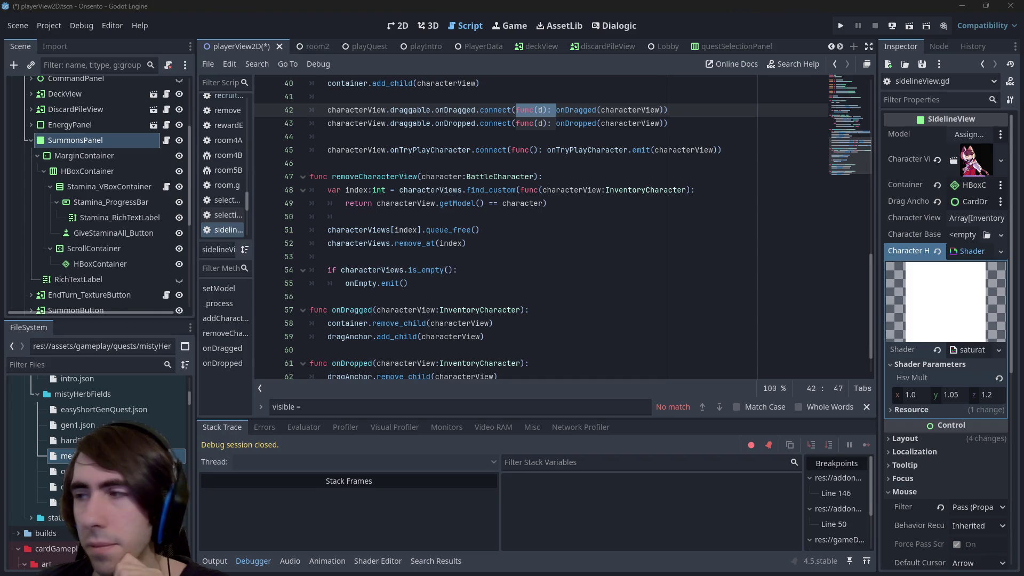
mouse_move(357, 273)
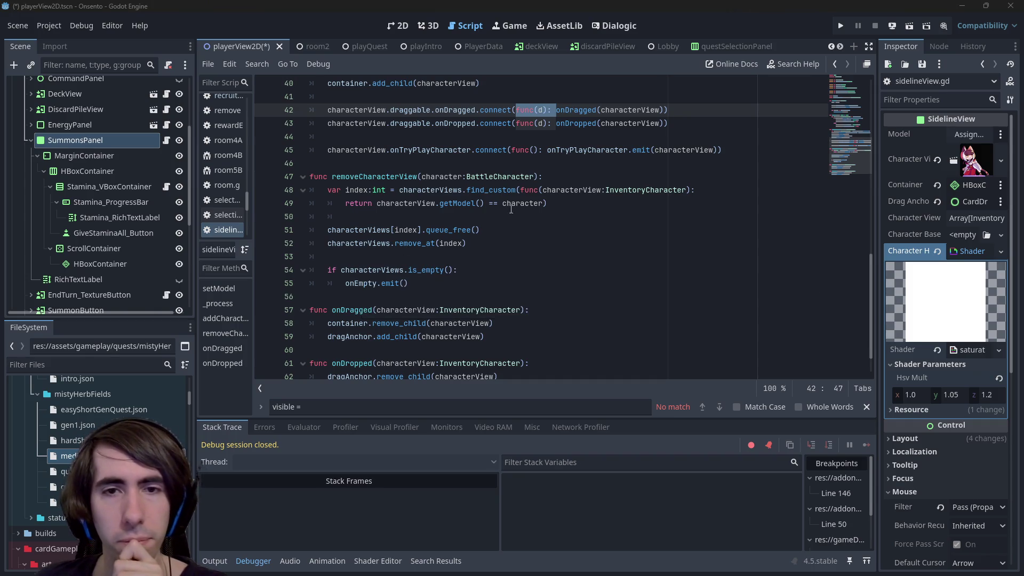
double_click(498, 193)
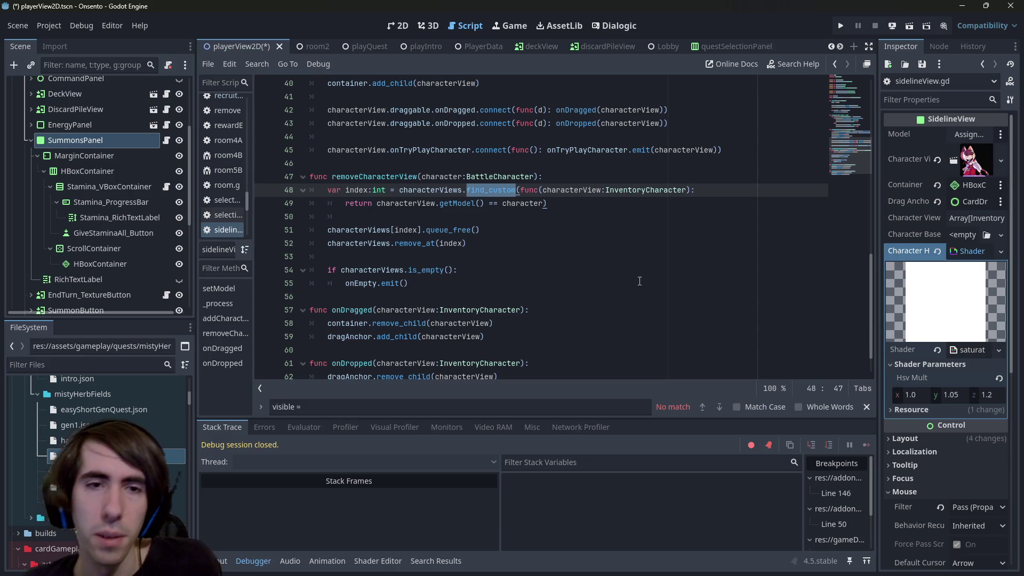
scroll(465, 224, "down", 1)
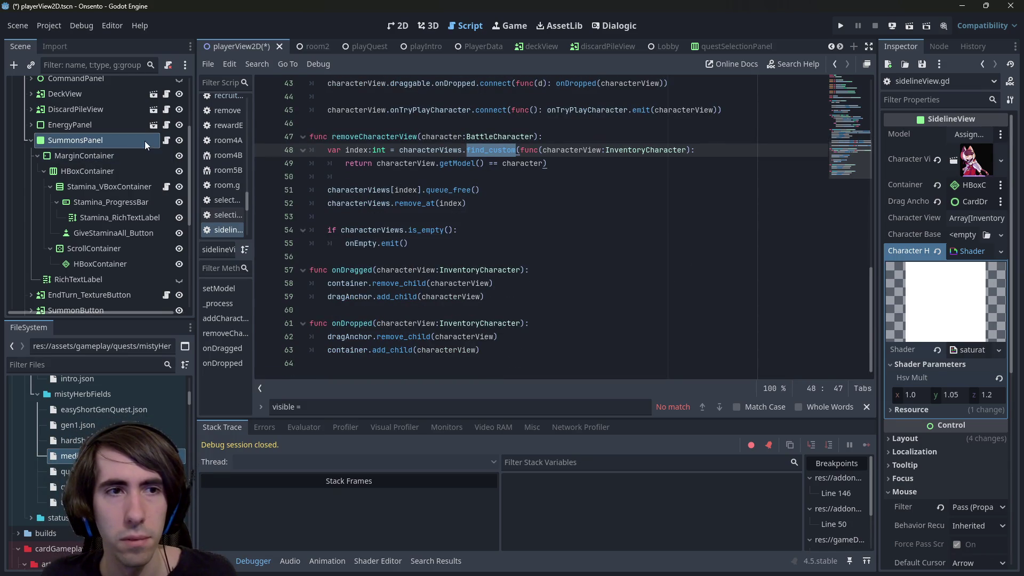
left_click(663, 189)
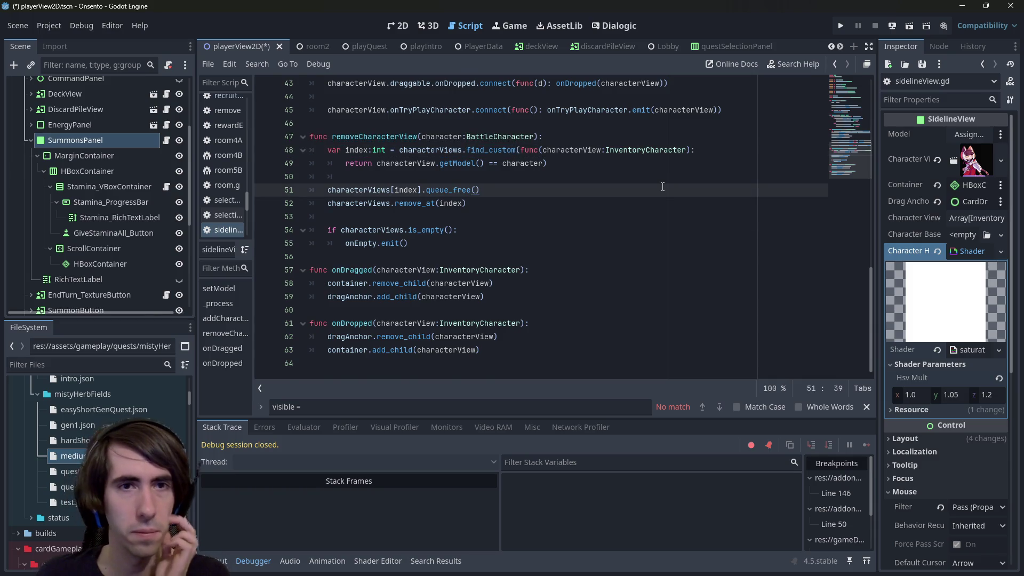
scroll(662, 187, "up", 14)
Search the whole project for SidelineView and open its match in summonsButton.gd.
double_click(410, 97)
key("ctrl+shift+f")
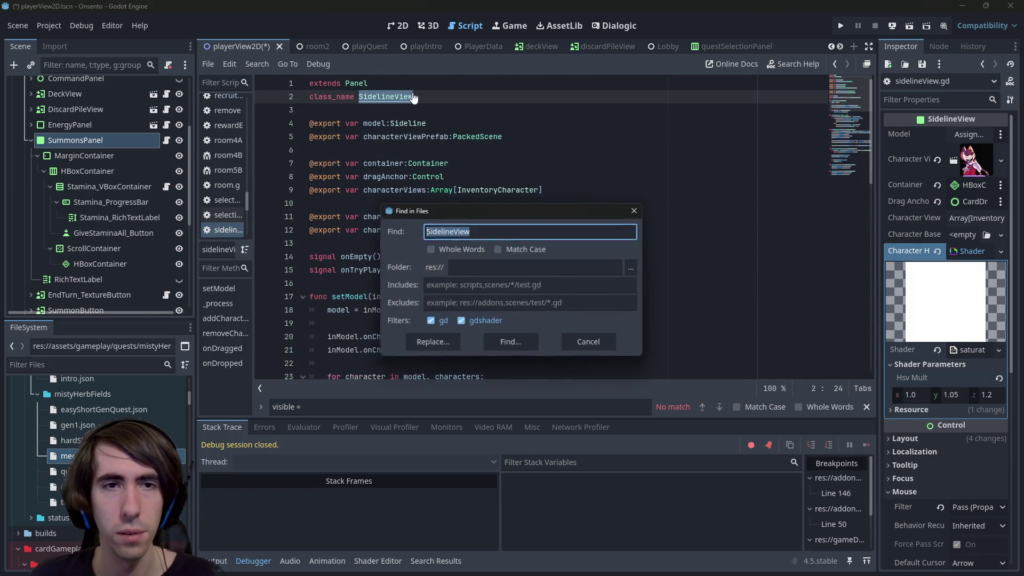
key("Return")
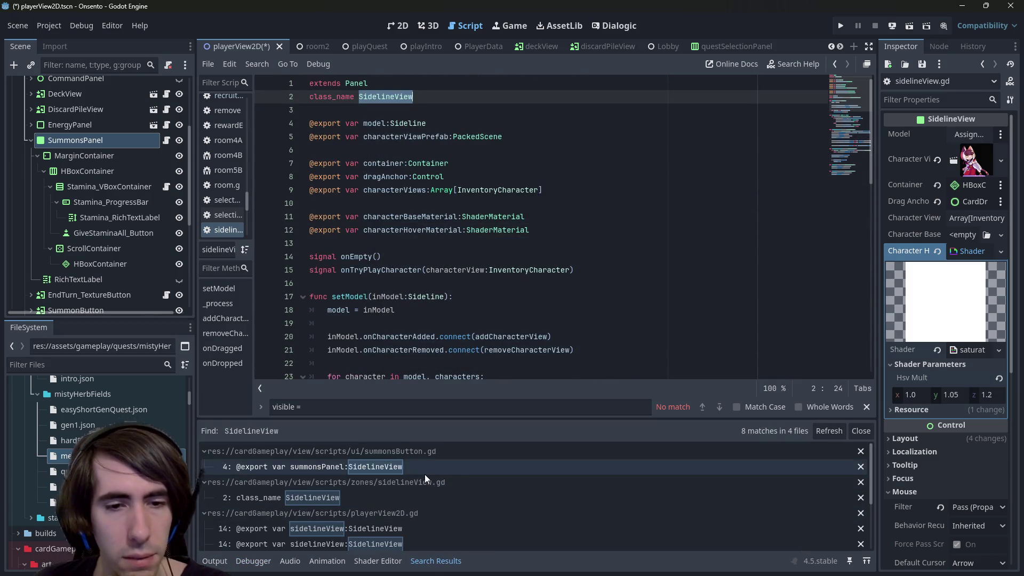
left_click(392, 469)
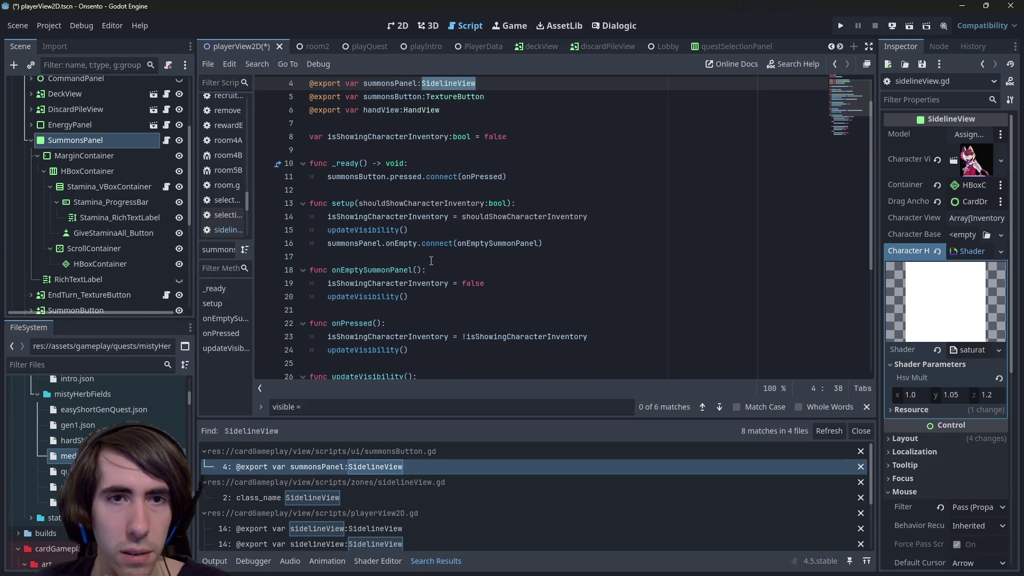
scroll(430, 260, "up", 1)
scroll(431, 261, "down", 4)
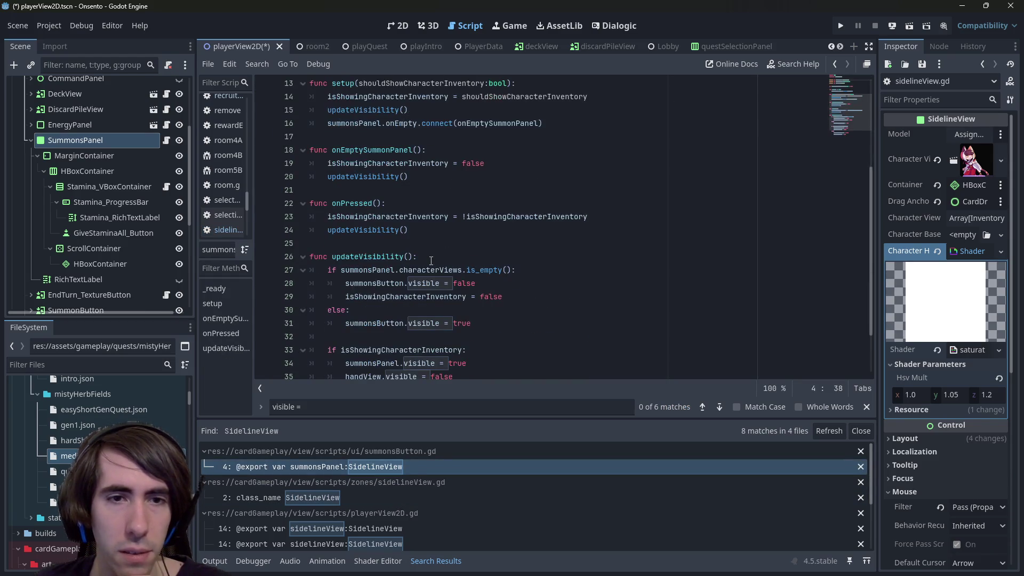
scroll(431, 261, "down", 2)
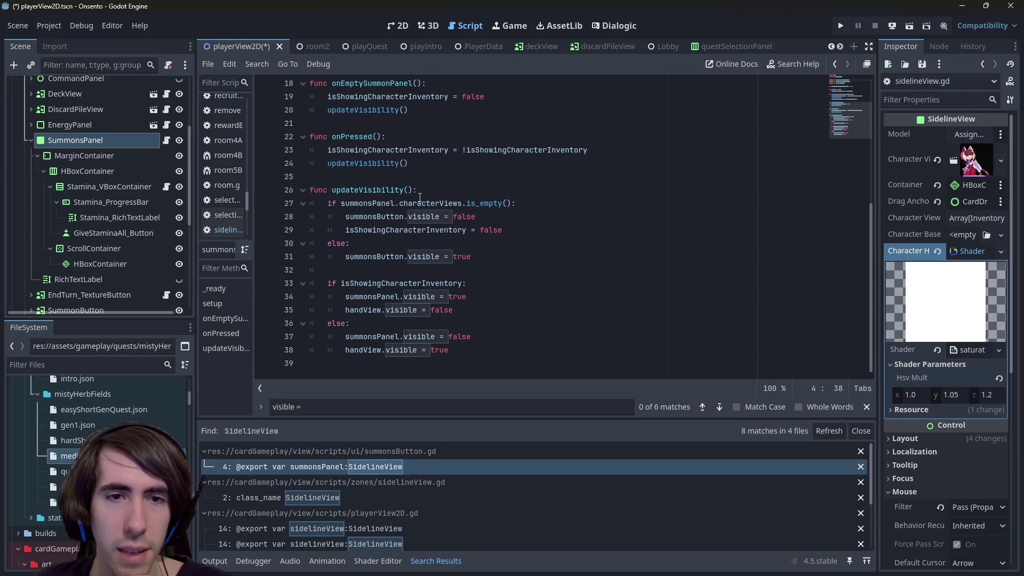
Duplicate the onEmpty connect line in setup as line 17 and start retyping its signal as '.on'.
double_click(422, 203)
left_click(537, 201)
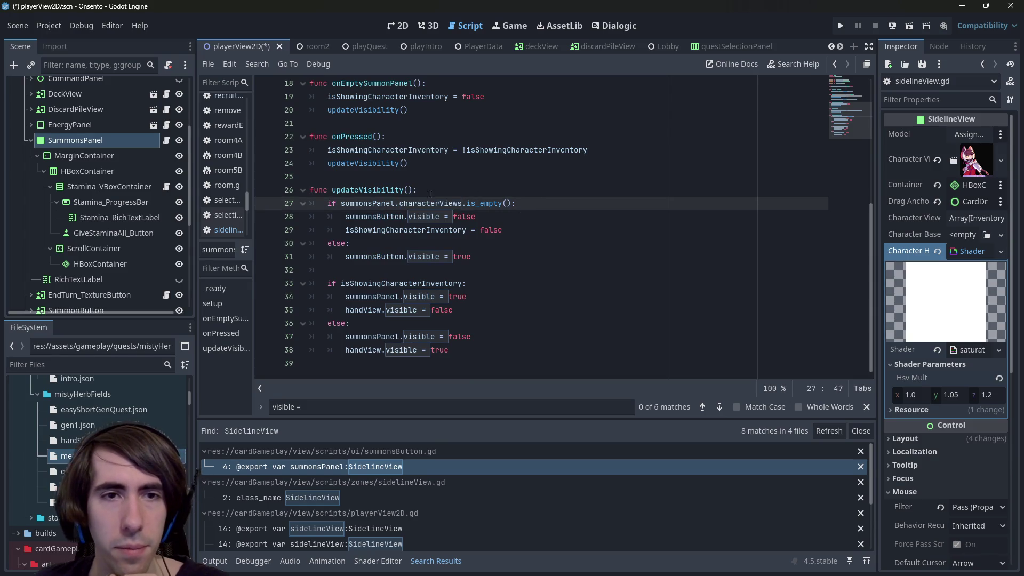
double_click(390, 190)
scroll(389, 267, "up", 4)
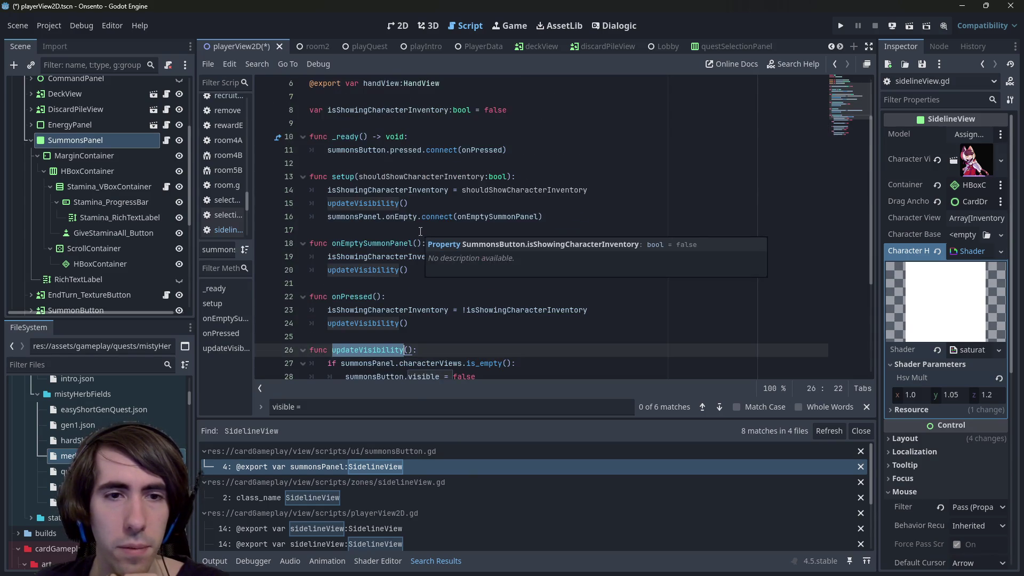
double_click(358, 243)
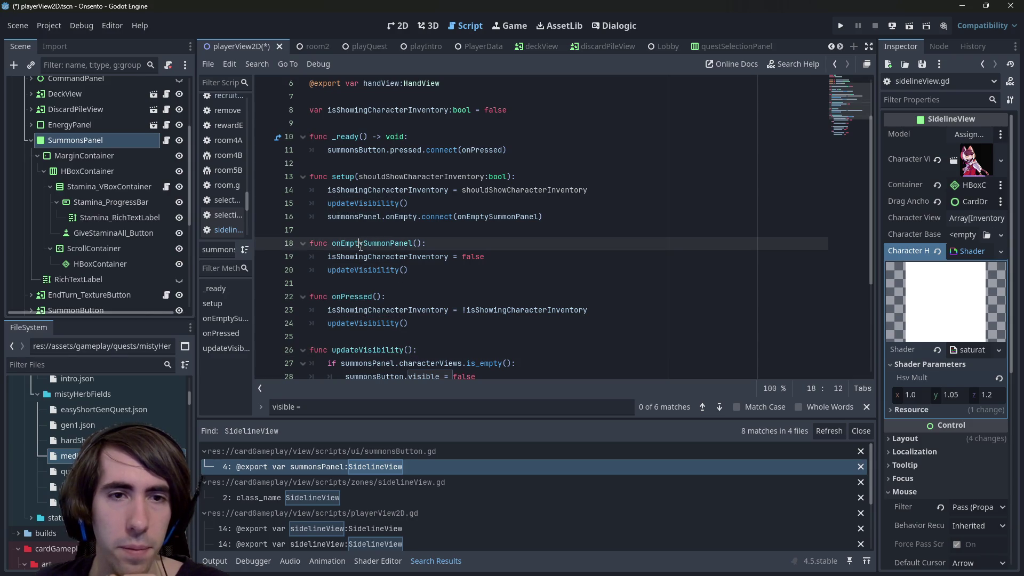
left_click_drag(559, 219, 324, 213)
key("ctrl+c")
left_click(575, 220)
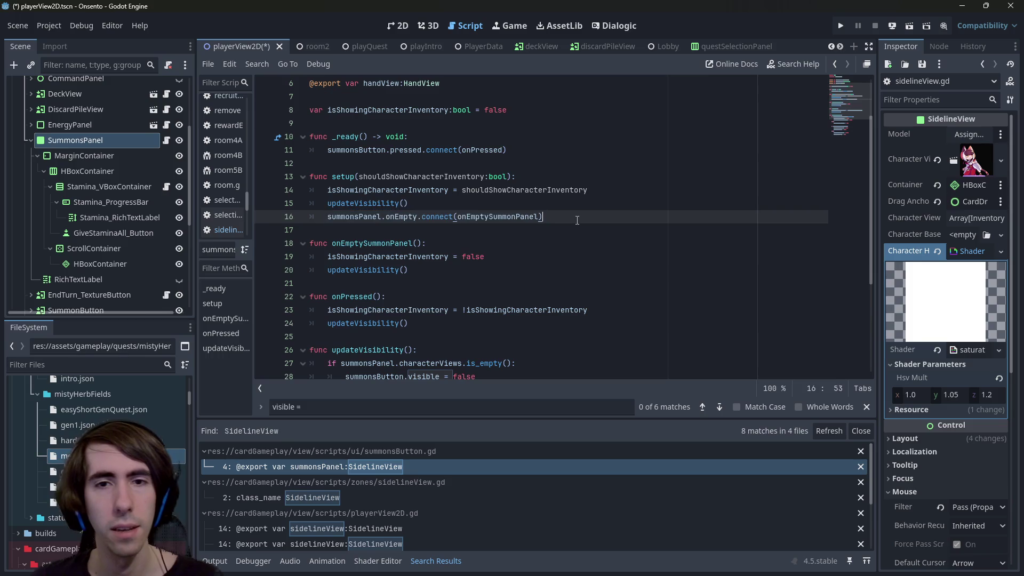
key("Return")
key("ctrl+v")
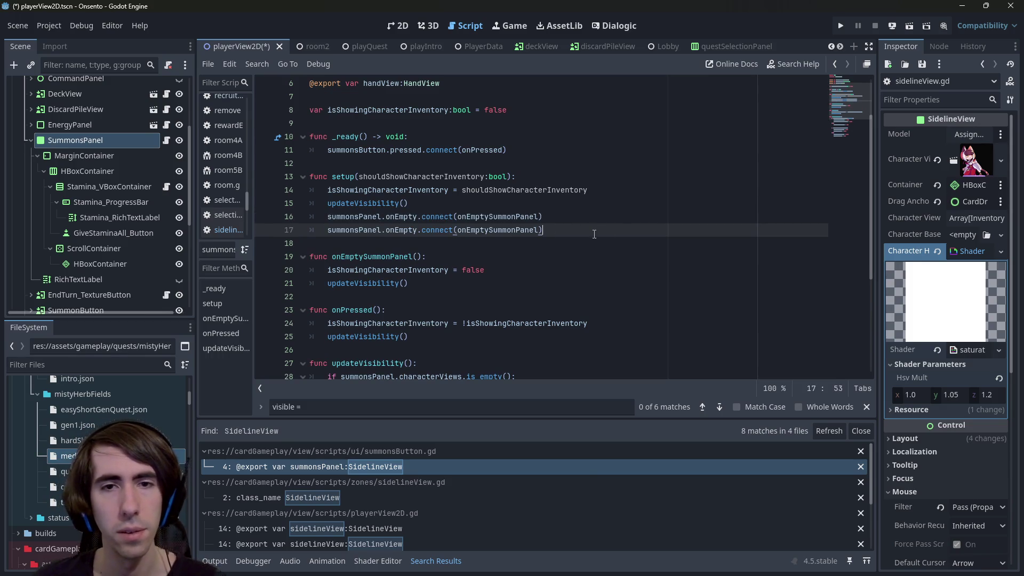
left_click_drag(595, 234, 385, 231)
type(".")
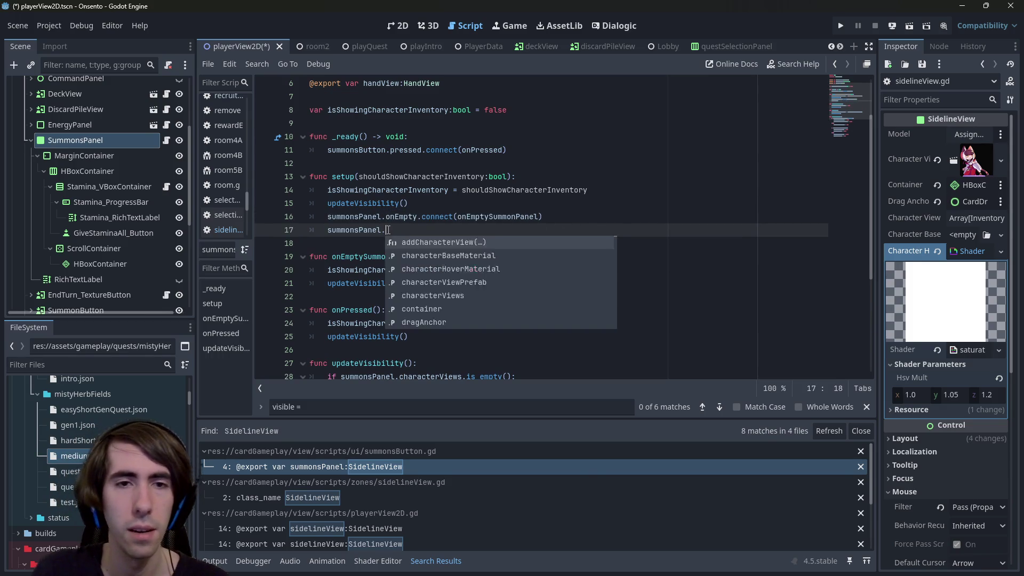
type("on")
Jump to the SidelineView class and review its onTryPlayCharacter signal and removeCharacterView function.
scroll(373, 229, "up", 2)
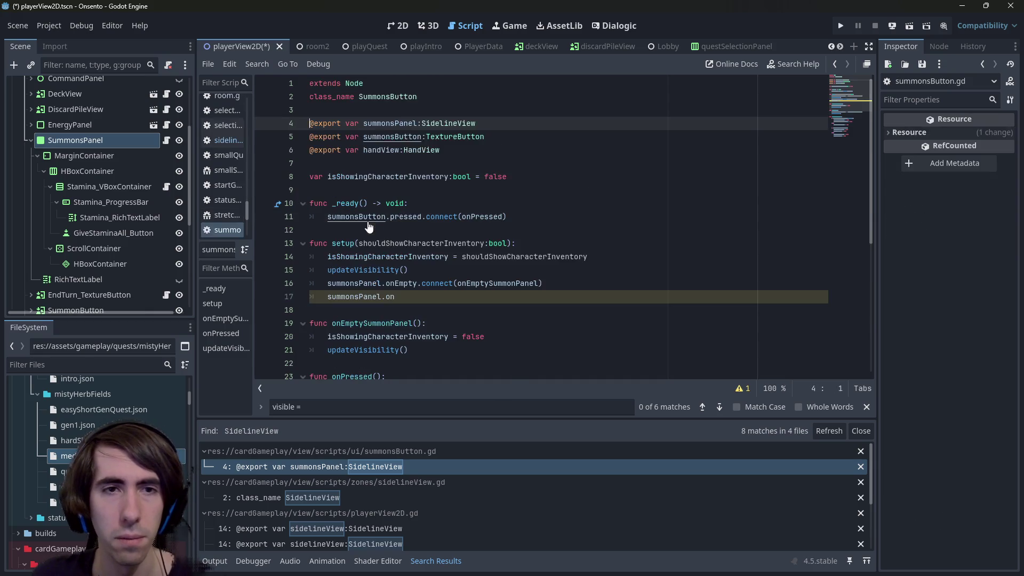
left_click(432, 124, "ctrl")
scroll(440, 198, "down", 1)
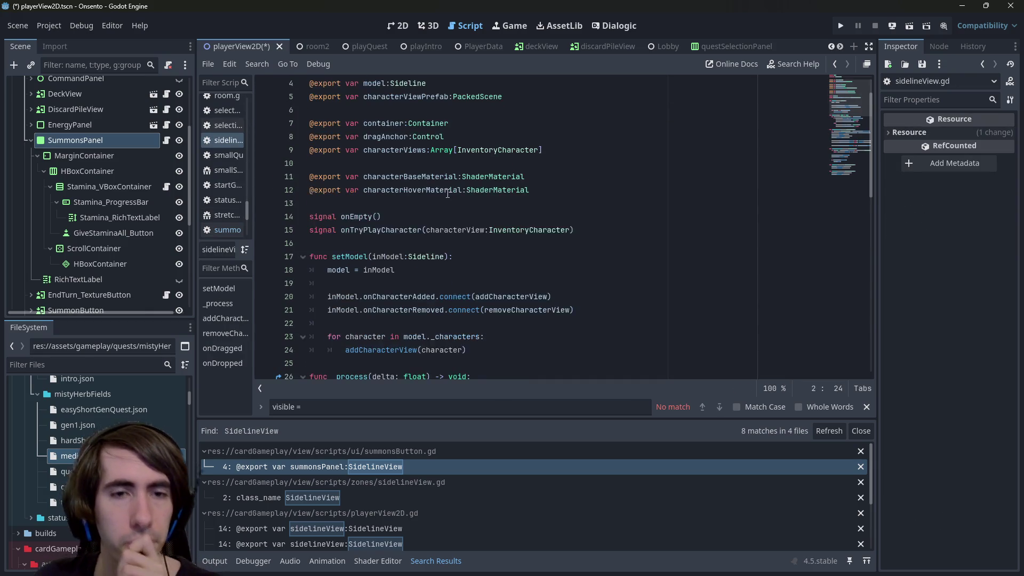
double_click(378, 232)
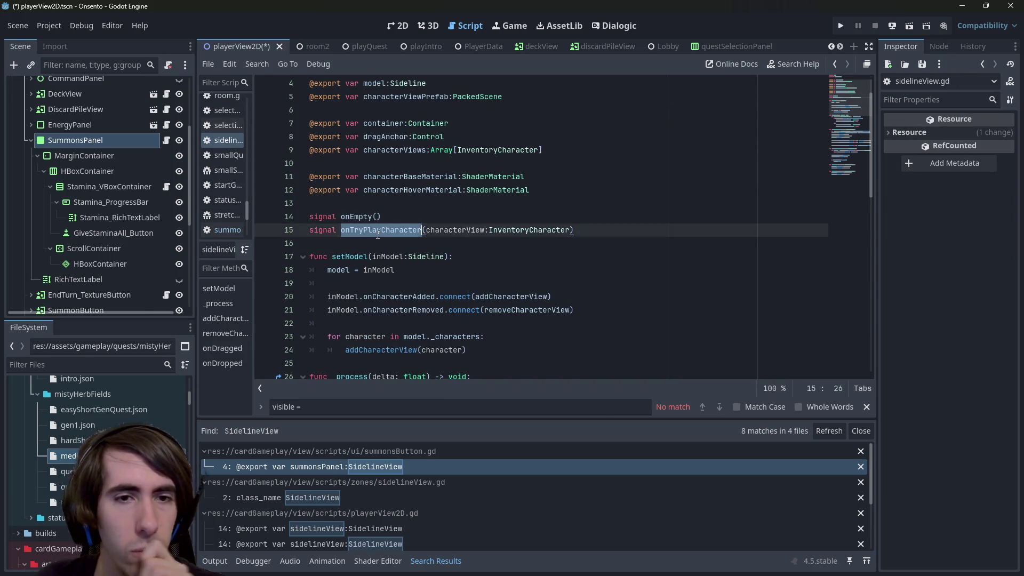
scroll(378, 234, "down", 8)
scroll(377, 235, "down", 2)
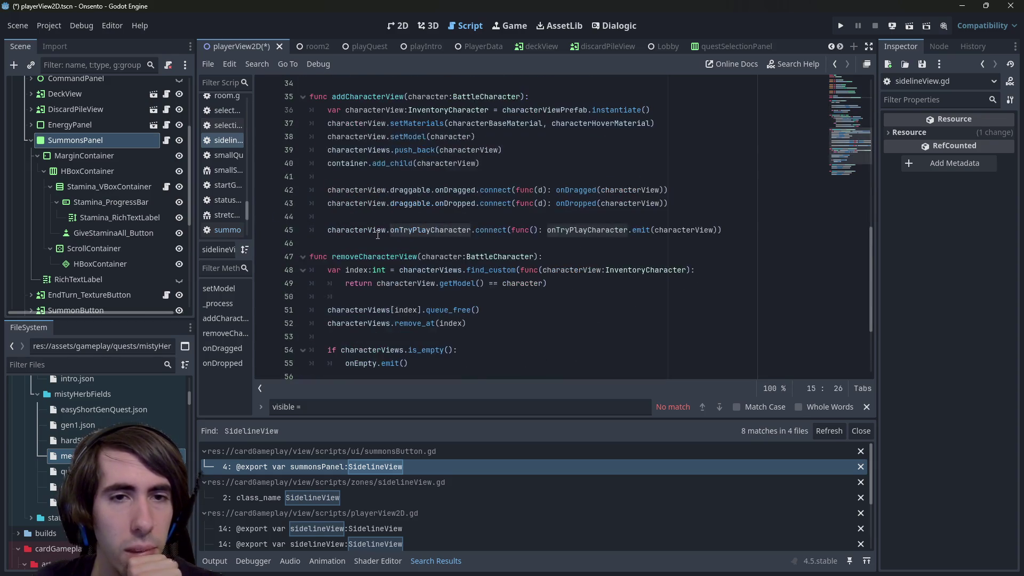
double_click(370, 256)
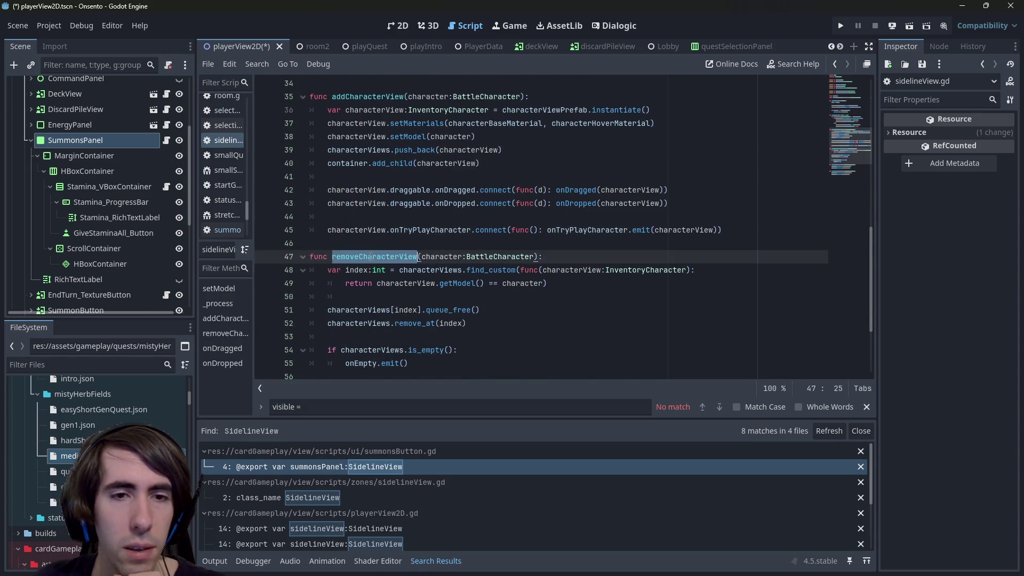
Copy sidelineView.gd's inModel.onCharacterRemoved connect line and return to summonsButton.gd.
scroll(370, 257, "up", 10)
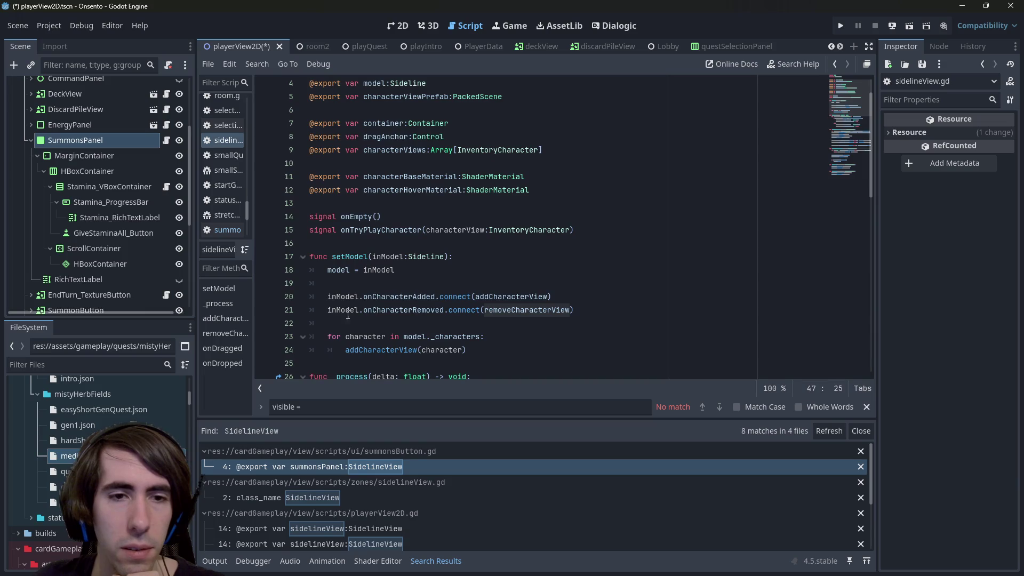
double_click(335, 310)
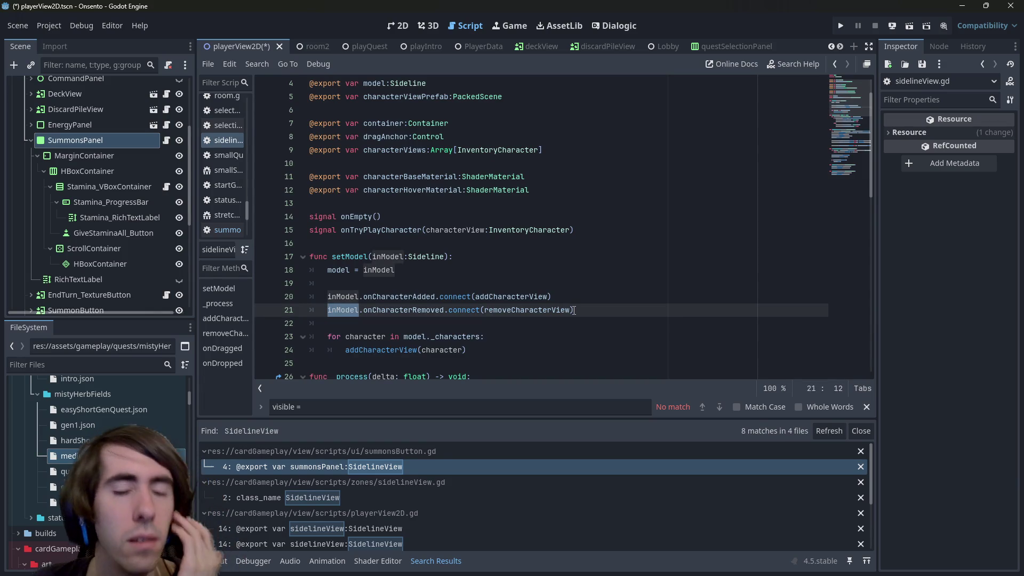
mouse_move(580, 312)
left_mouse_down()
mouse_move(332, 297)
mouse_move(328, 310)
left_mouse_up()
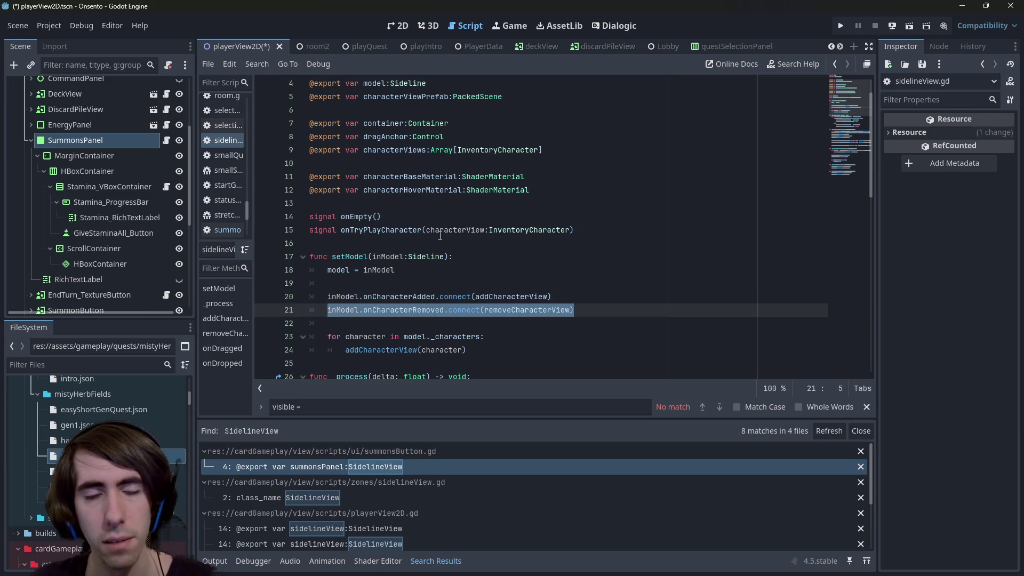
key("alt+Left")
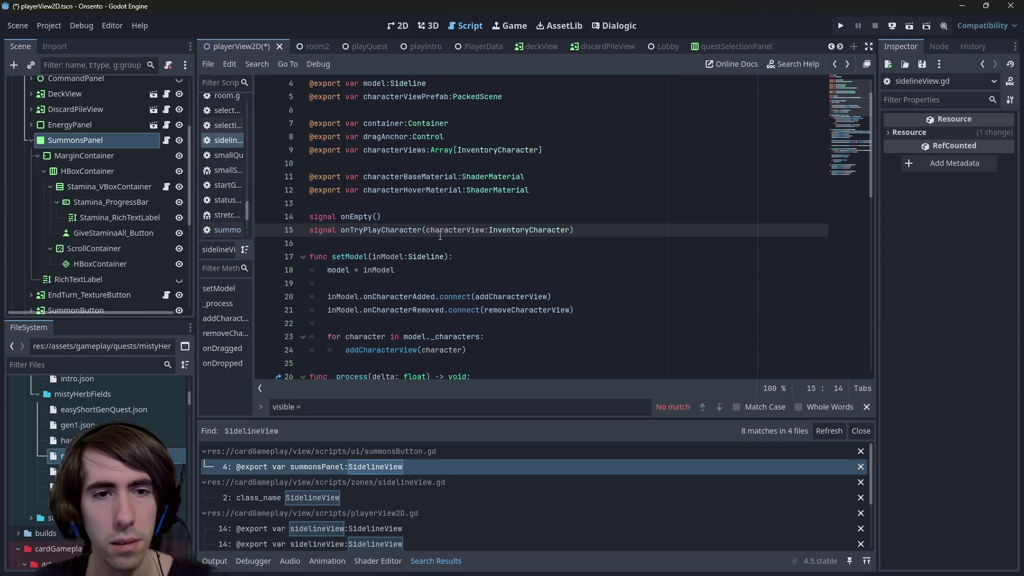
scroll(442, 237, "up", 1)
scroll(442, 237, "down", 1)
key("alt+Left")
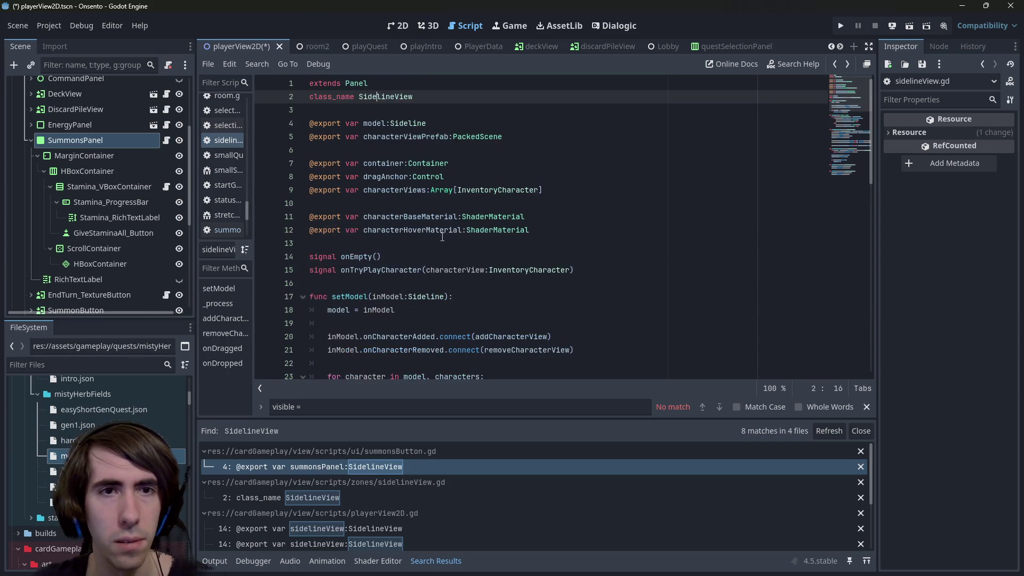
key("alt+Left")
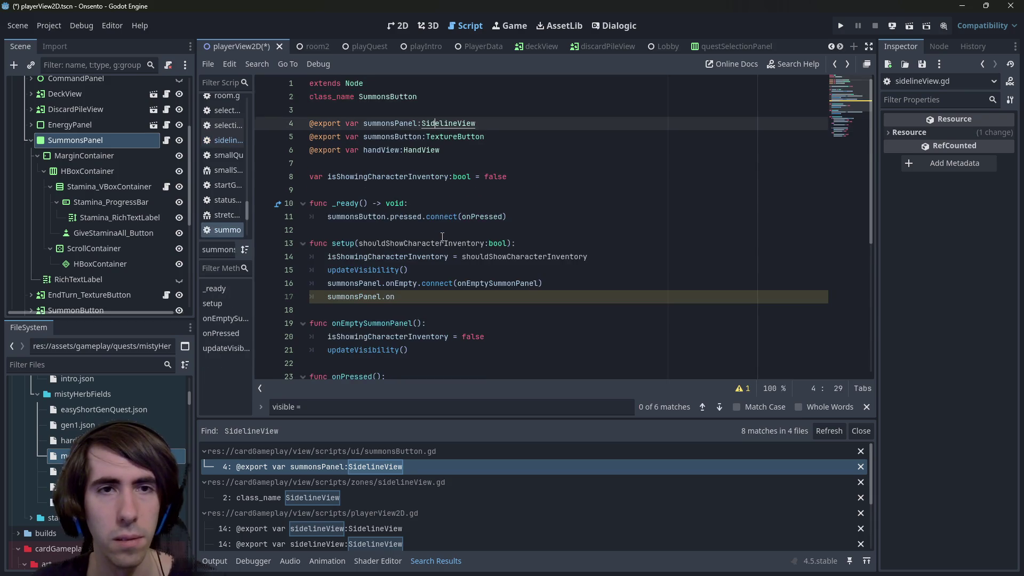
Paste the onCharacterRemoved connect line as line 18 in setup.
scroll(442, 236, "down", 2)
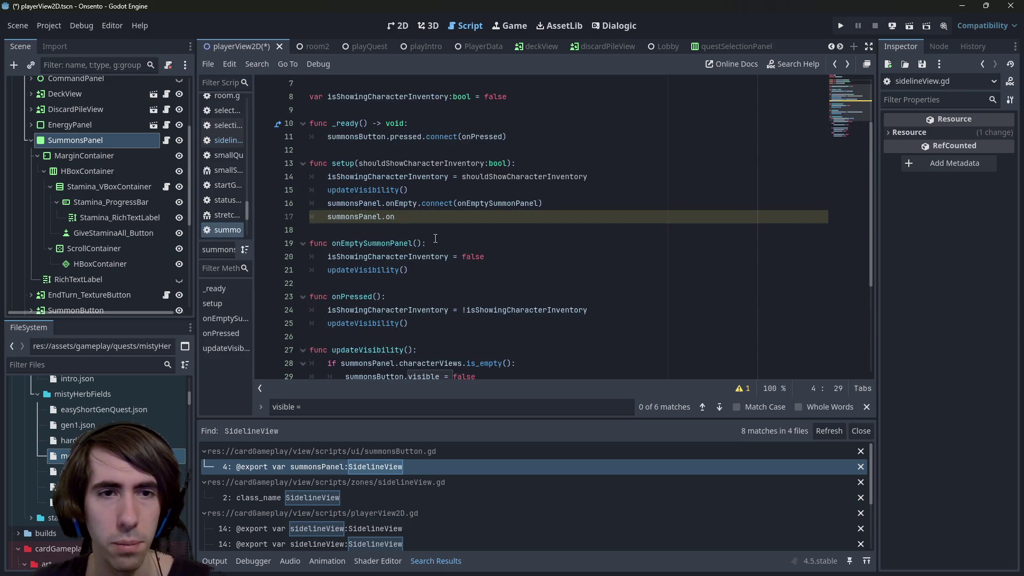
double_click(434, 163)
scroll(434, 223, "up", 2)
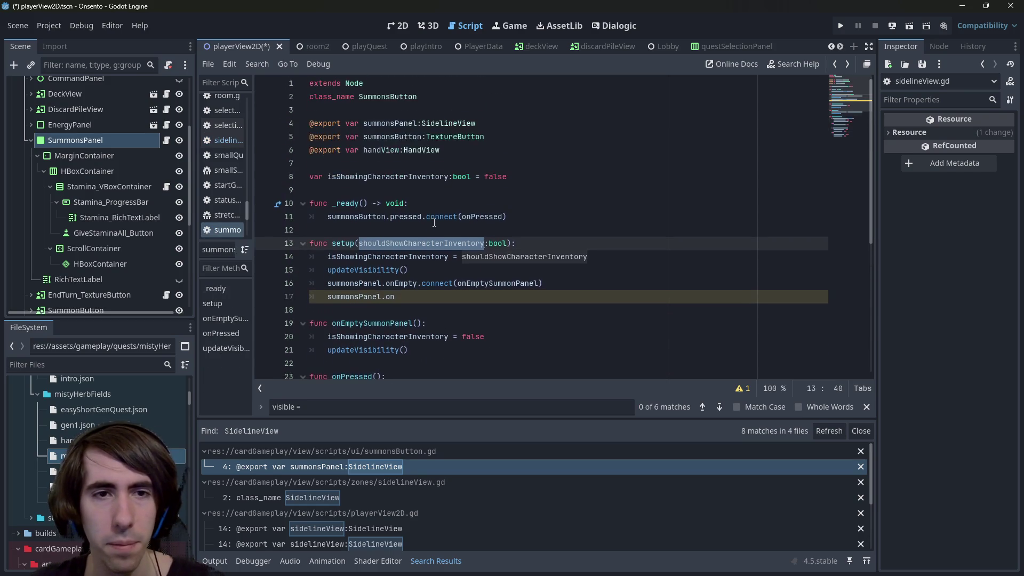
left_click(544, 298)
key("Return")
key("ctrl+v")
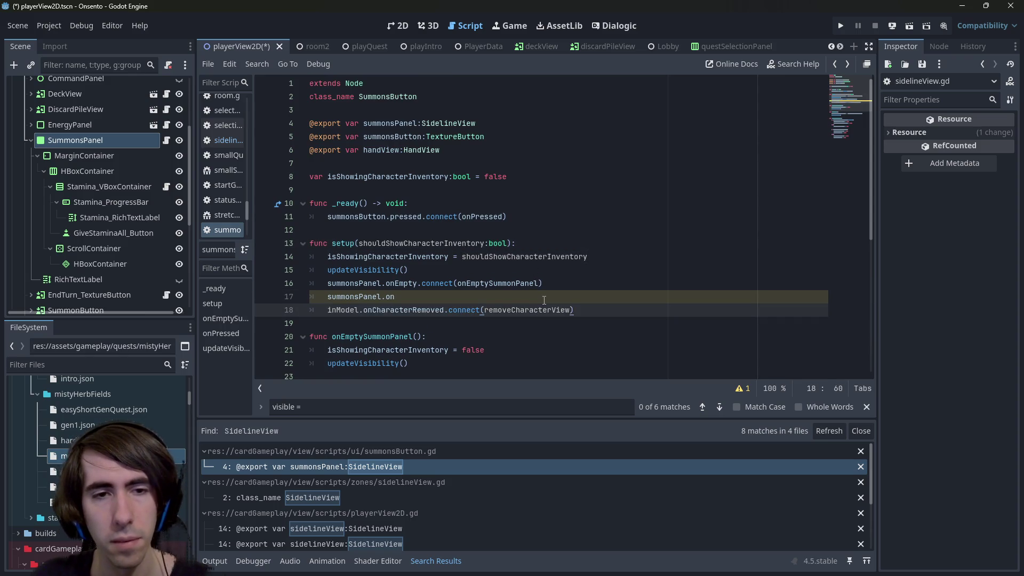
Join the pasted line onto 'summonsPanel.' on line 17 and save the script.
double_click(364, 296)
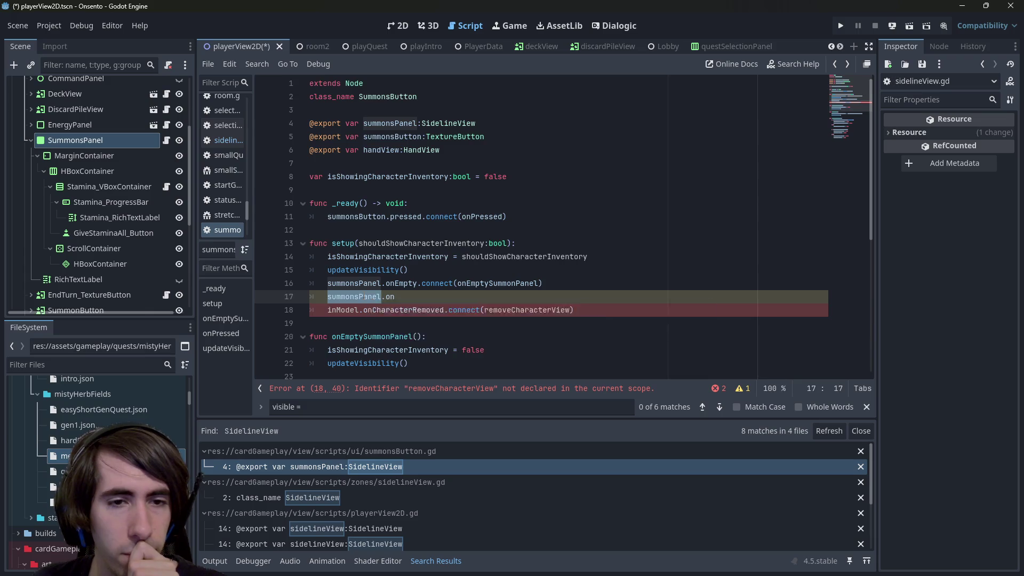
scroll(364, 297, "down", 3)
scroll(365, 296, "up", 3)
scroll(374, 283, "down", 6)
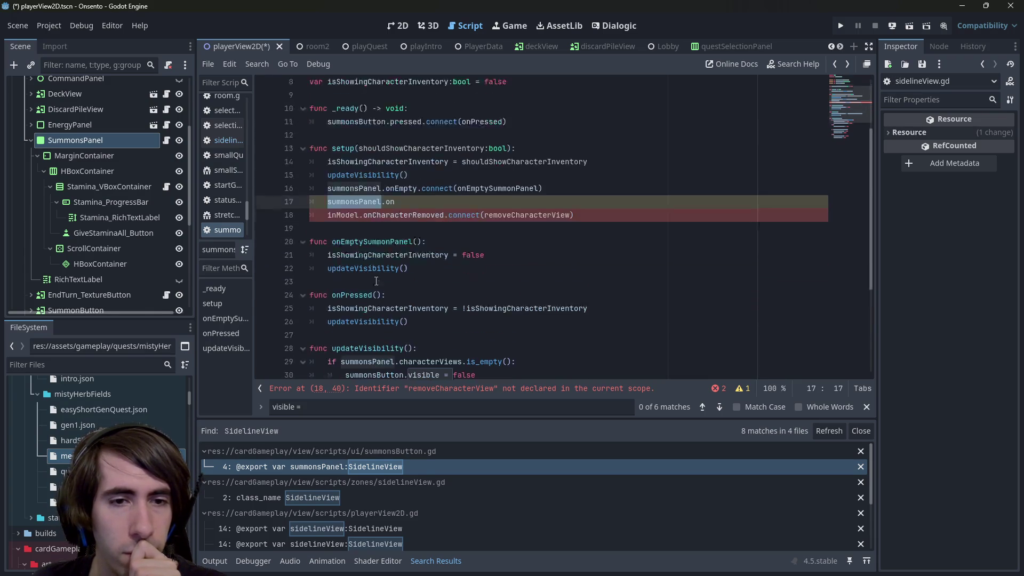
mouse_move(376, 281)
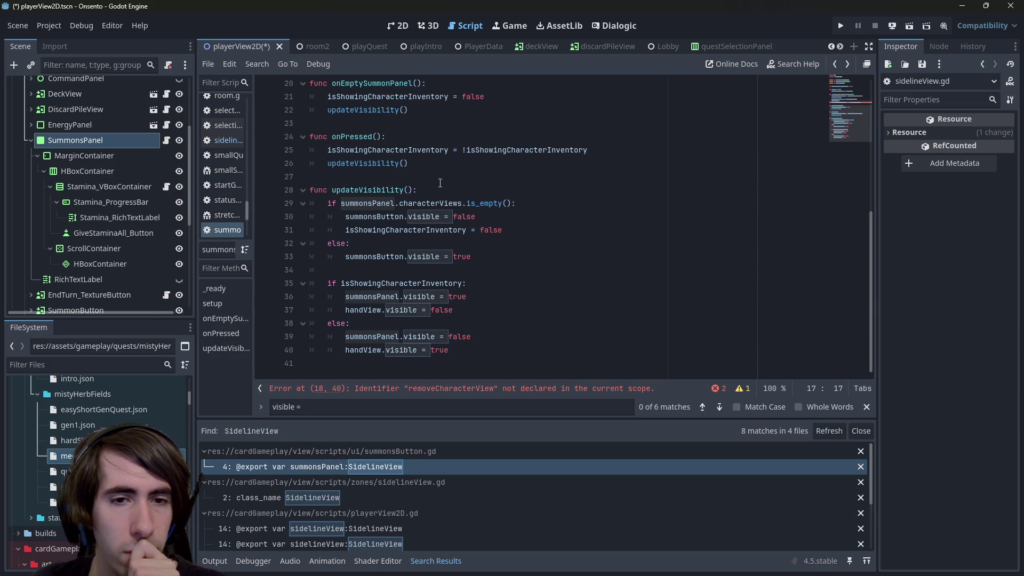
scroll(440, 183, "up", 5)
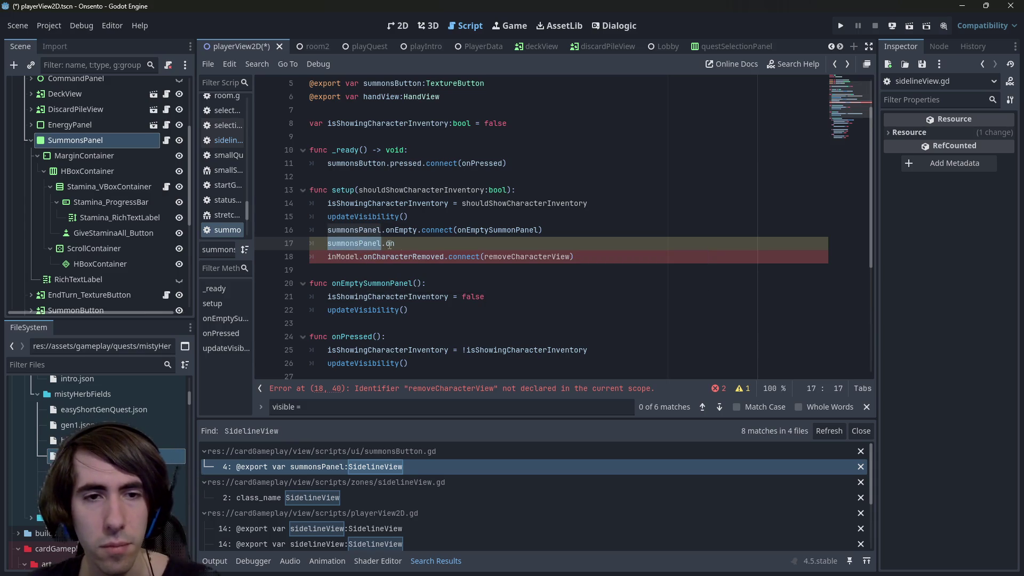
left_click(407, 245)
key("BackSpace")
key("BackSpace")
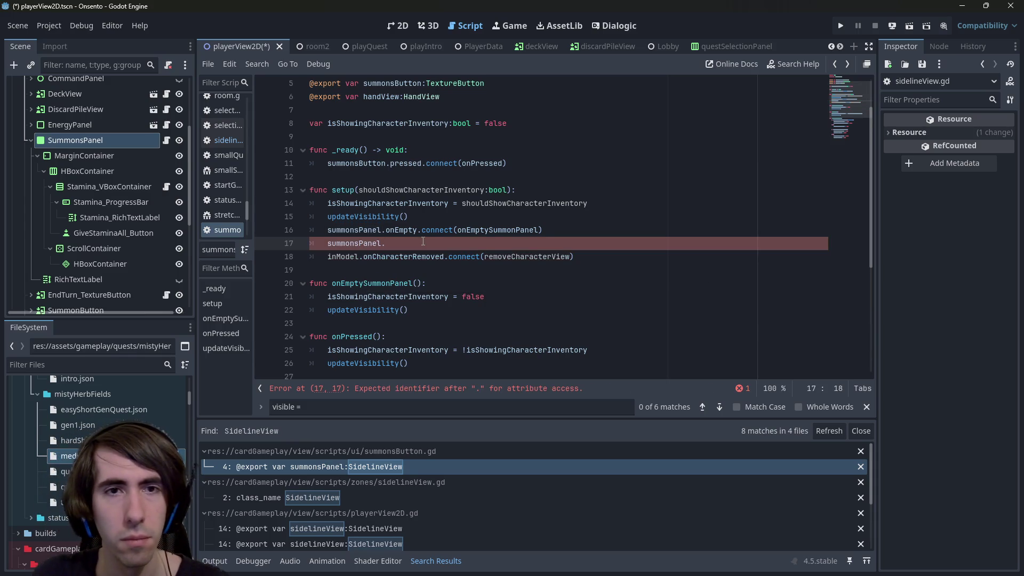
scroll(423, 241, "up", 2)
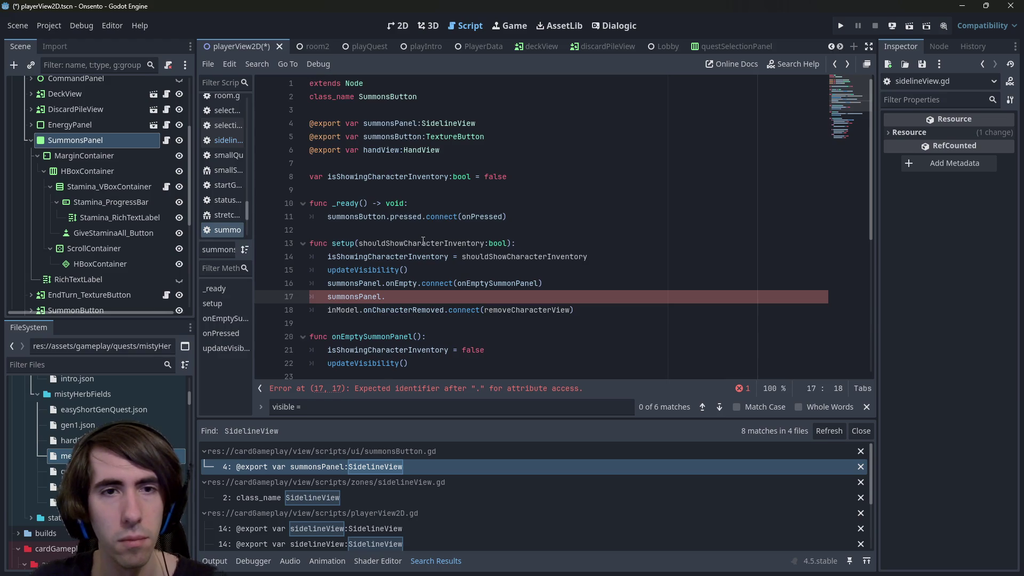
key("Delete")
key("Delete")
key("ctrl+s")
Copy the SummonsButton class name and search for it in playerView2D.gd.
left_click(347, 245)
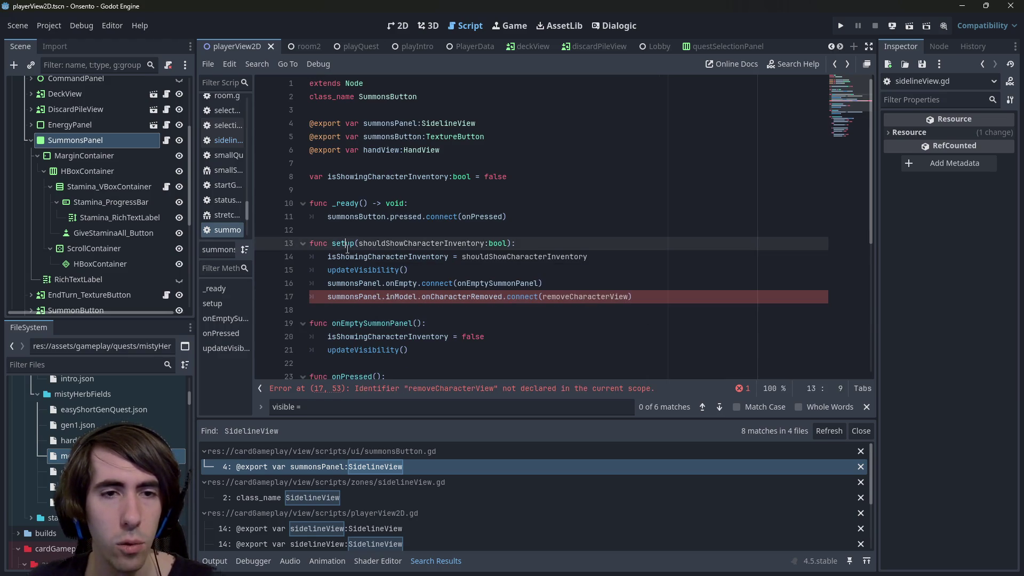
scroll(133, 80, "up", 5)
left_click(397, 102)
double_click(396, 97)
key("ctrl+c")
left_click(165, 86)
key("ctrl+f")
key("ctrl+v")
key("Return")
key("Return")
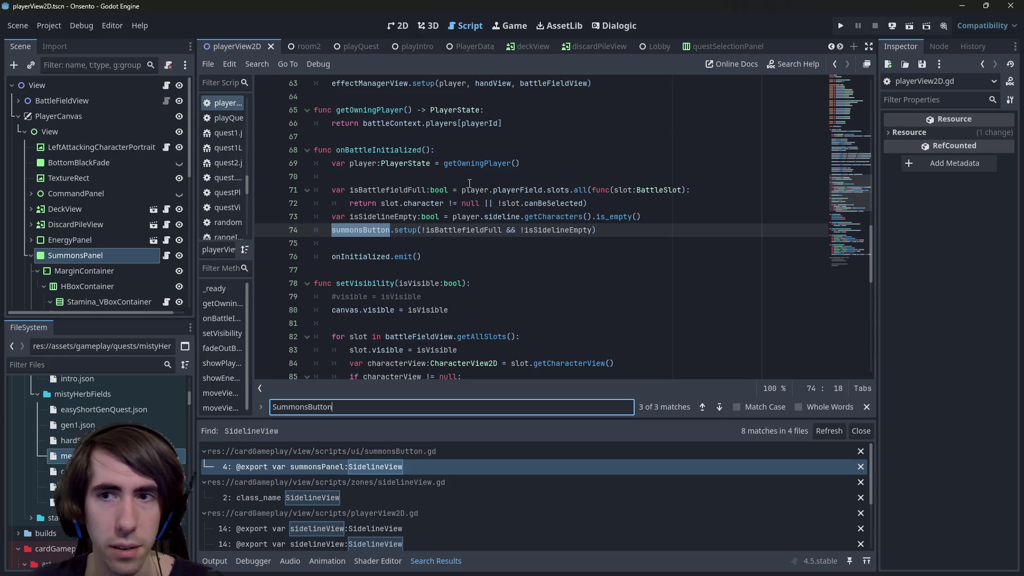
Review onBattleInitialized in playerView2D.gd, its summonsButton.setup call, and where it gets connected.
scroll(469, 183, "down", 10)
scroll(471, 195, "up", 9)
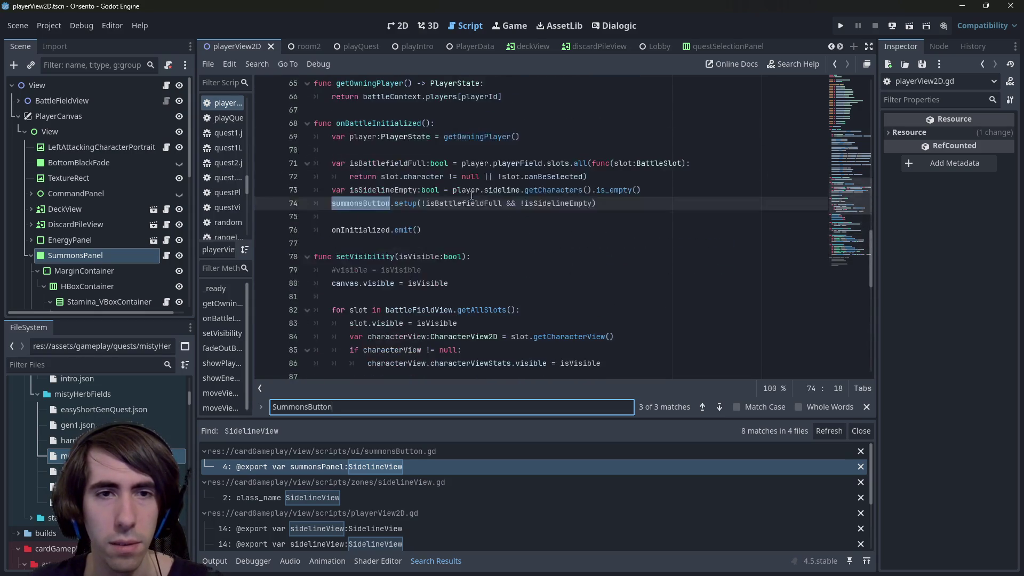
scroll(471, 195, "up", 5)
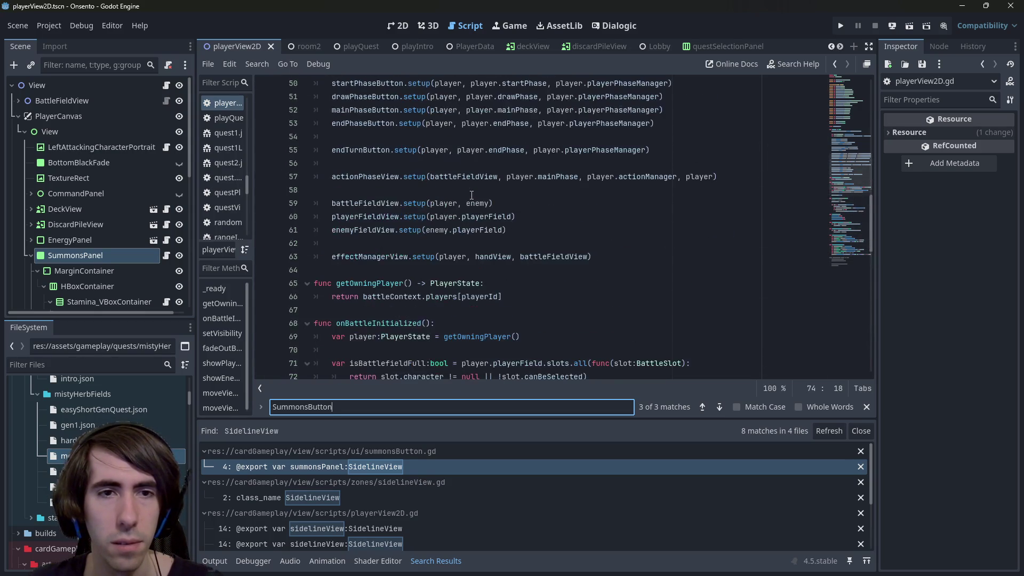
scroll(471, 195, "down", 1)
double_click(374, 283)
scroll(375, 283, "up", 9)
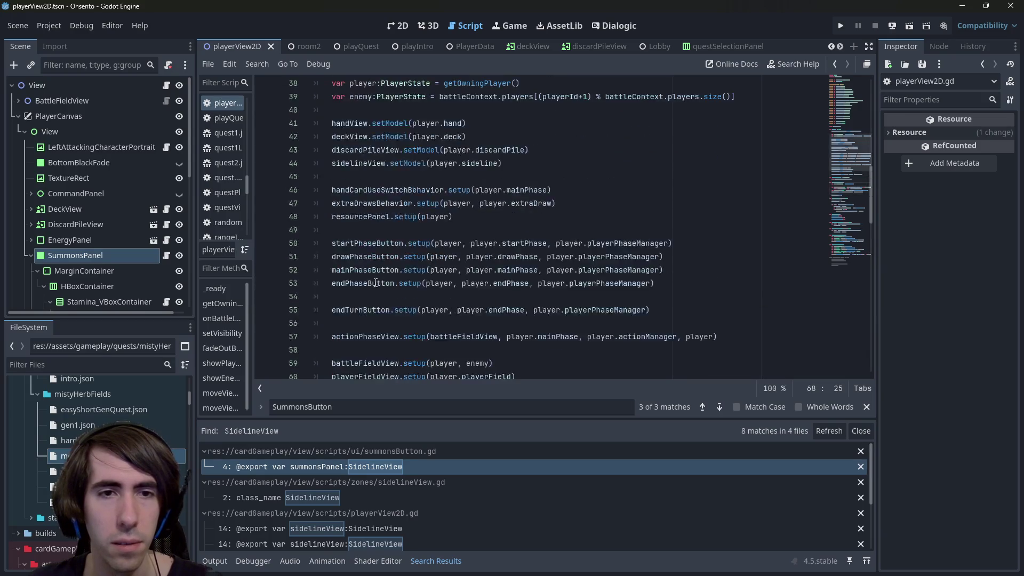
scroll(374, 283, "up", 1)
scroll(376, 272, "down", 1)
left_click(454, 217)
scroll(404, 225, "down", 7)
scroll(405, 224, "down", 7)
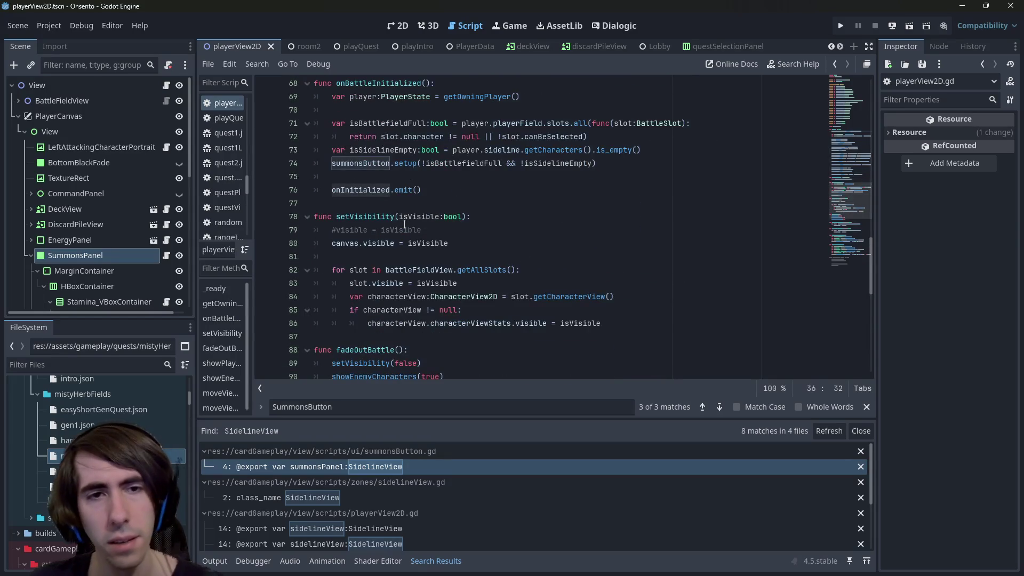
scroll(429, 222, "up", 7)
left_click(407, 205)
key("alt+Left")
scroll(407, 208, "up", 4)
scroll(407, 208, "down", 6)
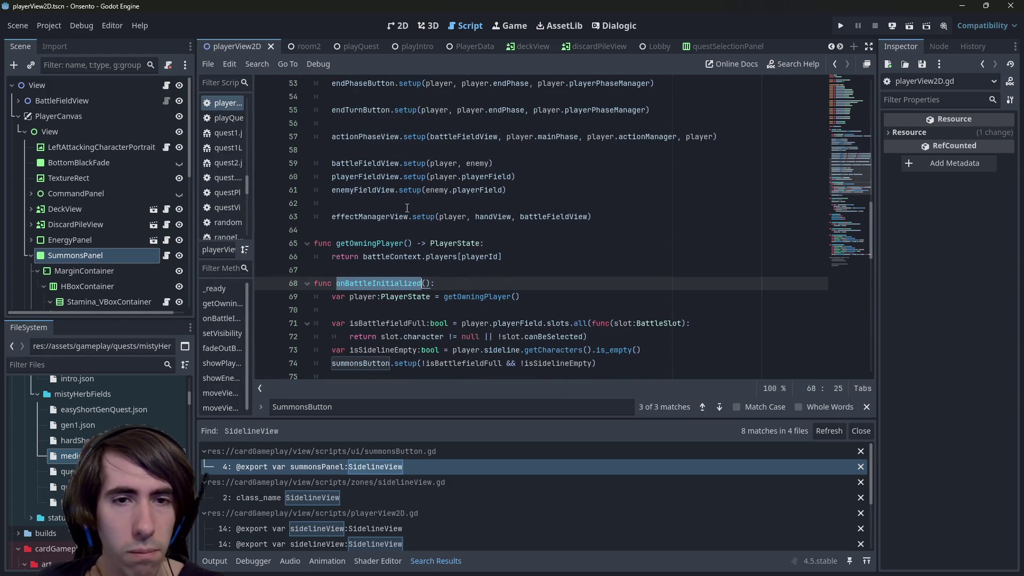
scroll(407, 230, "up", 7)
scroll(406, 230, "down", 5)
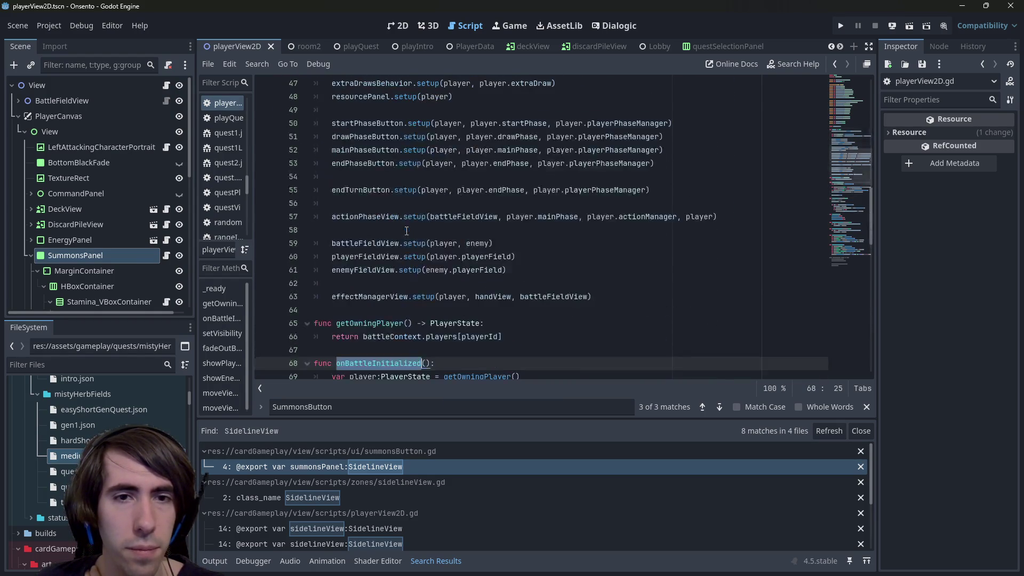
Open the SummonsPanel node's attached script, sidelineView.gd, from the Scene tree.
left_click(406, 230)
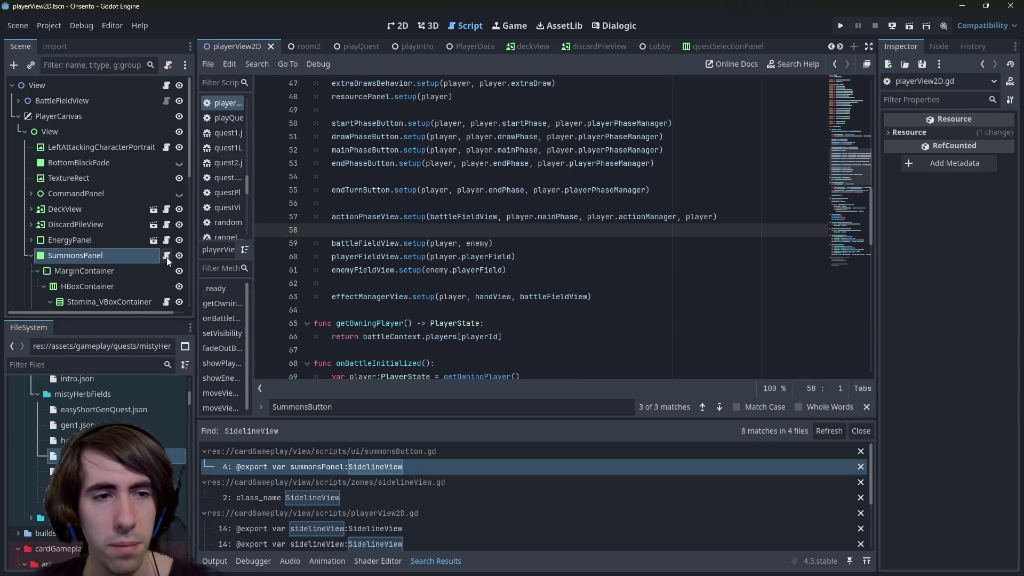
scroll(454, 208, "up", 4)
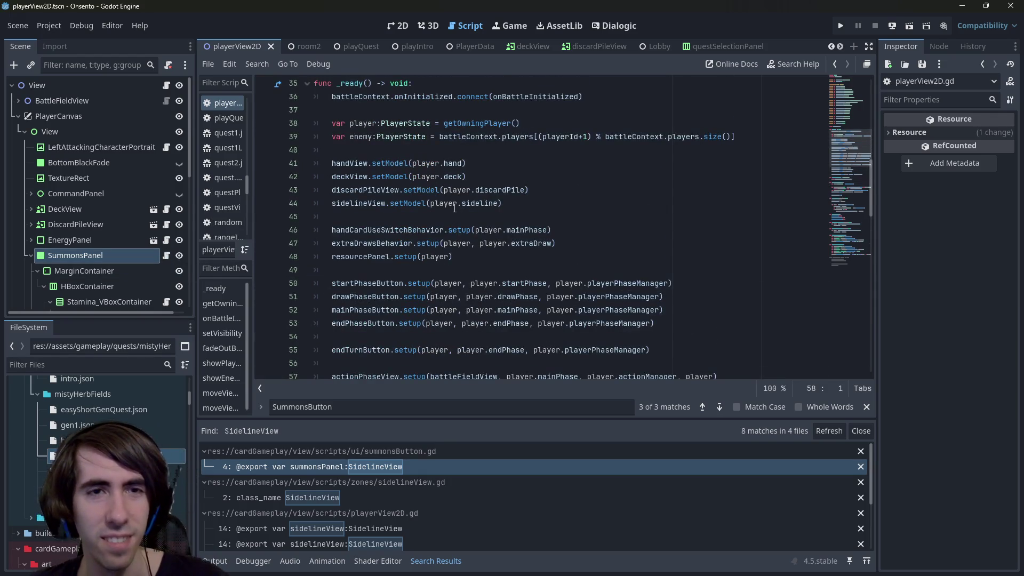
scroll(454, 208, "up", 1)
scroll(437, 207, "up", 2)
scroll(414, 206, "down", 3)
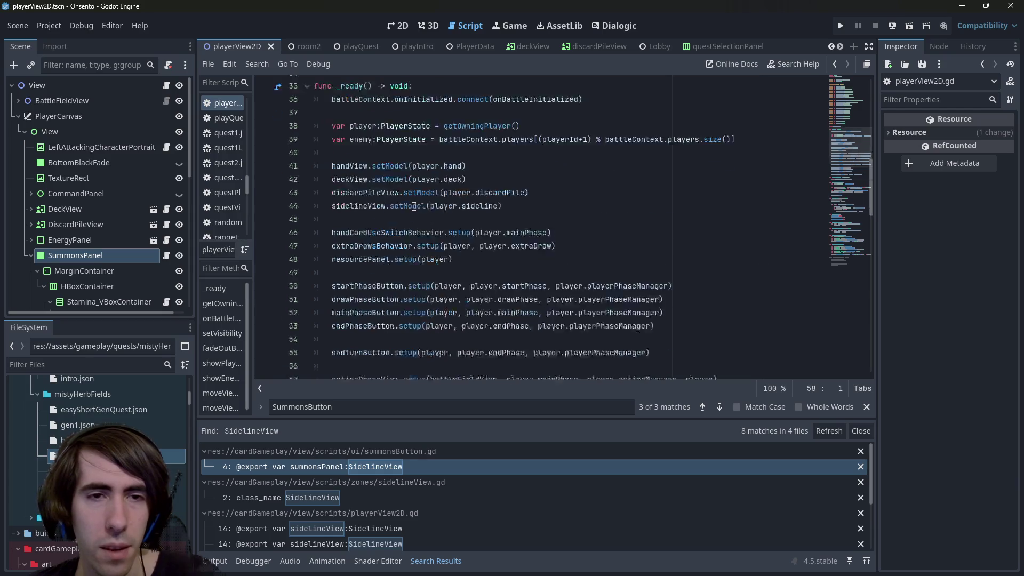
scroll(414, 206, "down", 8)
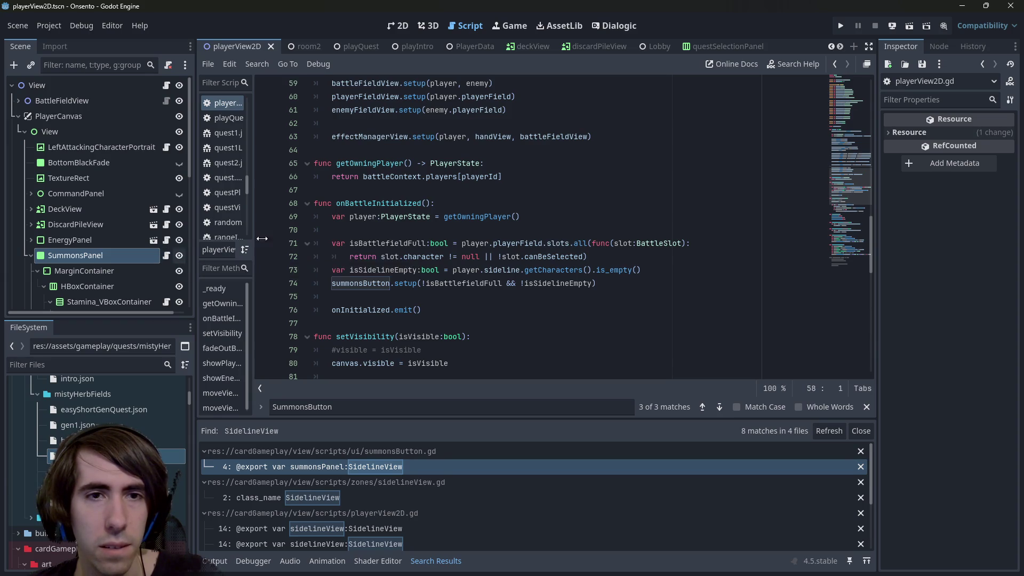
scroll(364, 240, "up", 5)
scroll(364, 240, "down", 2)
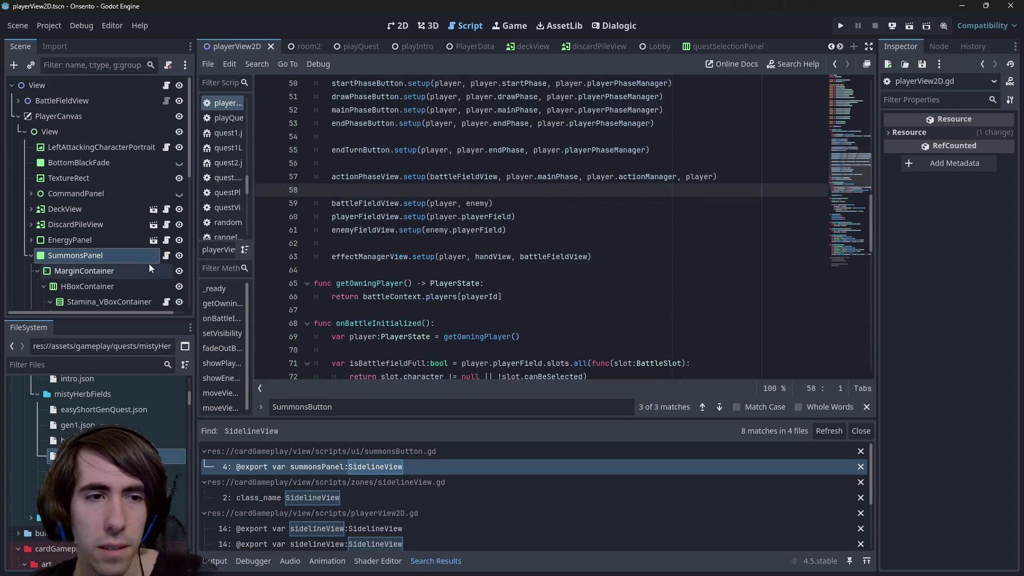
left_click(165, 255)
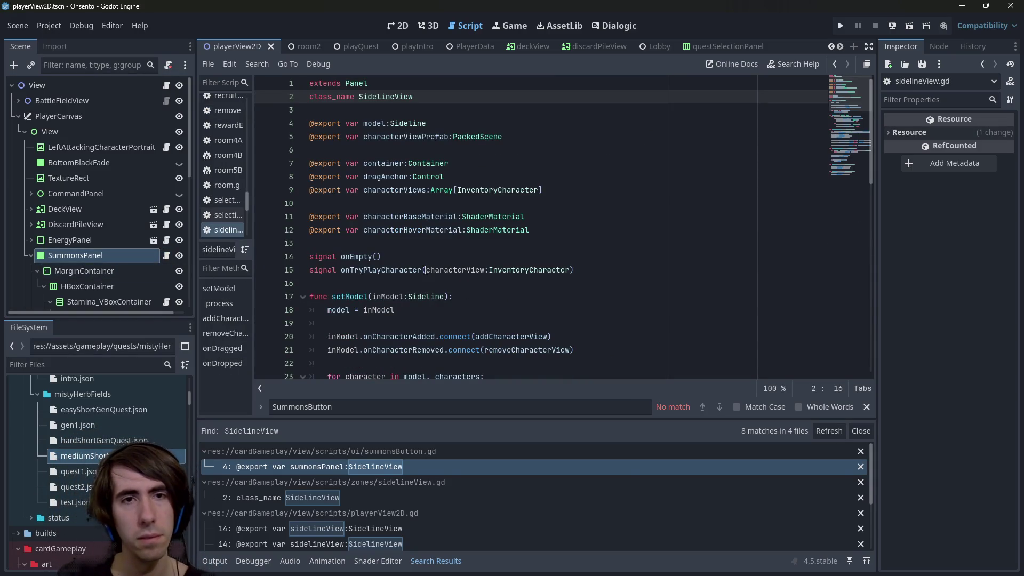
Open summonsButton.gd from the search results at the SidelineView export.
scroll(439, 275, "down", 3)
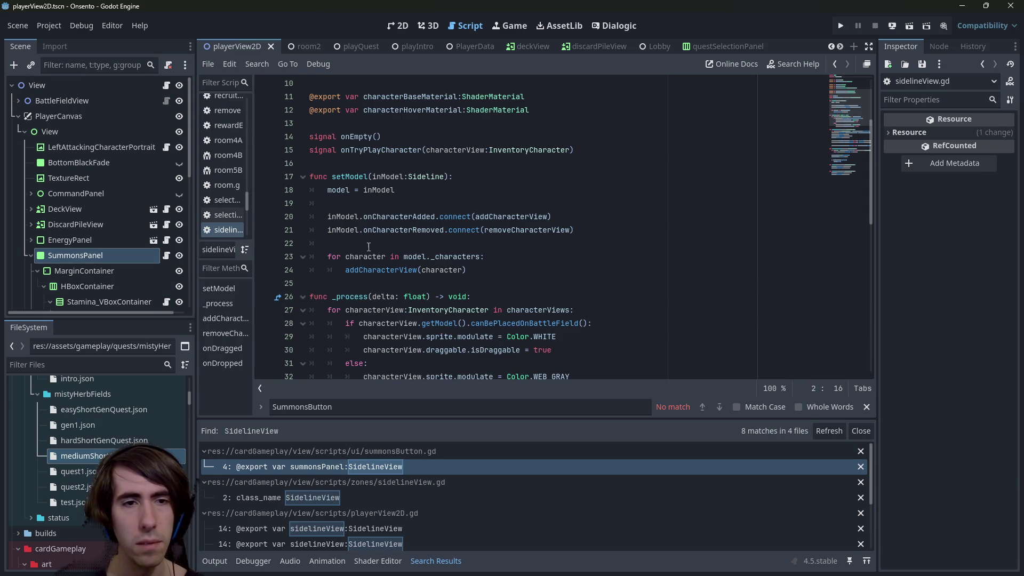
scroll(81, 225, "down", 5)
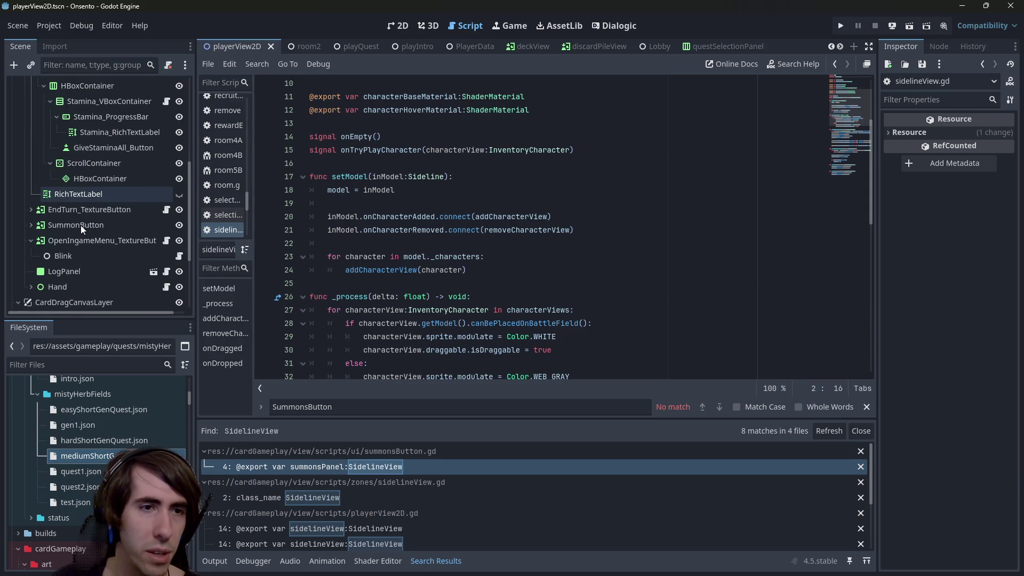
scroll(81, 225, "up", 2)
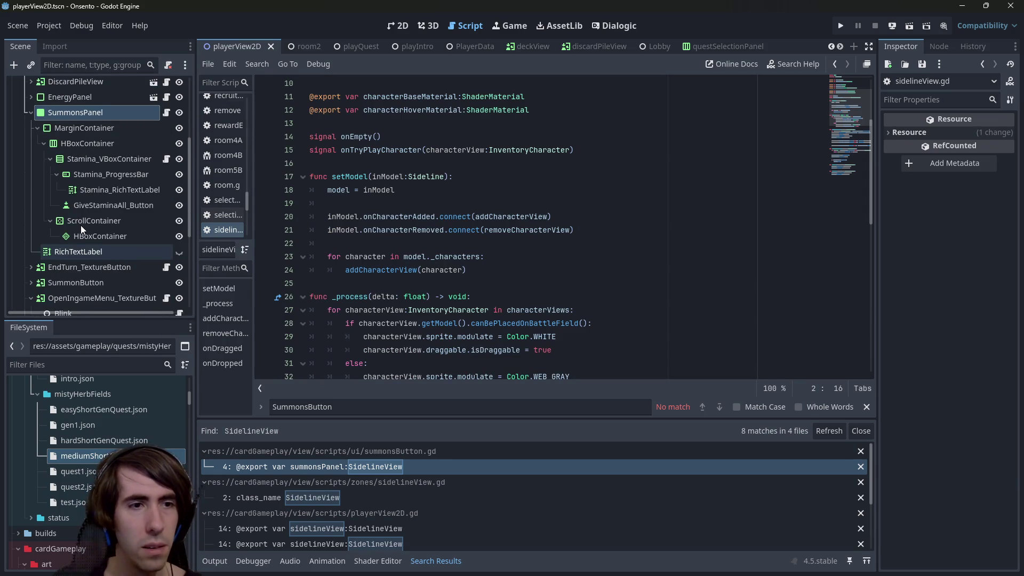
scroll(88, 149, "up", 1)
scroll(72, 195, "down", 3)
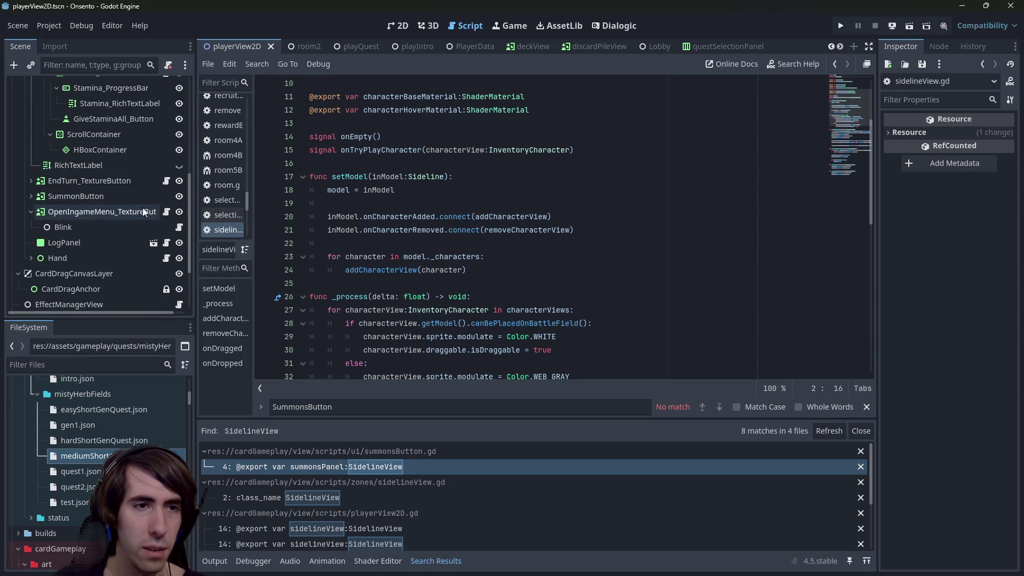
left_click(505, 243)
scroll(505, 243, "up", 1)
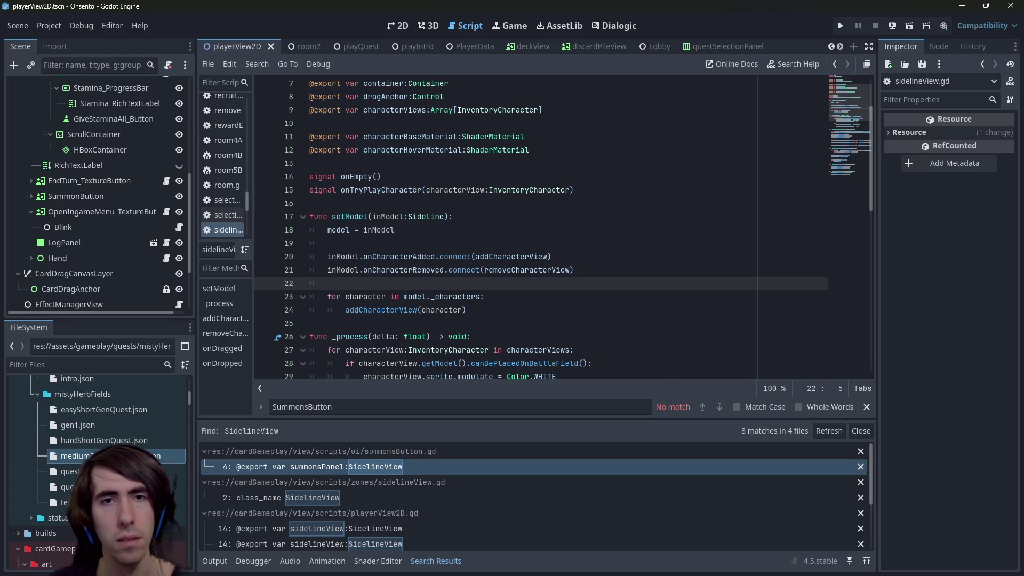
left_click(420, 461)
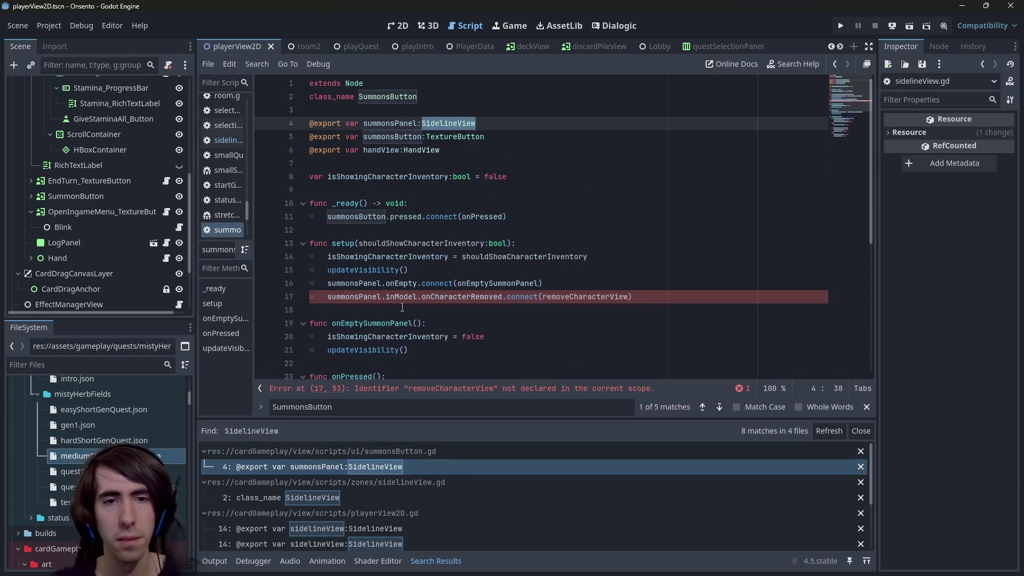
On line 17, change inModel to model and removeCharacterView to onSidelineCharacterRemoved.
left_click(564, 298)
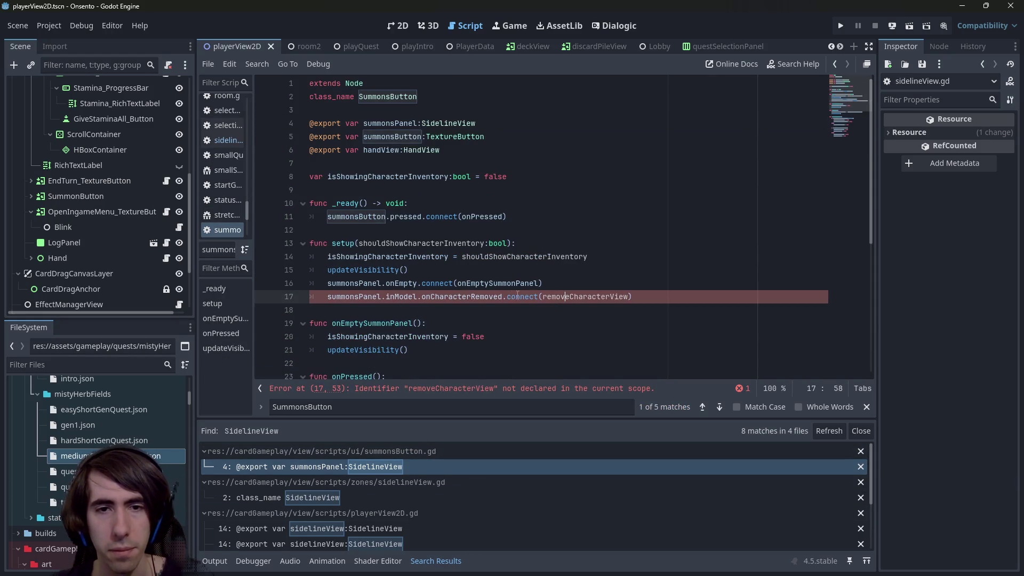
double_click(394, 297)
type("model")
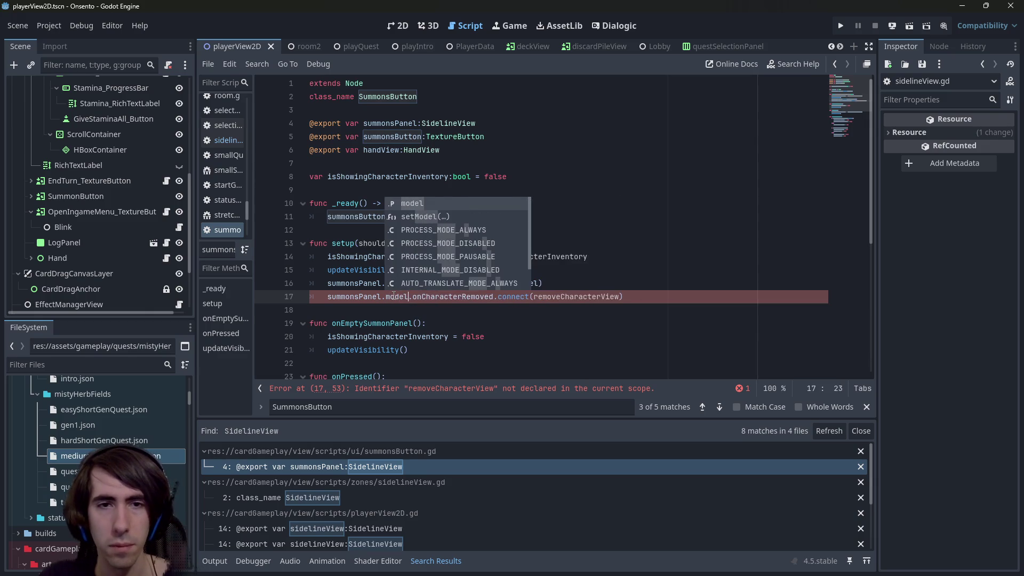
double_click(565, 297)
scroll(565, 297, "down", 1)
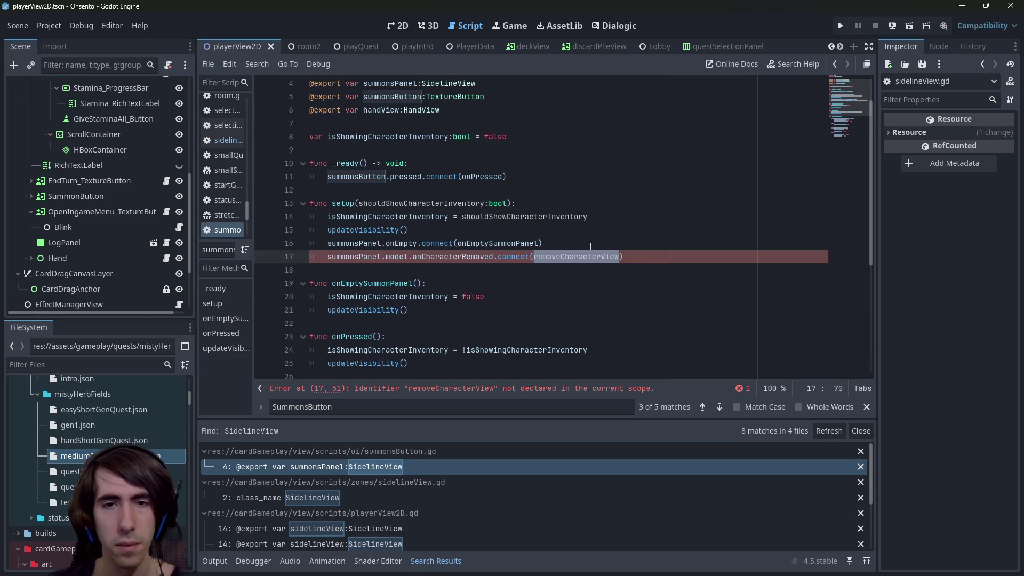
type("o")
key("ctrl+BackSpace")
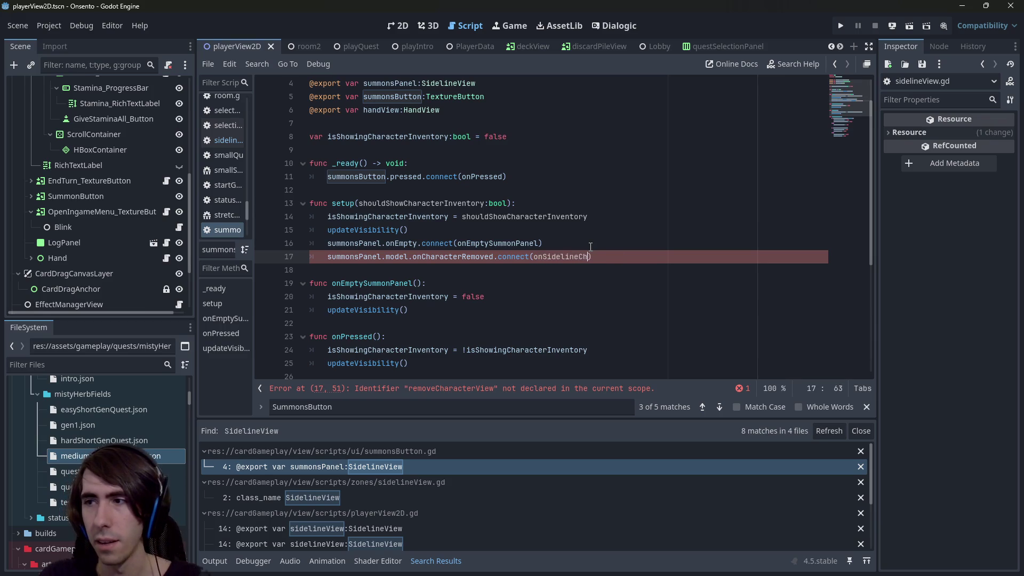
type("moved")
key("Escape")
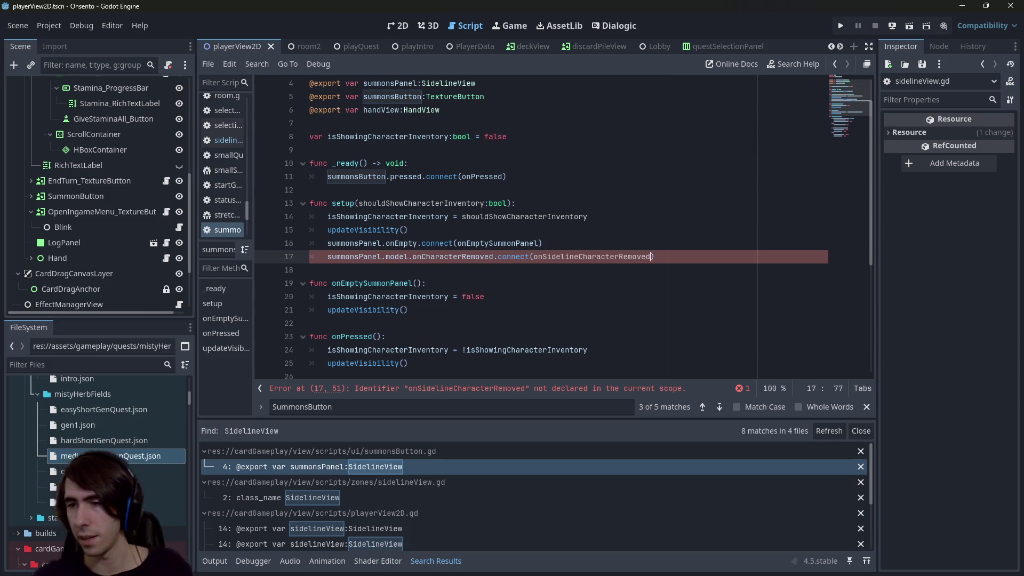
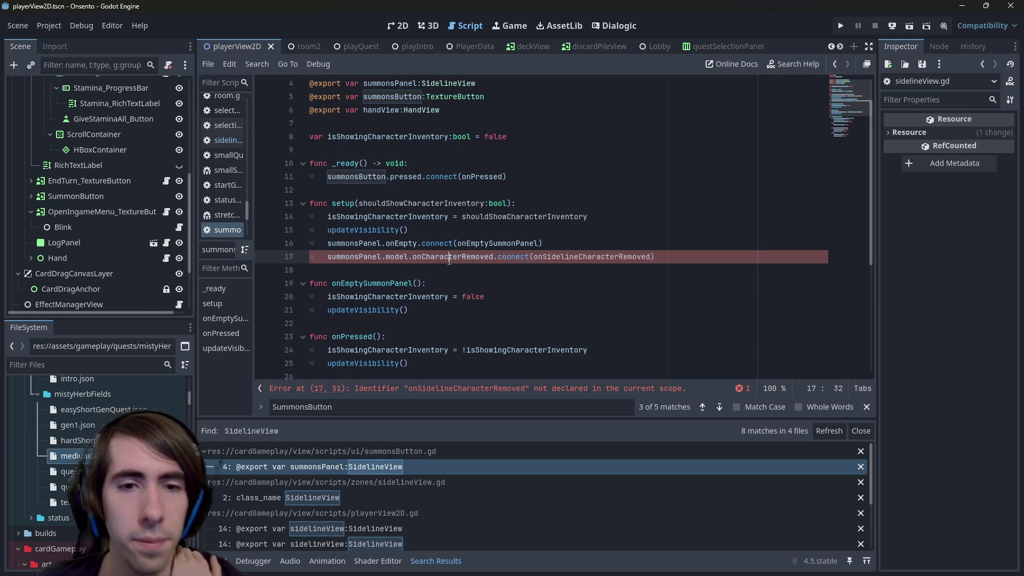
Replace onSidelineCharacterRemoved in line 17's connect() call with updateVisibility.
left_click(517, 390)
left_click(574, 231)
scroll(487, 250, "down", 4)
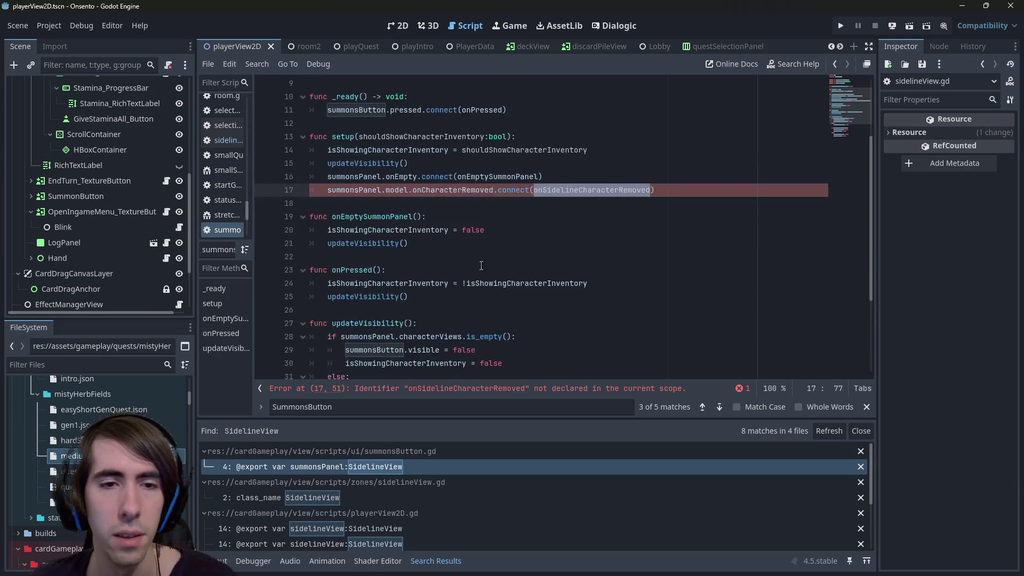
double_click(385, 203)
scroll(436, 209, "up", 2)
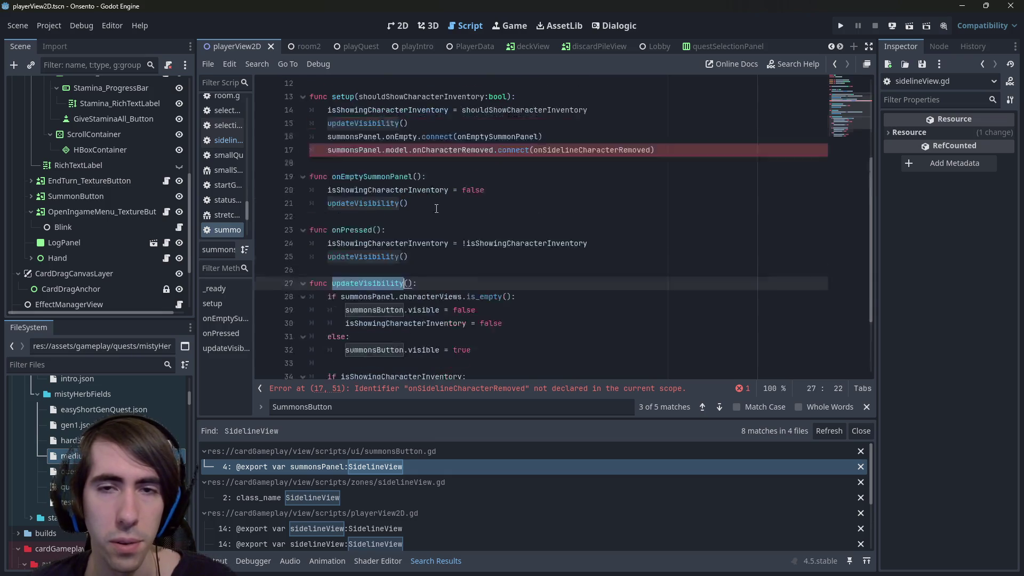
left_click(569, 150)
key("shift+Home")
key("shift+Home")
Scroll down to review the first branch of updateVisibility.
key("Down")
key("Down")
key("Down")
key("End")
scroll(426, 192, "down", 3)
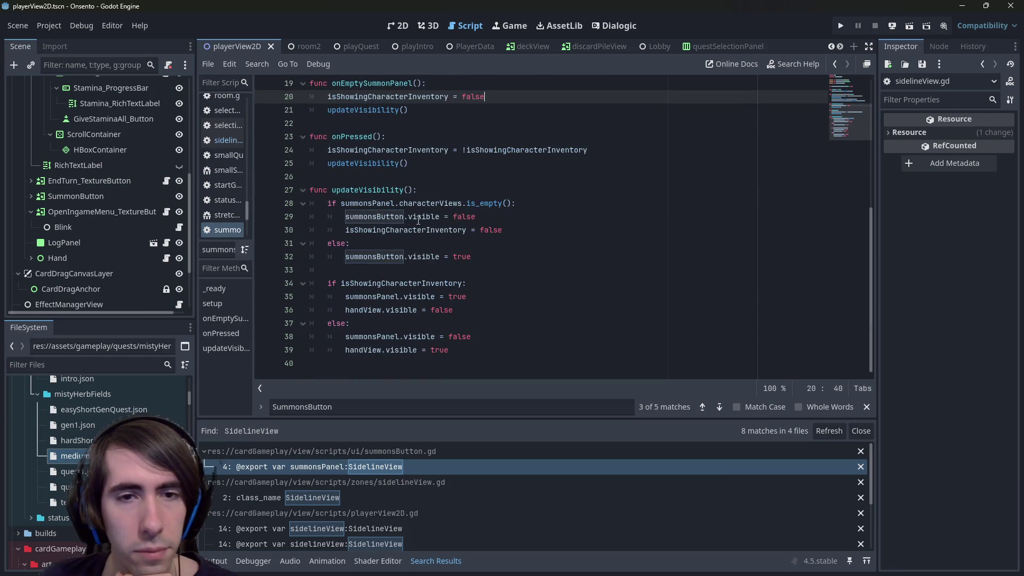
left_click(425, 217)
key("Home")
scroll(424, 222, "up", 5)
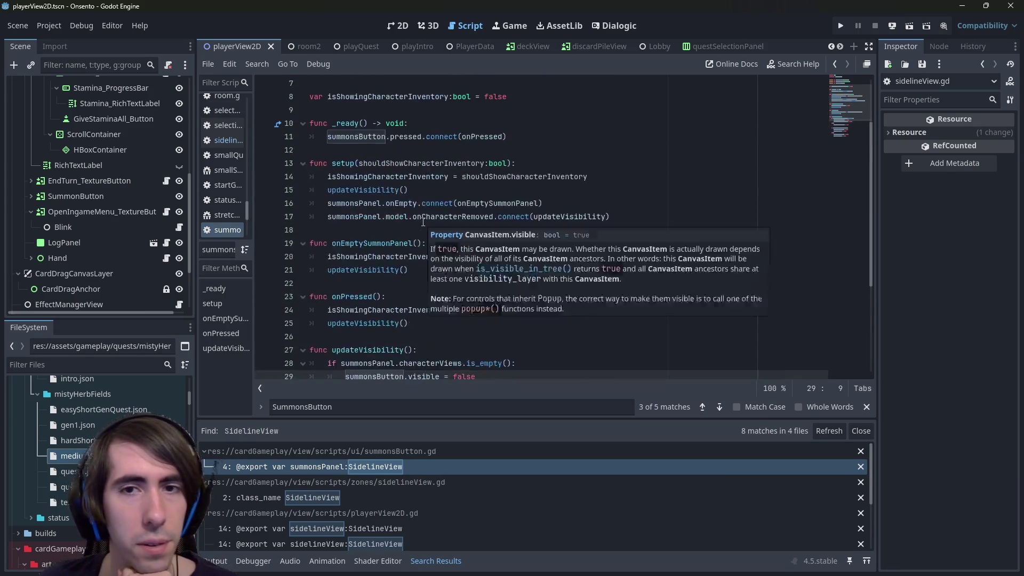
scroll(423, 222, "down", 4)
Review updateVisibility's empty-panel check, summons button hiding and isShowingCharacterInventory uses.
double_click(367, 203)
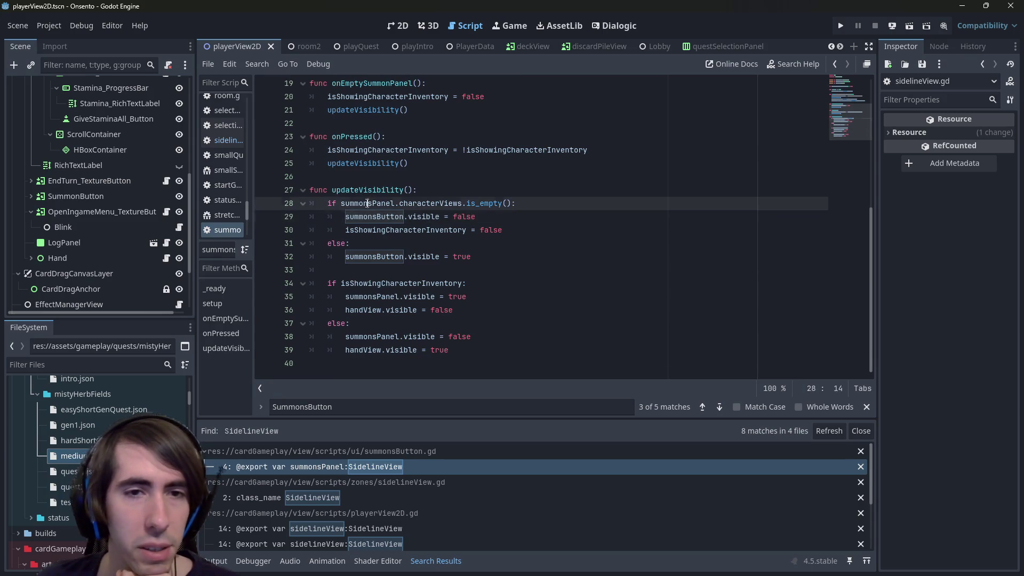
mouse_move(472, 256)
left_mouse_down()
mouse_move(345, 256)
mouse_move(452, 203)
left_mouse_up()
left_click(452, 203)
left_click_drag(356, 216, 498, 215)
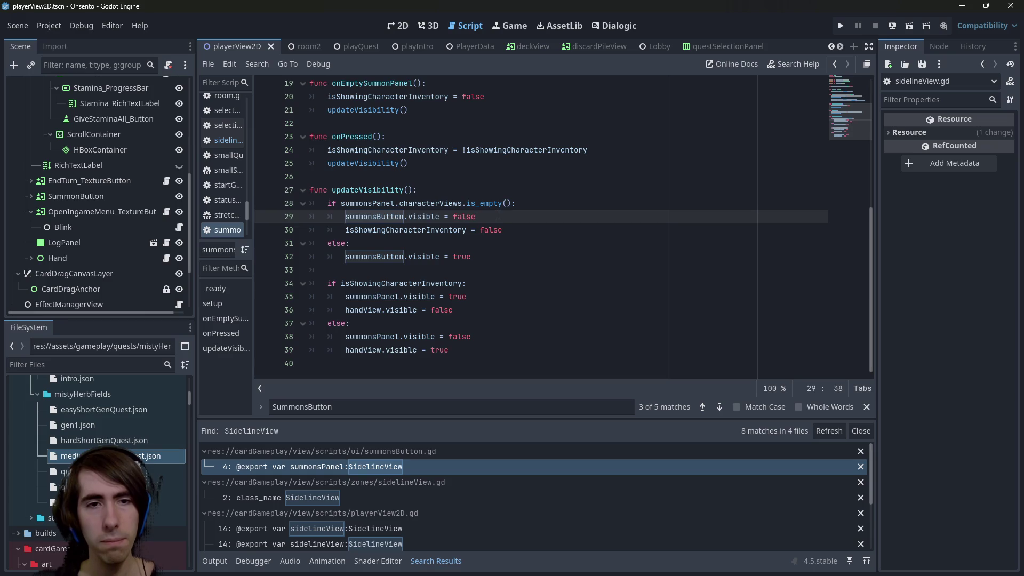
double_click(405, 230)
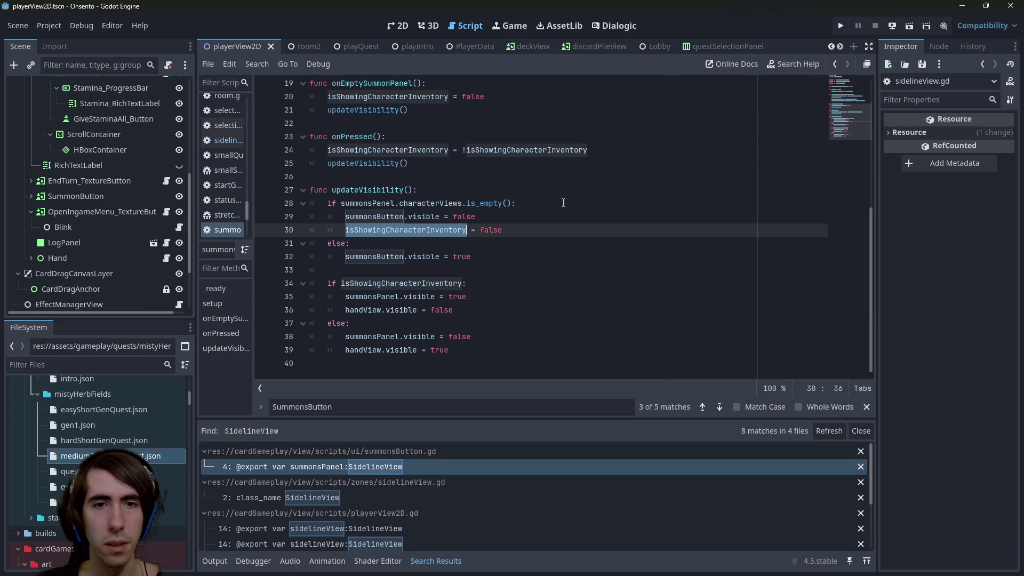
double_click(401, 283)
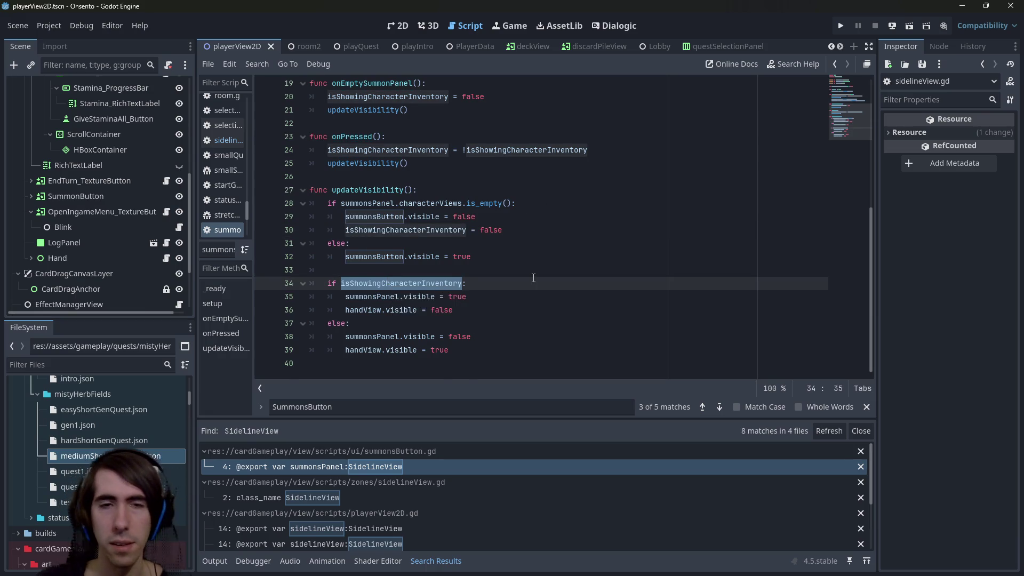
Insert blank lines at line 33 of updateVisibility for new code.
scroll(490, 320, "up", 1)
left_click(511, 308)
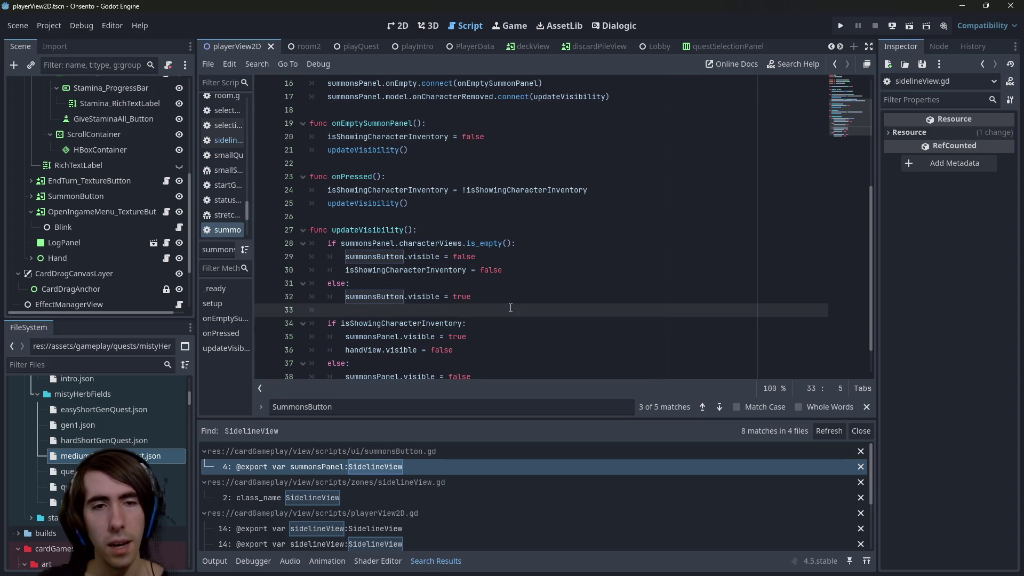
scroll(511, 308, "up", 2)
key("Return")
key("Return")
key("Up")
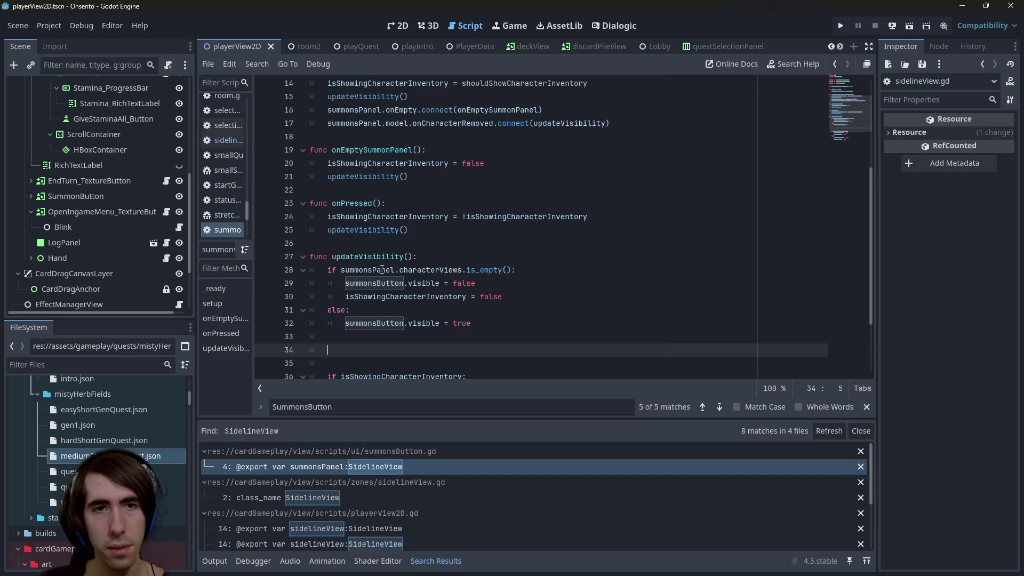
scroll(382, 269, "up", 5)
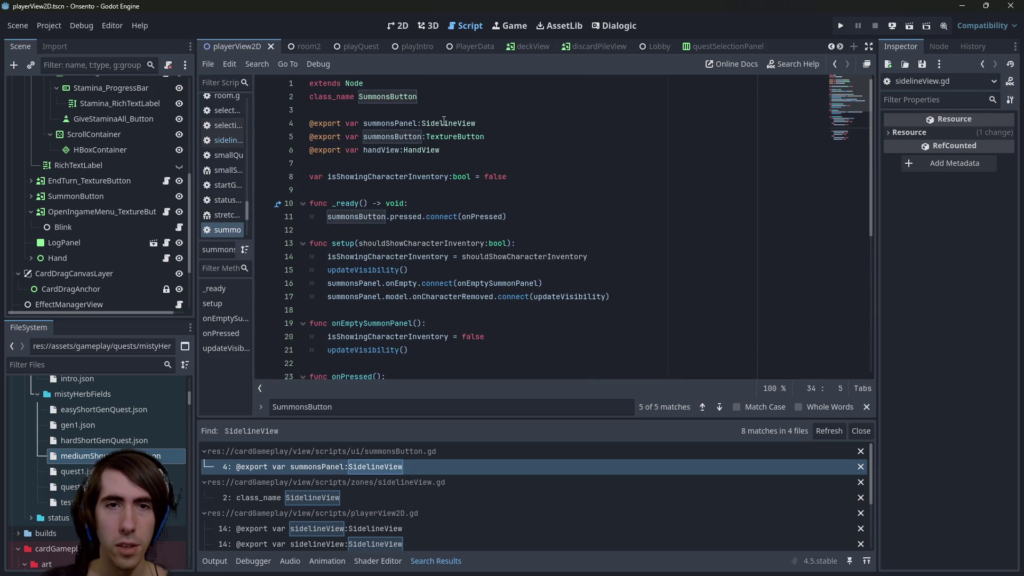
Review the summonsPanel and handView exports at the top of the script.
double_click(395, 123)
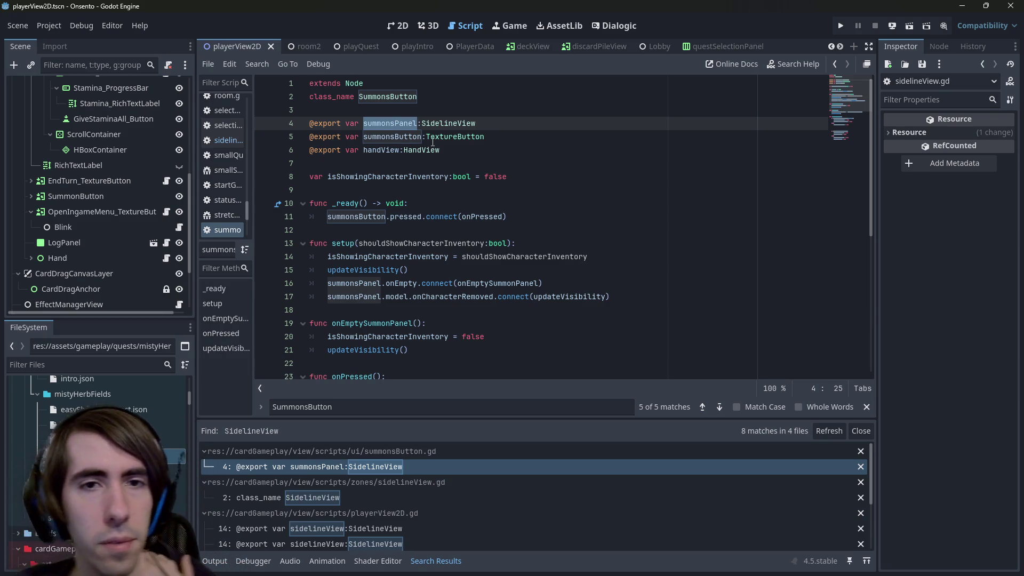
double_click(381, 150)
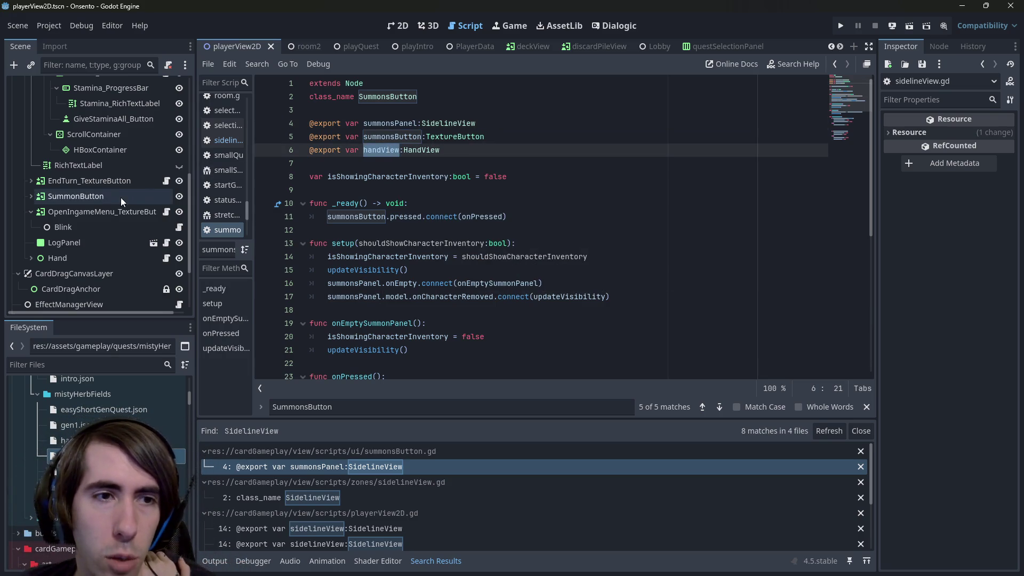
left_click(493, 151)
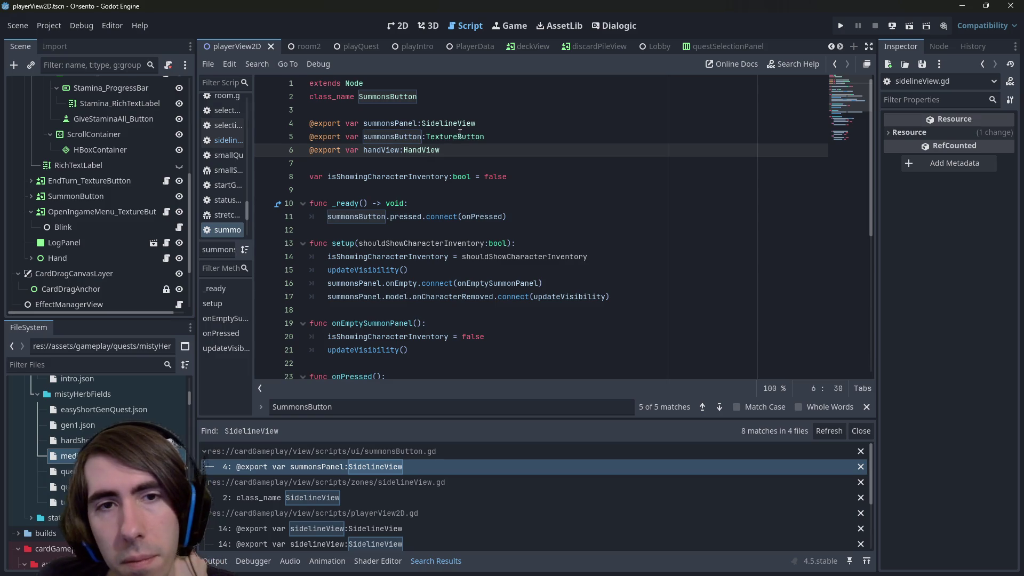
left_click(474, 158)
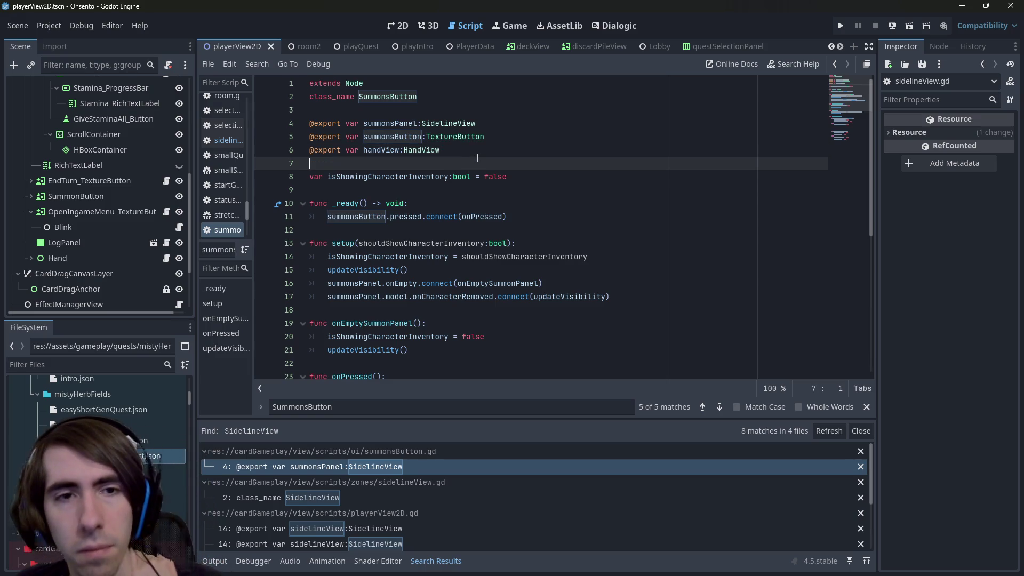
key("Return")
key("Up")
type("@export ")
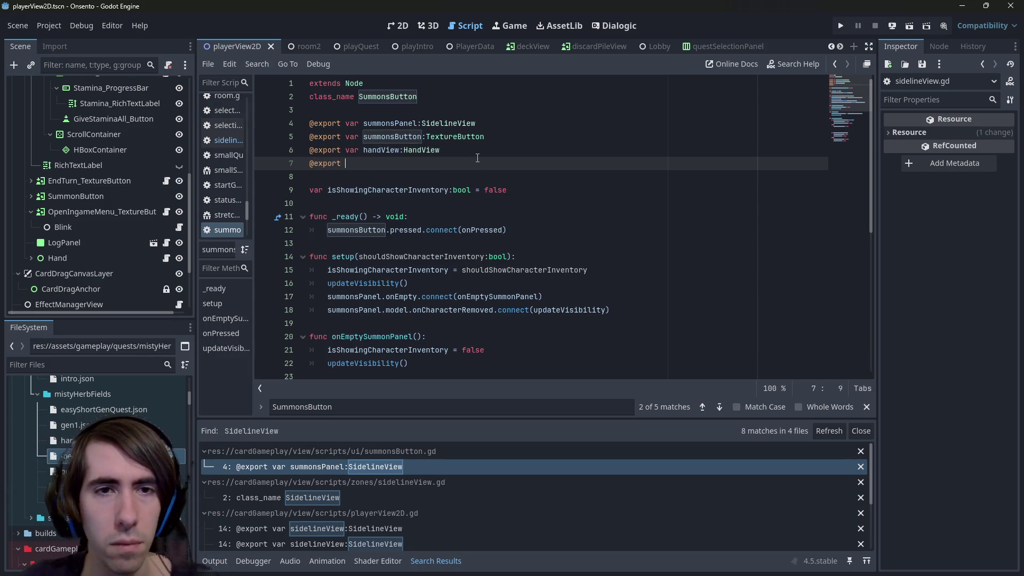
type("var battl")
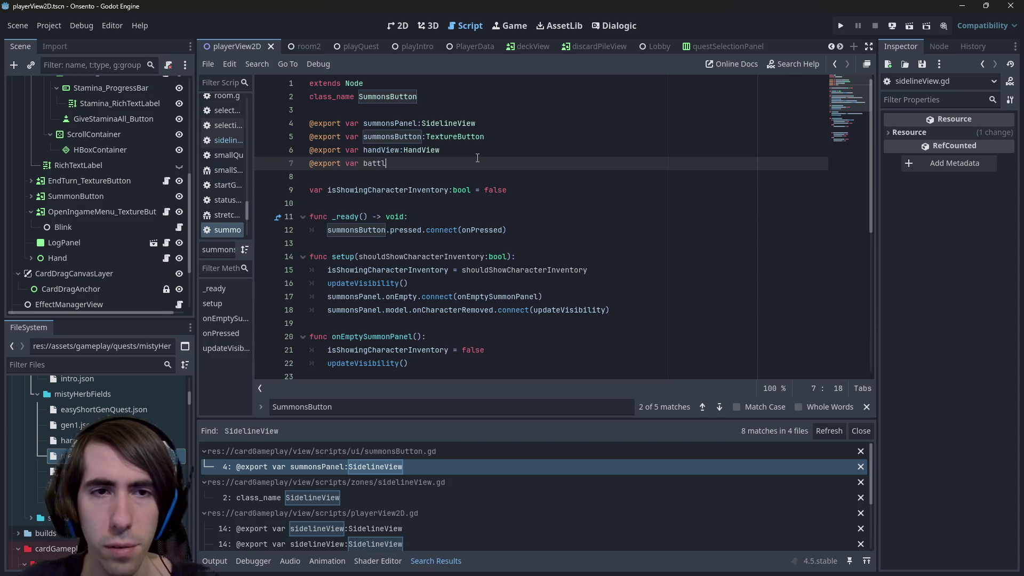
type("eField:PlayerFi")
key("Return")
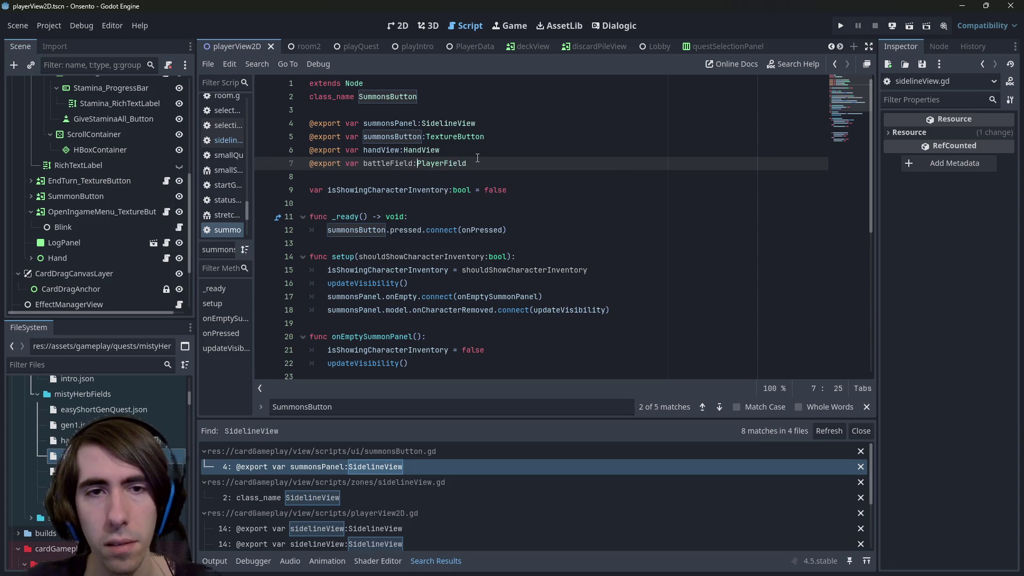
key("ctrl+shift+Right")
type("playe")
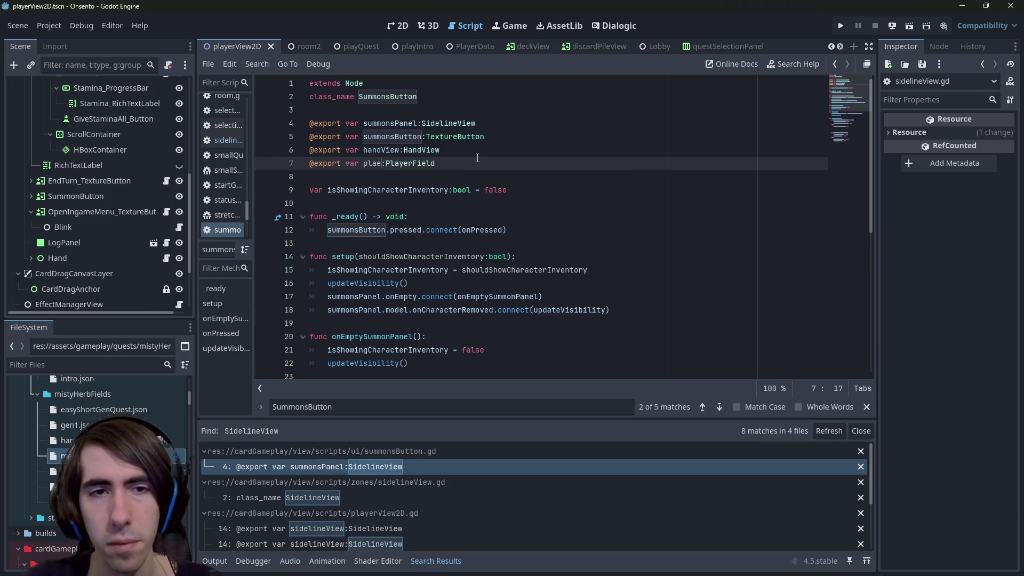
type("rField")
key("ctrl+s")
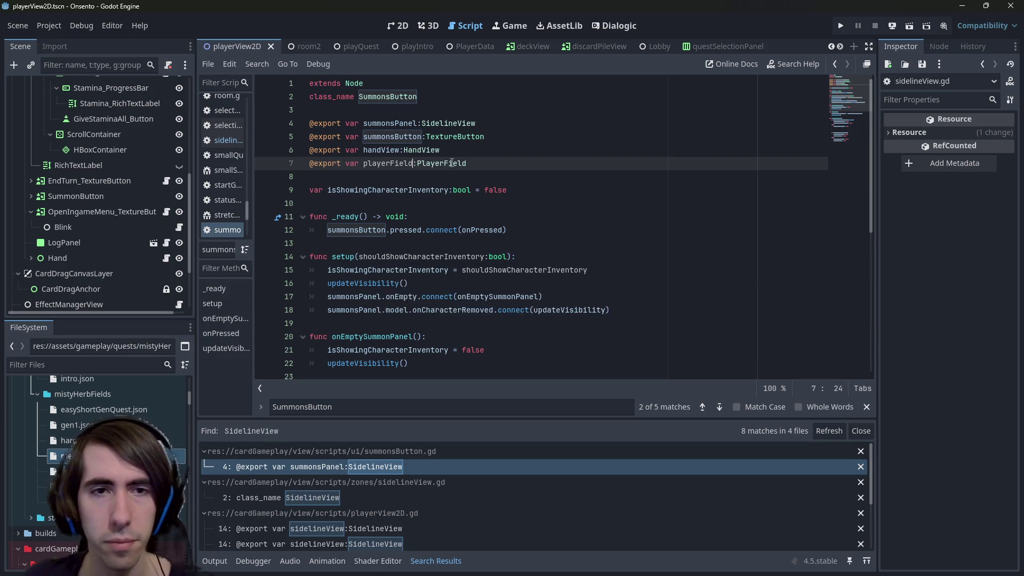
Start a 'playerField.character' reference on the new blank line in updateVisibility.
left_click(386, 163)
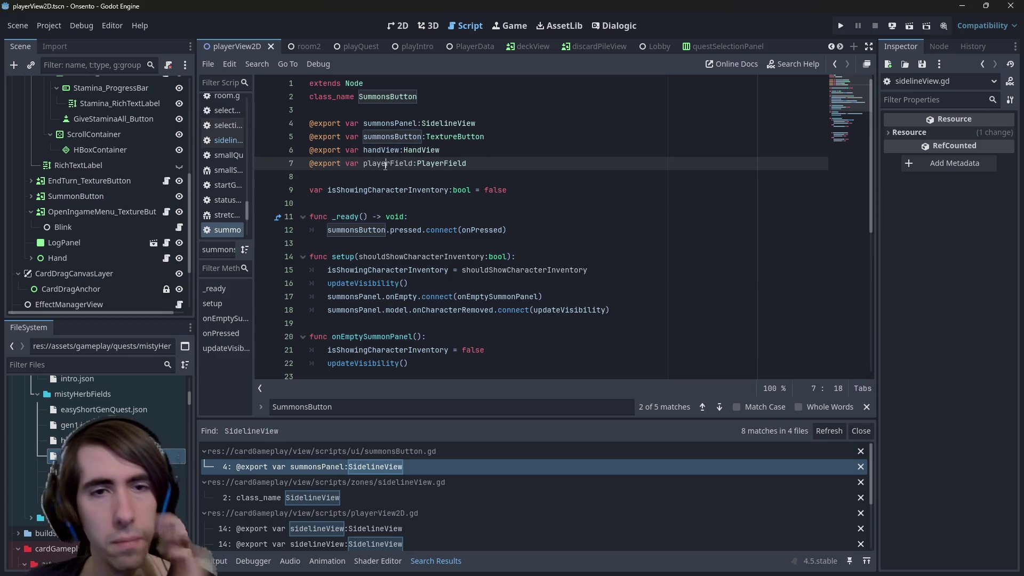
scroll(385, 163, "down", 1)
scroll(386, 162, "up", 1)
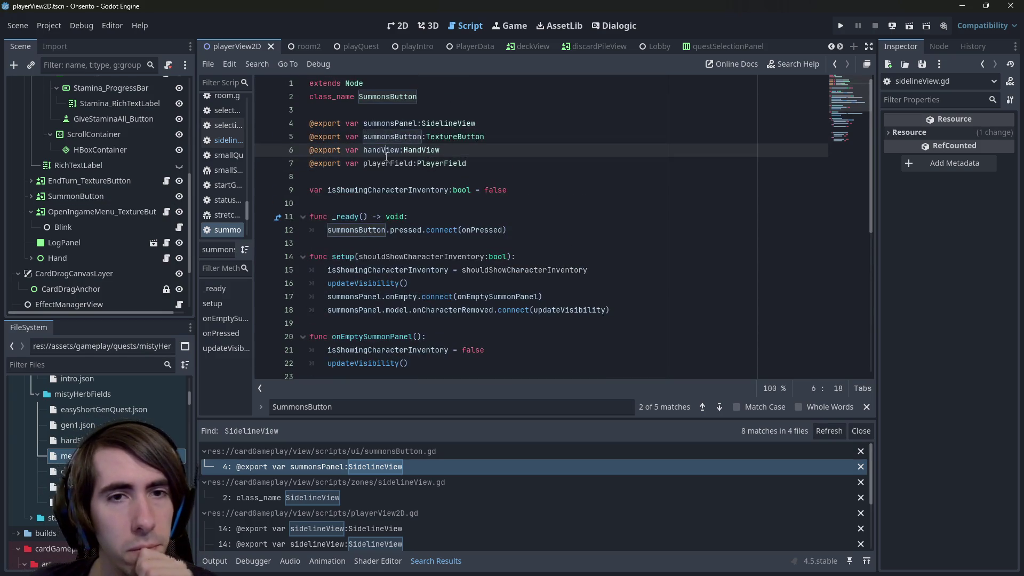
double_click(386, 162)
key("ctrl+c")
scroll(381, 224, "down", 3)
scroll(380, 256, "up", 2)
scroll(377, 286, "down", 4)
left_click(388, 344)
scroll(389, 344, "down", 1)
key("ctrl+v")
type(".")
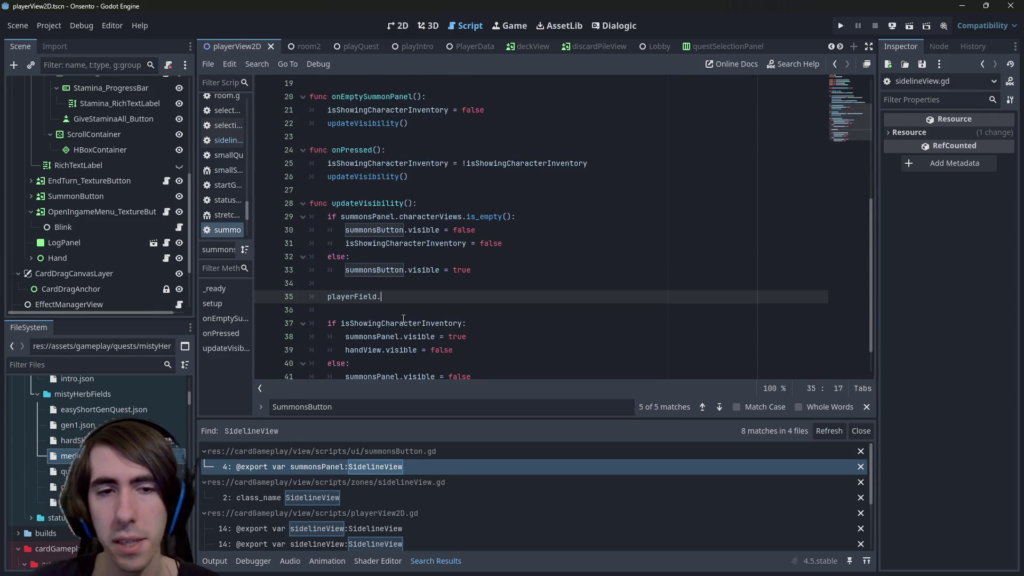
type("character")
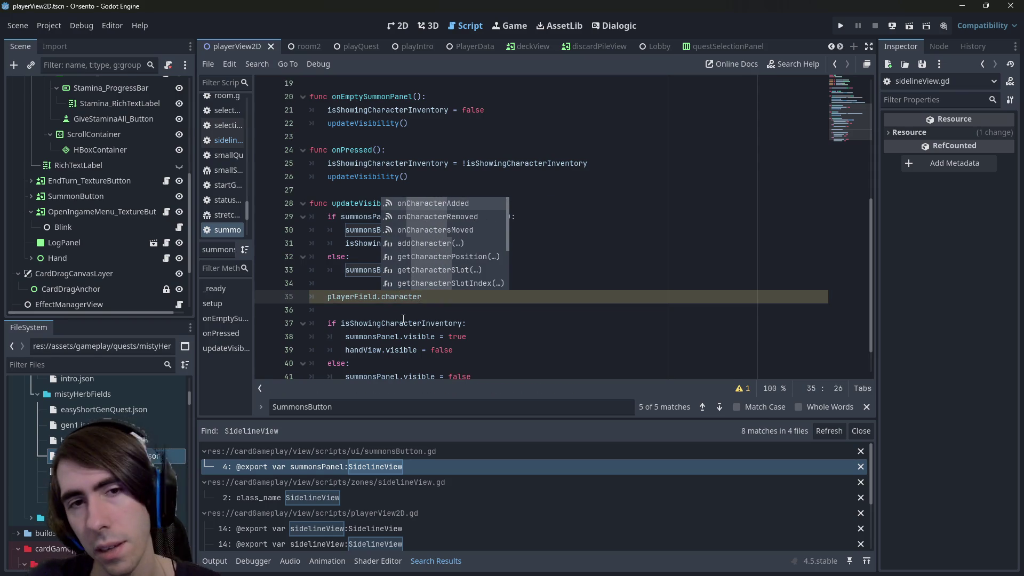
key("BackSpace")
key("BackSpace")
key("BackSpace")
type("slots")
key("BackSpace")
key("BackSpace")
key("BackSpace")
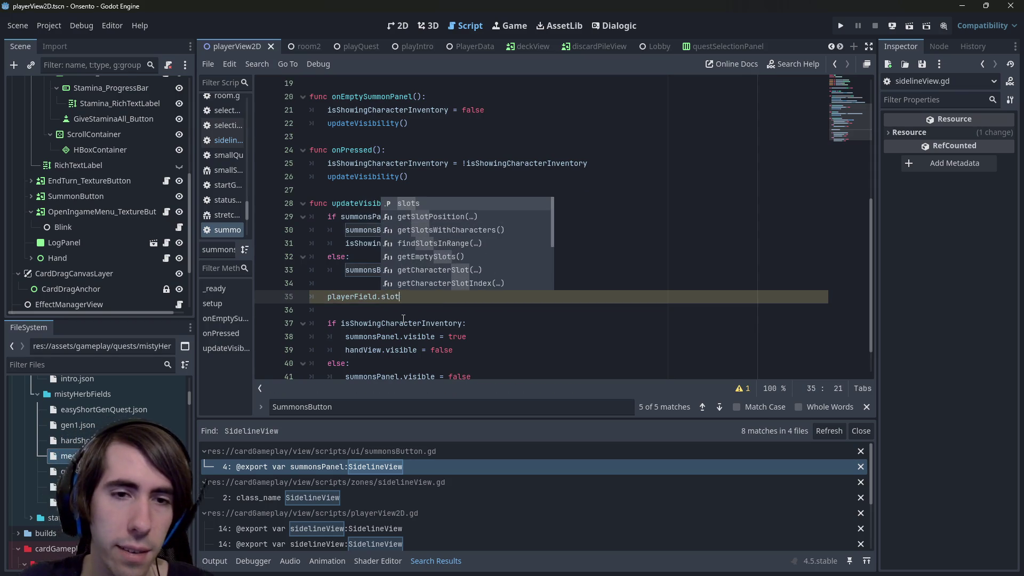
type("get")
key("BackSpace")
key("BackSpace")
key("BackSpace")
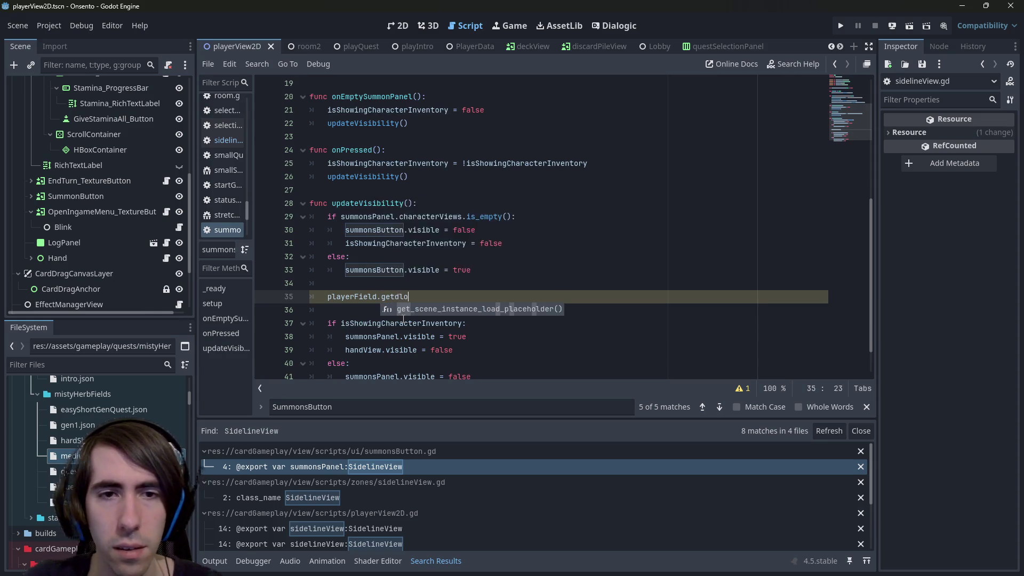
type("slots")
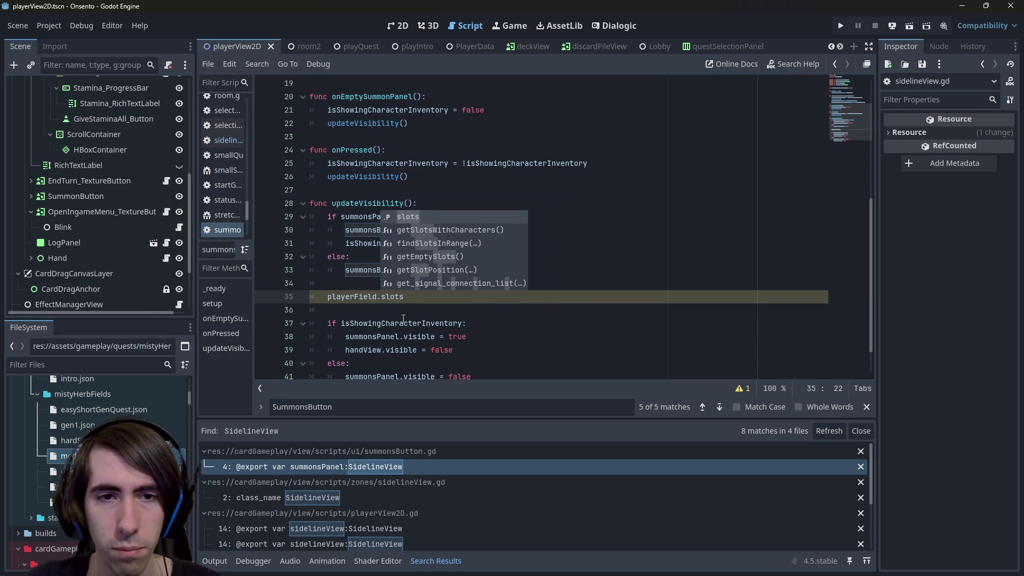
key("Down")
key("Down")
key("Down")
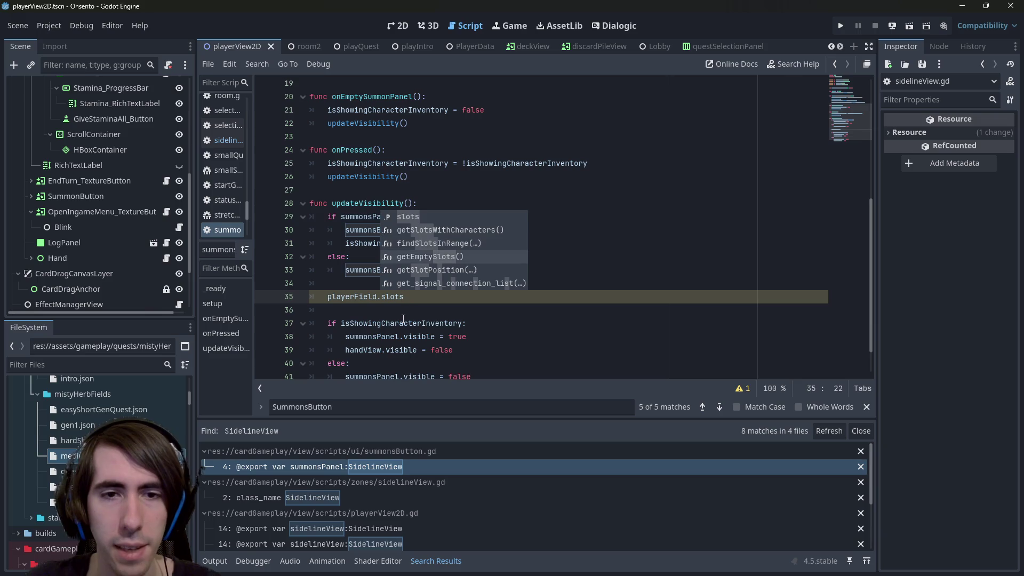
key("Return")
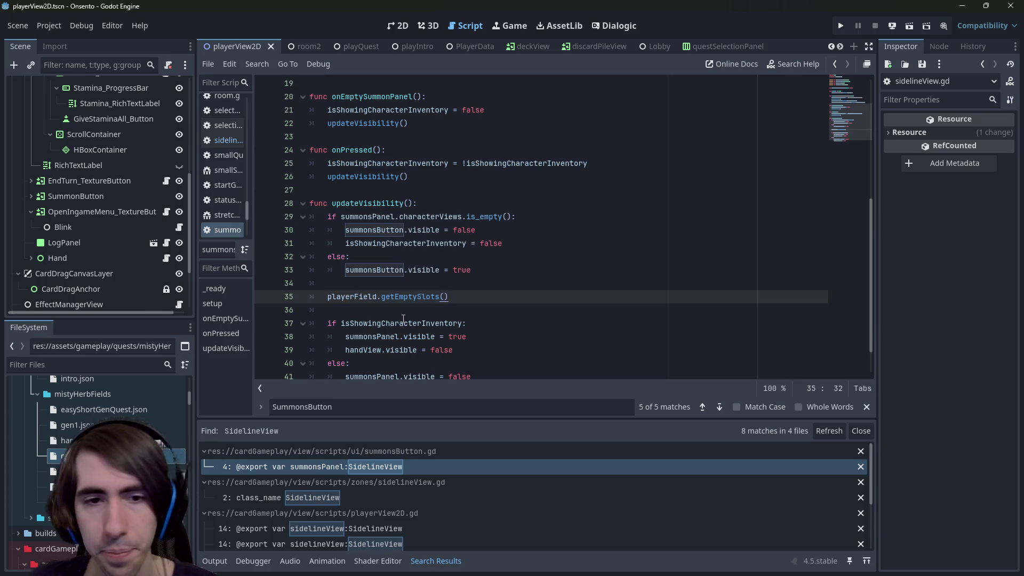
left_click(411, 296, "ctrl")
scroll(421, 197, "up", 2)
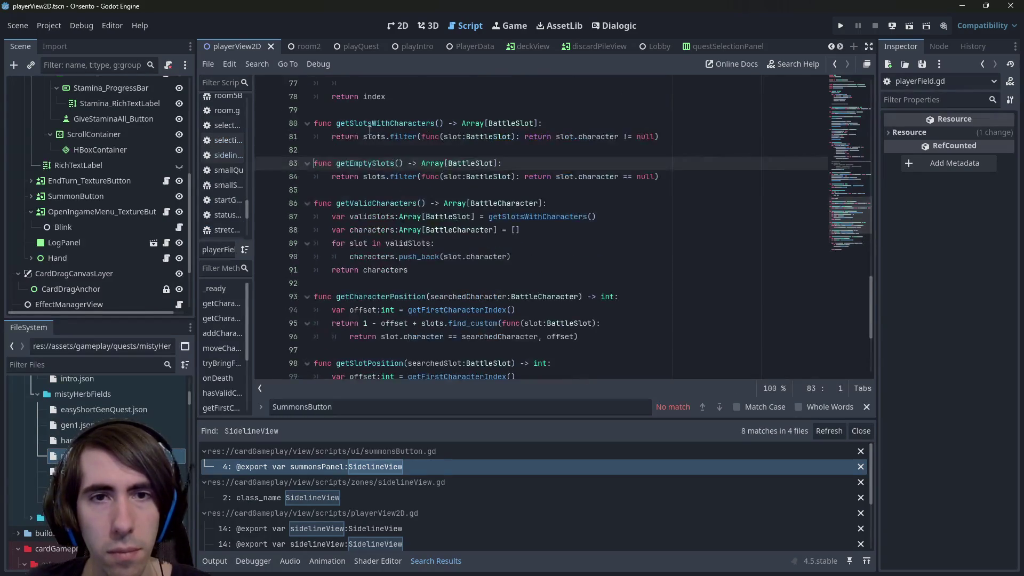
left_click(392, 149)
left_click_drag(421, 164, 500, 164)
key("ctrl+c")
key("ctrl+Home")
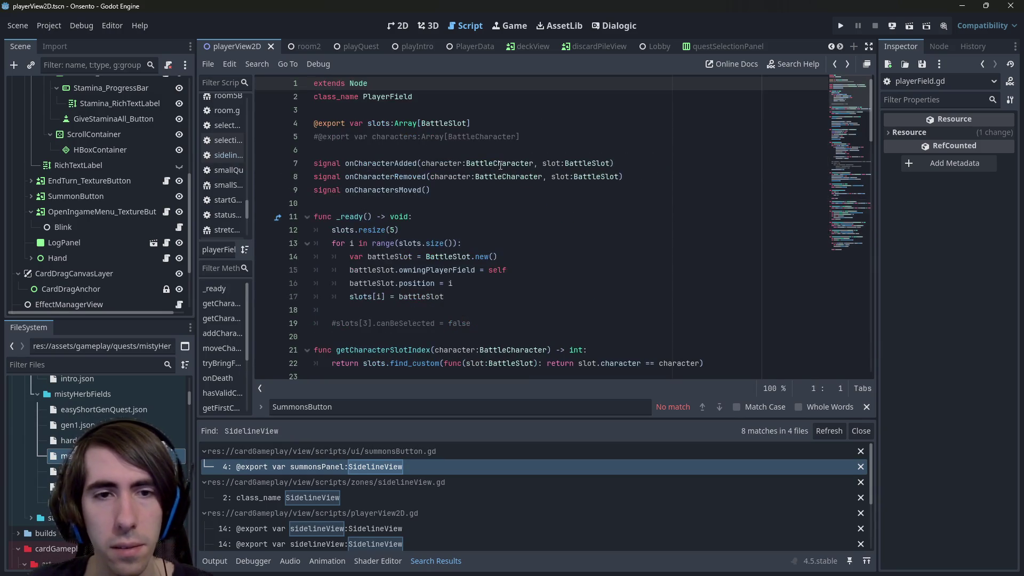
key("alt+Left")
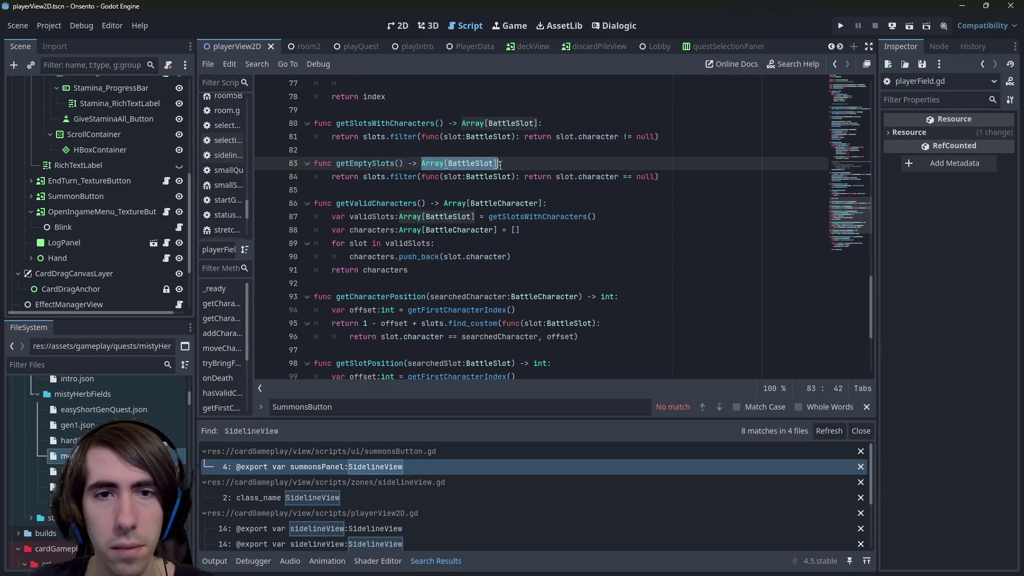
key("alt+Left")
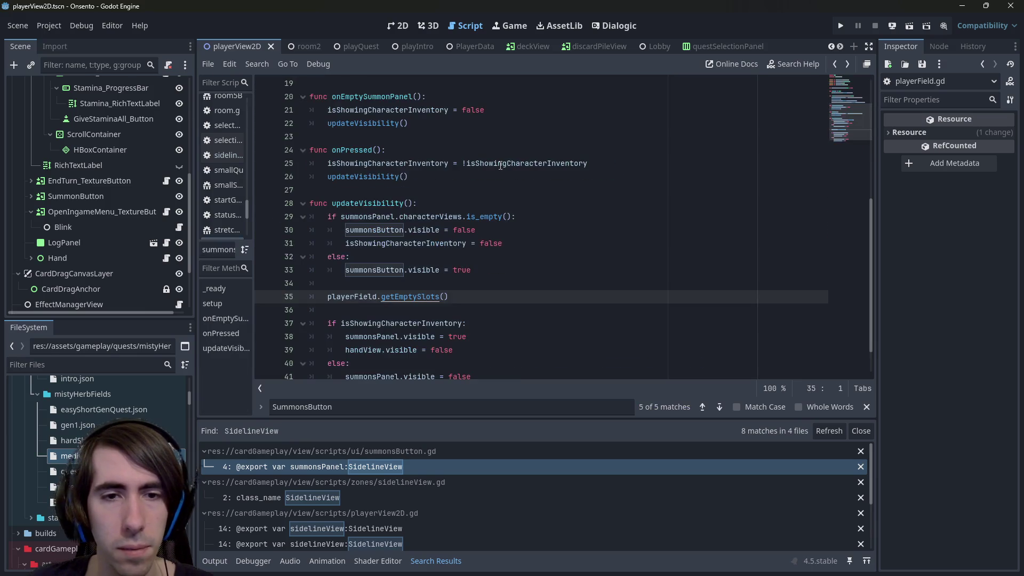
Reduce line 35 to playerField.getEmptySlots().is_empty(), dropping the Array[BattleSlot] declaration.
type("var")
key("ctrl+v")
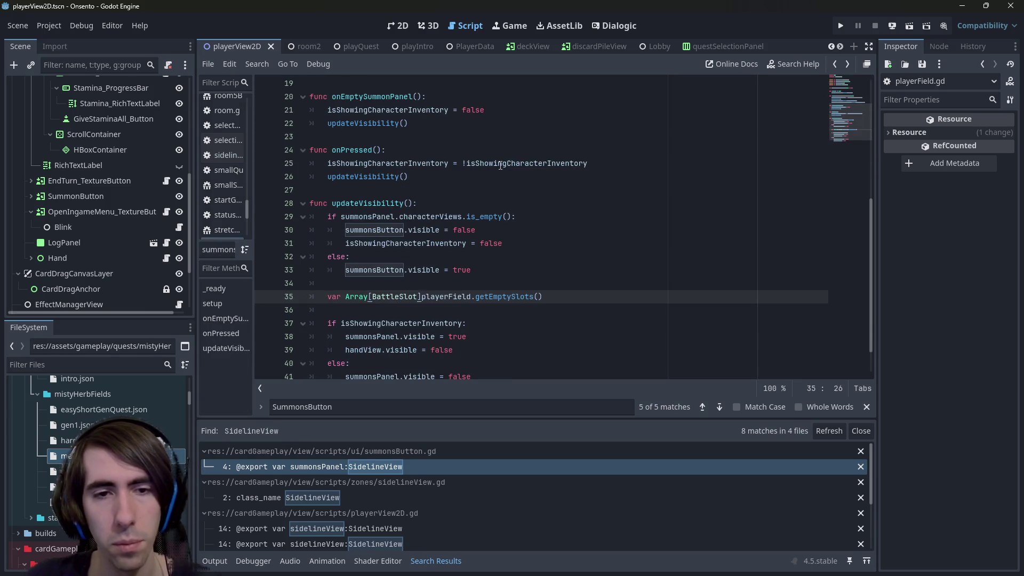
type("=")
key("ctrl+Left")
key("ctrl+Left")
key("ctrl+Left")
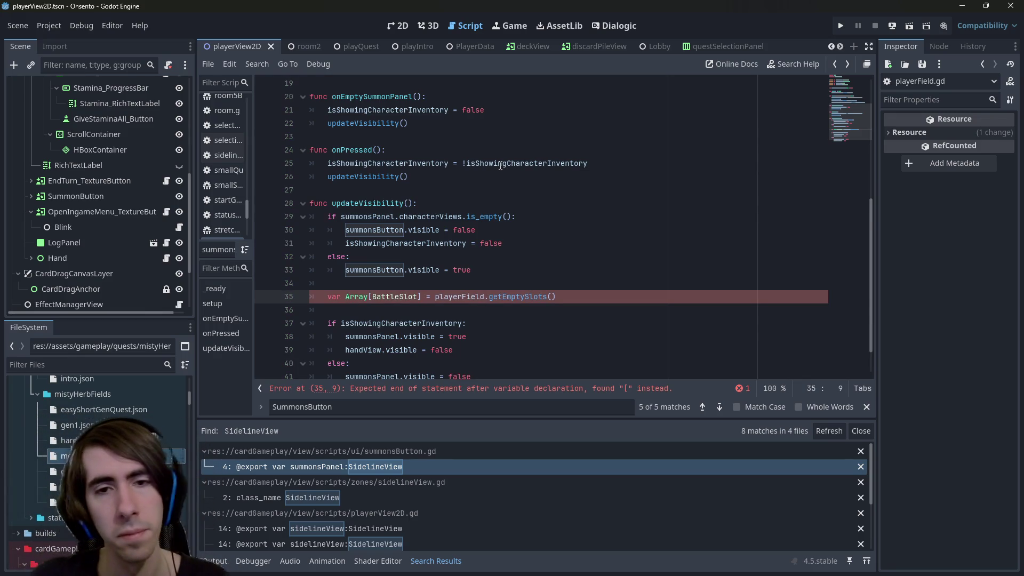
key("ctrl+Right")
key("Right")
key("ctrl+Delete")
key("ctrl+Delete")
key("ctrl+Delete")
key("ctrl+BackSpace")
key("ctrl+BackSpace")
key("ctrl+BackSpace")
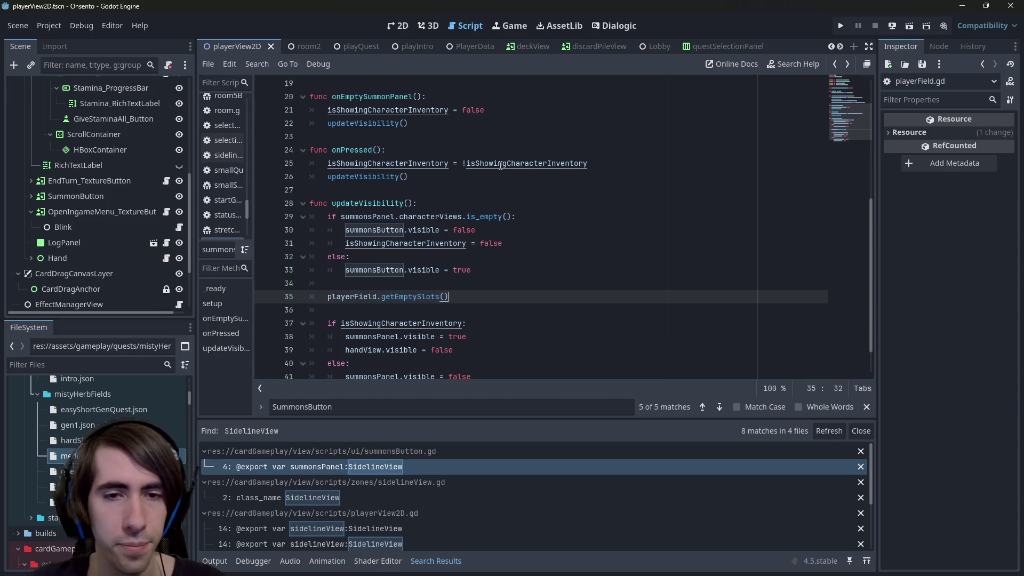
key("End")
type(".emp")
key("Return")
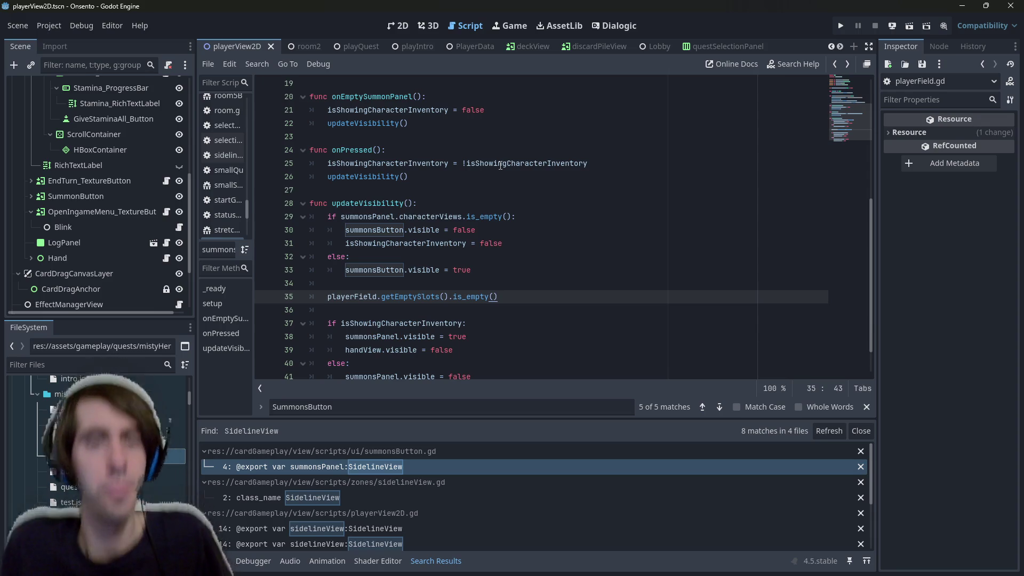
Turn line 35 into 'if playerField.getEmptySlots().is_empty():'.
key("Up")
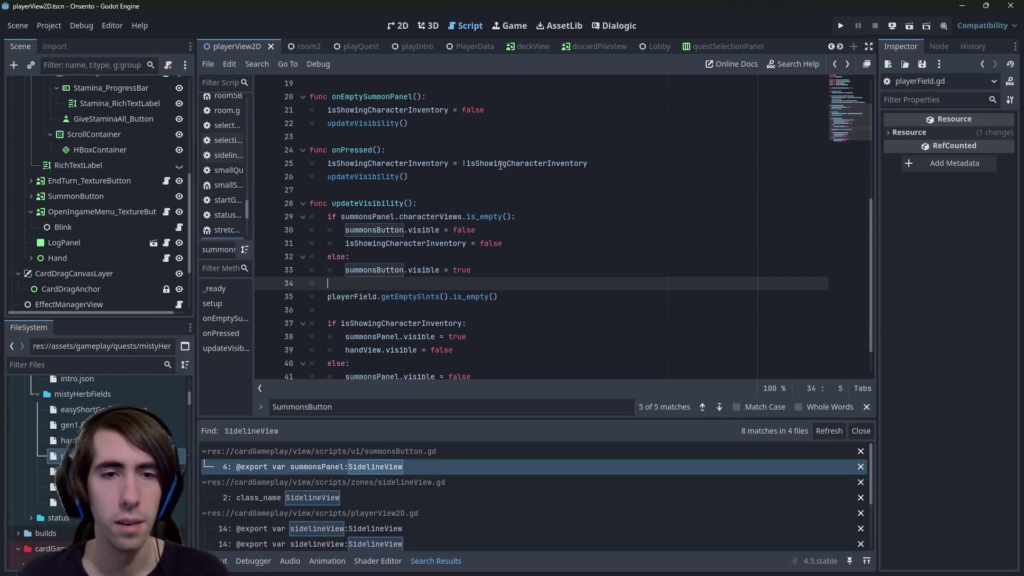
key("Down")
key("Home")
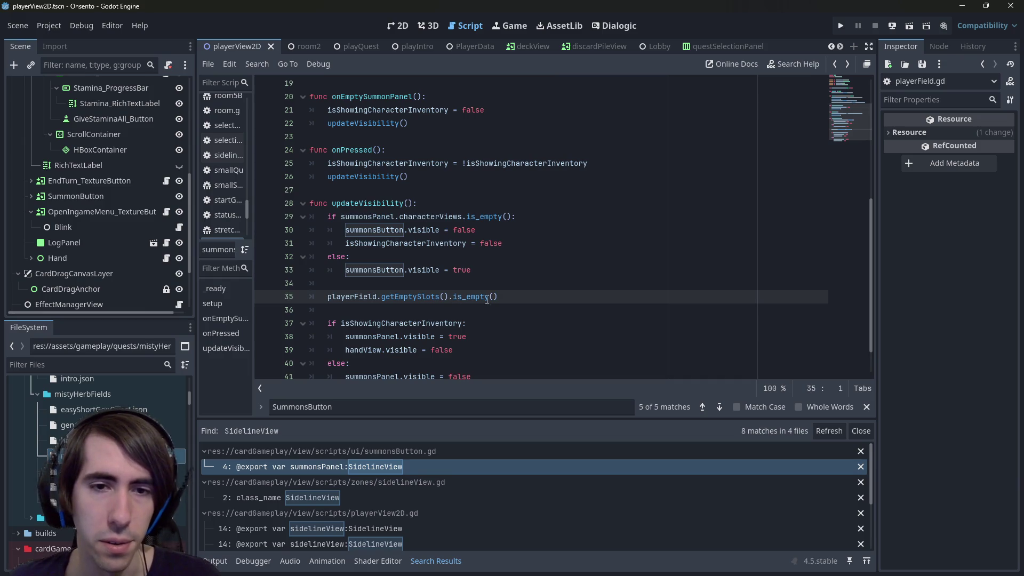
left_click_drag(499, 297, 291, 302)
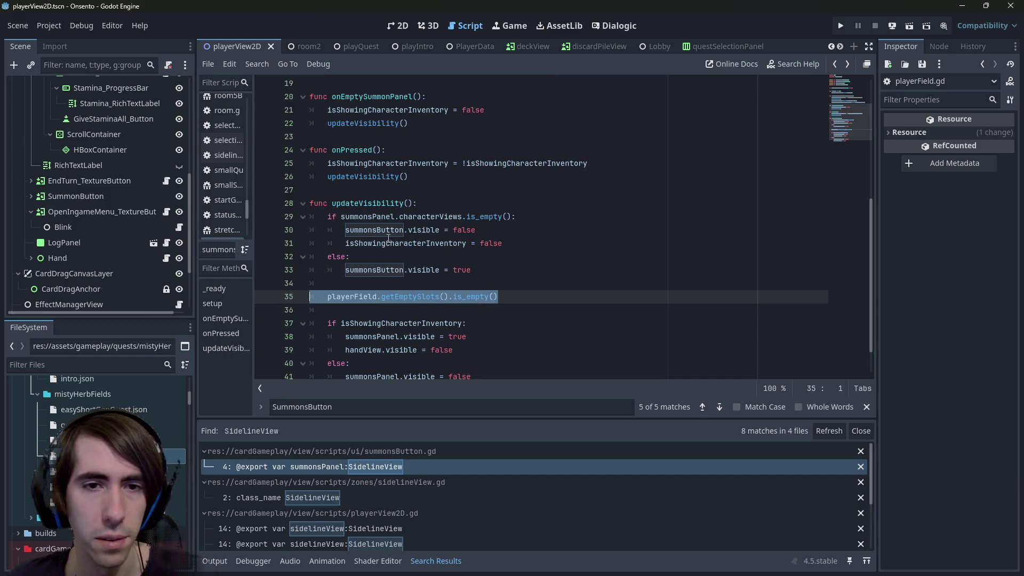
key("Left")
type("if")
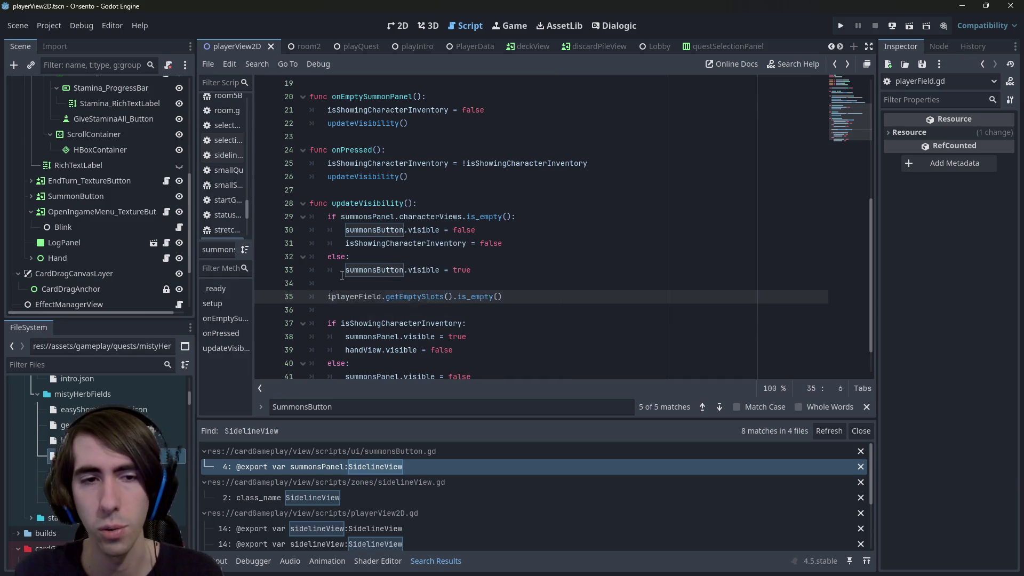
key("End")
type(":")
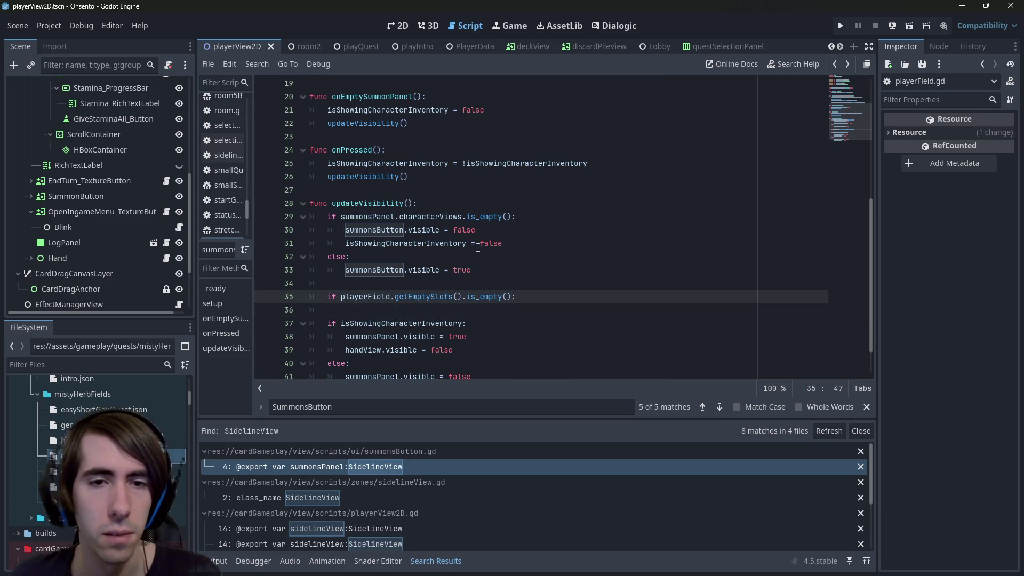
Review the summonsButton, updateVisibility and isShowingCharacterInventory names in the script.
left_click(475, 271)
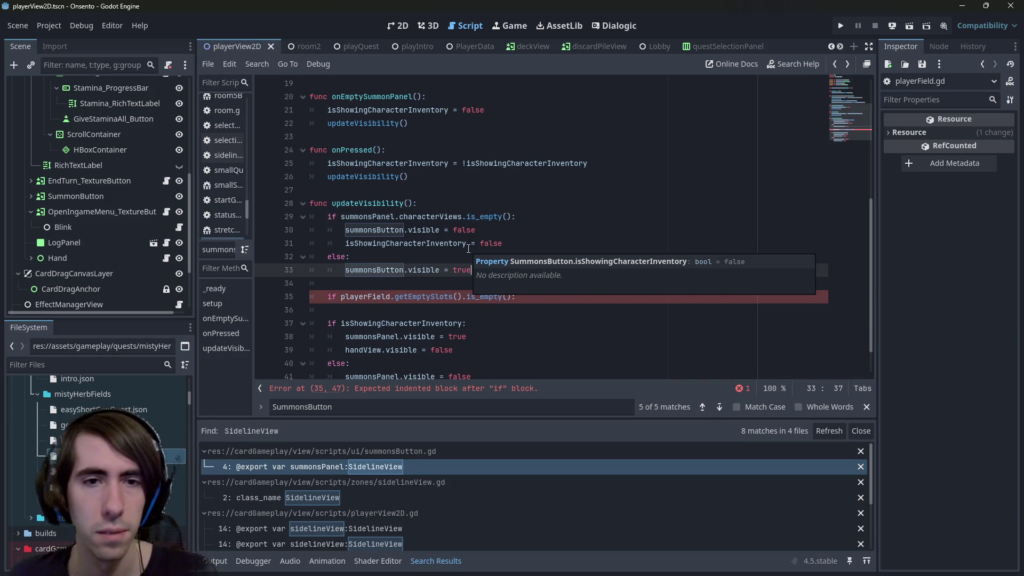
double_click(373, 229)
double_click(390, 270)
scroll(389, 271, "down", 1)
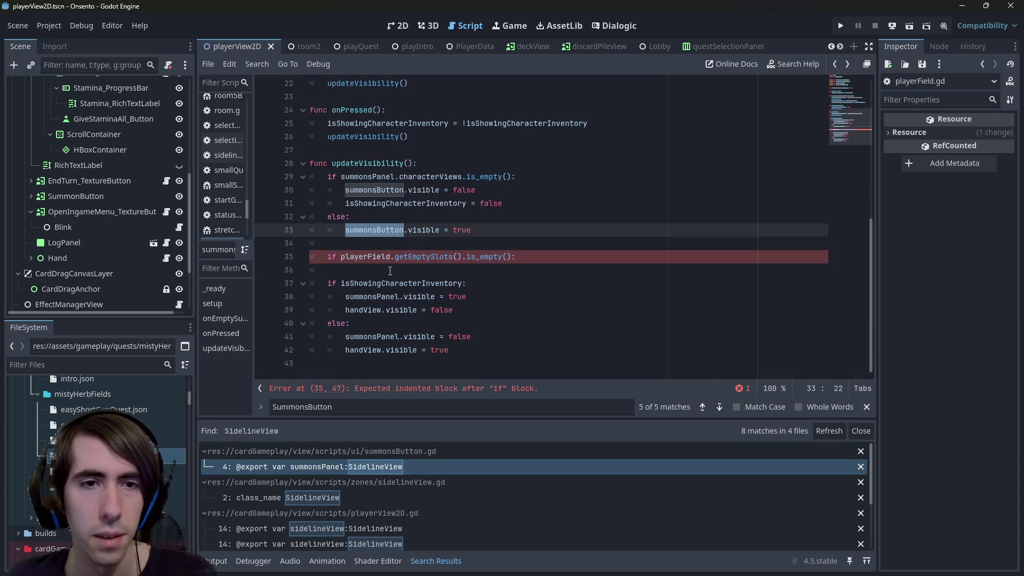
double_click(381, 163)
double_click(378, 190)
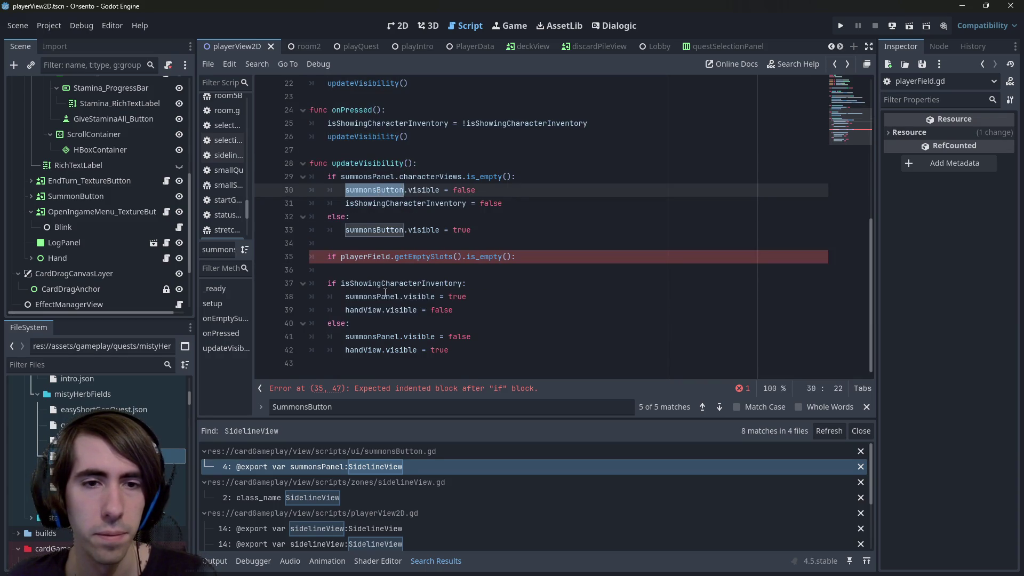
double_click(385, 283)
Add an indented 'isShowingCharacterInventory = false' line under the if.
key("ctrl+c")
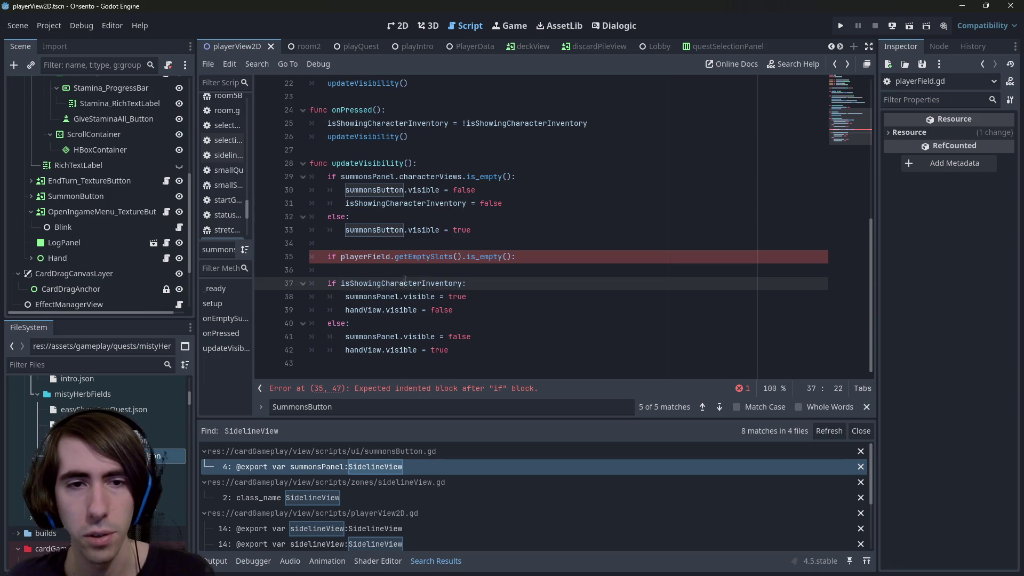
left_click(549, 260)
key("Return")
key("ctrl+v")
type("= false")
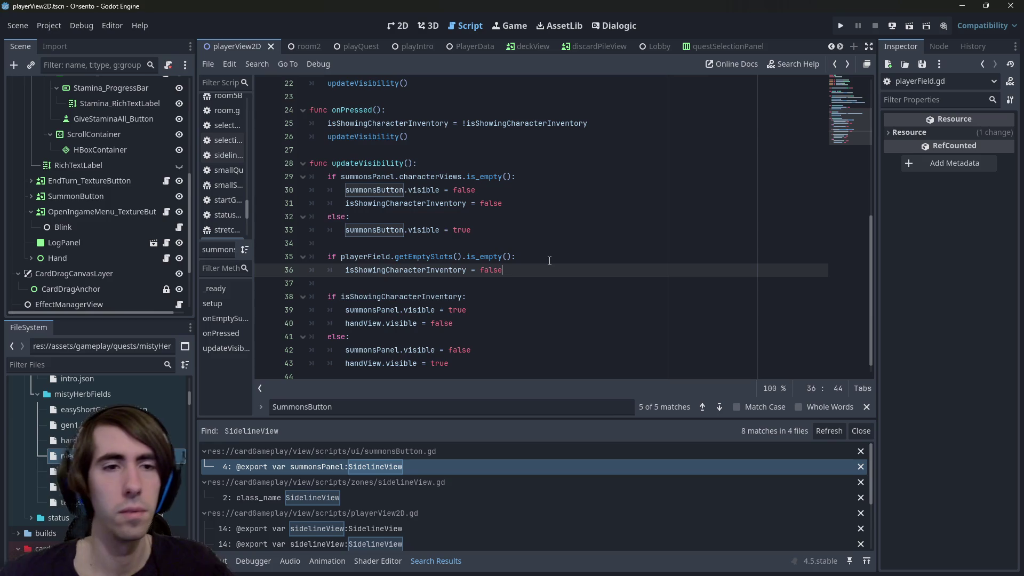
scroll(436, 143, "up", 7)
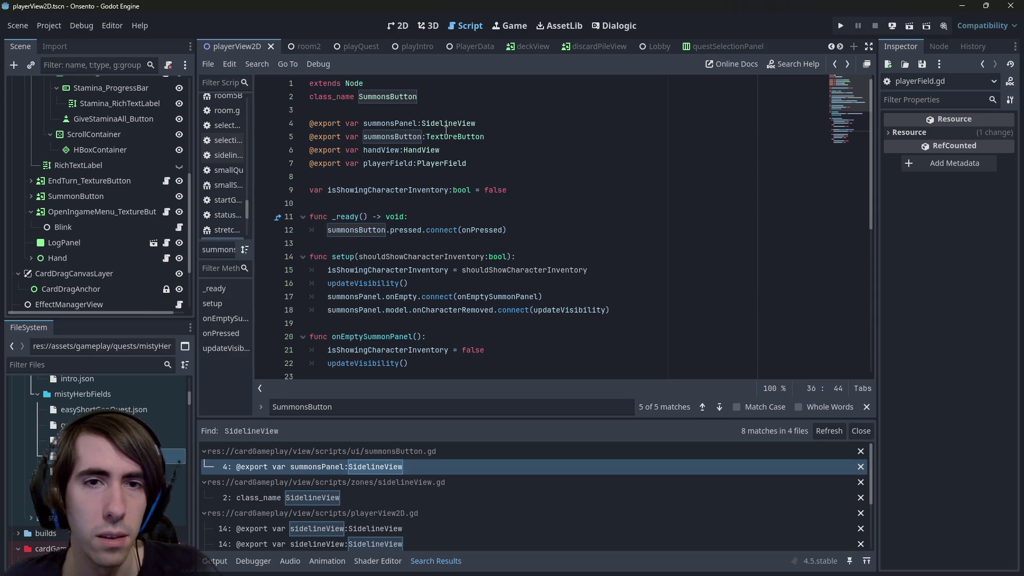
Inspect BattleFieldView in the scene tree, collapsing Side1 and Side2.
double_click(395, 162)
scroll(132, 219, "up", 8)
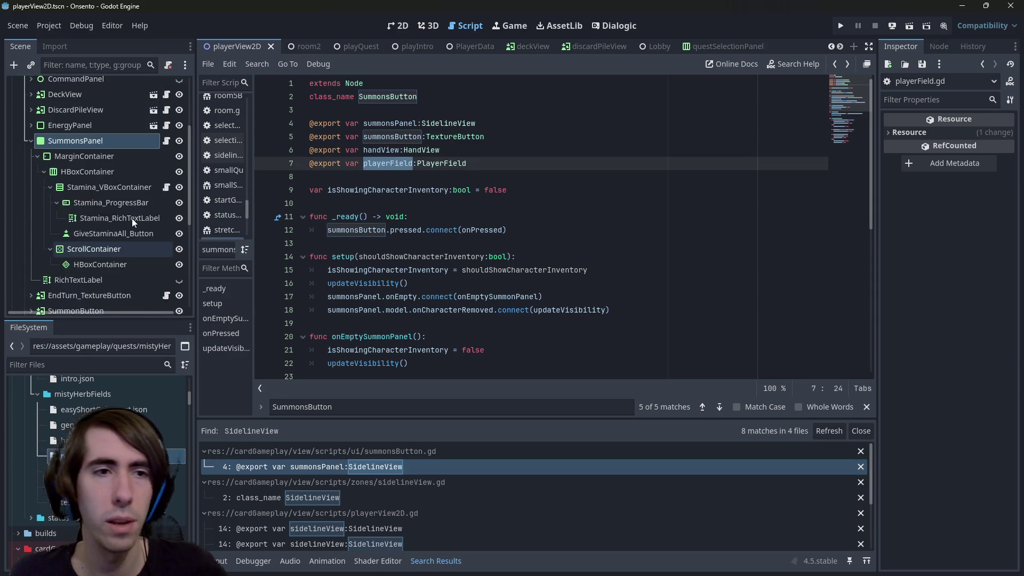
left_click(18, 100)
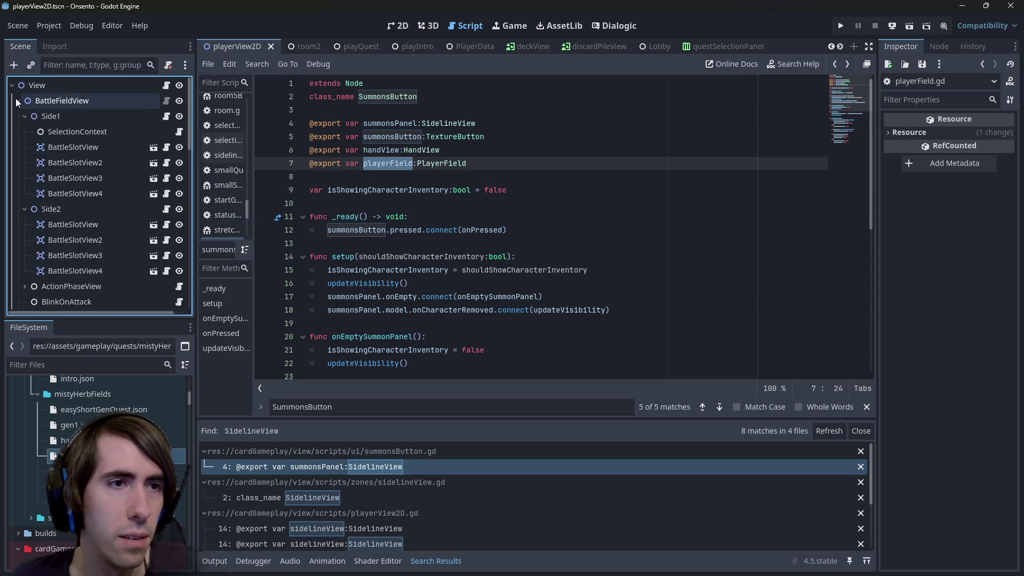
left_click(25, 209)
left_click(24, 115)
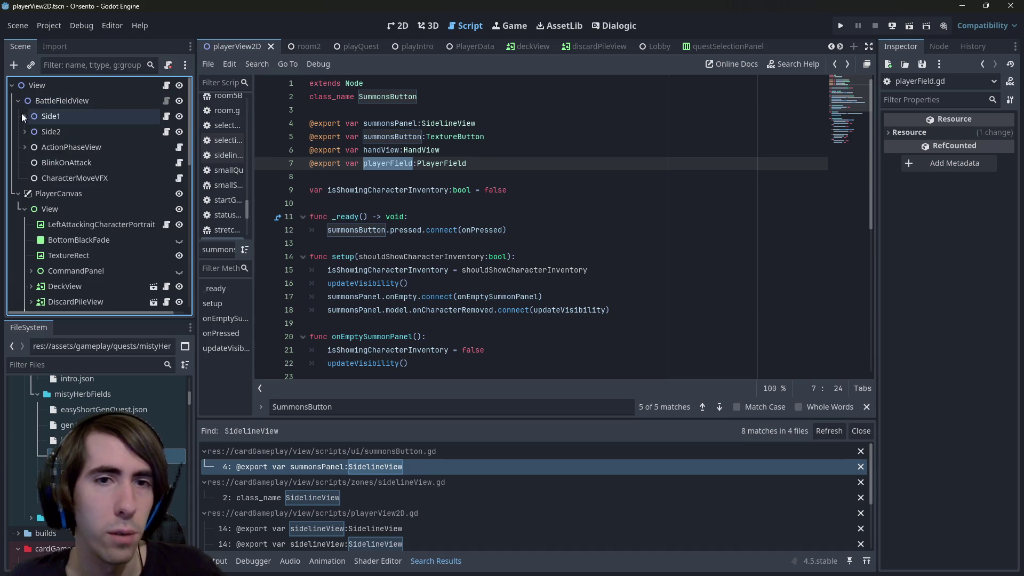
Rename the line 7 export to playerFieldView of type PlayerFieldView and save.
left_click(480, 166)
type("View")
key("ctrl+Left")
key("Left")
type("View")
key("ctrl+s")
Try a playerFieldView.mode reference near line 35, then remove it.
scroll(481, 166, "down", 5)
left_click(341, 257)
type("playerFieldView.mode")
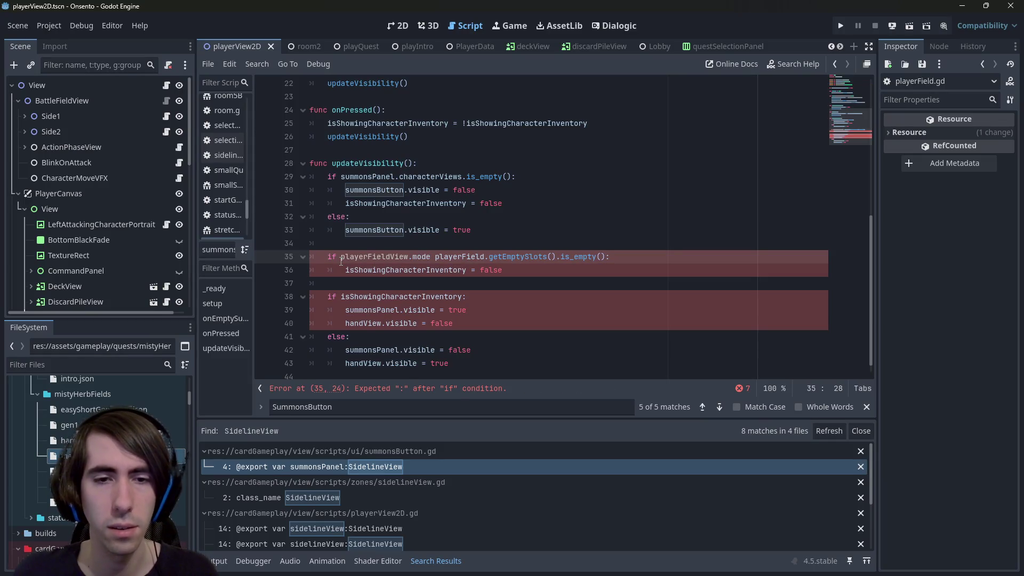
key("BackSpace")
key("BackSpace")
key("BackSpace")
key("ctrl+shift+Left")
key("ctrl+x")
key("Up")
key("Return")
key("Up")
key("ctrl+v")
key("ctrl+BackSpace")
Comment out the empty-slots if block with Ctrl+K.
key("Down")
key("Down")
key("ctrl+k")
key("Down")
key("ctrl+k")
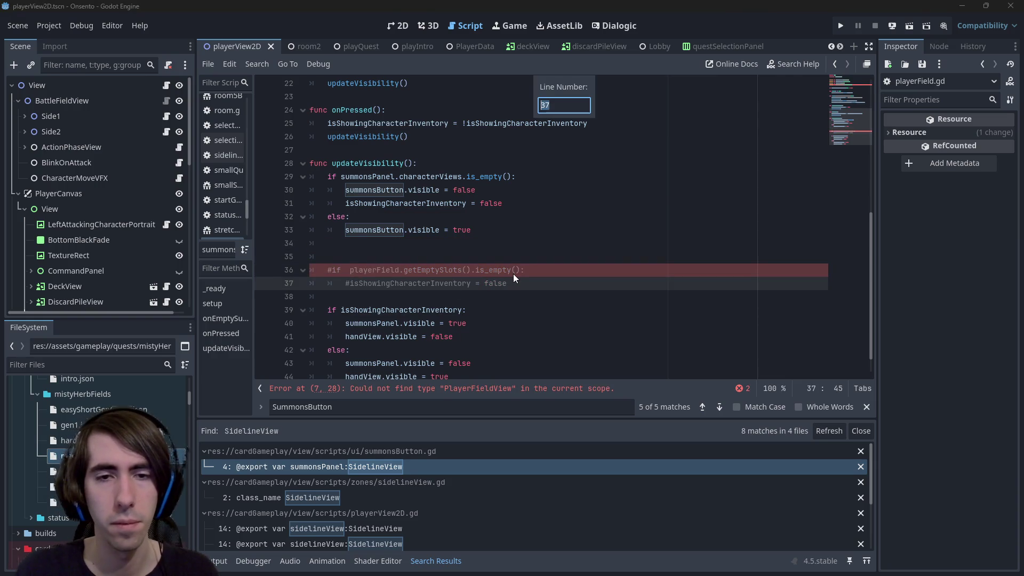
key("End")
key("Escape")
Start a playerFieldView reference on line 35 and comment it out for now.
key("Up")
key("Up")
key("ctrl+v")
type(".")
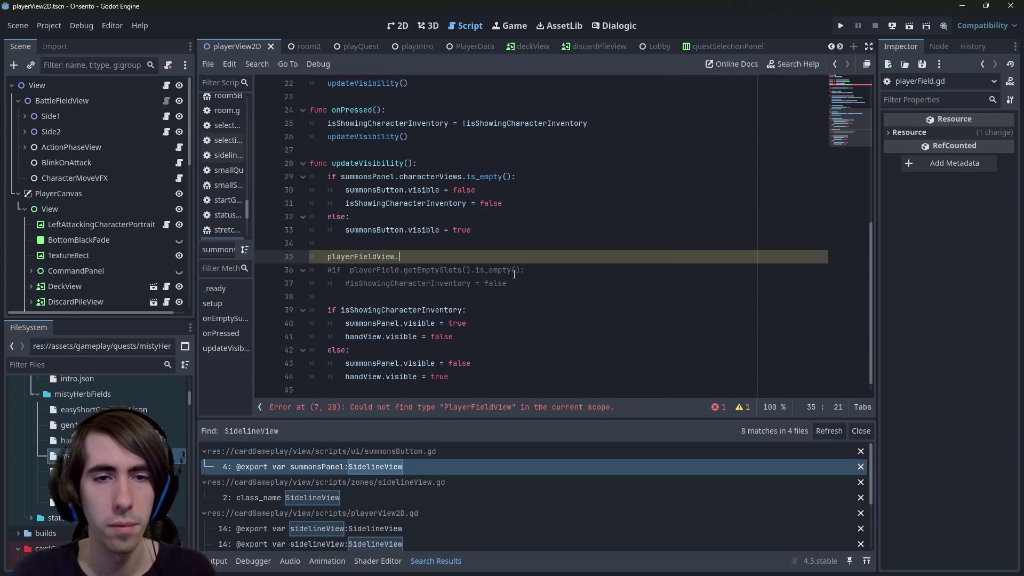
scroll(515, 274, "up", 7)
double_click(425, 163)
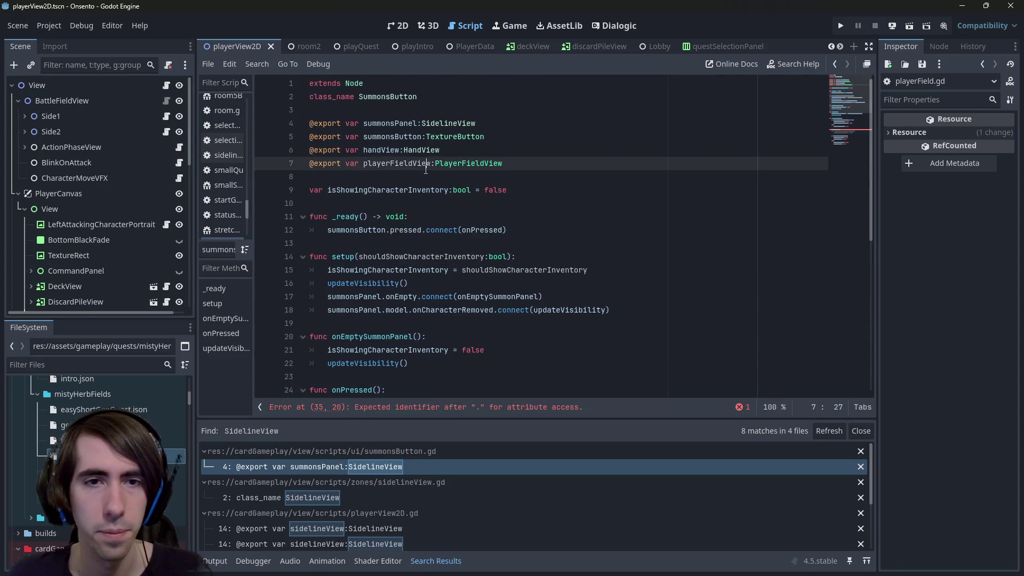
scroll(435, 299, "down", 5)
left_click(438, 336)
key("ctrl+k")
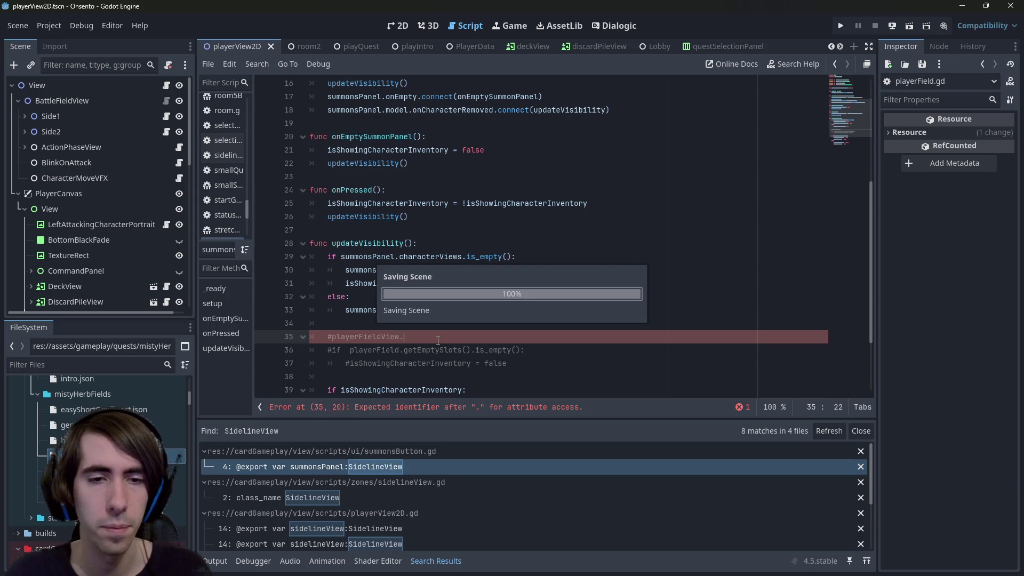
Change the playerFieldView export type to PlayerFieldView2D.
scroll(437, 341, "up", 5)
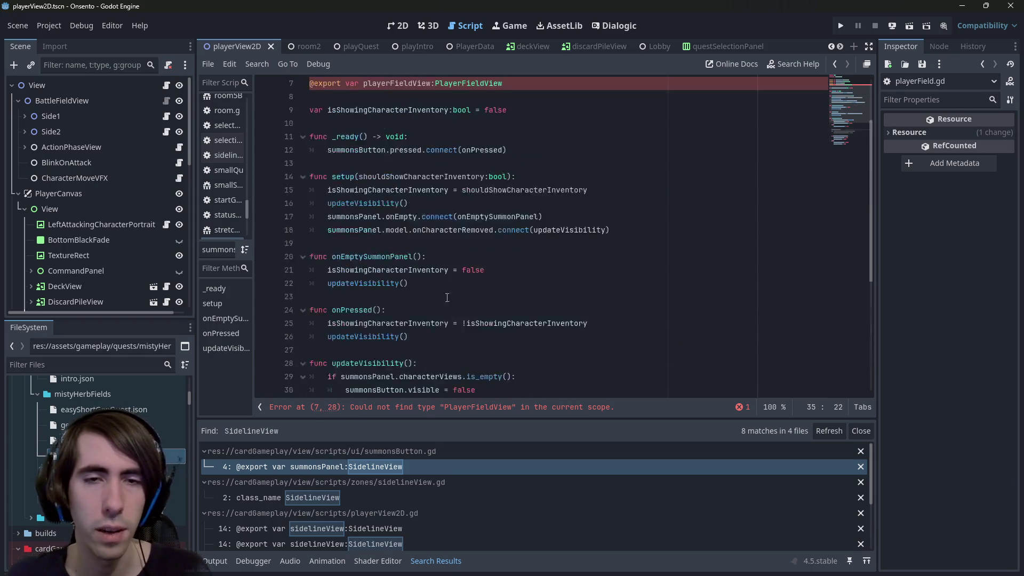
double_click(473, 162)
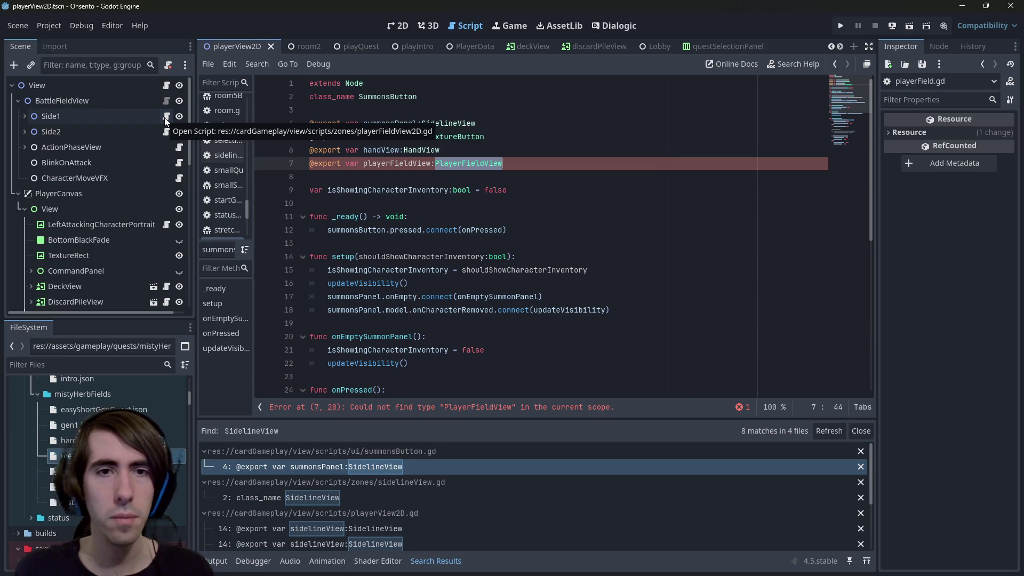
type("PlayerFiel")
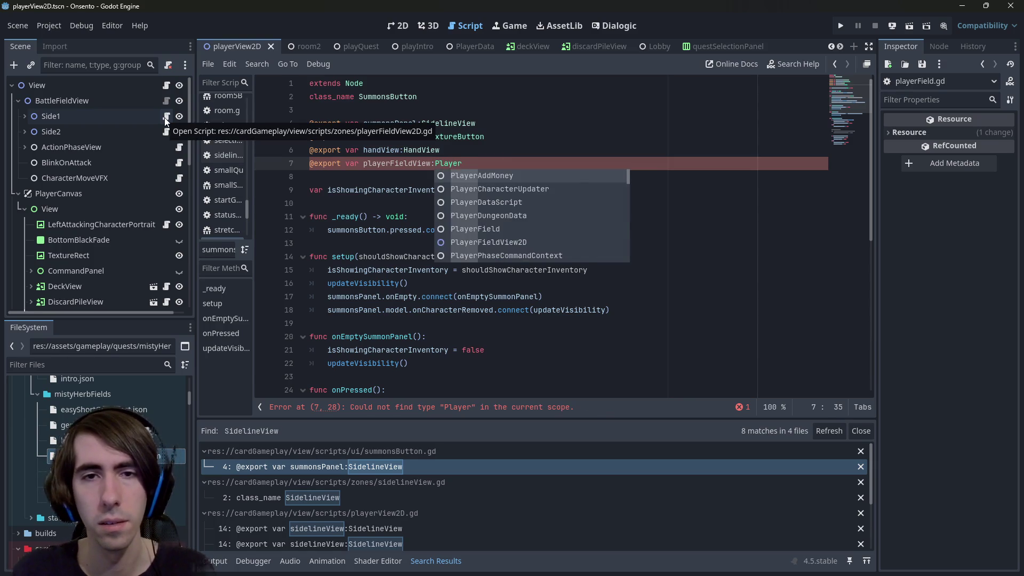
key("Down")
key("Return")
double_click(381, 168)
Rewrite line 35 as 'if playerFieldView.playerField.getEmptySlots().is_empty():'.
scroll(381, 171, "down", 7)
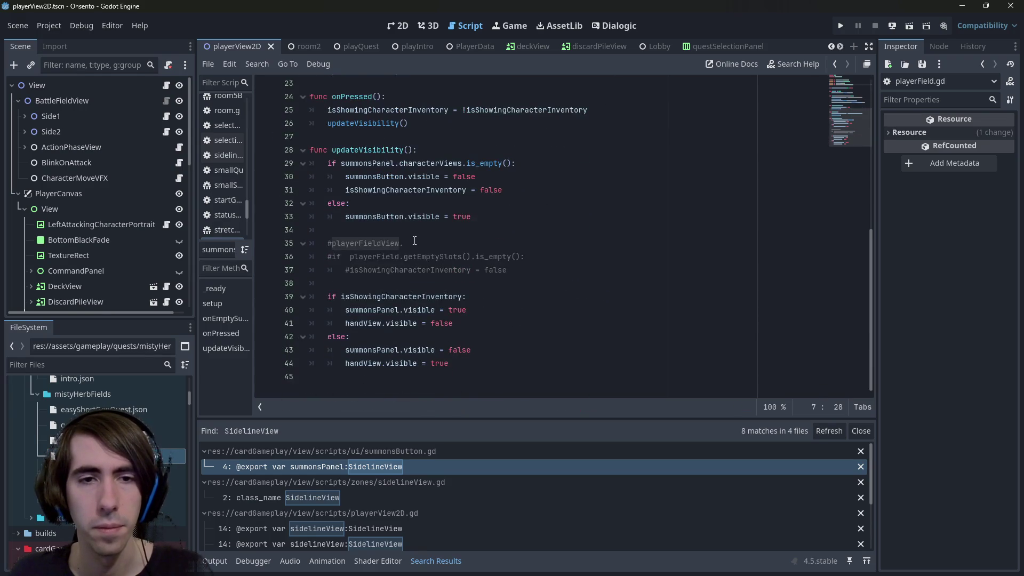
left_click(426, 244)
key("shift+Home")
key("BackSpace")
type("playerFieldView")
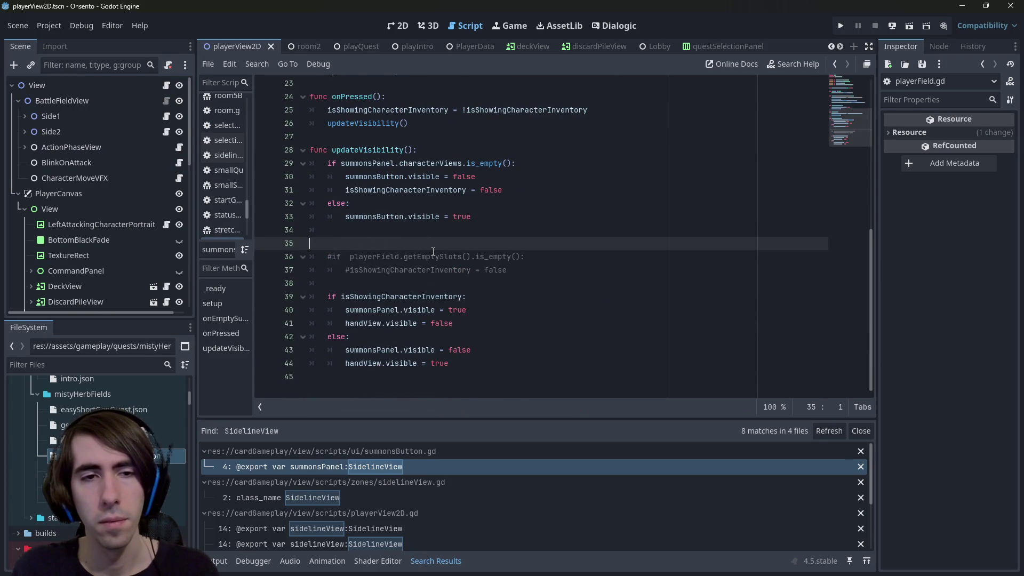
type(".model")
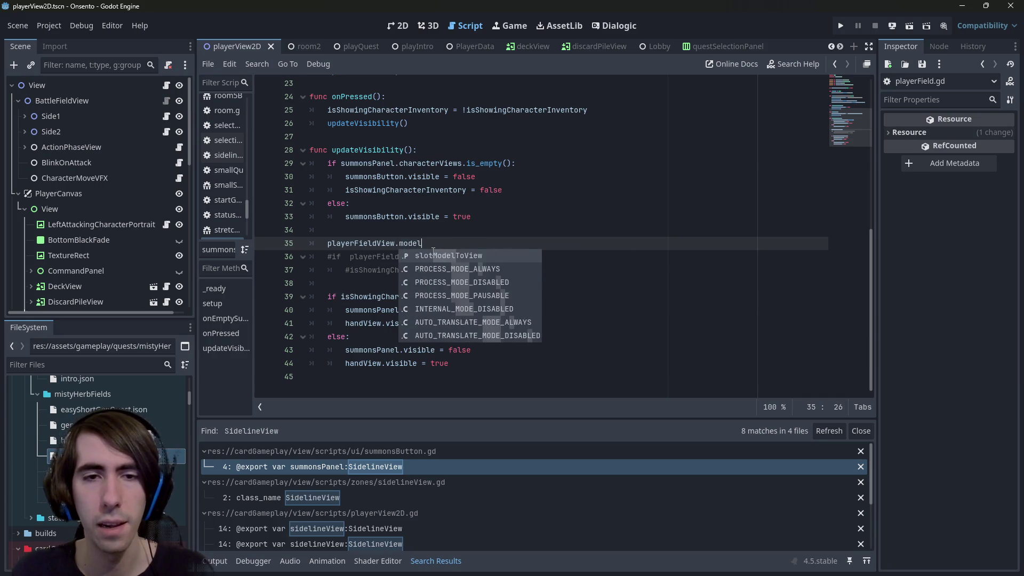
key("BackSpace")
key("BackSpace")
key("BackSpace")
key("BackSpace")
key("BackSpace")
type("playerField")
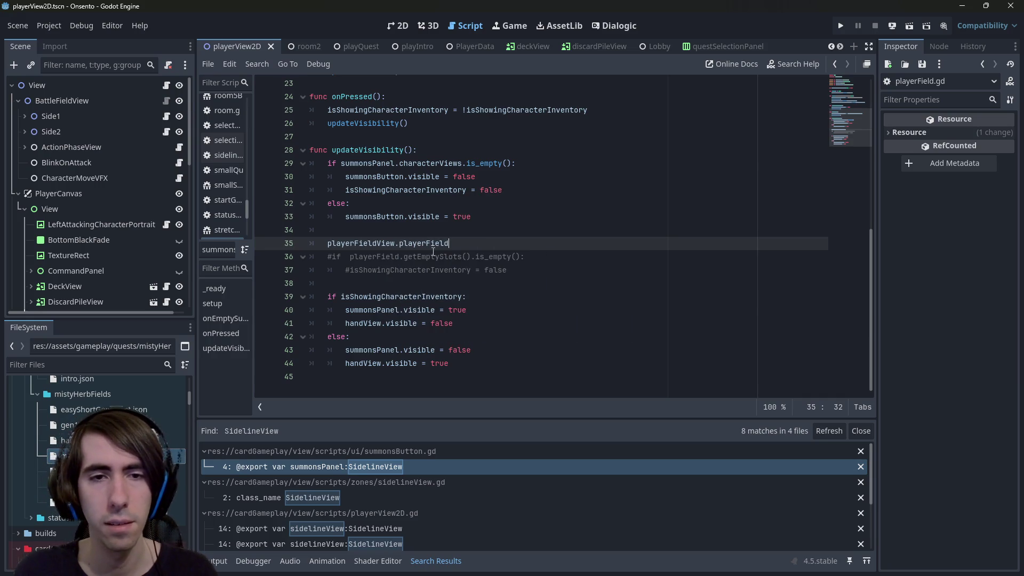
key("Delete")
key("Delete")
key("Delete")
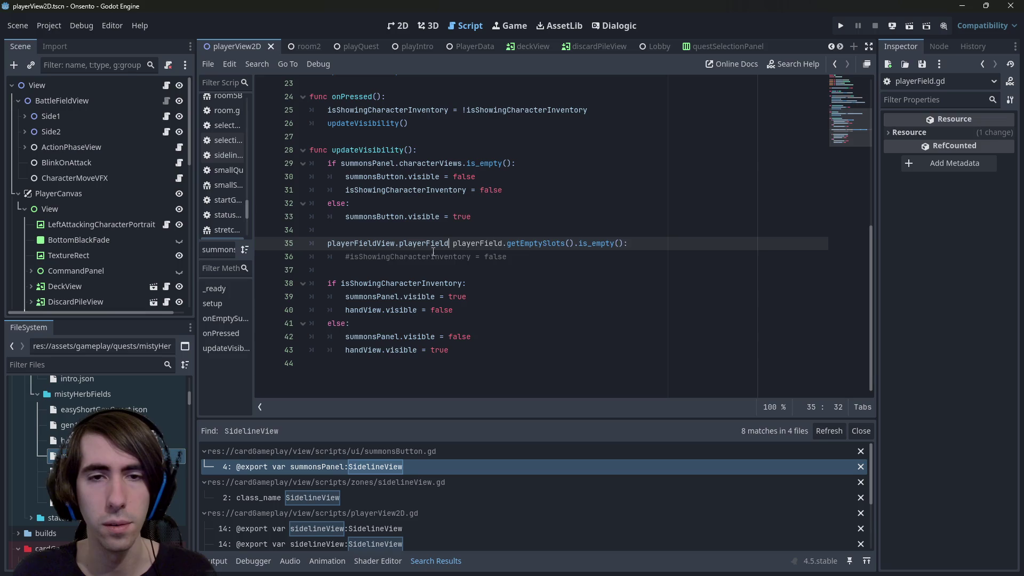
key("Home")
type("if")
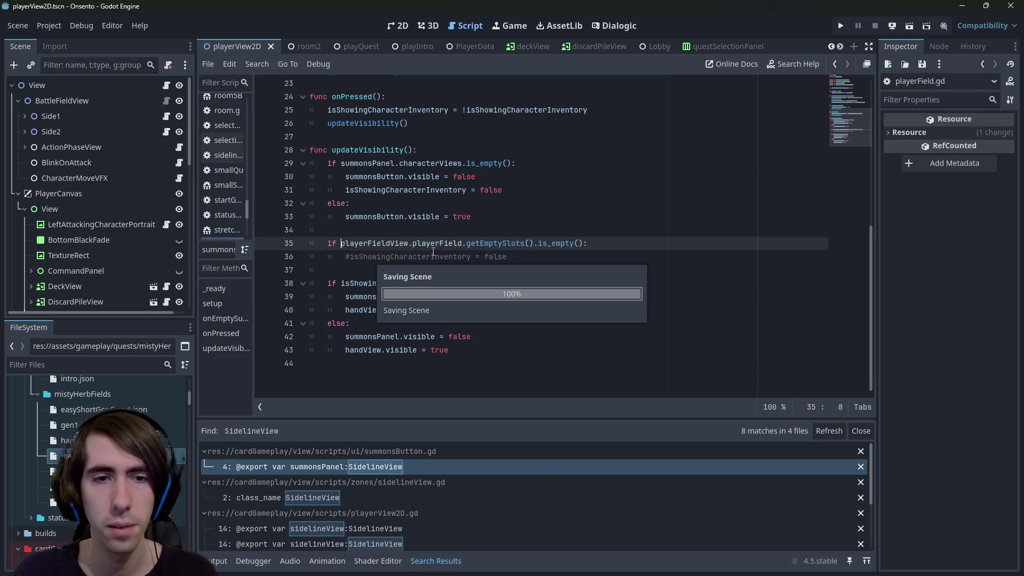
Uncomment the inventory reset line and save the script.
left_click(558, 257)
key("ctrl+k")
key("ctrl+s")
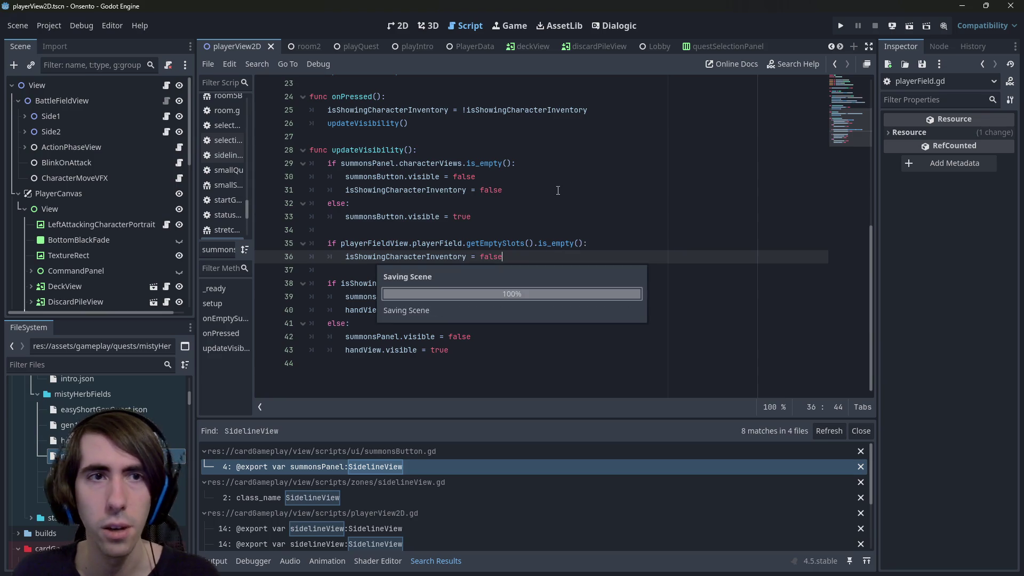
key("alt+shift+o")
Open playMiniboss1.tscn through a 'miniboss' quick-open search.
type("p")
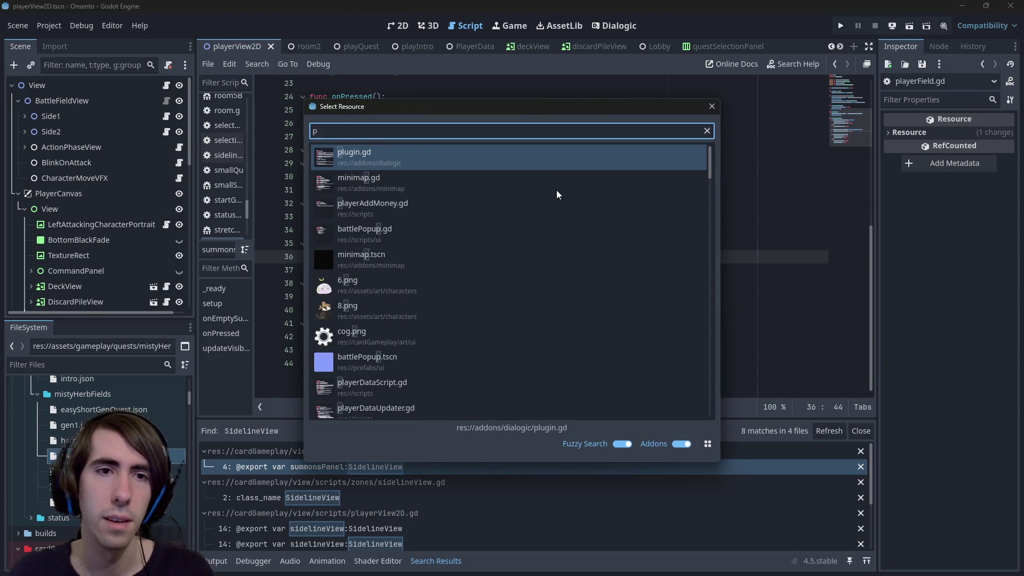
key("BackSpace")
type("miniboss")
key("Down")
key("Down")
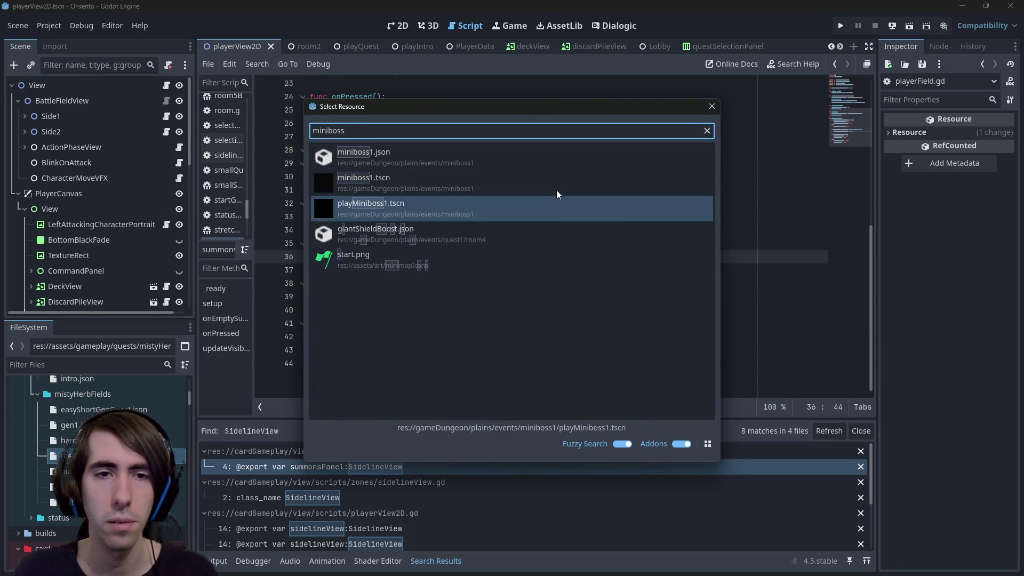
key("Return")
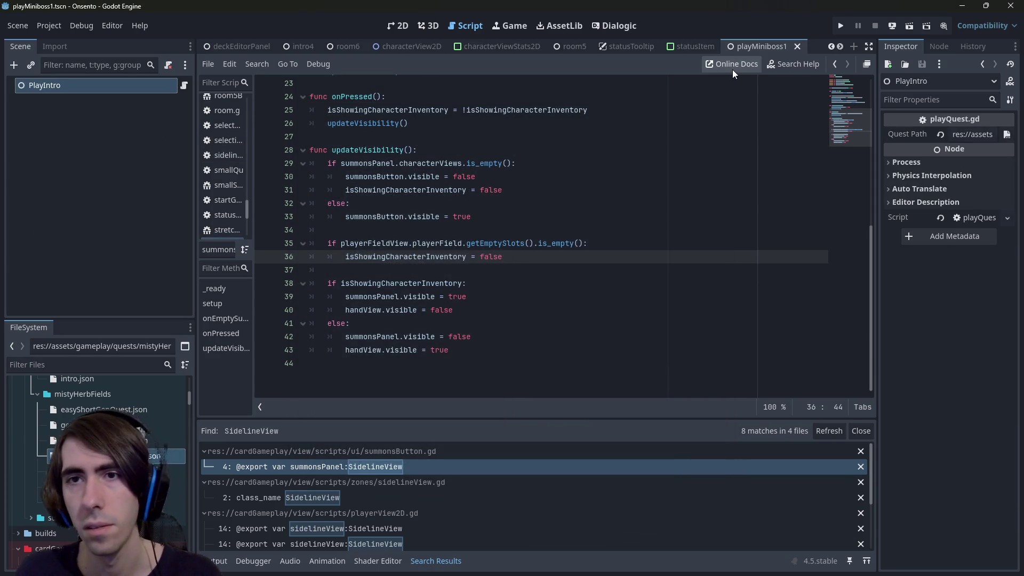
Open the miniboss1.tscn scene through another quick-open search.
key("alt+shift+o")
type("minibp")
key("BackSpace")
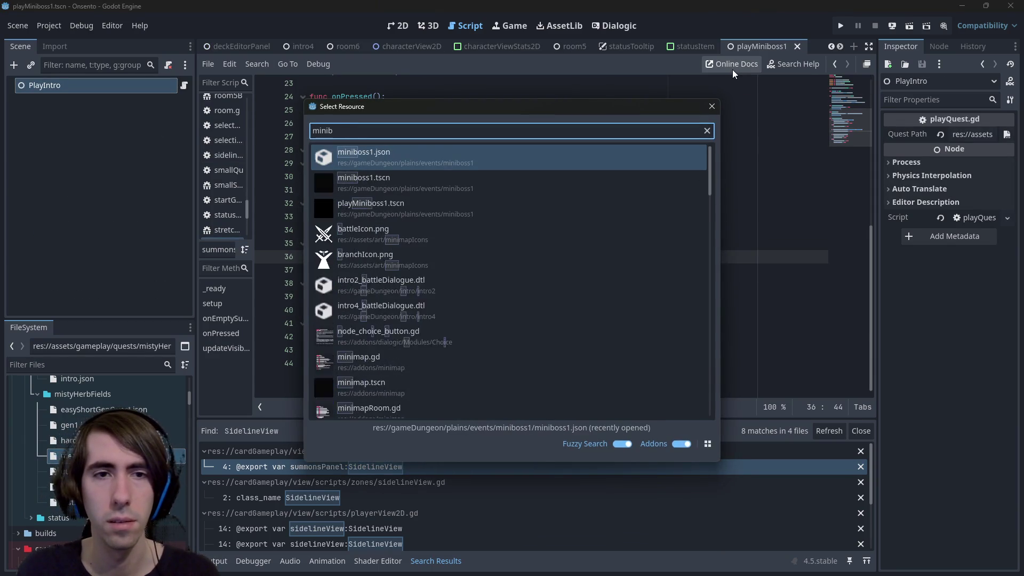
key("Down")
key("Return")
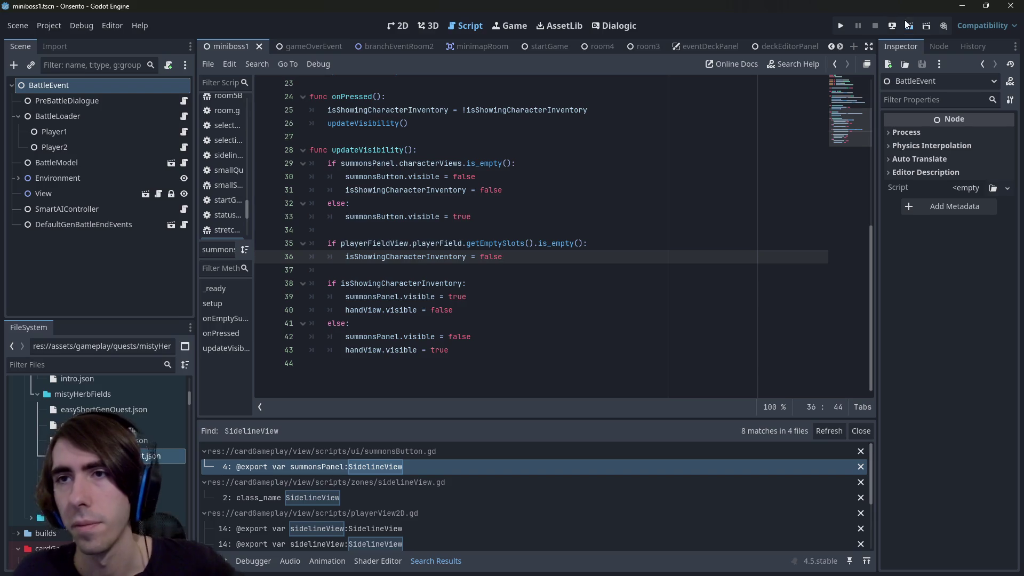
Run miniboss1 as the current scene, stop it after the Nil playerField error, and select the View node.
left_click(906, 23)
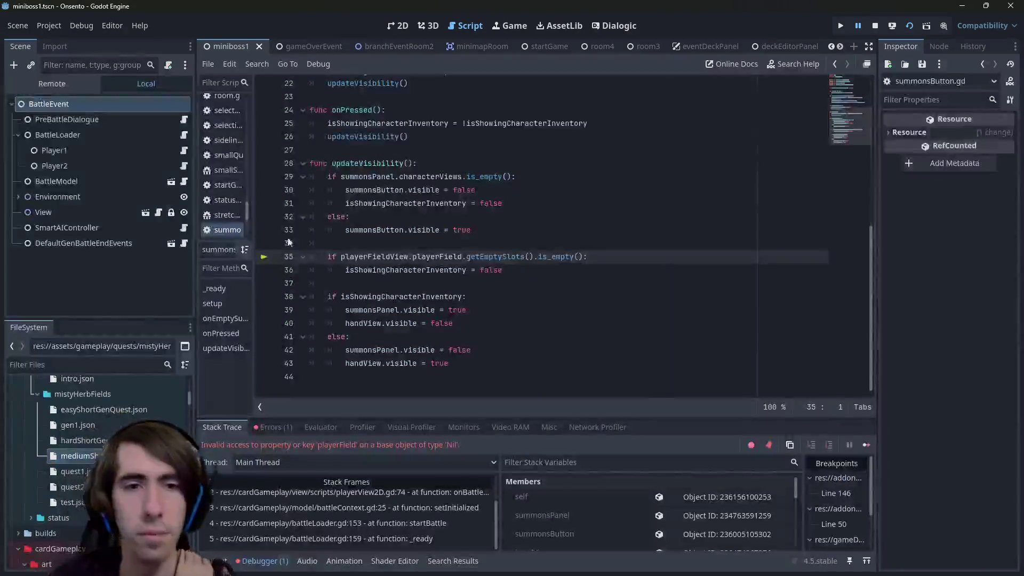
left_click(875, 25)
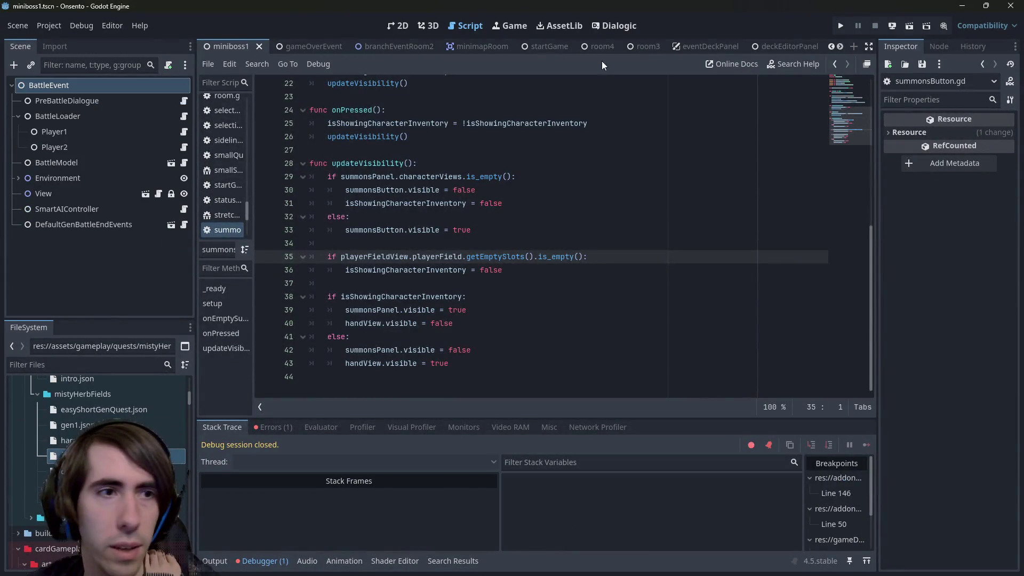
left_click(75, 192)
Open the playerView2D scene, collapse the shader preview, and expand the SummonButton node.
left_click(145, 193)
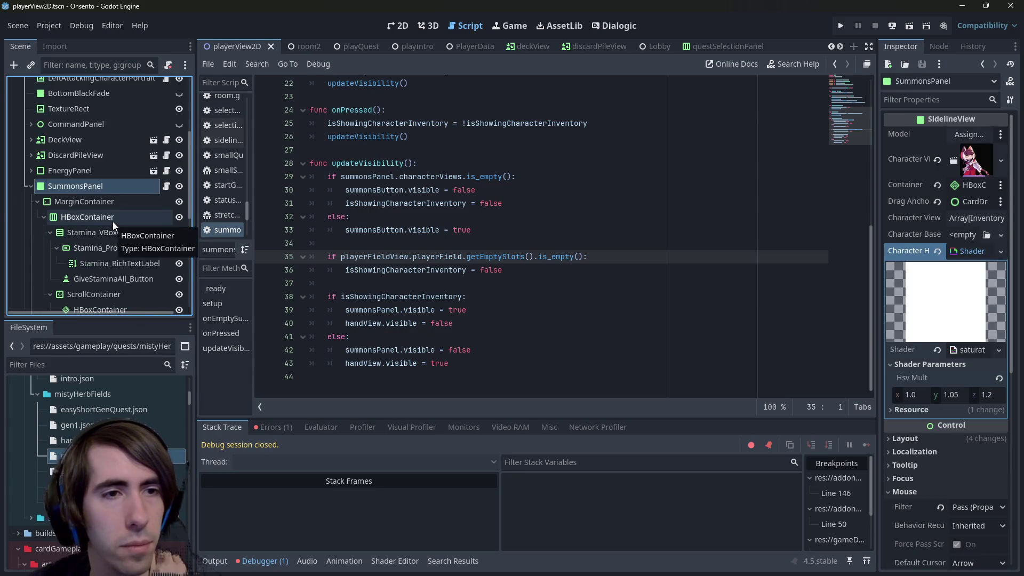
scroll(113, 222, "up", 3)
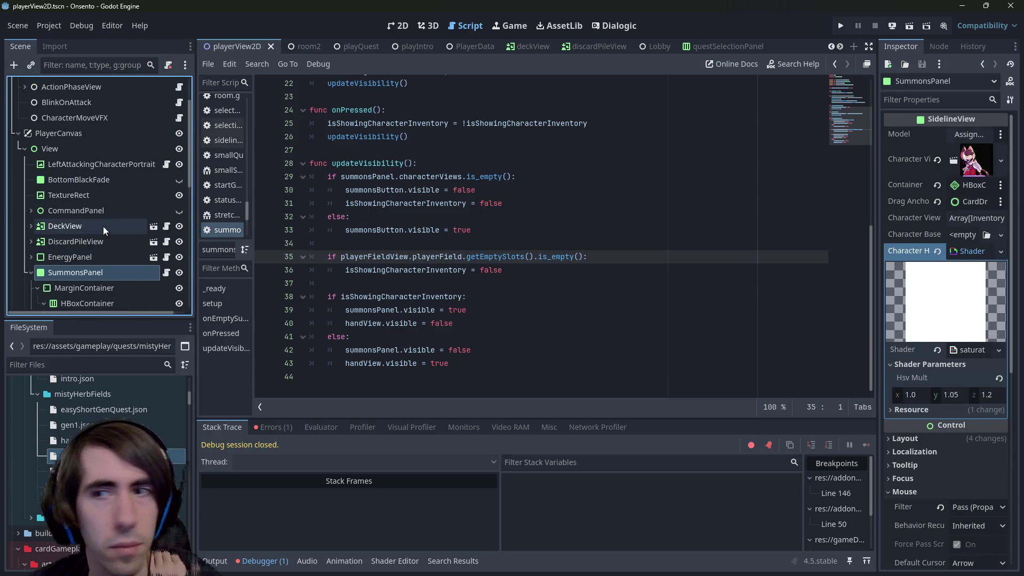
left_click(979, 251)
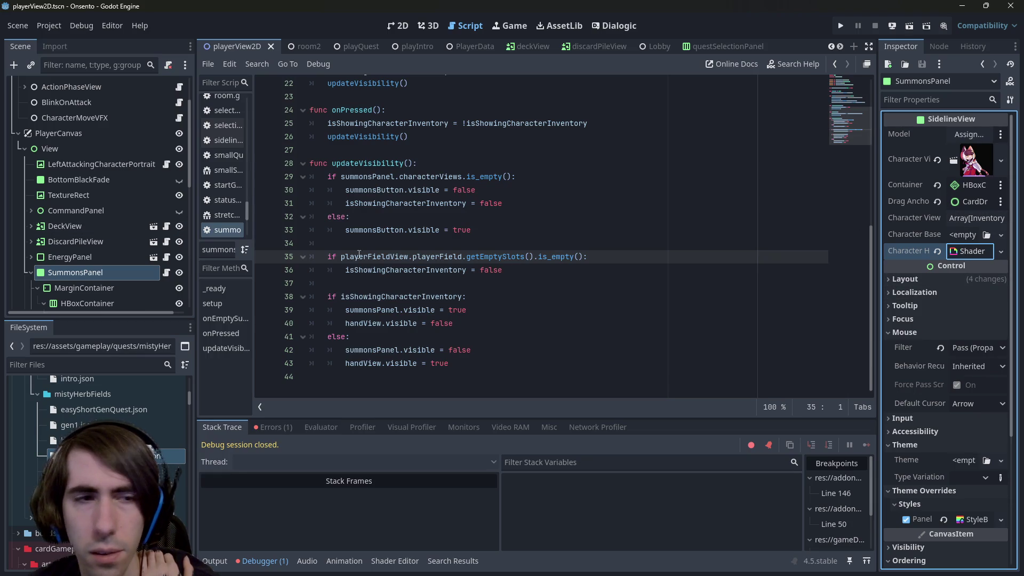
scroll(399, 78, "up", 7)
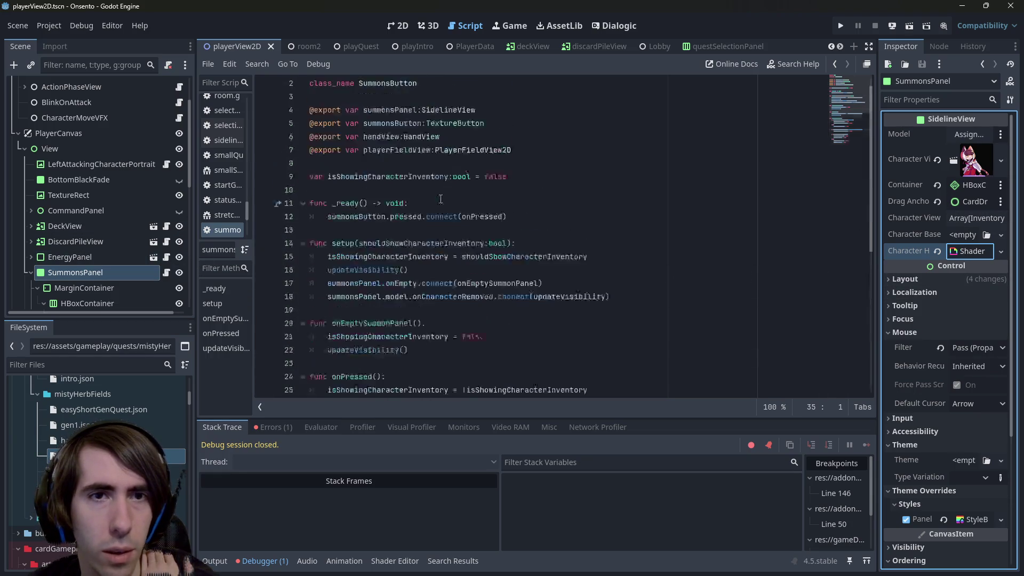
left_click(399, 25)
left_click(454, 275)
left_click(346, 295)
scroll(98, 258, "down", 2)
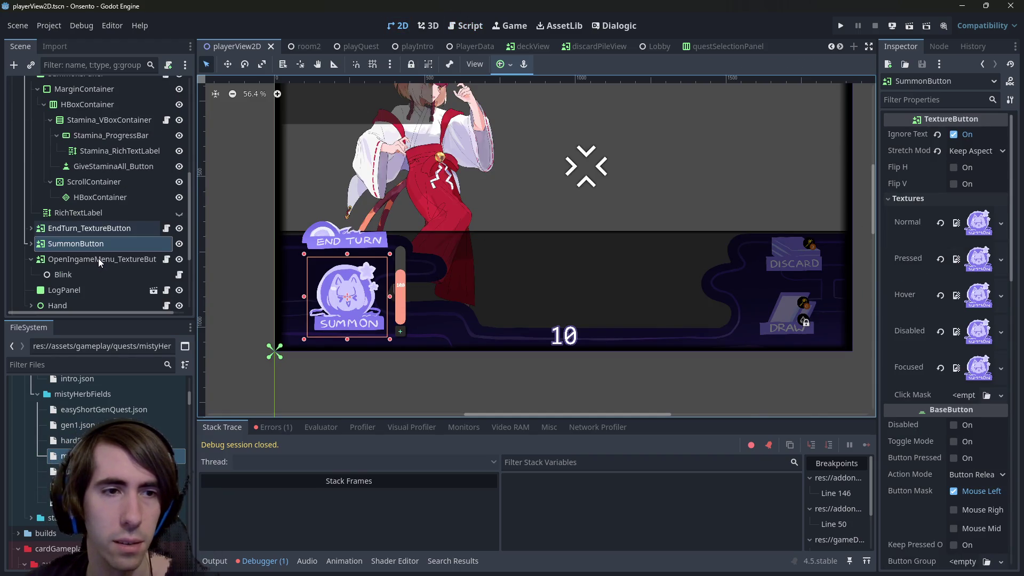
scroll(956, 342, "down", 3)
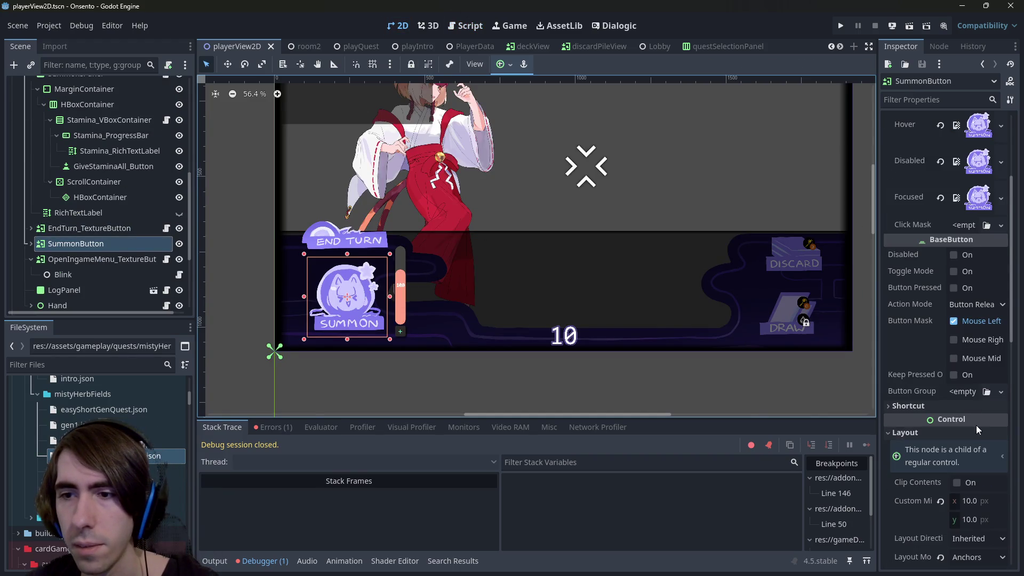
scroll(962, 394, "up", 3)
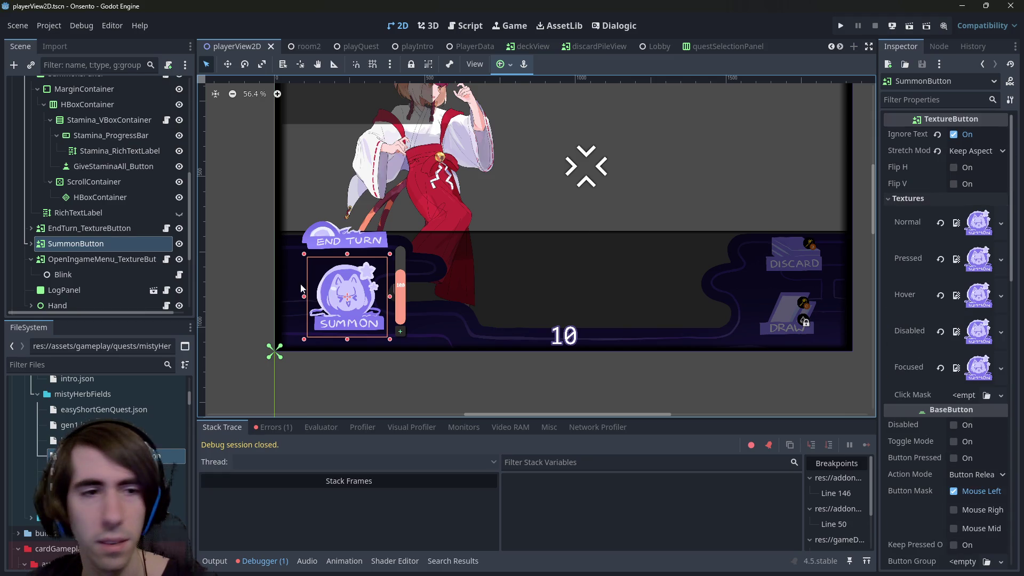
left_click(31, 243)
scroll(91, 243, "down", 1)
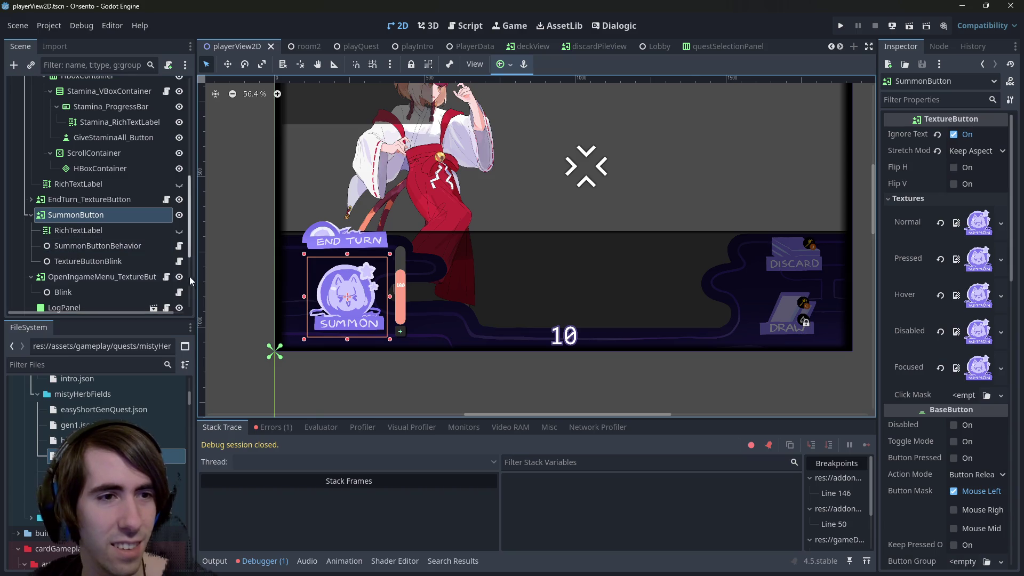
Assign Side1 as SummonButtonBehavior's Player Field View, save playerView2D, and switch to room2.
left_click(113, 247)
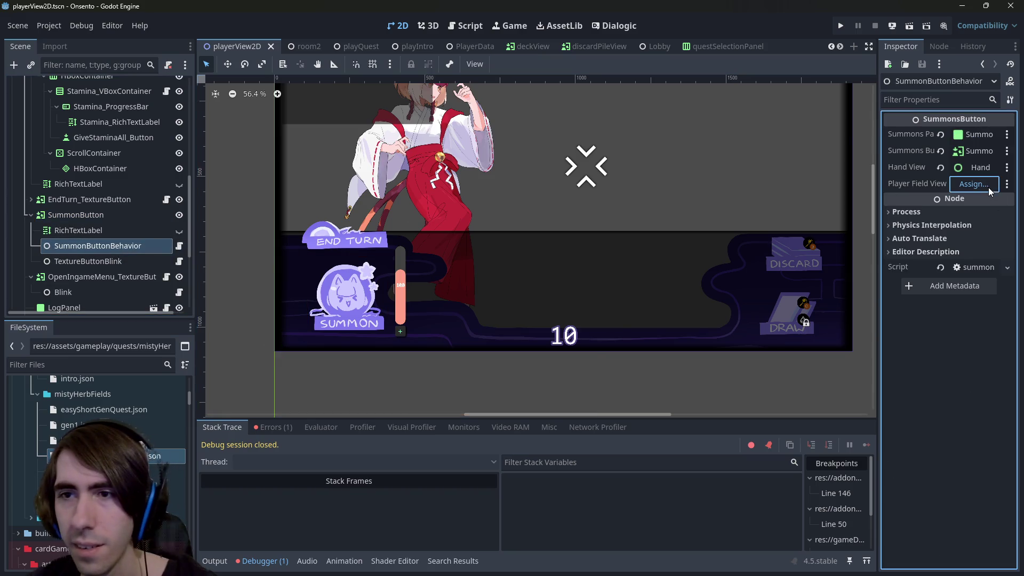
left_click(974, 183)
double_click(486, 277)
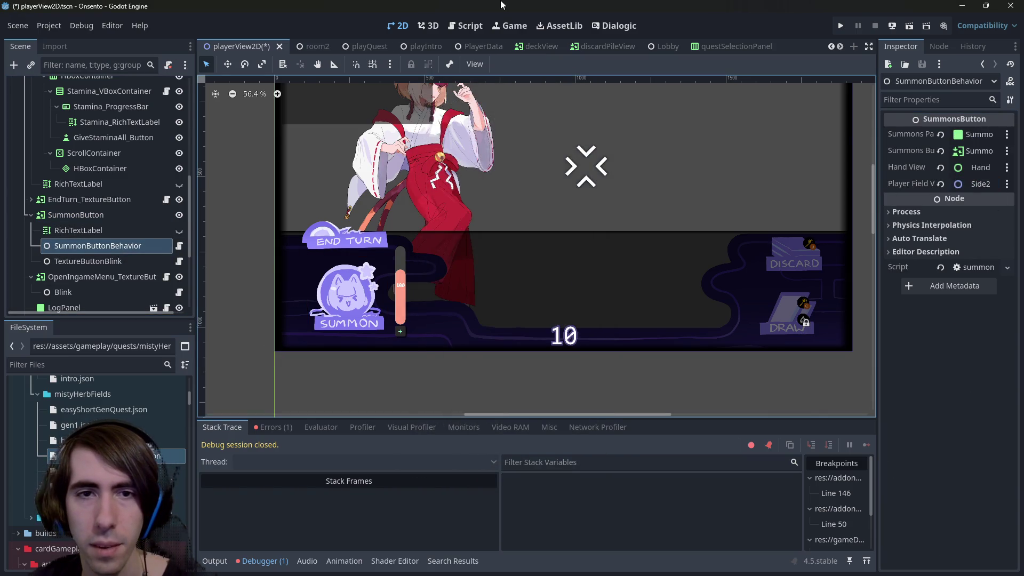
left_click(977, 184)
double_click(486, 183)
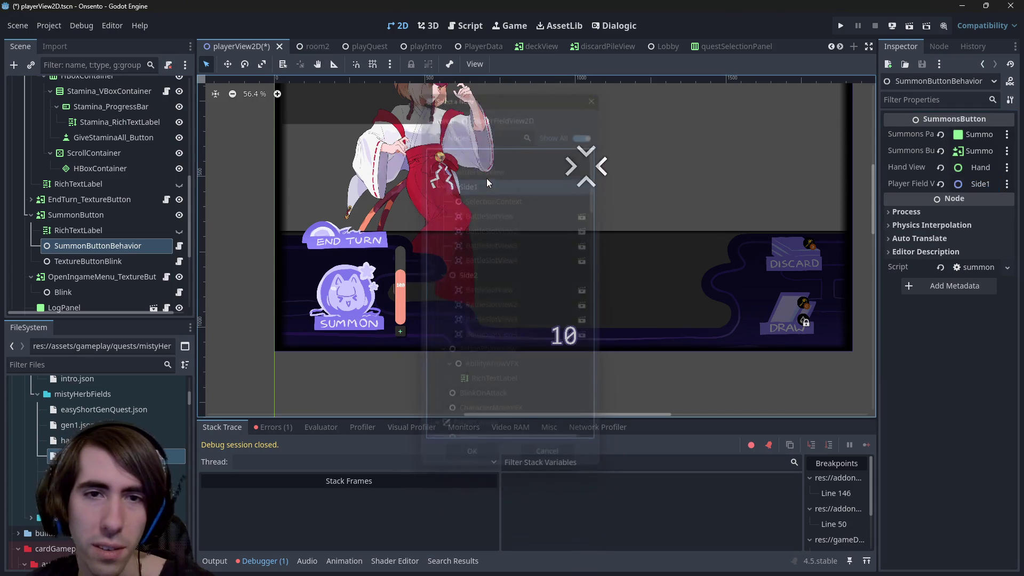
key("ctrl+s")
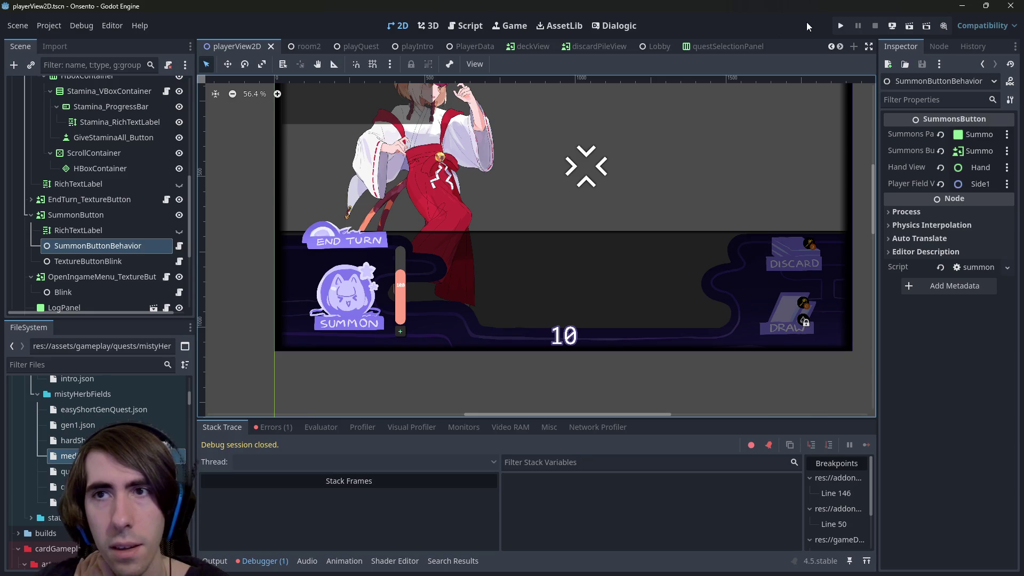
left_click(309, 46)
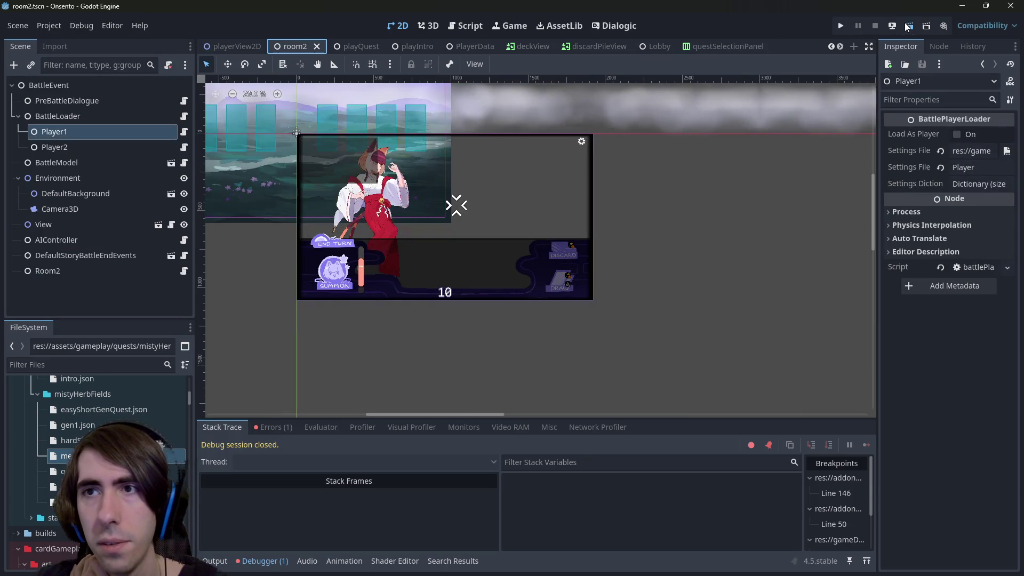
Test-run room2, close the game, and quick-open the deck editor scene.
left_click(908, 26)
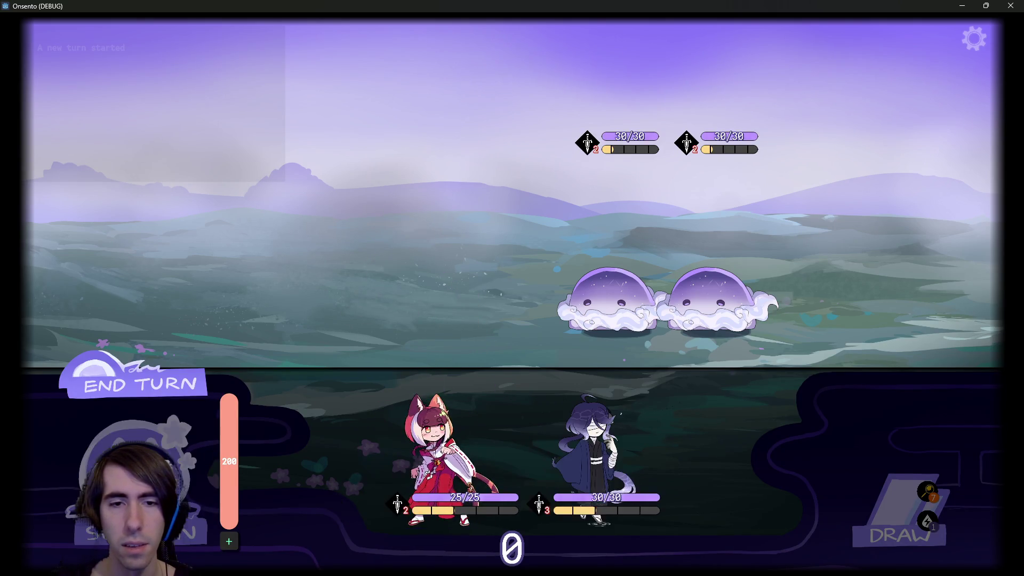
left_click(1011, 6)
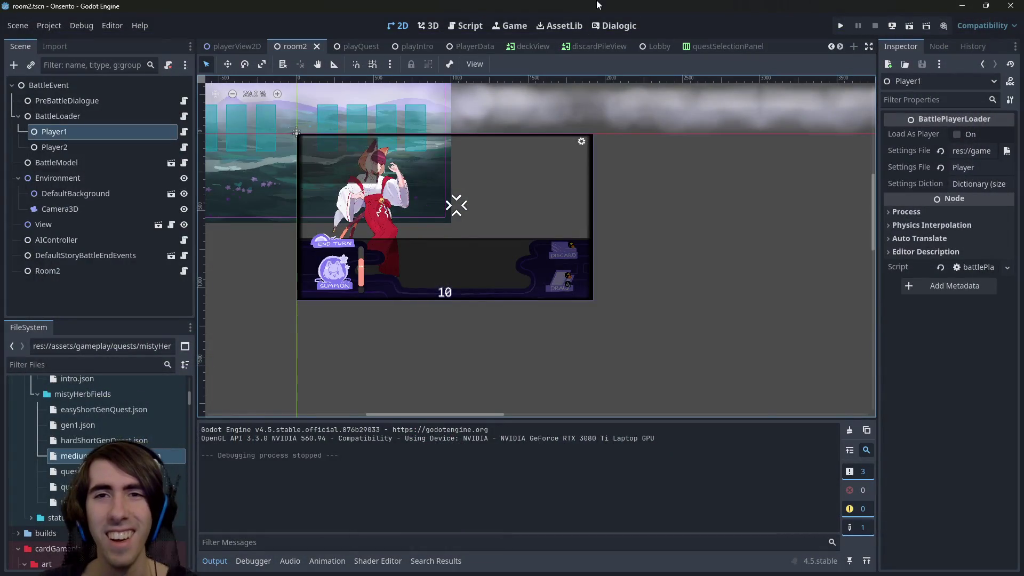
key("alt+shift+o")
type("deck editor")
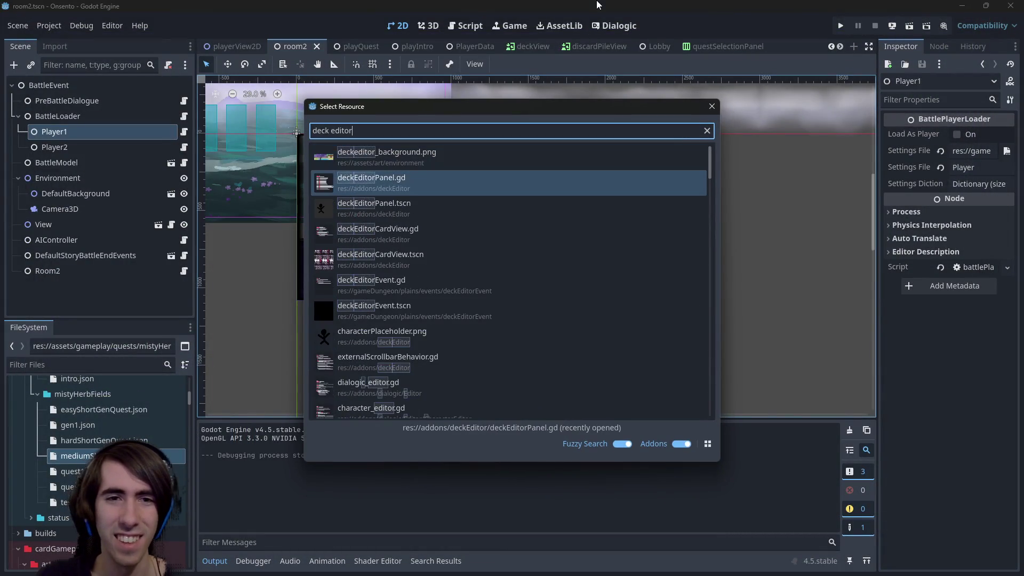
key("Return")
Open playMiniboss1.tscn through a 'miniboss' quick-open search.
key("alt+shift+o")
type("miniboss")
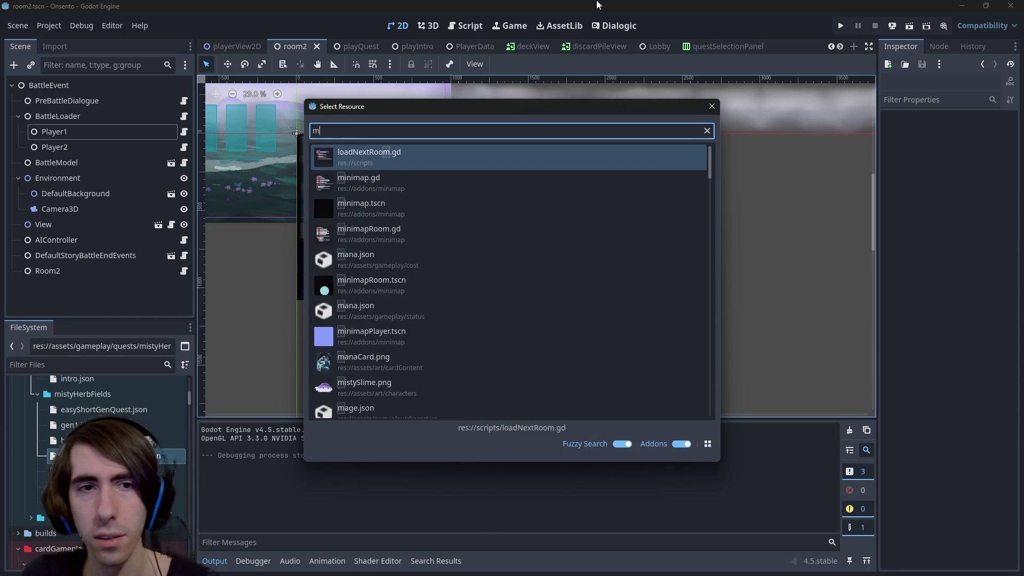
key("Down")
key("Down")
key("Return")
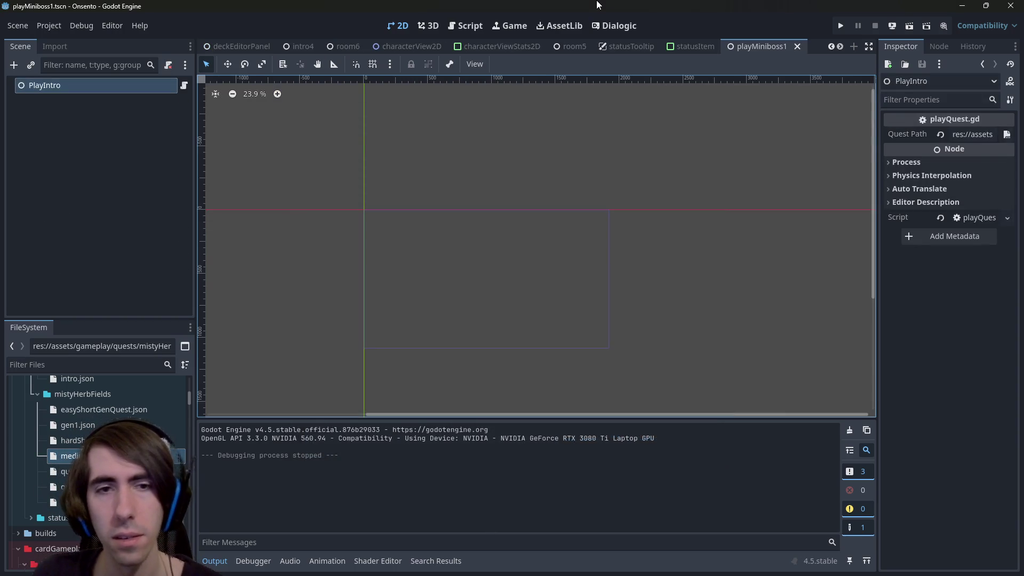
key("alt+shift+o")
Open miniboss1.tscn and field the dragon girl, blindfolded ally, lizard and sheep, then minimize the game.
type("miniboss")
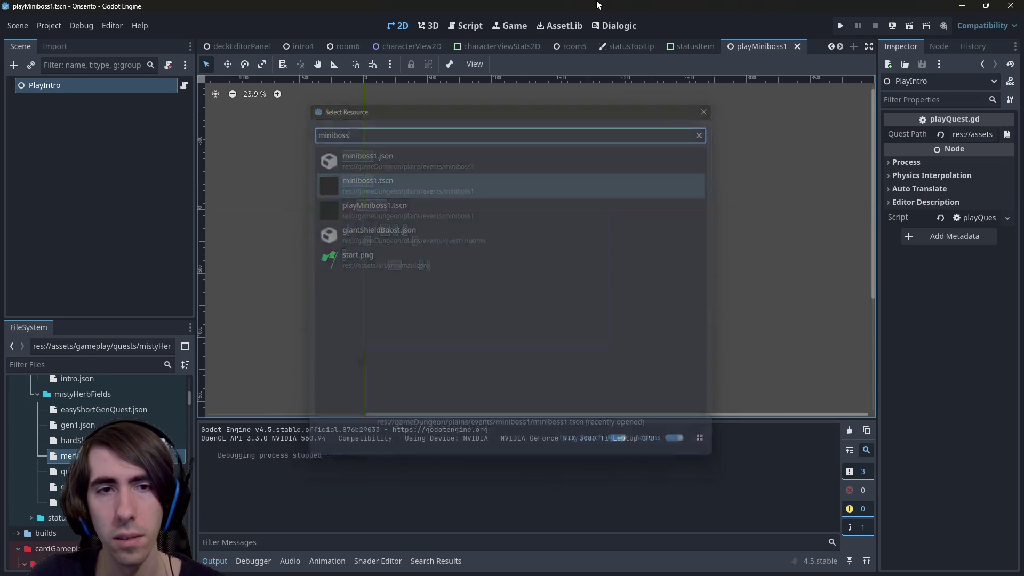
key("Return")
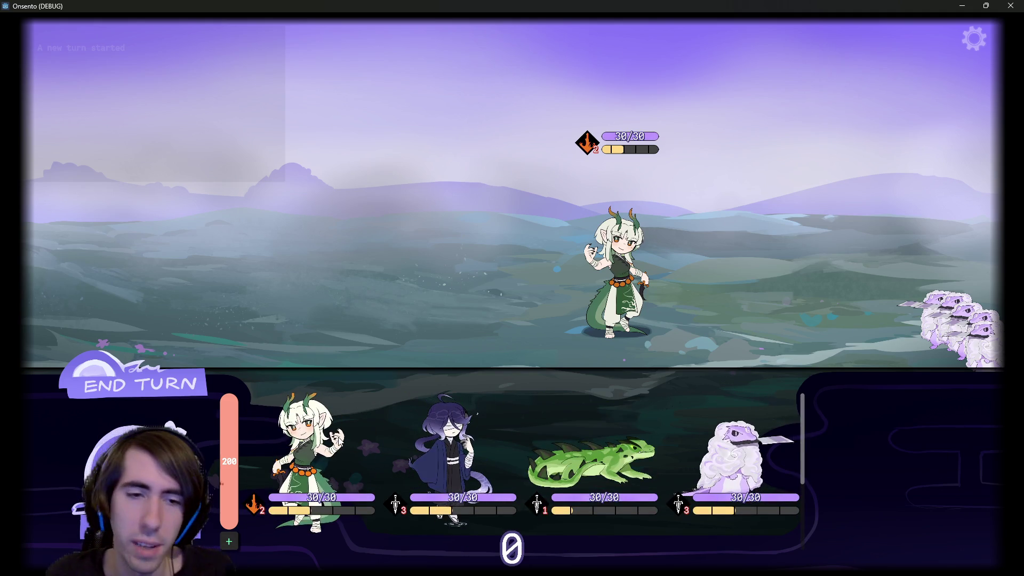
left_click_drag(306, 454, 394, 249)
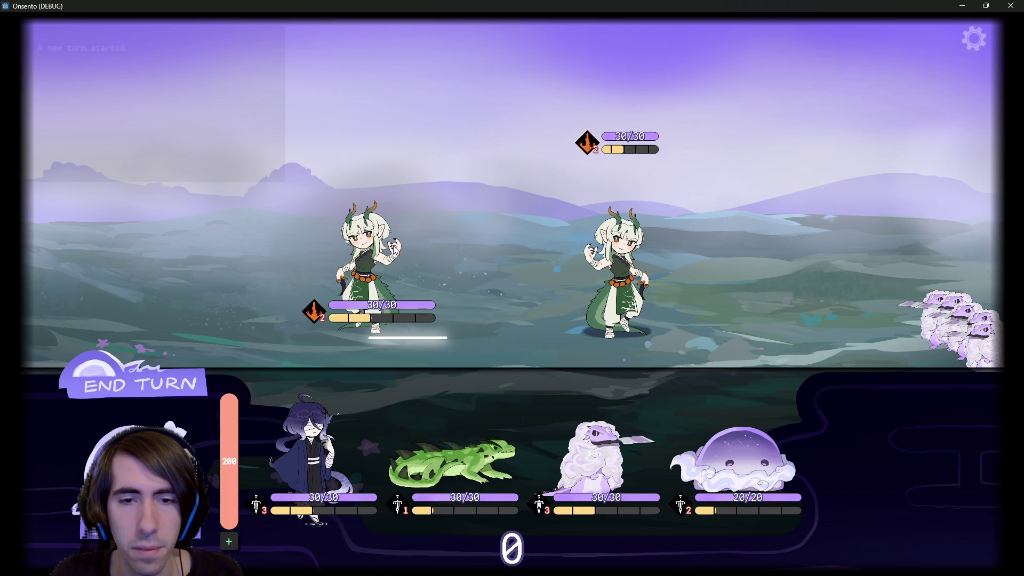
left_click_drag(307, 454, 312, 252)
mouse_move(380, 458)
left_mouse_down()
mouse_move(313, 343)
mouse_move(233, 251)
mouse_move(219, 288)
left_mouse_up()
left_click_drag(404, 438, 81, 258)
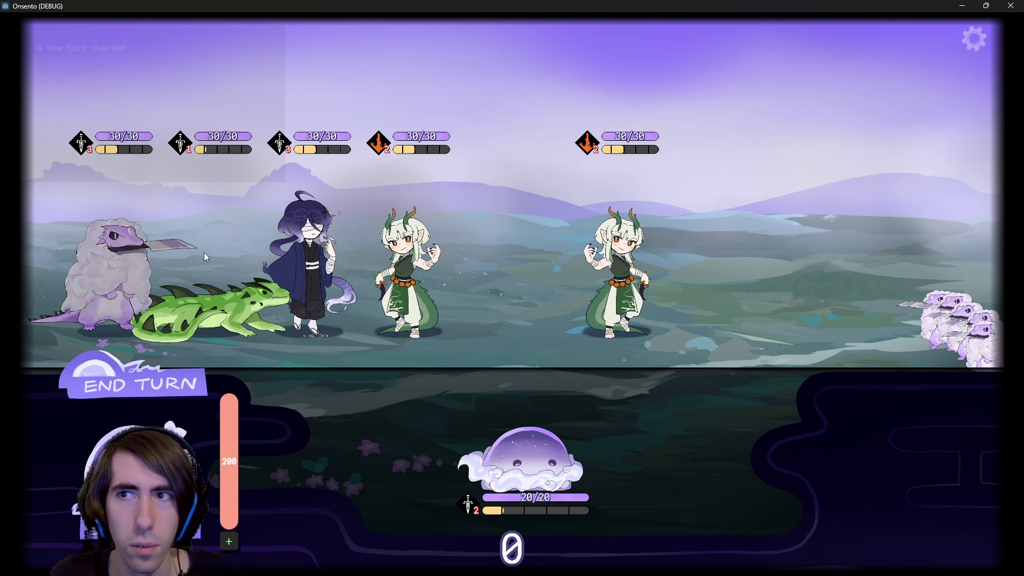
left_click(963, 6)
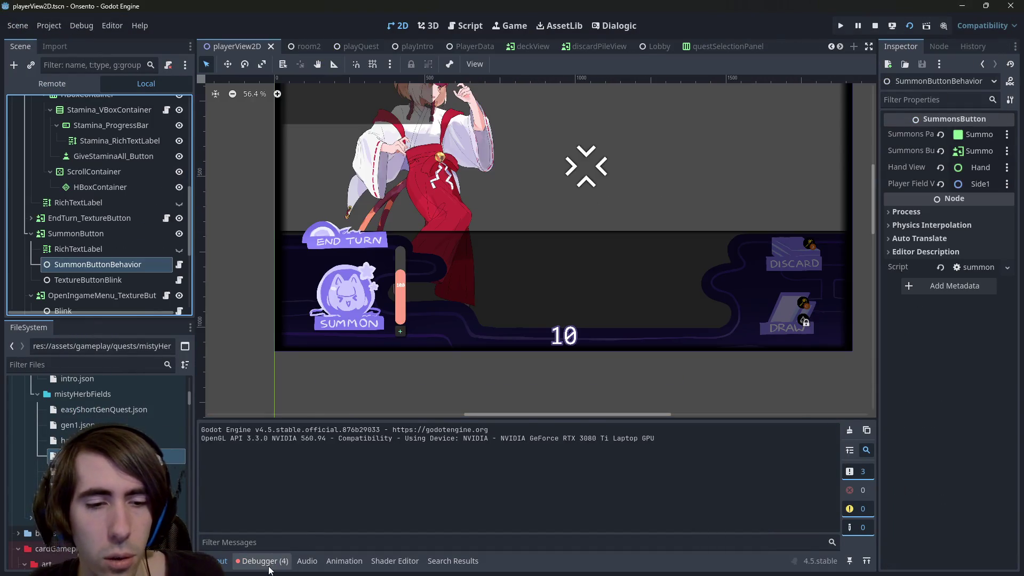
Jump from the Debugger's Errors list to removeCharacter at sideline.gd line 18.
left_click(261, 561)
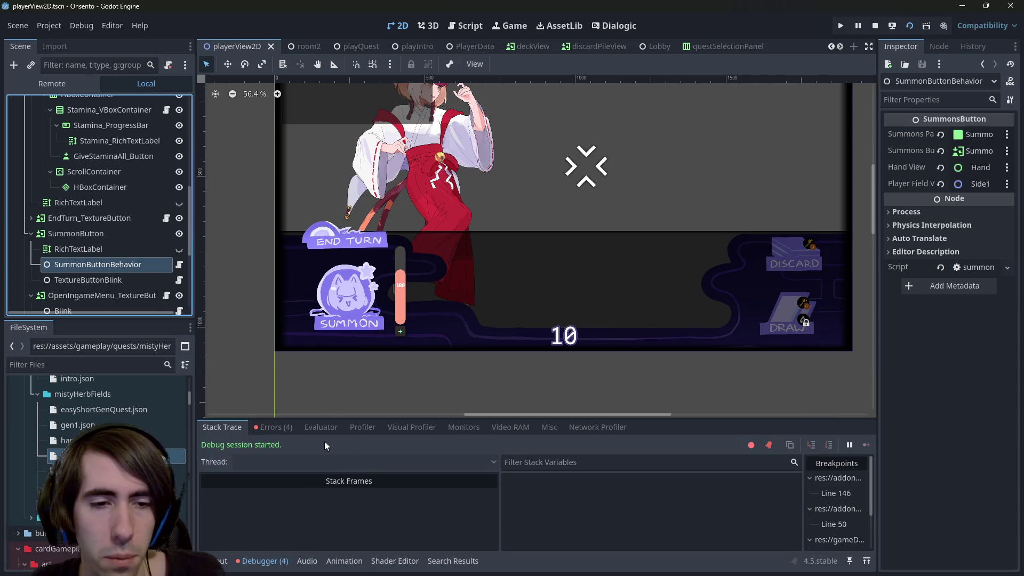
left_click(288, 428)
left_click(381, 479)
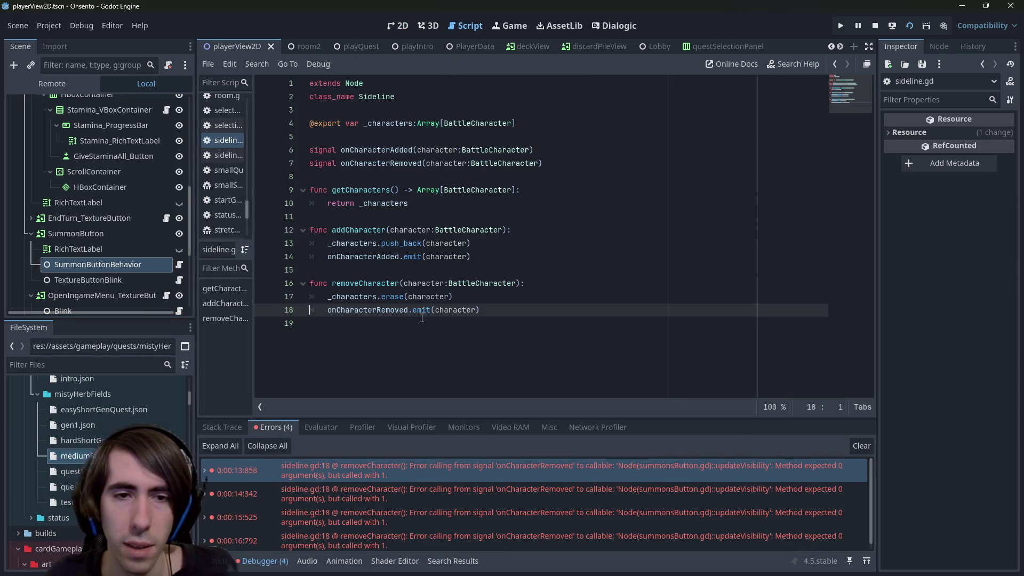
left_click_drag(403, 283, 515, 283)
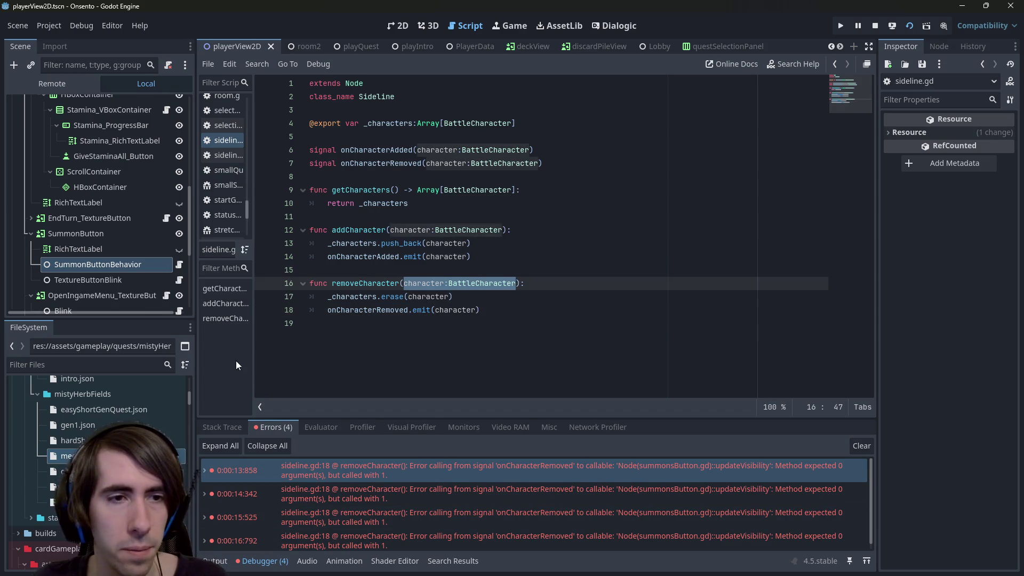
Wrap updateVisibility in func(character:BattleCharacter): on summonsButton.gd line 18, save, and stop the game.
left_click(184, 264)
scroll(458, 267, "down", 1)
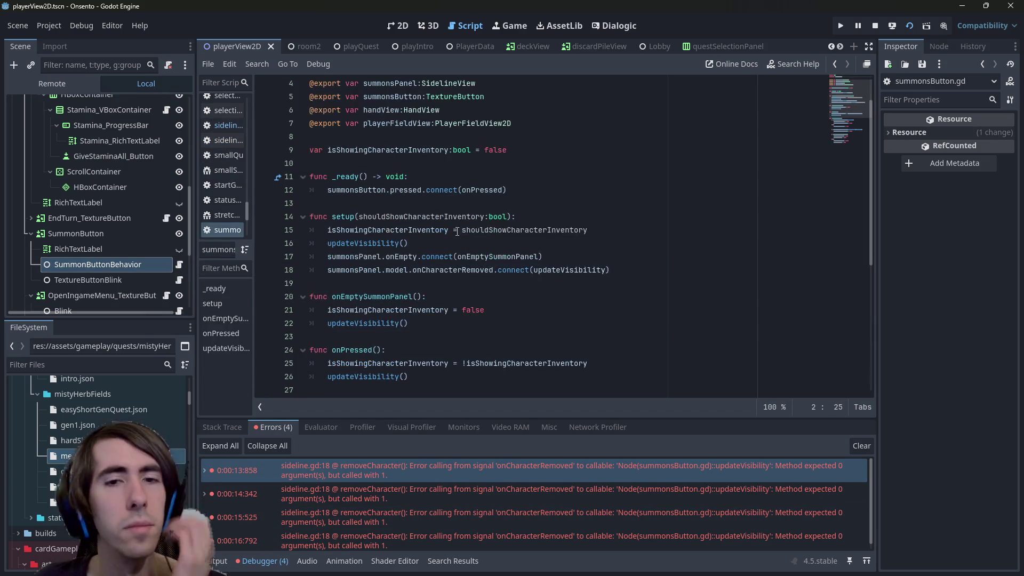
left_click(459, 270)
double_click(458, 269)
scroll(459, 269, "down", 5)
scroll(535, 230, "up", 4)
left_click(536, 230)
type("func(character:BattleCharacter")
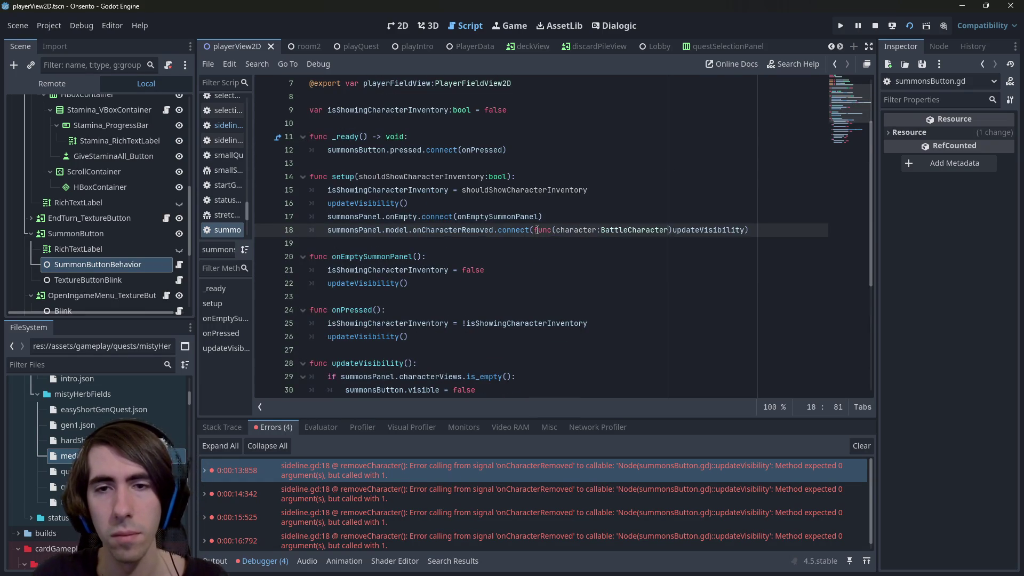
type("):")
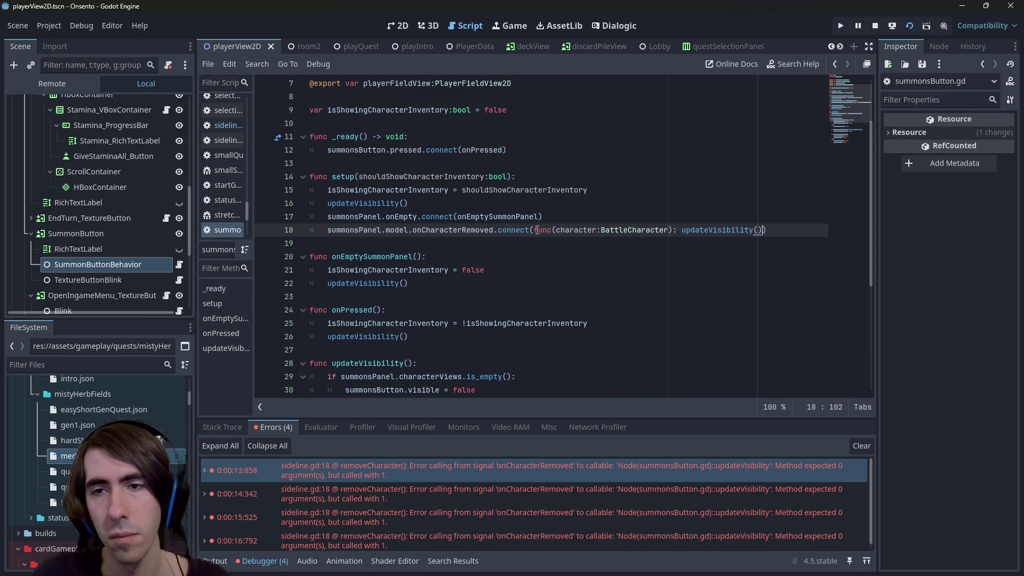
key("ctrl+s")
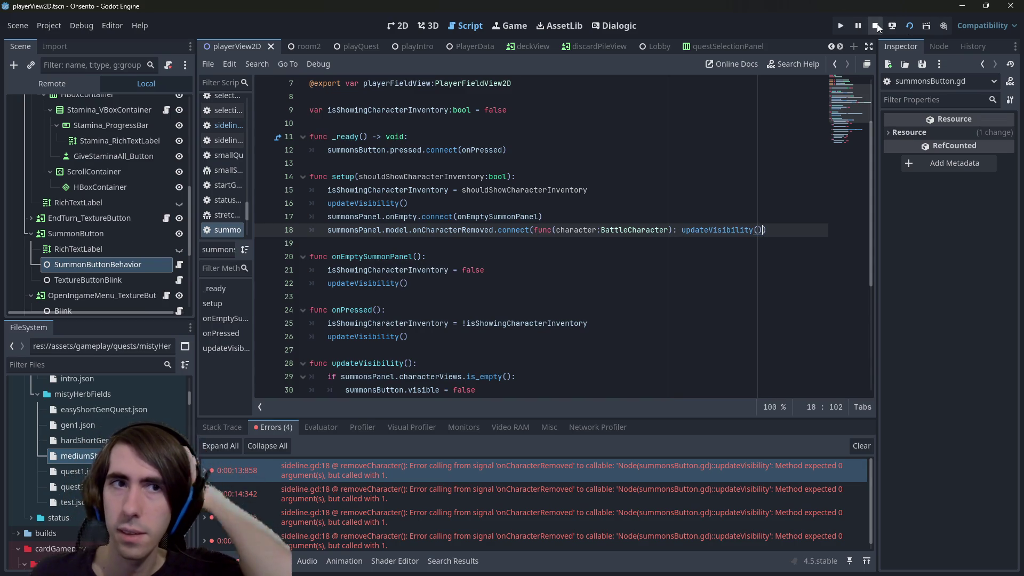
left_click(877, 24)
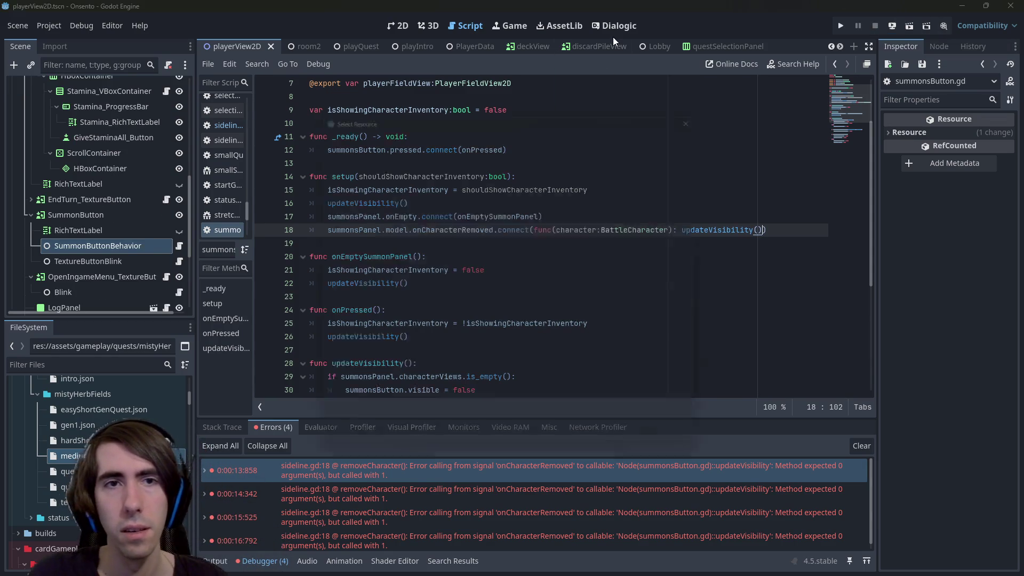
Quick-open miniboss1.tscn, run it as a test battle, then minimize the game.
key("shift+alt+o")
type("miniboss")
key("Return")
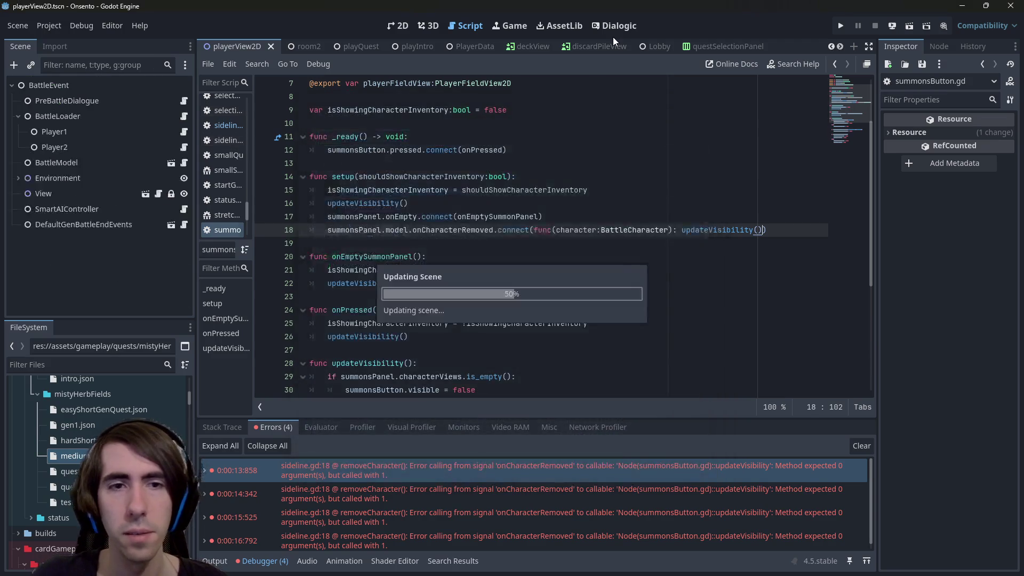
left_click(905, 27)
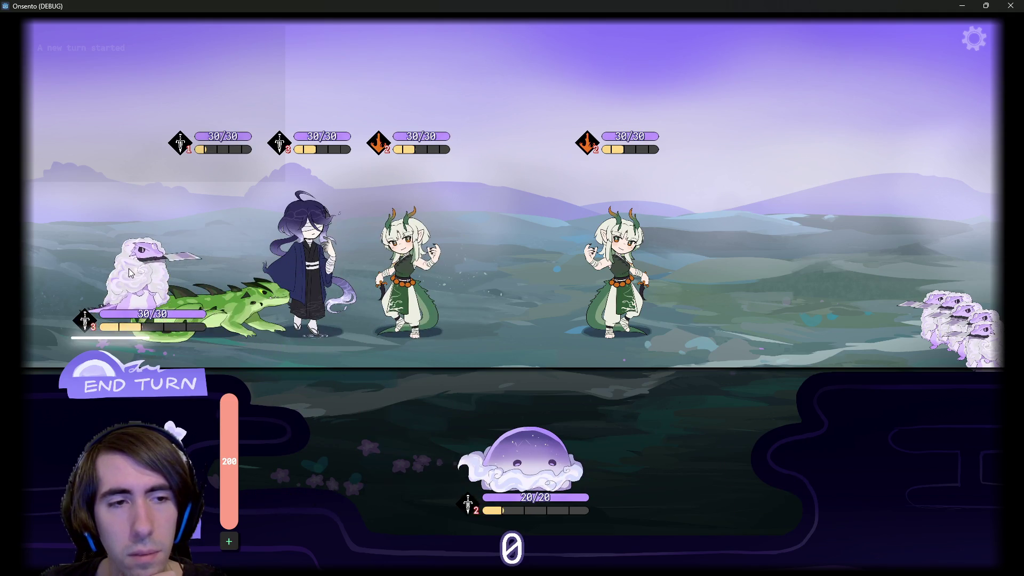
left_click(962, 6)
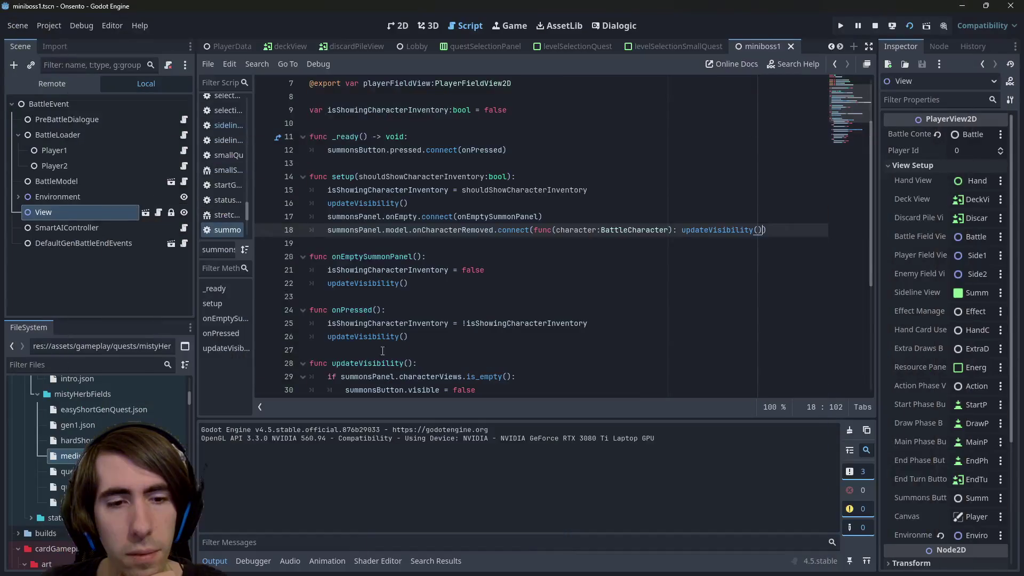
Inspect summonsButton.gd by highlighting uses of onCharacterRemoved, updateVisibility and summonsButton.
double_click(453, 230)
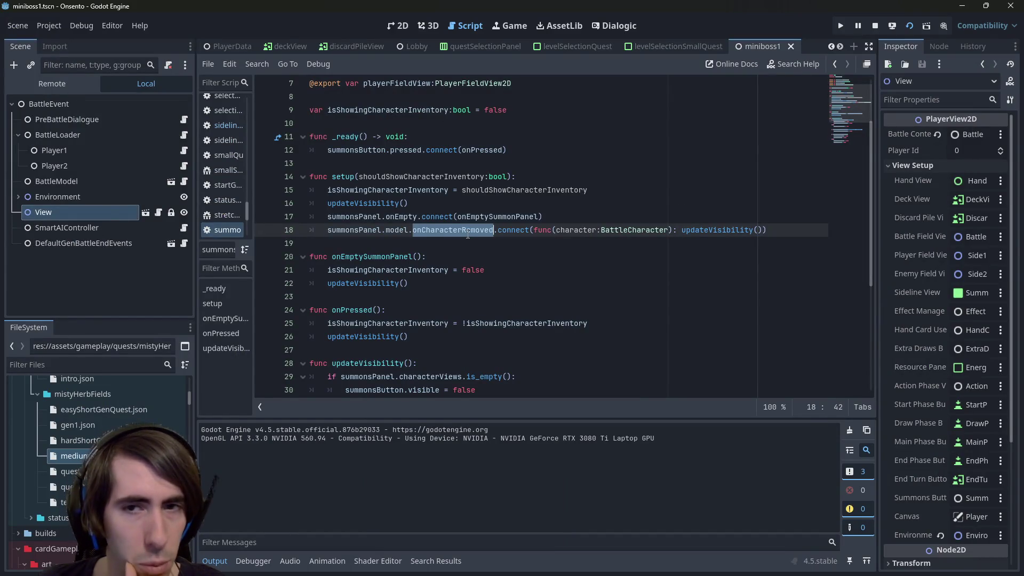
scroll(607, 239, "down", 2)
double_click(718, 150)
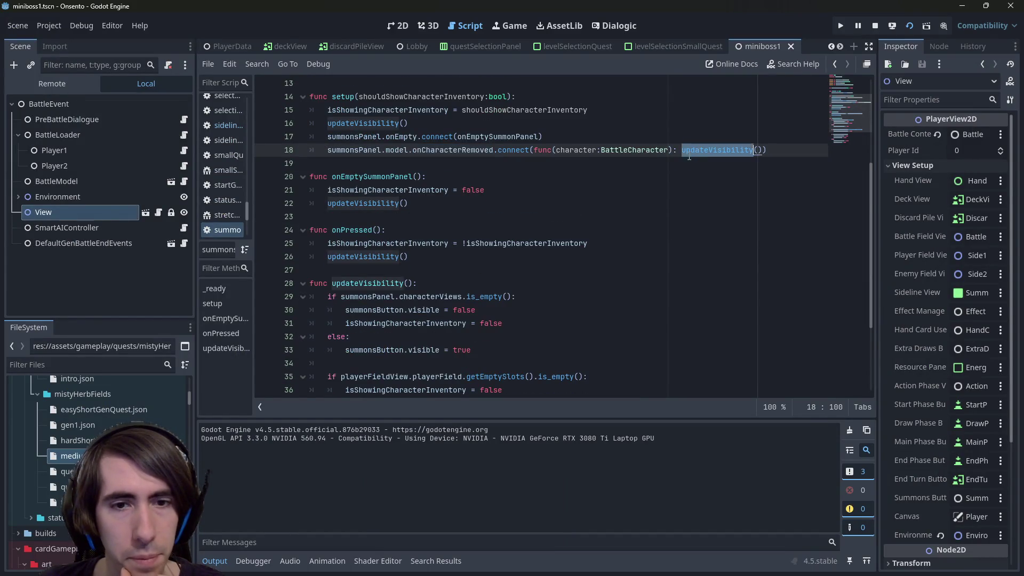
scroll(344, 297, "down", 2)
double_click(398, 234)
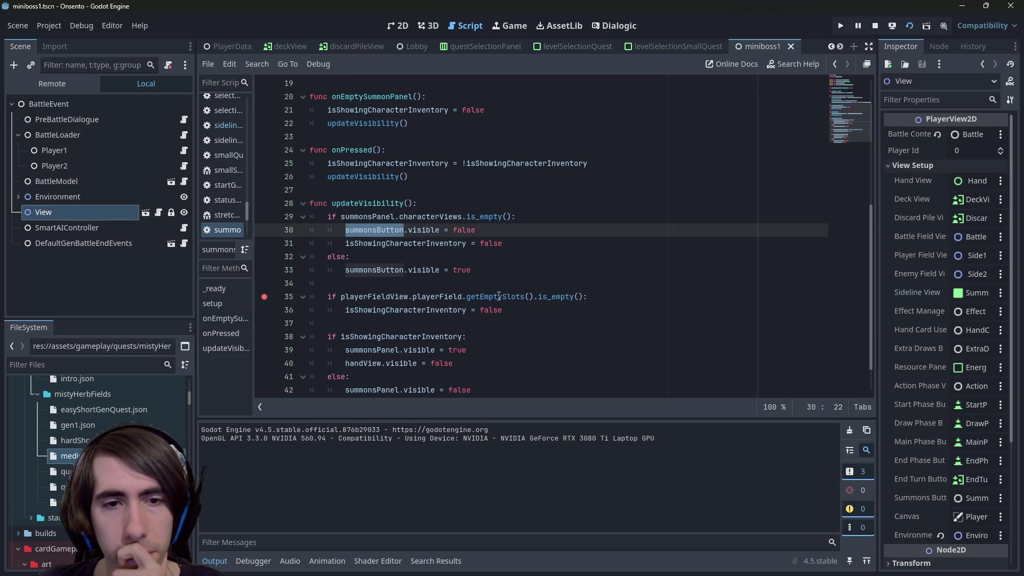
mouse_move(497, 291)
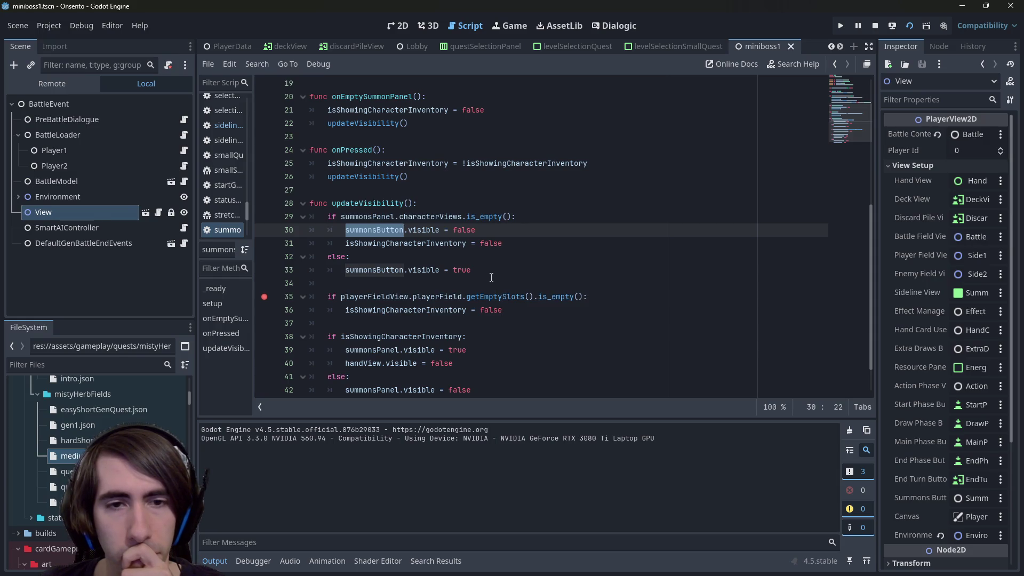
left_click(533, 270)
Trigger the line-35 breakpoint in the game, step over to line 38, then stop debugging.
left_click(905, 23)
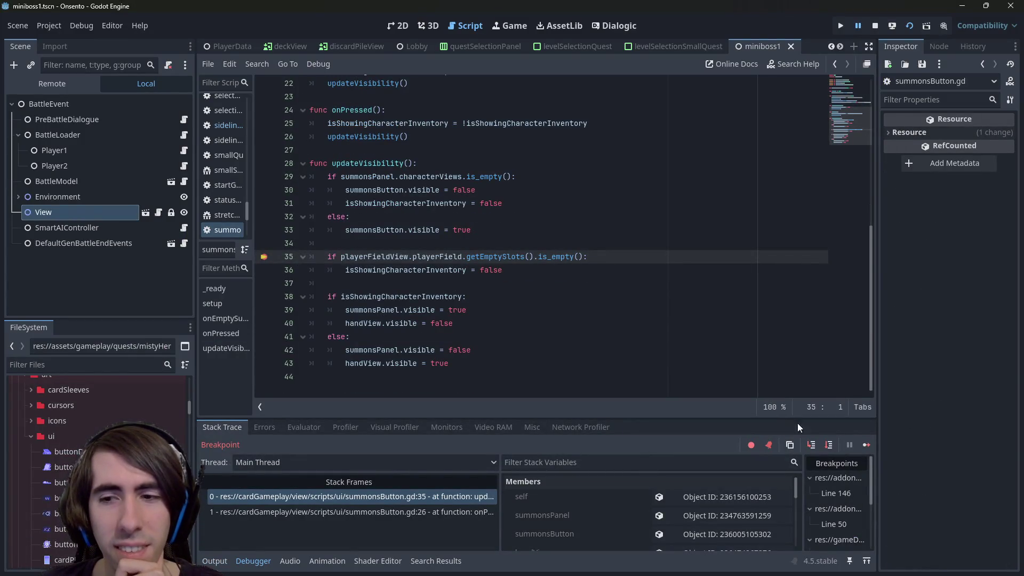
left_click(829, 445)
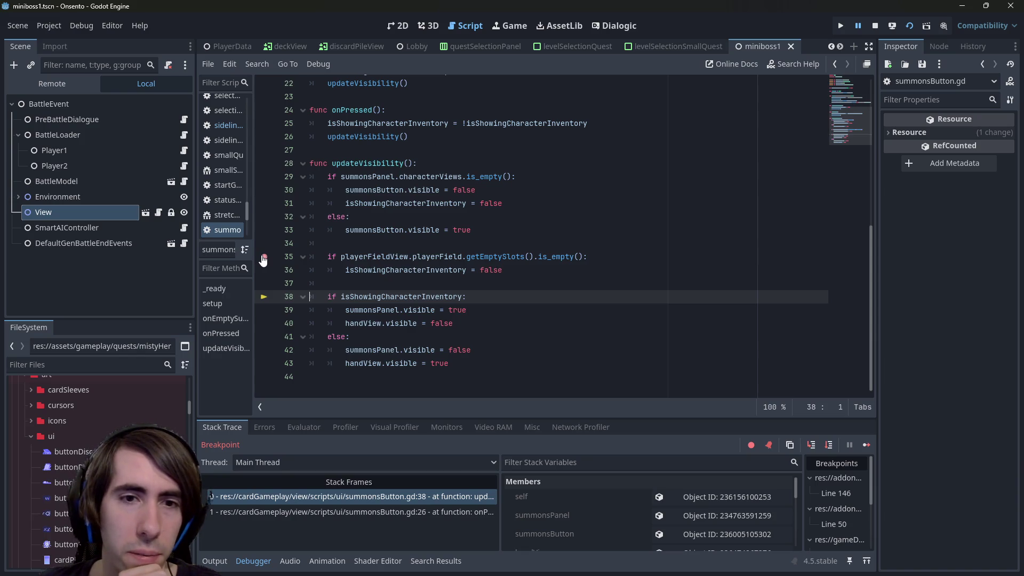
scroll(518, 309, "up", 1)
left_click(519, 309)
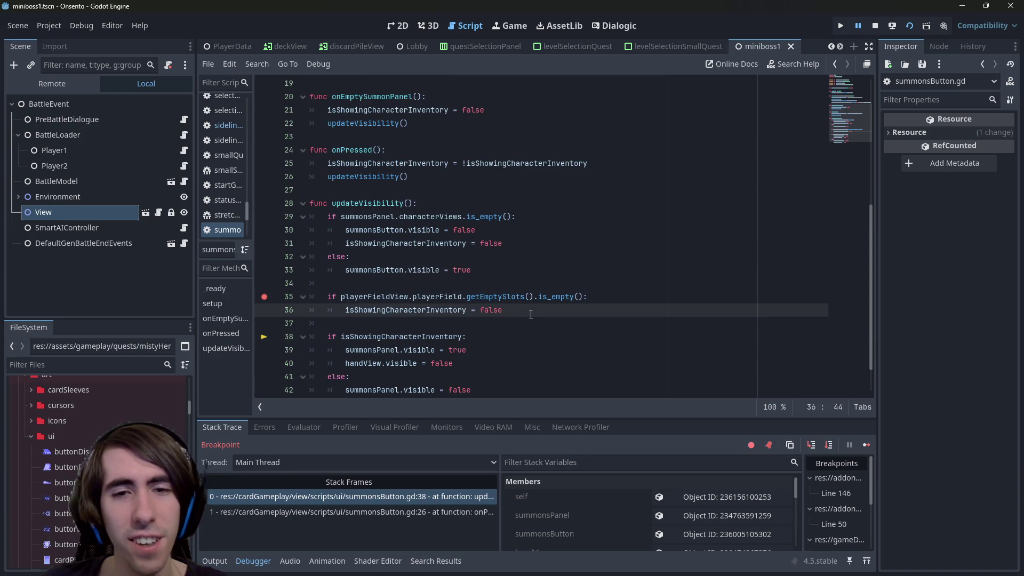
scroll(530, 313, "up", 1)
scroll(531, 313, "down", 1)
scroll(531, 314, "up", 1)
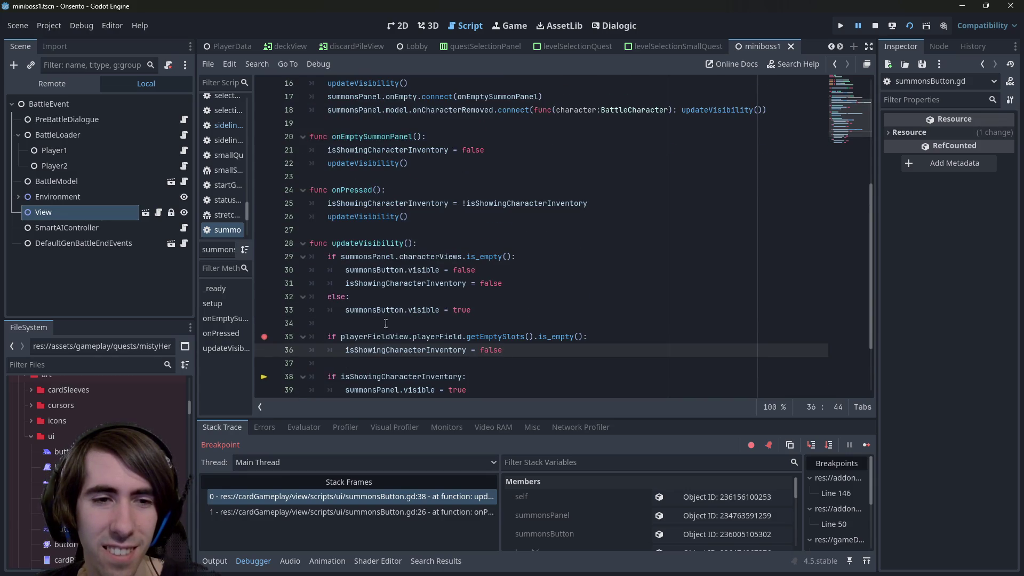
left_click(875, 25)
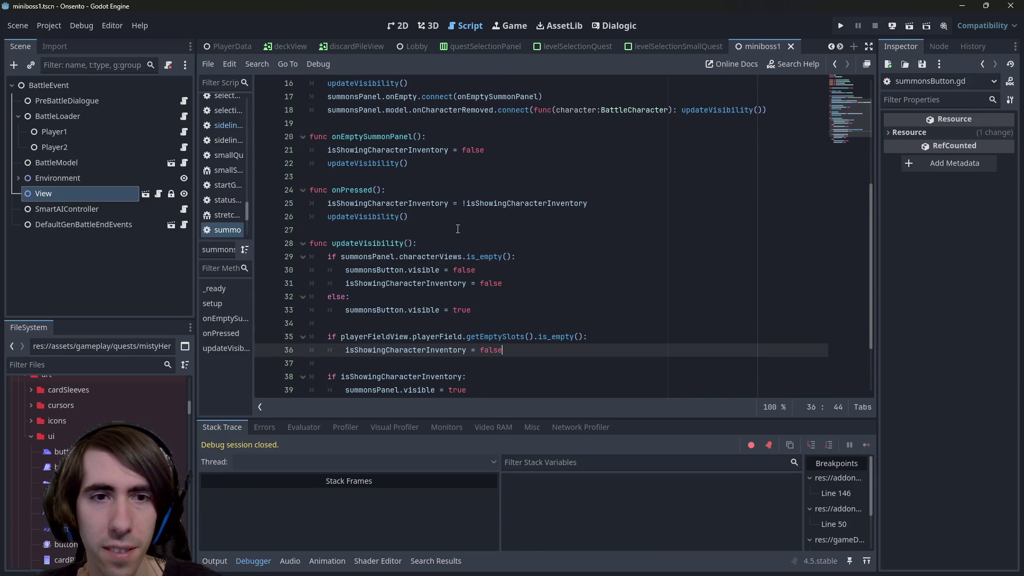
Insert a new onCharacterRemoved function above updateVisibility in summonsButton.gd.
left_click(457, 230)
key("Return")
key("Return")
key("Up")
type("f")
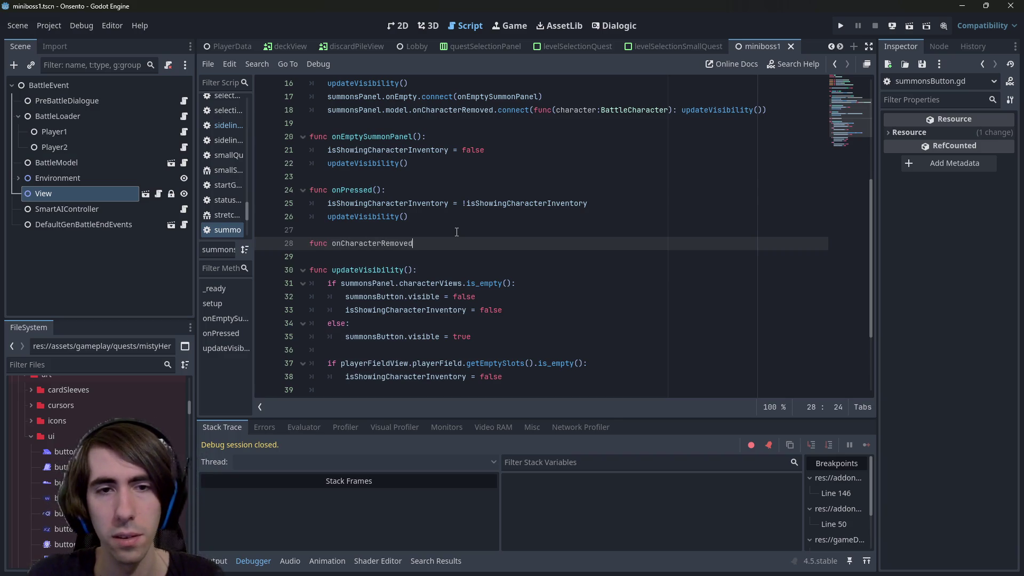
key("Return")
Move the empty-slots check into onCharacterRemoved, follow it with an updateVisibility call, and save.
scroll(457, 232, "down", 1)
left_click_drag(503, 350, 281, 340)
key("ctrl+c")
key("BackSpace")
key("BackSpace")
key("BackSpace")
key("BackSpace")
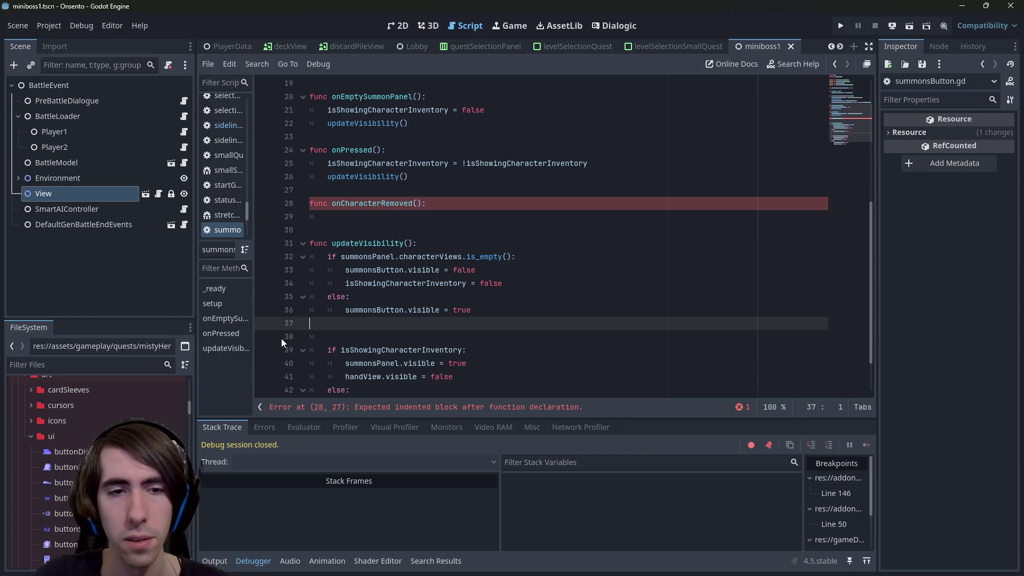
left_click(366, 222)
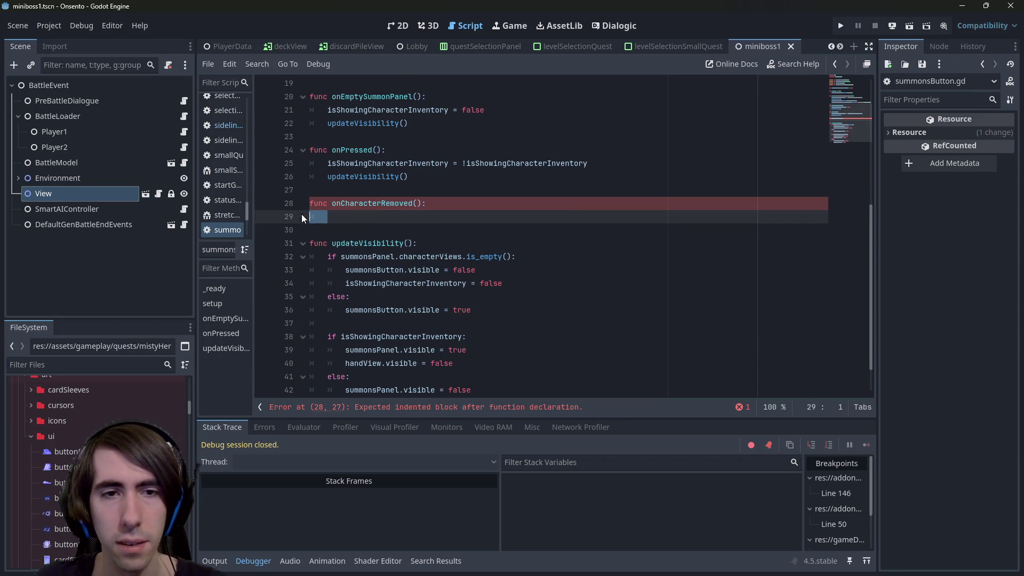
key("ctrl+v")
left_click(518, 219)
key("Down")
key("Return")
key("Return")
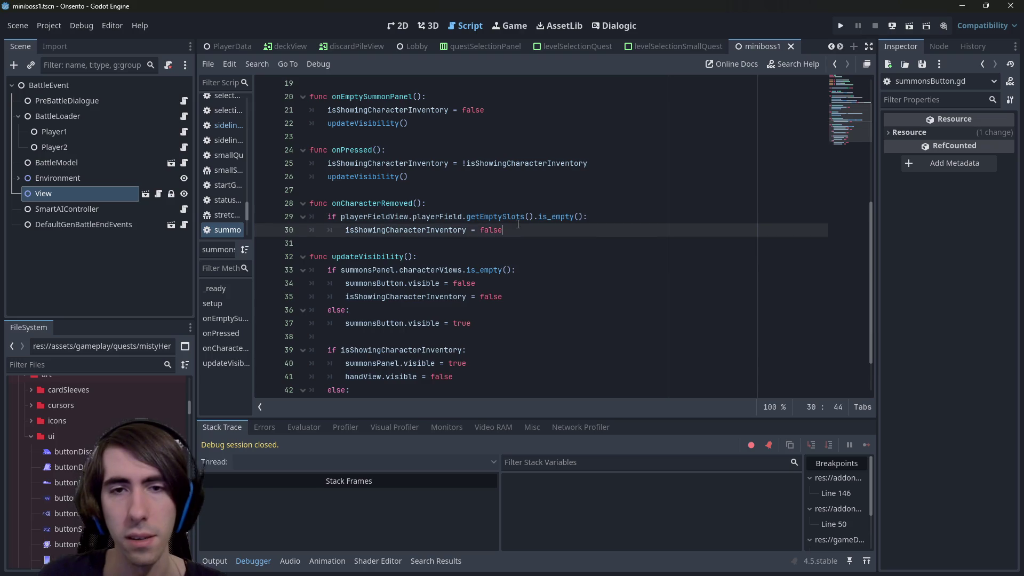
key("BackSpace")
type("updateVisibility")
key("ctrl+s")
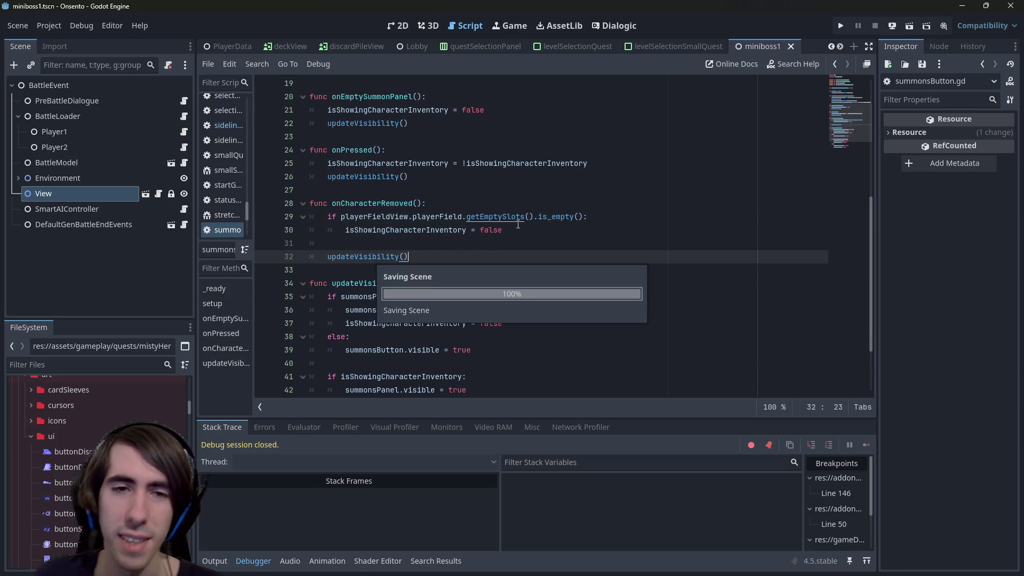
Give onCharacterRemoved the character parameter and connect the signal to it instead of the lambda.
scroll(518, 224, "up", 3)
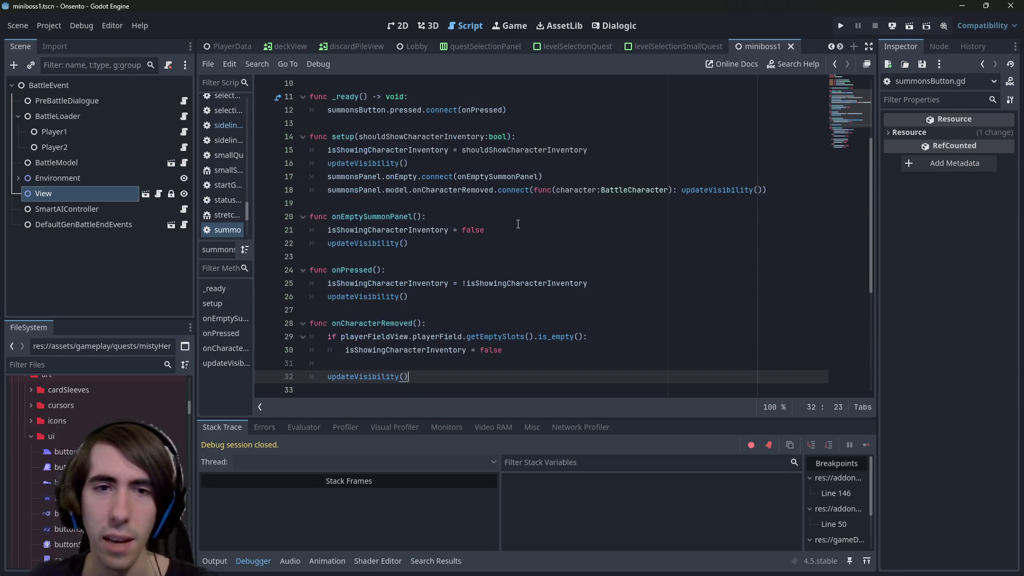
double_click(398, 325)
left_click_drag(555, 191, 669, 190)
key("ctrl+c")
left_click(418, 323)
key("ctrl+v")
double_click(392, 323)
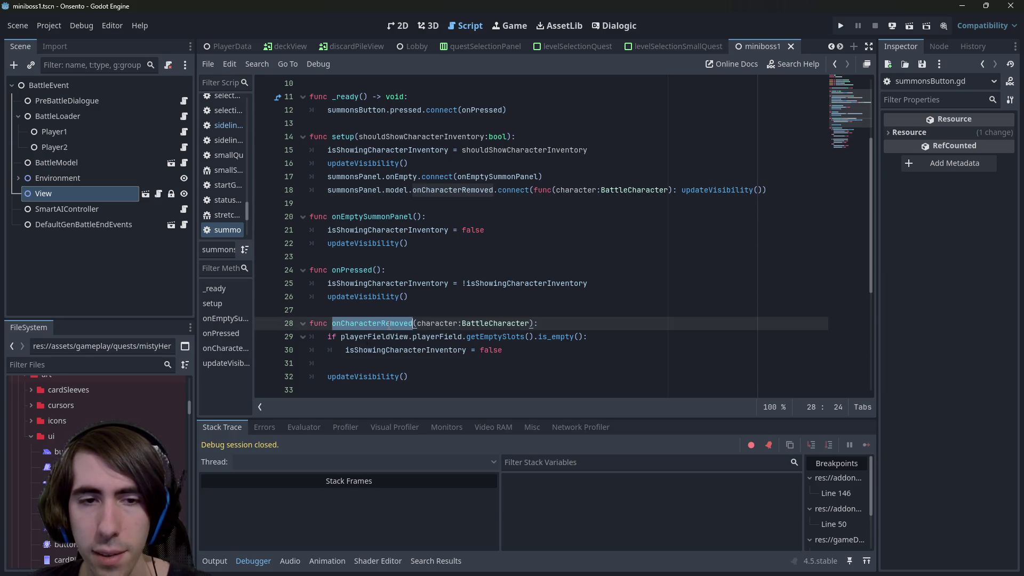
left_click_drag(534, 191, 761, 187)
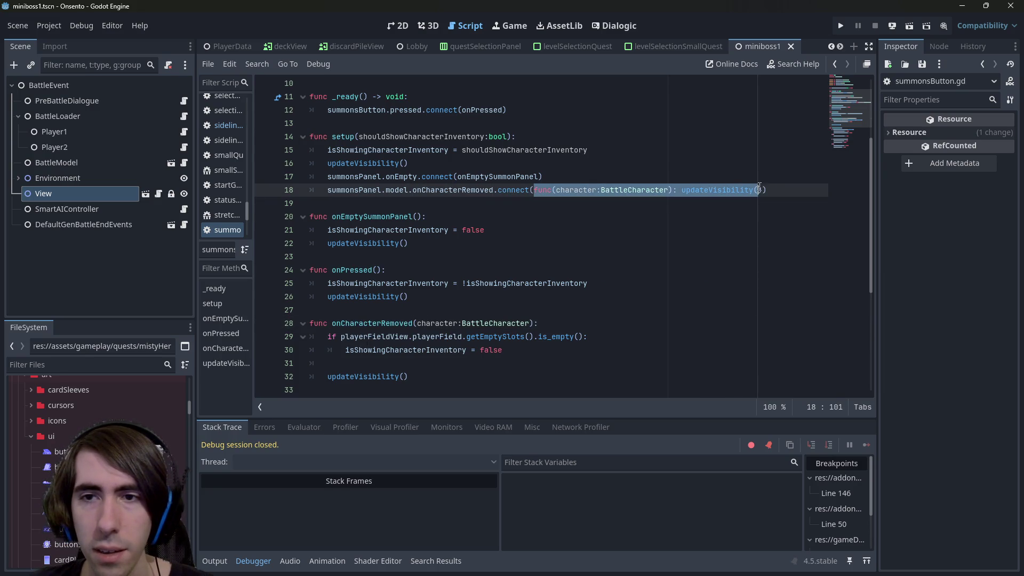
key("ctrl+v")
left_click(588, 283)
key("ctrl+s")
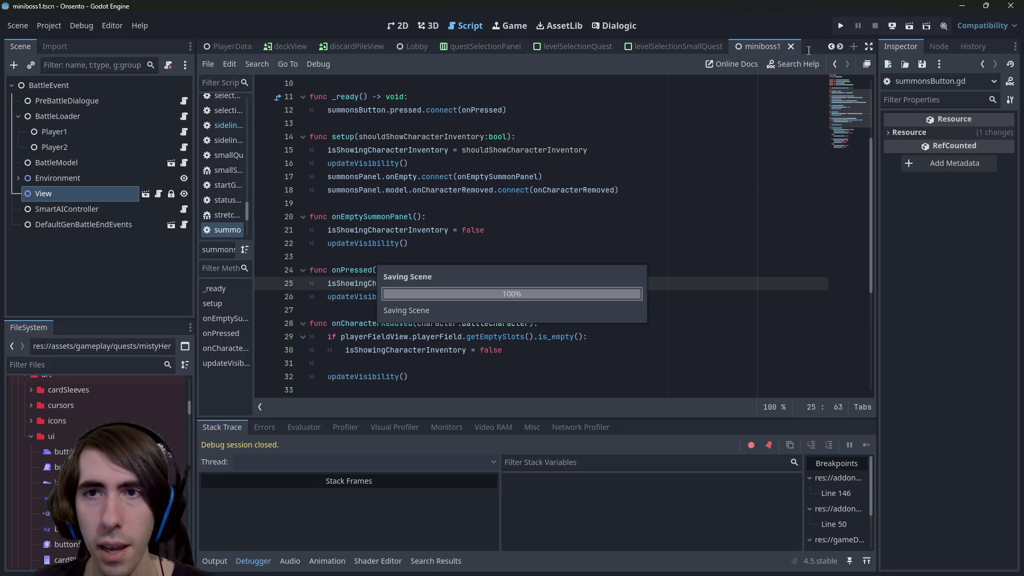
Declare an emptySlots variable typed Array[BattleSlot] at the top of onCharacterRemoved.
scroll(615, 155, "down", 1)
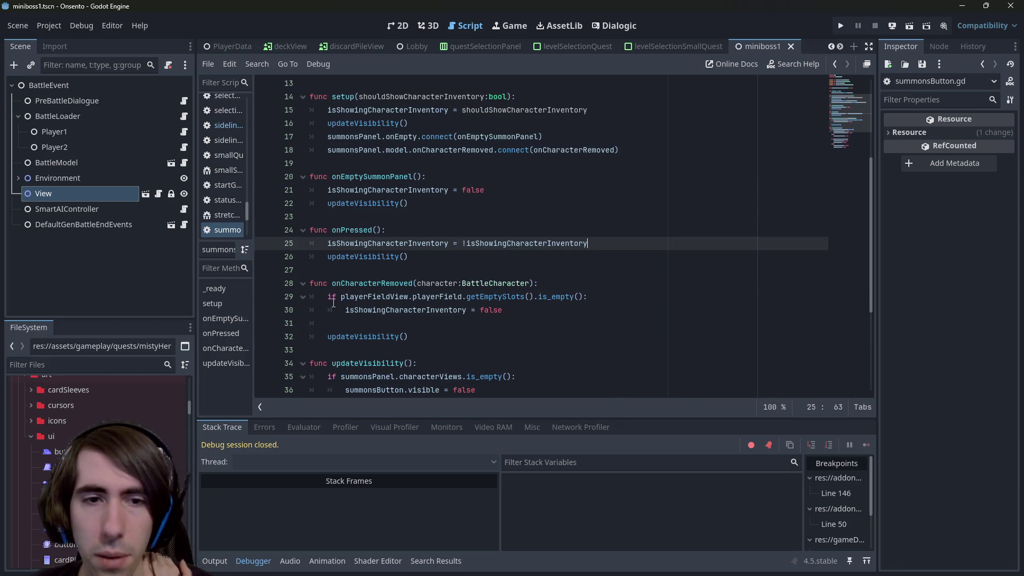
left_click(546, 283)
key("Return")
type("var emptySlots")
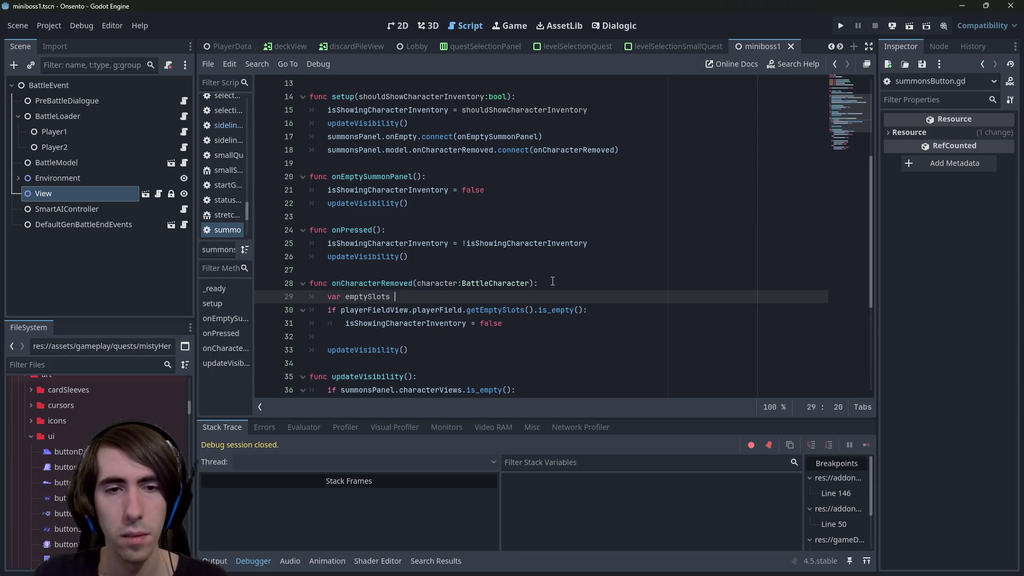
type("=")
key("Down")
key("ctrl+Left")
key("ctrl+Left")
type(":Array[]")
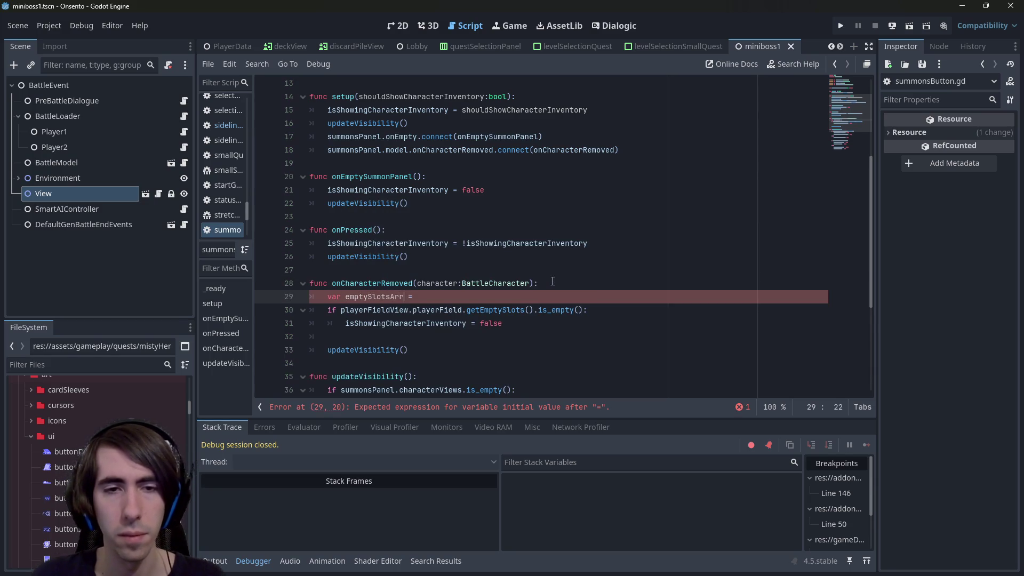
type("BattleSlot")
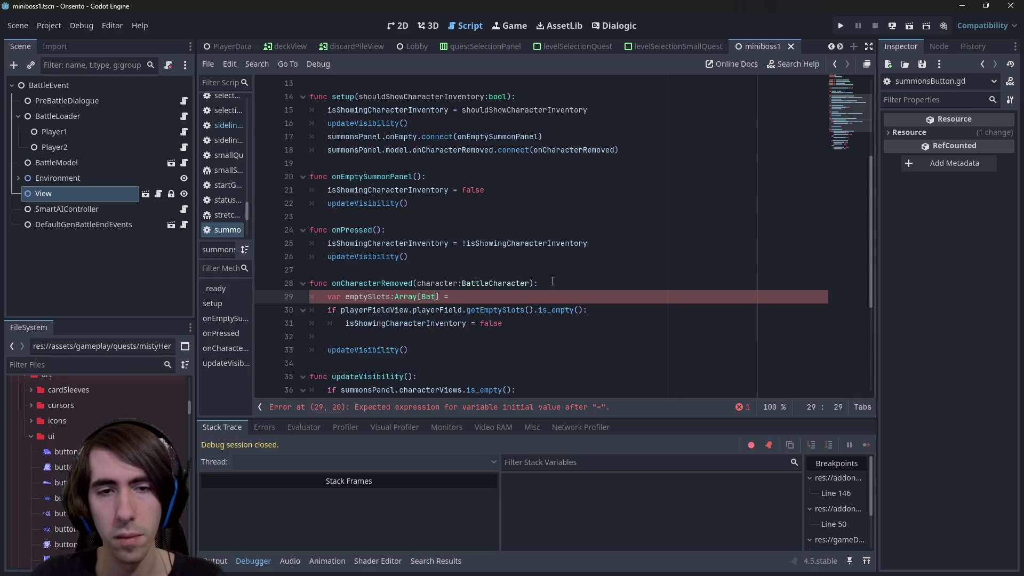
Initialise emptySlots with the getEmptySlots expression and test emptySlots in the if, then save.
key("Down")
key("ctrl+Left")
key("ctrl+Left")
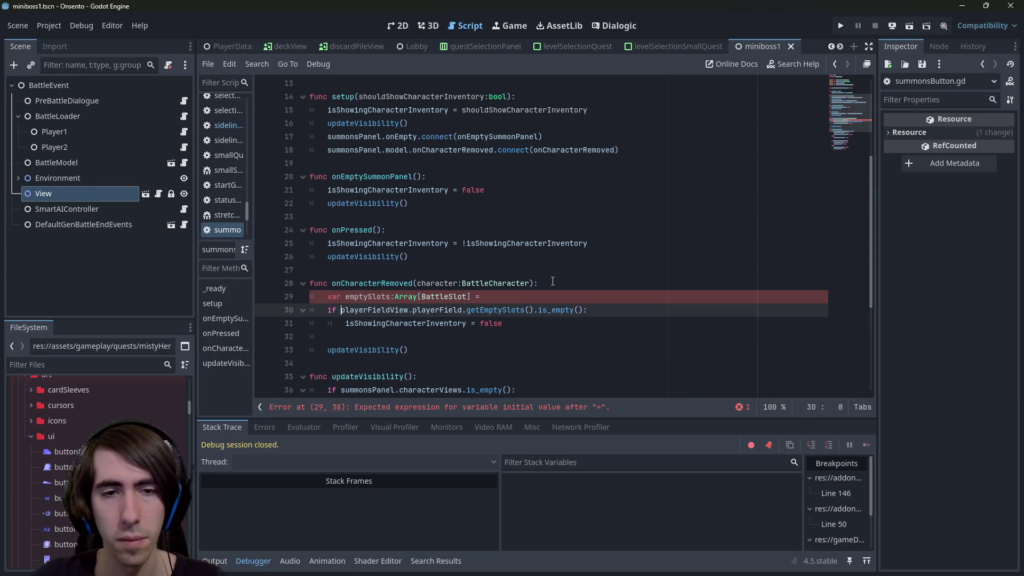
key("ctrl+shift+Right")
key("ctrl+shift+Right")
key("ctrl+shift+Right")
key("ctrl+x")
key("Up")
key("End")
key("ctrl+v")
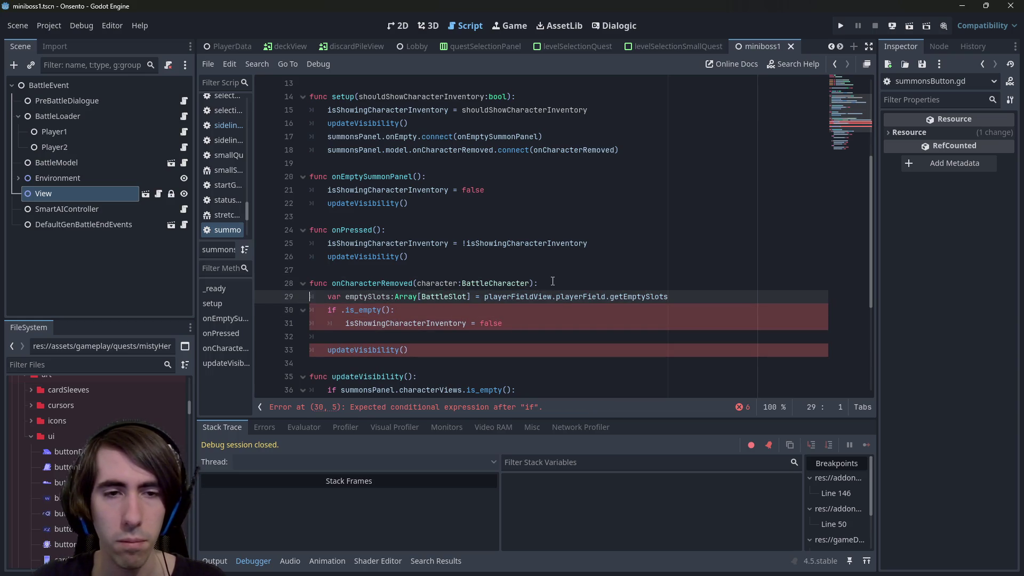
key("ctrl+shift+Right")
key("ctrl+c")
key("Down")
key("ctrl+v")
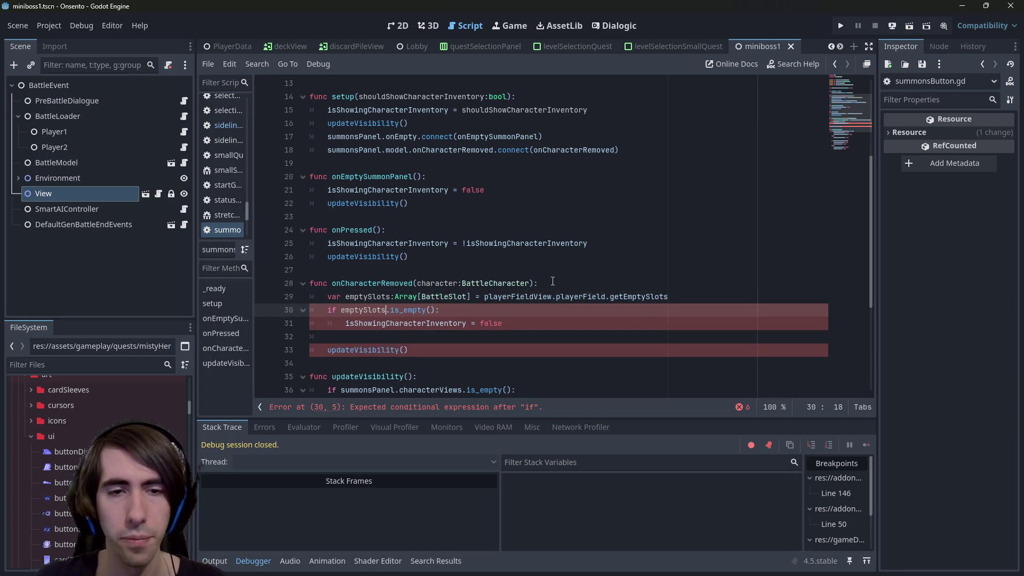
key("ctrl+s")
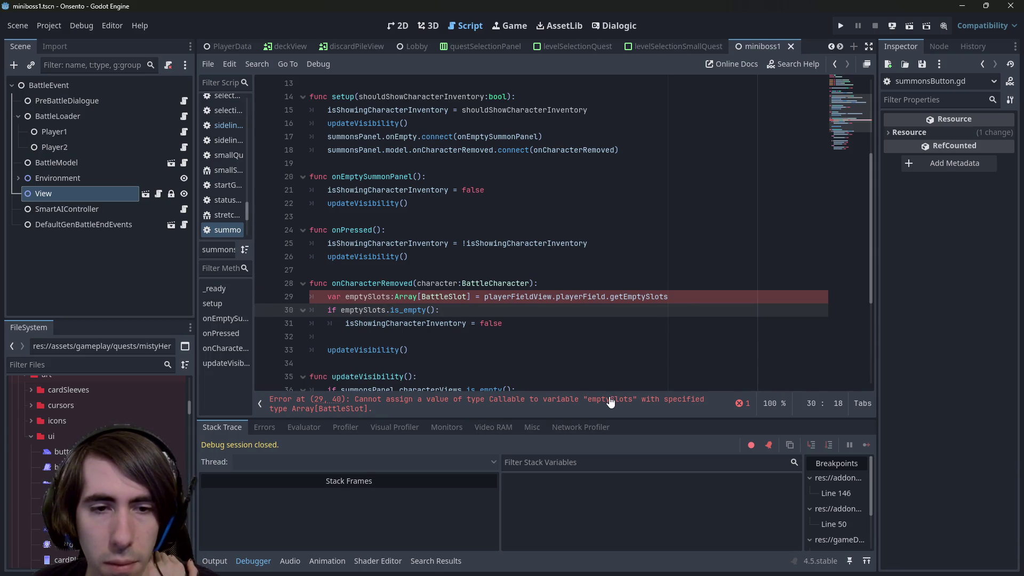
Check getEmptySlots' definition, then add the missing () to the getEmptySlots call and save.
left_click(638, 297, "ctrl")
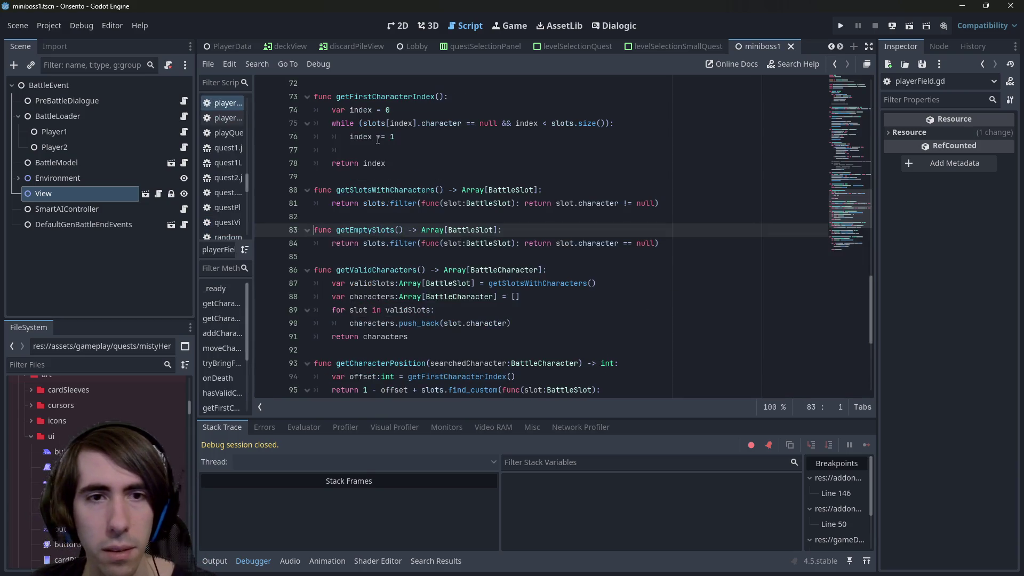
key("alt+Left")
key("alt+Left")
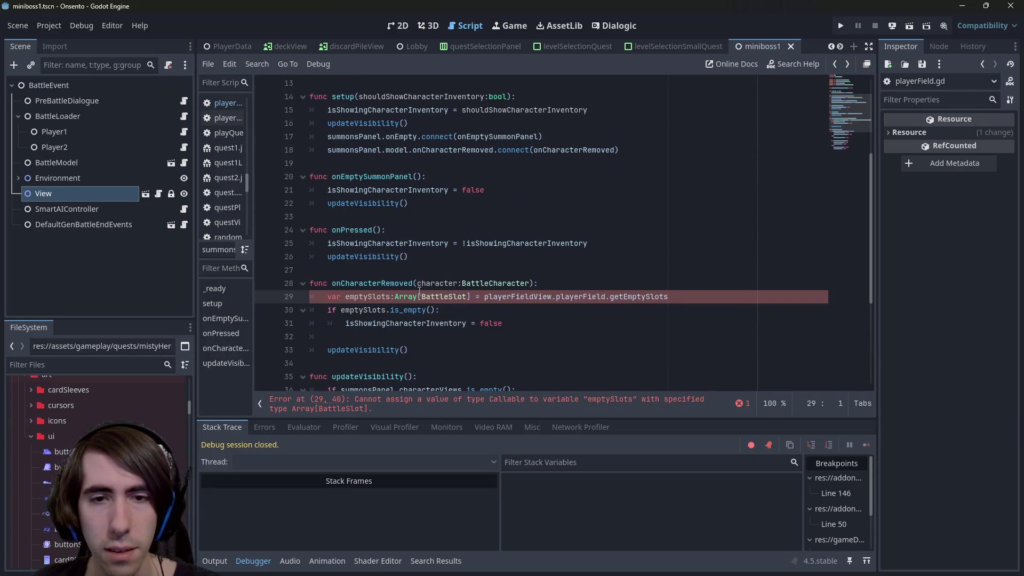
double_click(372, 298)
left_click(673, 296)
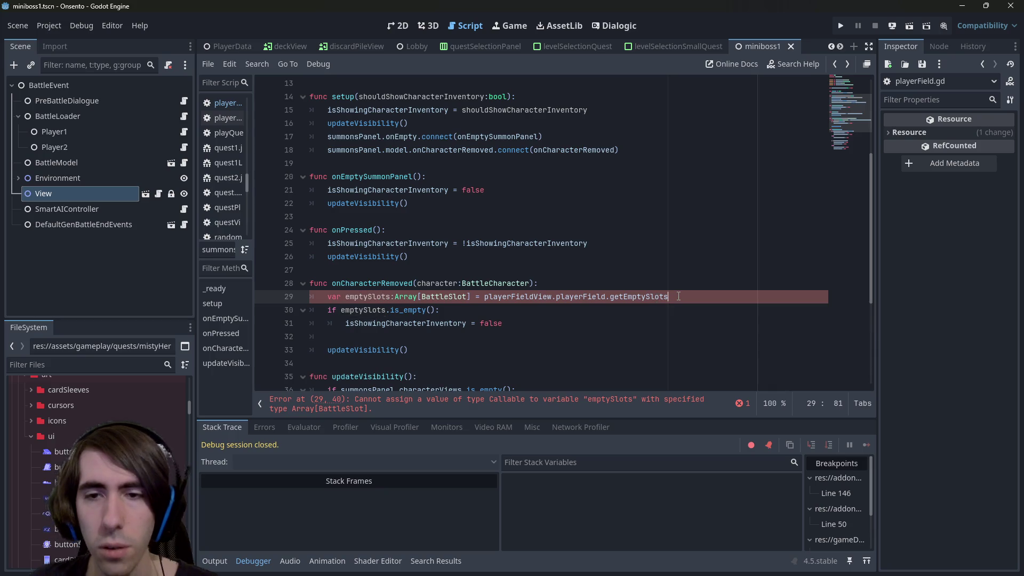
type("()")
key("ctrl+s")
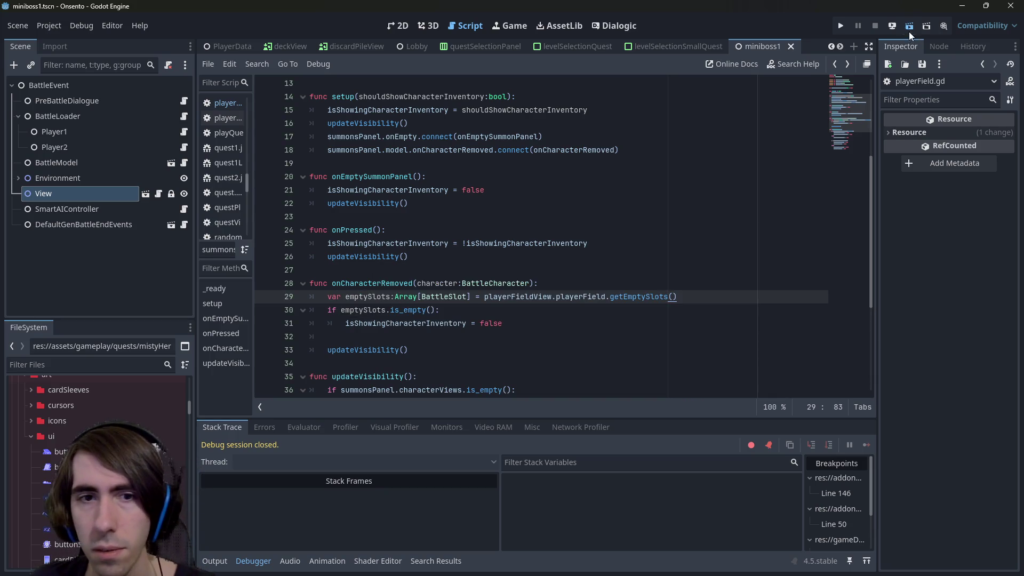
left_click(909, 25)
left_click(263, 297)
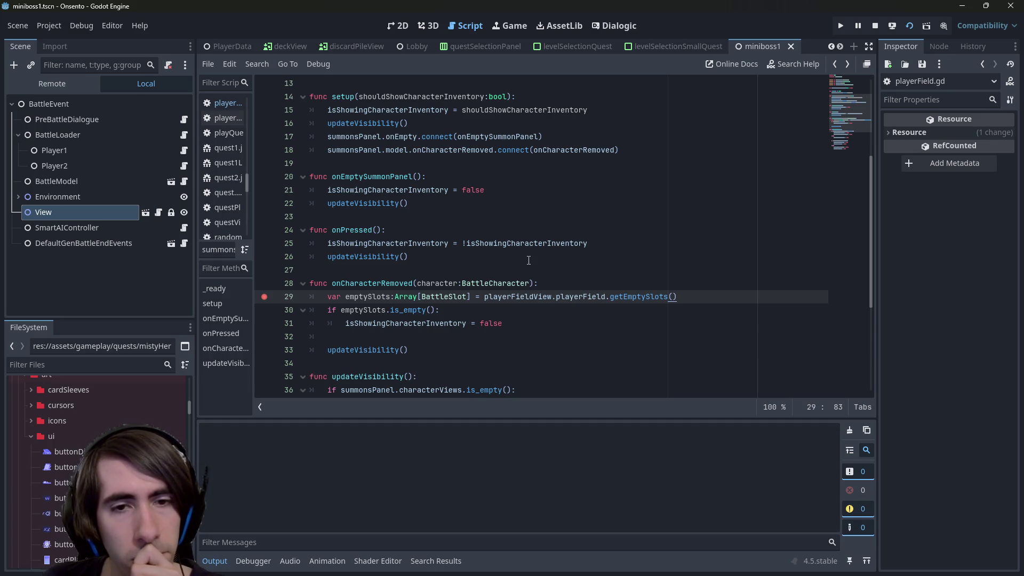
left_click(264, 297)
left_click(263, 310)
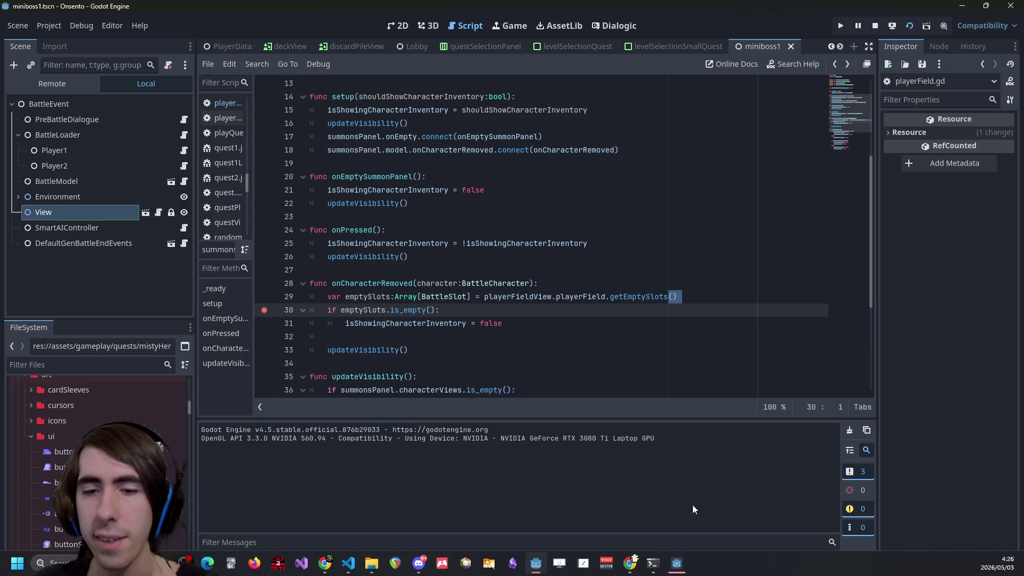
left_click(682, 569)
left_click(430, 283)
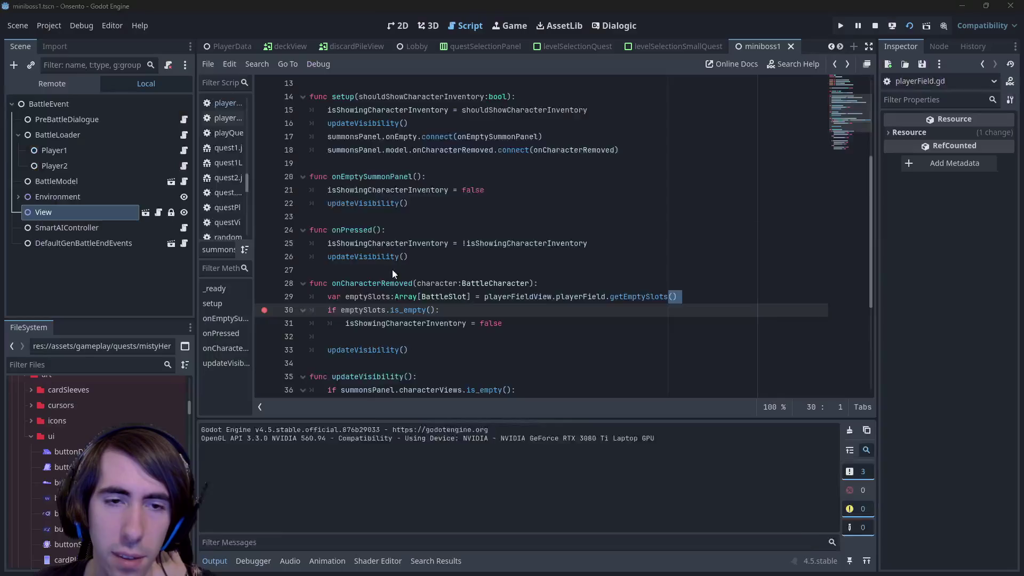
mouse_move(368, 214)
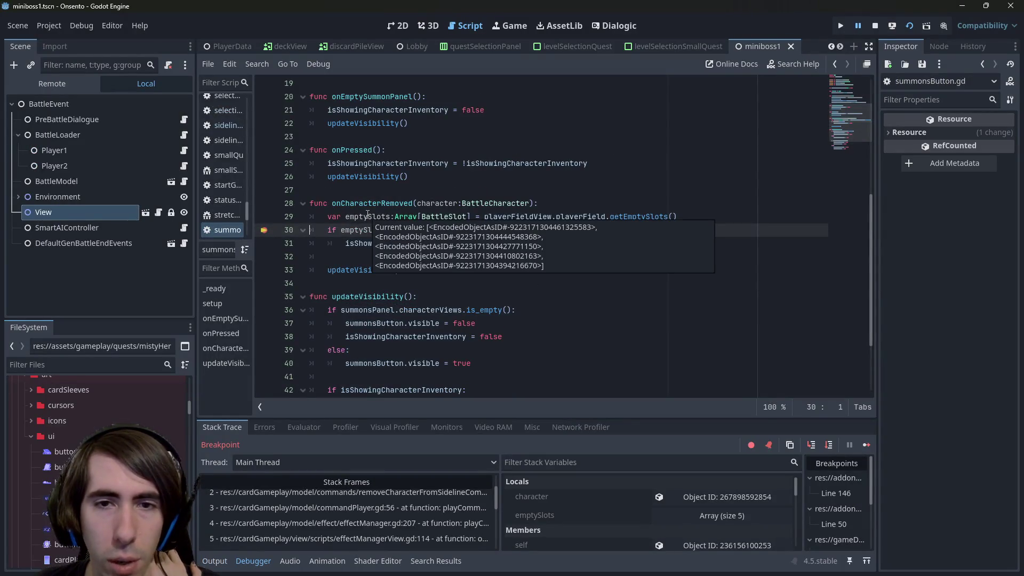
left_click(864, 446)
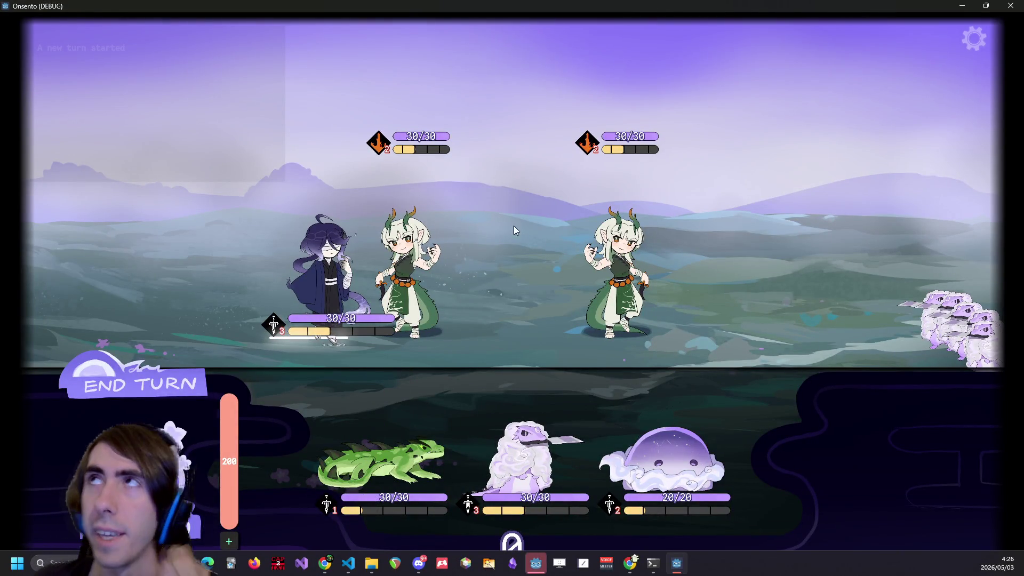
left_click(969, 9)
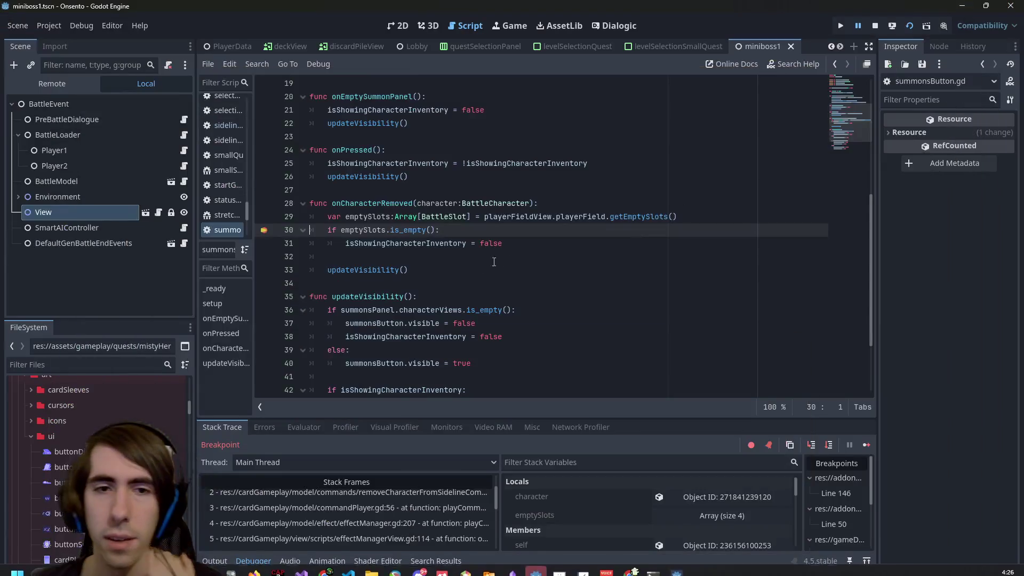
double_click(406, 205)
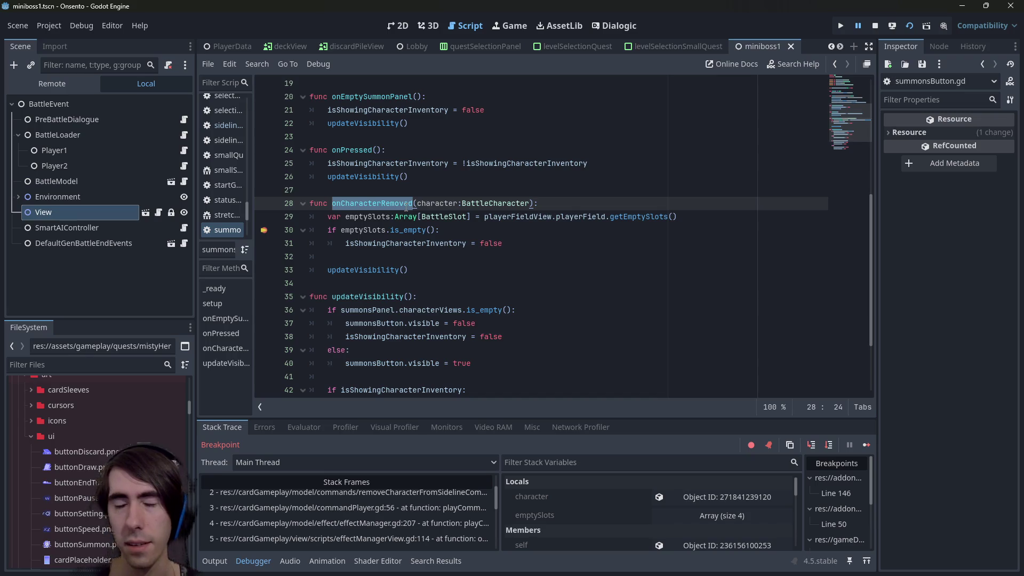
scroll(491, 278, "up", 2)
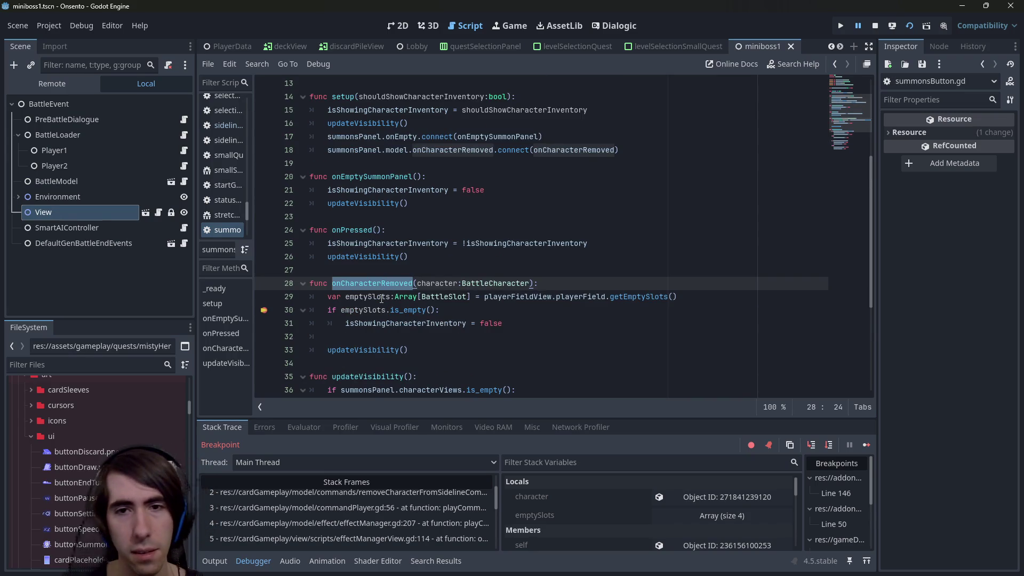
mouse_move(382, 299)
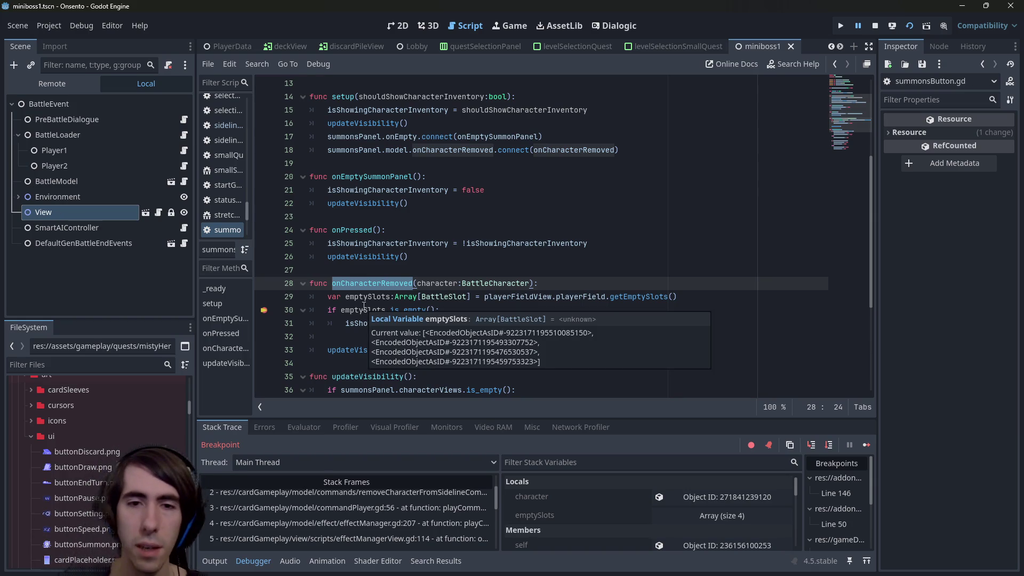
key("Up")
key("Up")
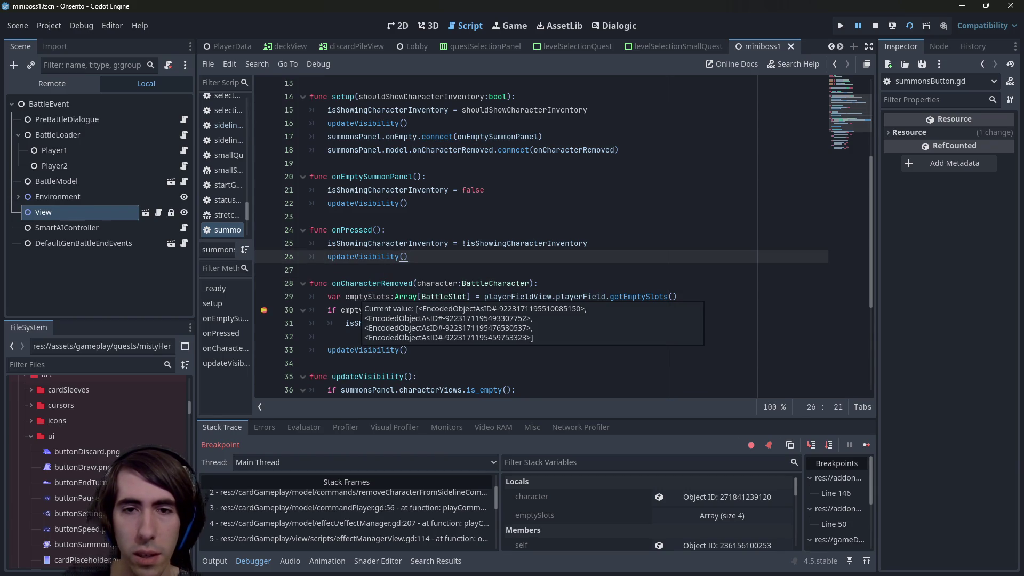
double_click(582, 297)
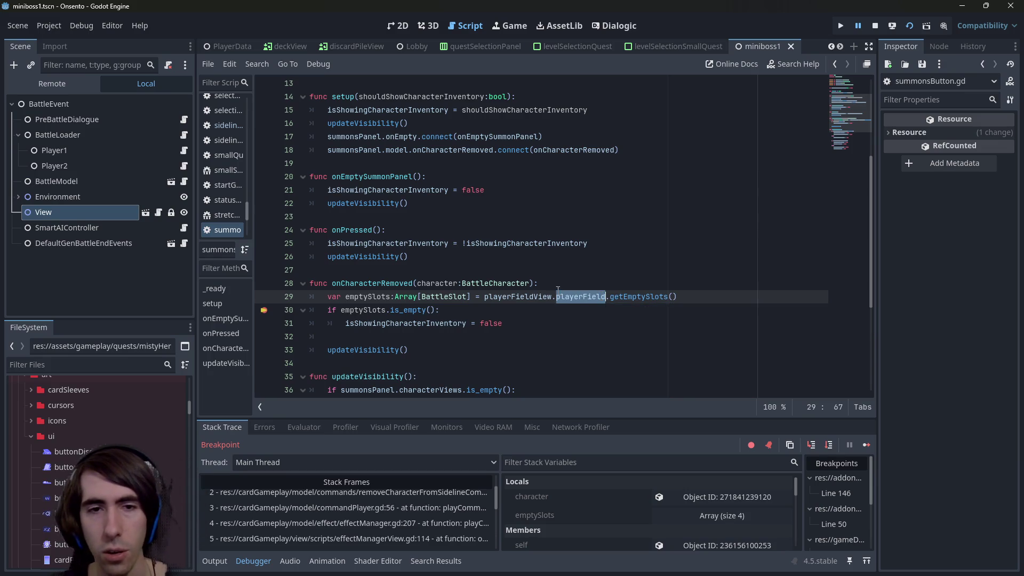
scroll(527, 259, "up", 4)
scroll(505, 235, "down", 4)
scroll(506, 235, "up", 3)
double_click(397, 123)
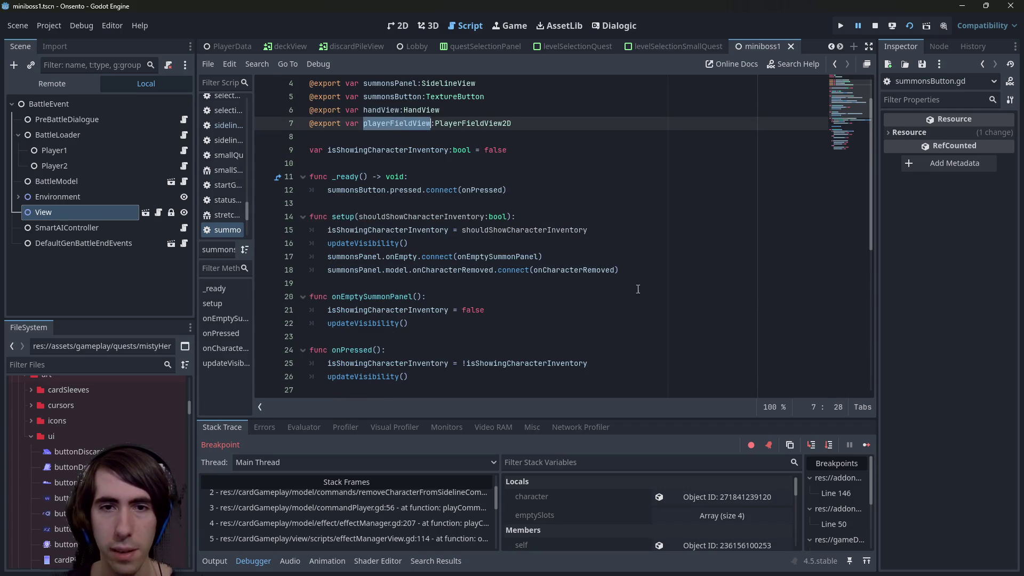
left_click(660, 269)
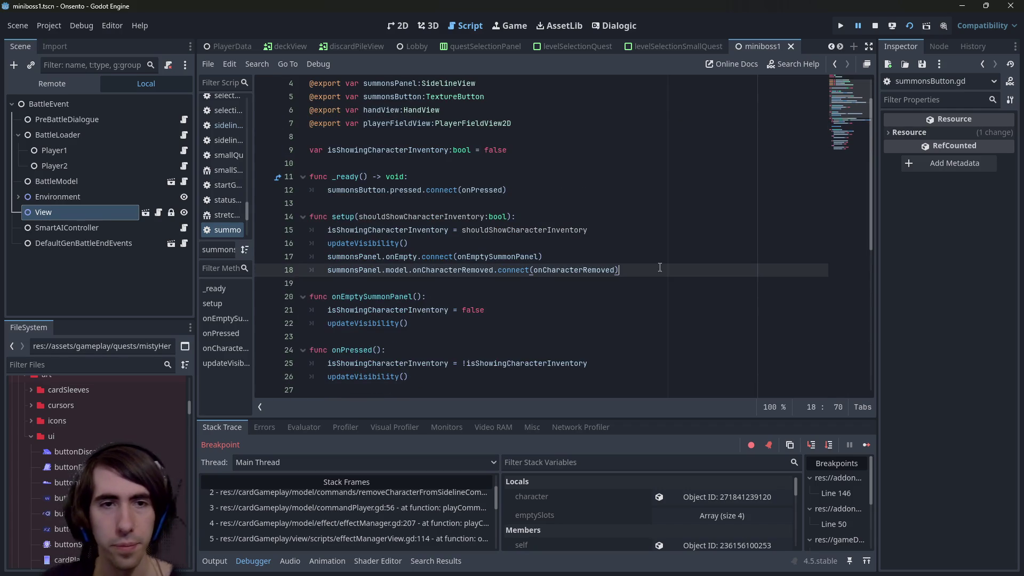
scroll(646, 270, "down", 1)
Add a new setup line referencing playerFieldView.playerField.onCharacterAdded.
left_click(623, 230)
key("Return")
type("playerFieldView.")
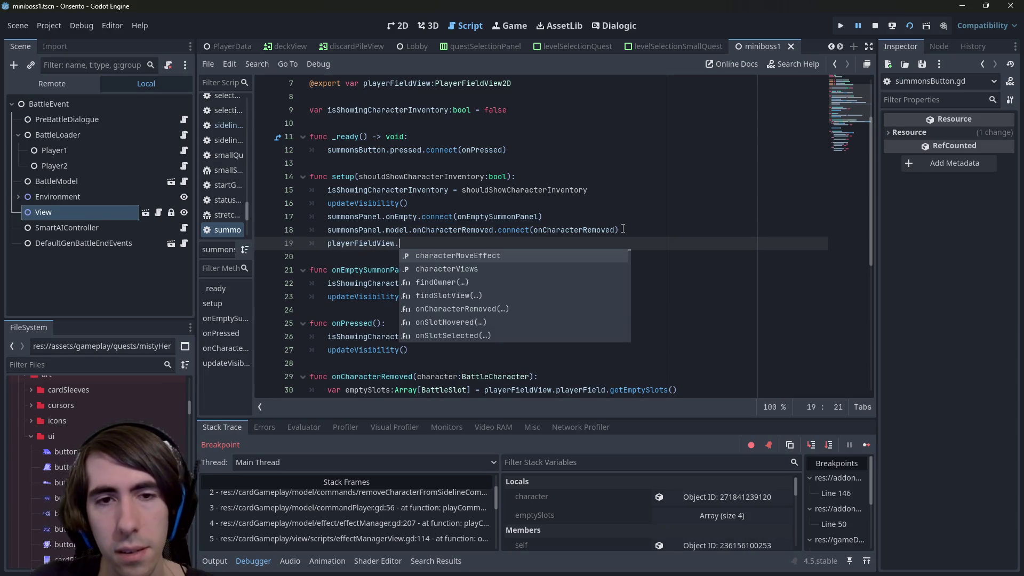
type("onCharac")
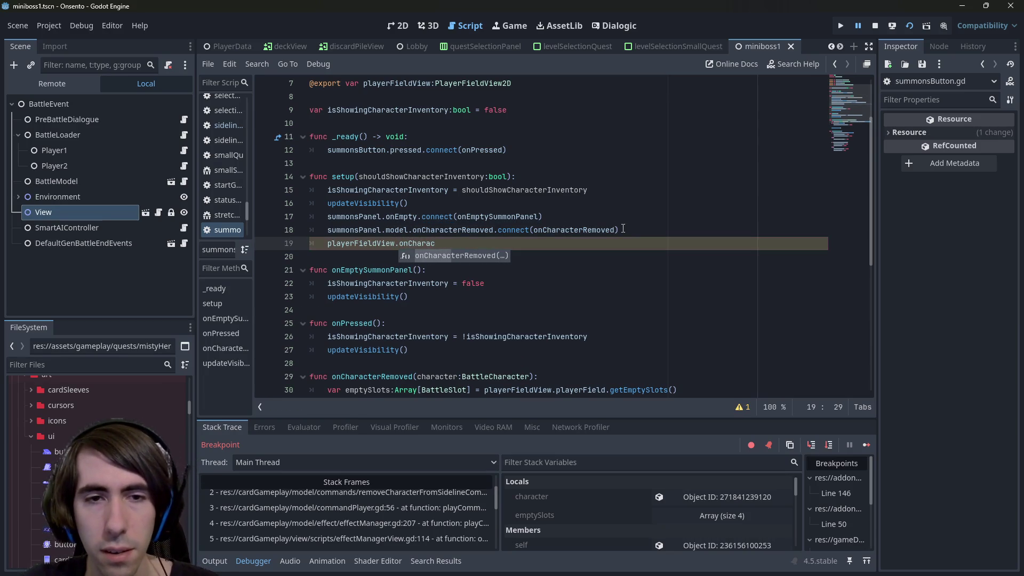
key("BackSpace")
key("BackSpace")
key("BackSpace")
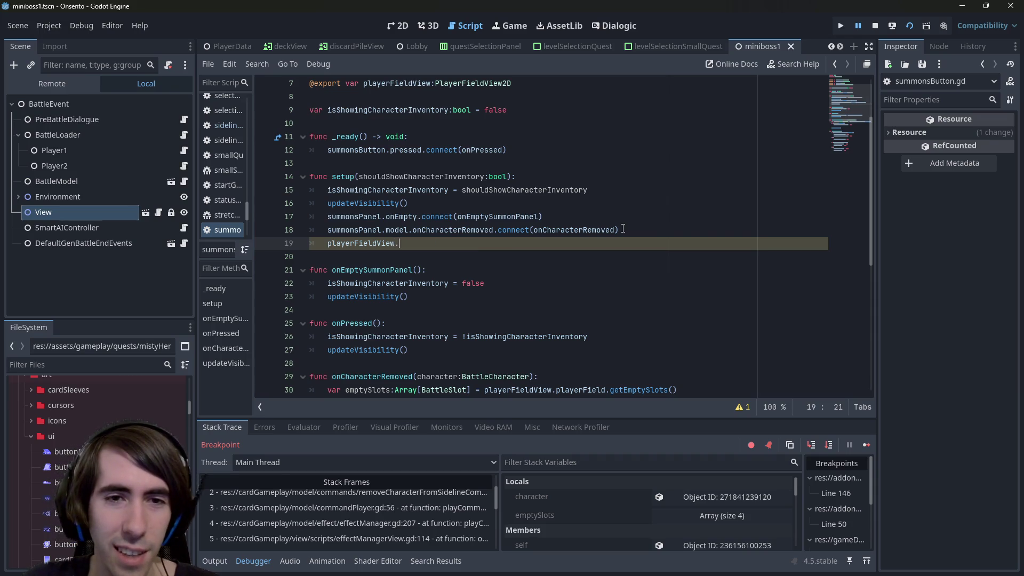
type("model")
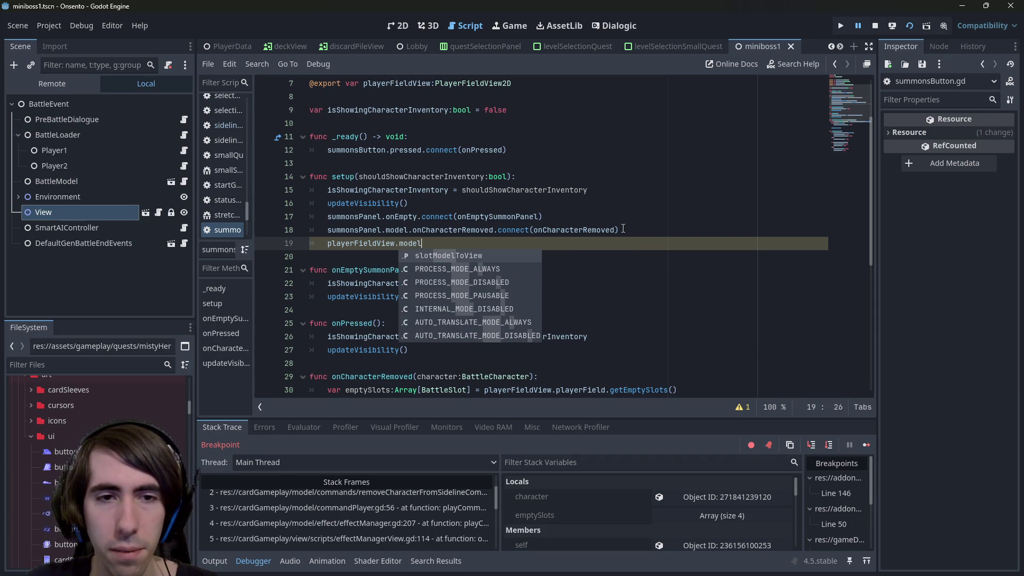
key("BackSpace")
key("BackSpace")
key("BackSpace")
type("playerField")
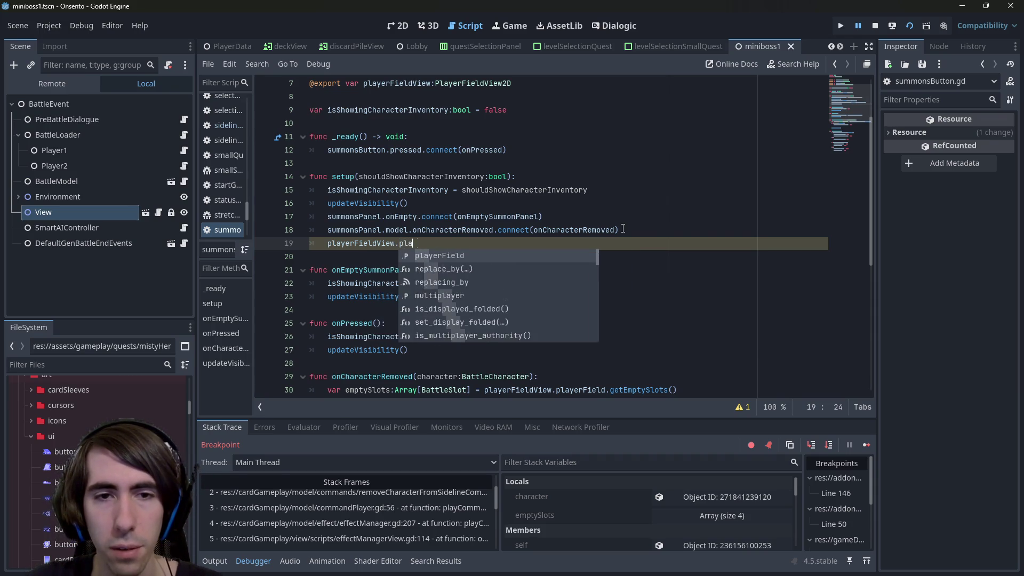
type(".onCharac")
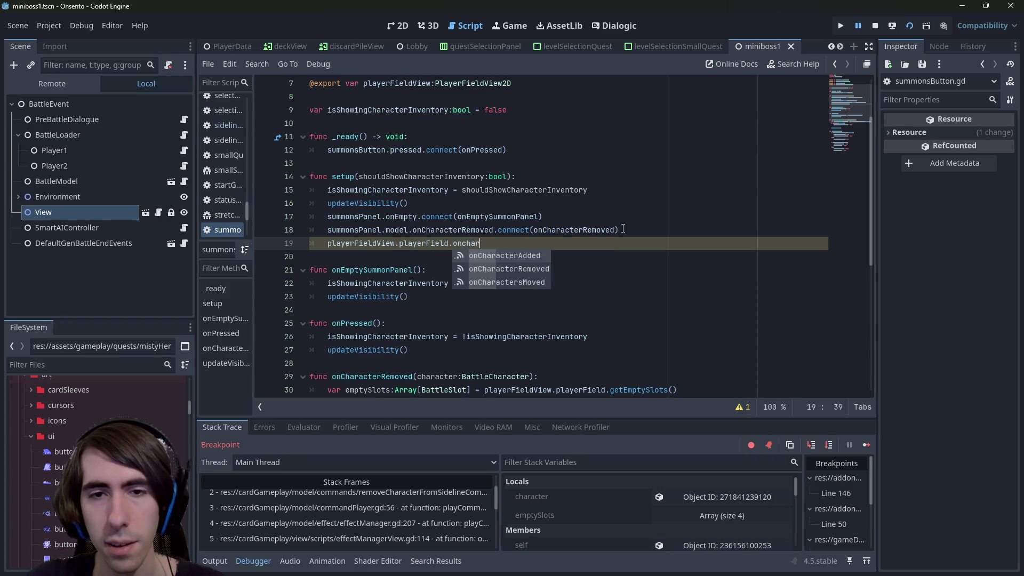
key("Return")
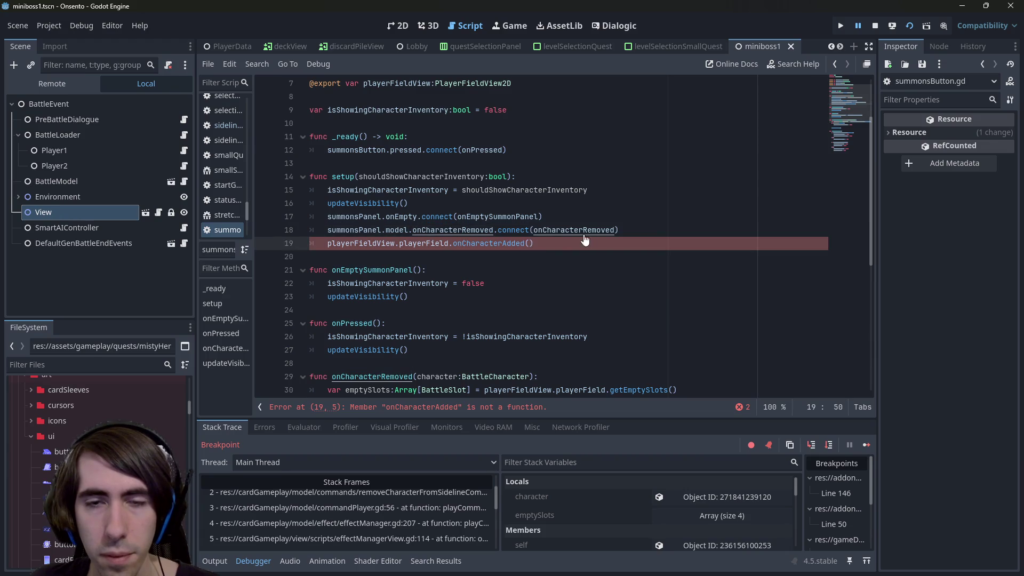
Rename the handler to onCharacterAddedToField, comment out the old onCharacterRemoved connection, and save.
type("onCharacterRemoved")
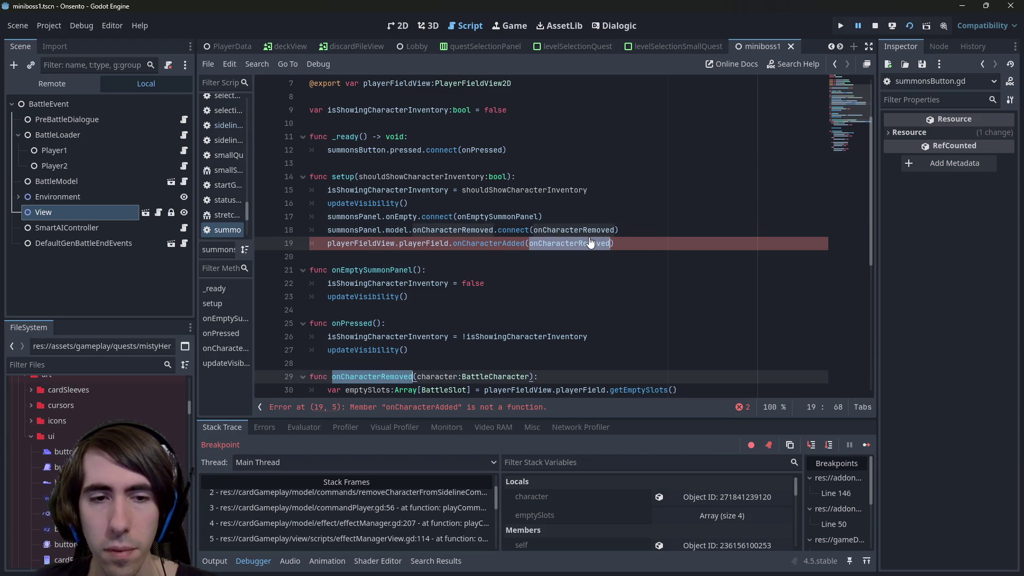
key("Right")
key("BackSpace")
key("BackSpace")
key("BackSpace")
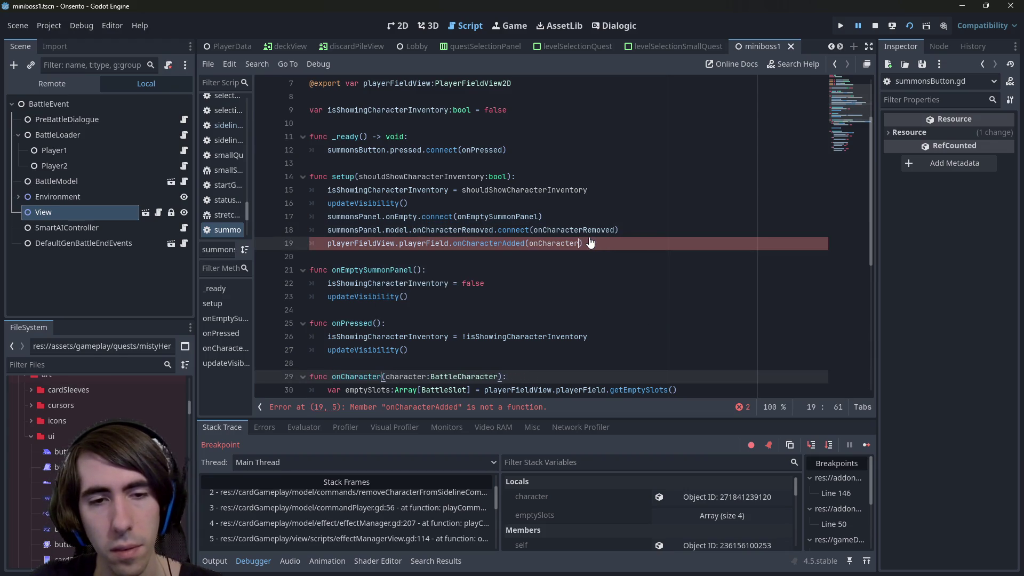
type("AddedToFi")
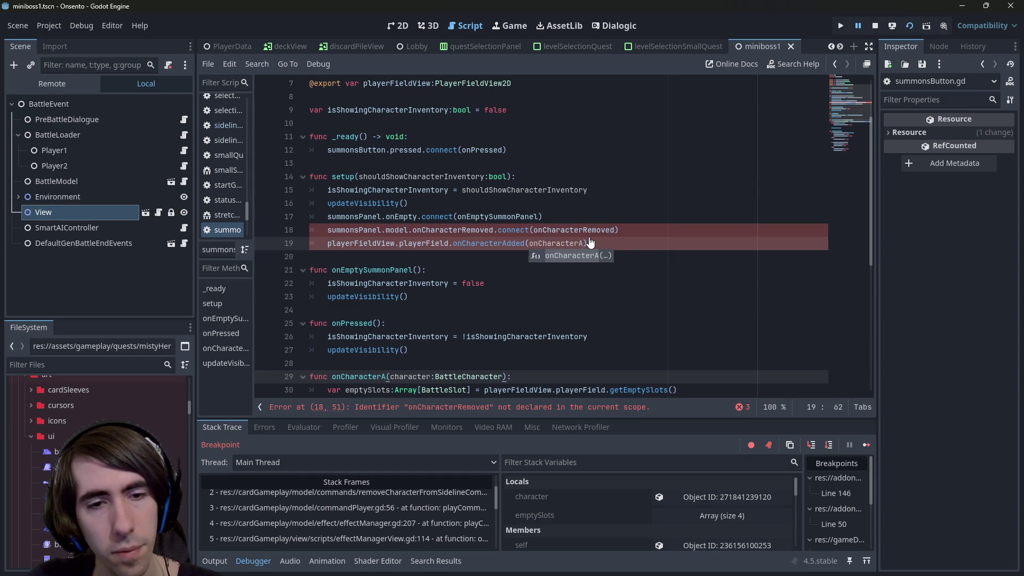
type("eld")
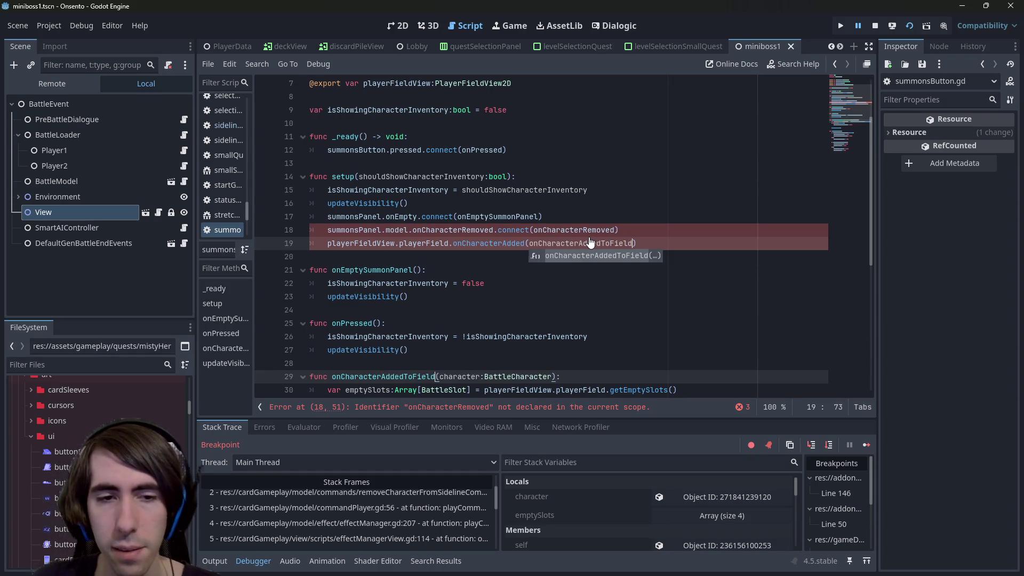
left_click(565, 244)
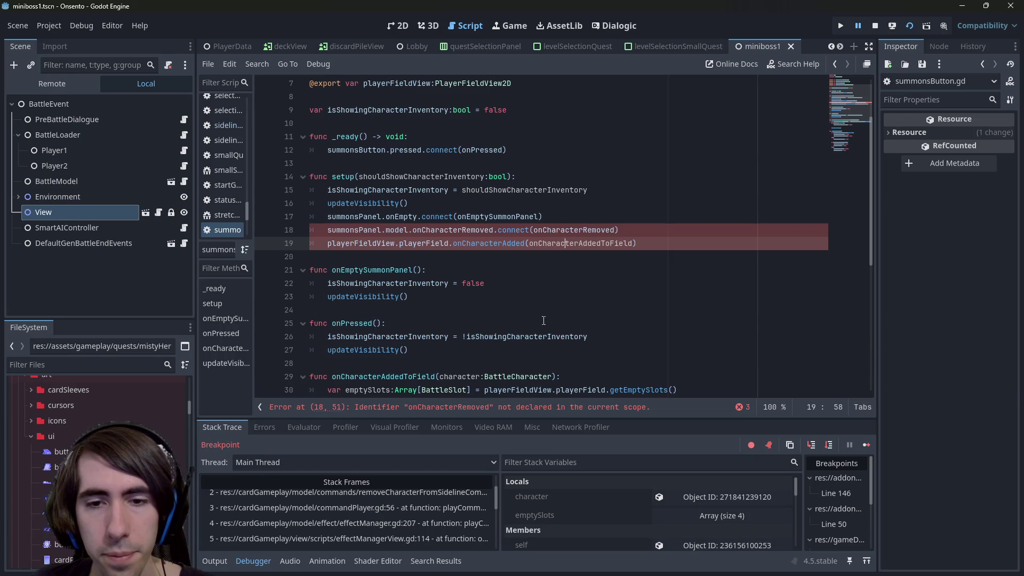
left_click(632, 230)
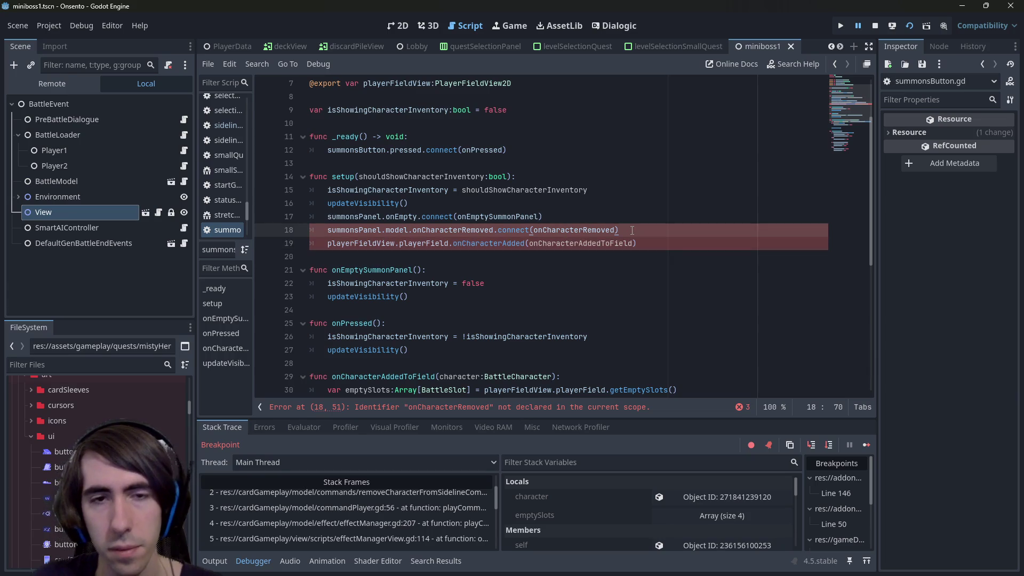
key("ctrl+k")
key("ctrl+s")
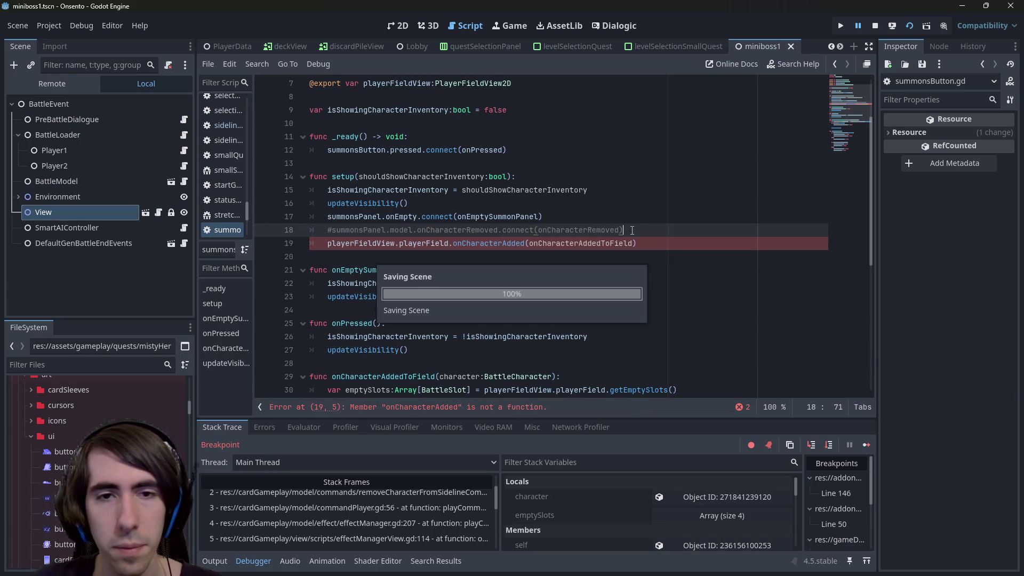
Complete the line as onCharacterAdded.connect(onCharacterAddedToField) and save the script.
left_click(526, 243)
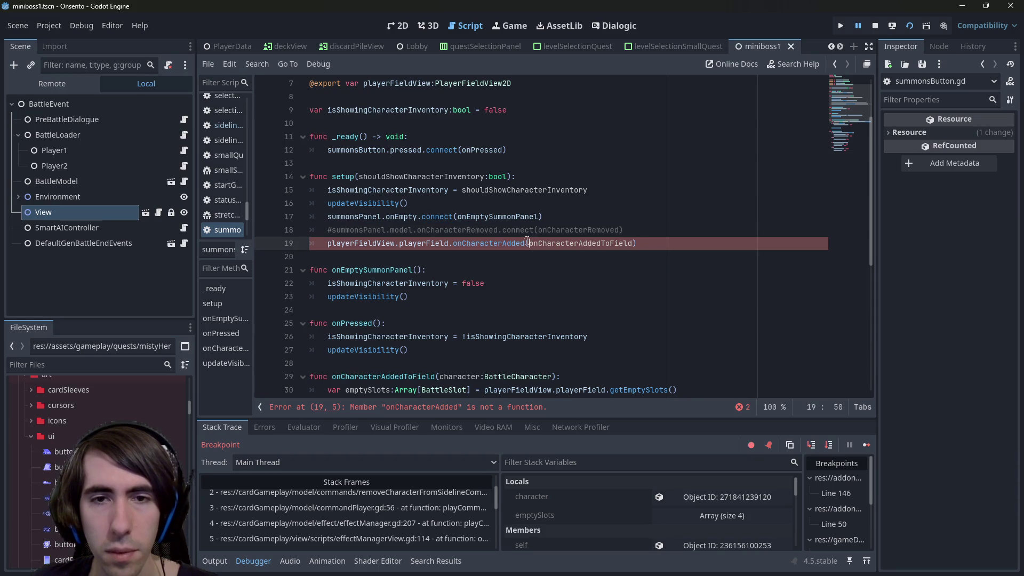
type(".co")
key("Return")
key("ctrl+s")
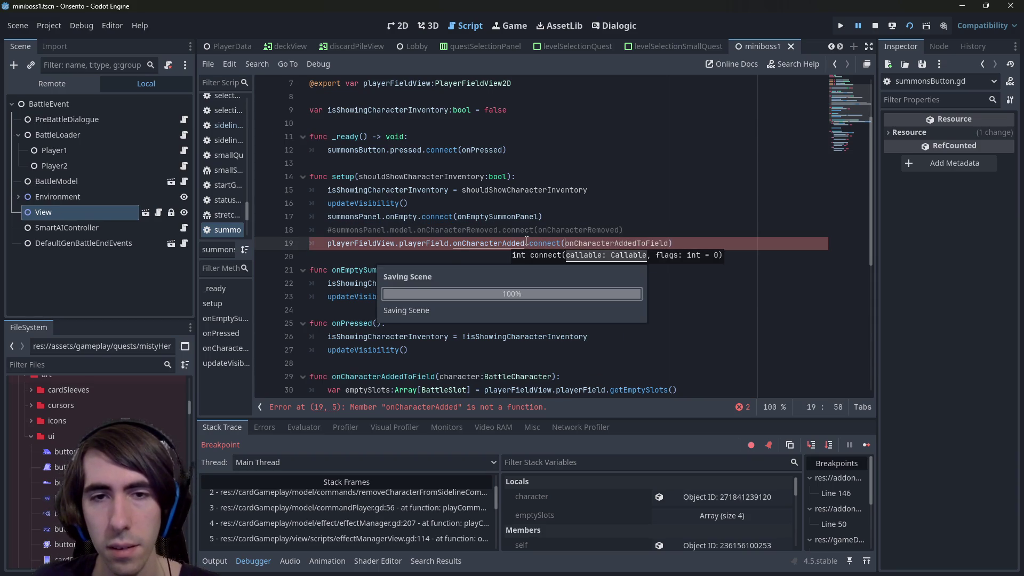
left_click(480, 244, "ctrl")
Copy the signal's slot:BattleSlot parameter into onCharacterAddedToField's signature, then stop the debug session.
left_click_drag(421, 163, 611, 167)
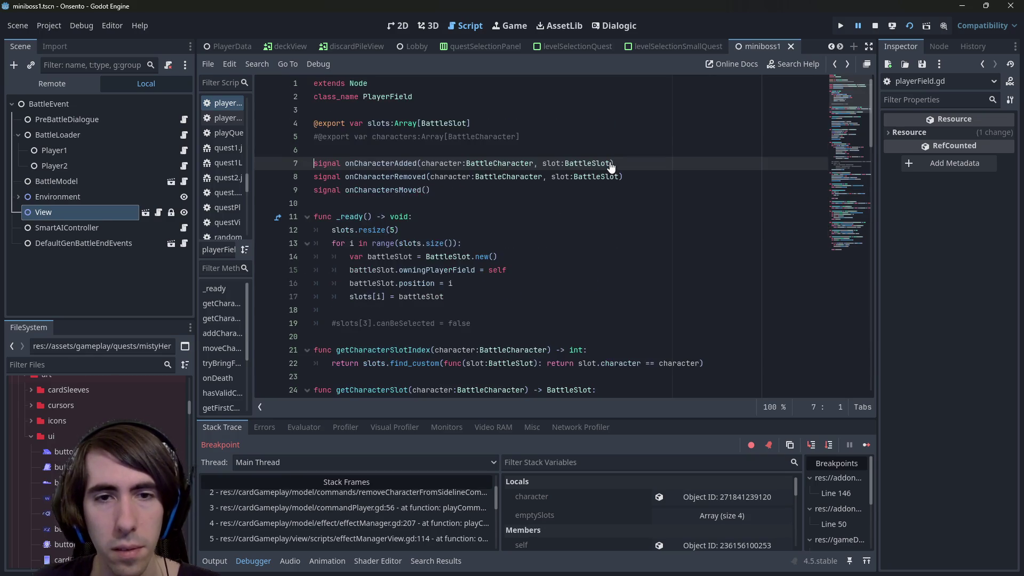
key("alt+Left")
key("alt+Left")
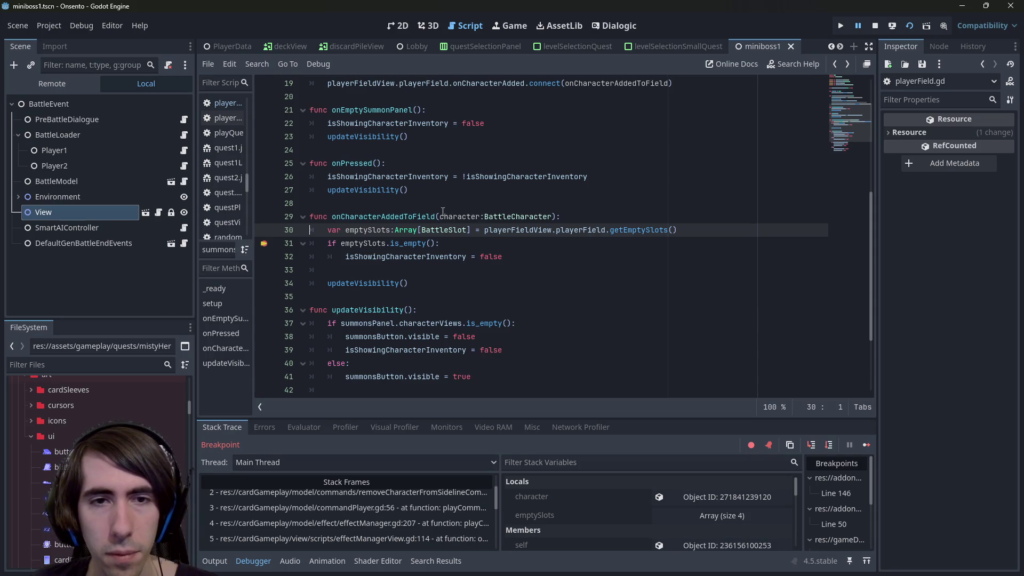
left_click(551, 216)
type(", slot:BattleSlot")
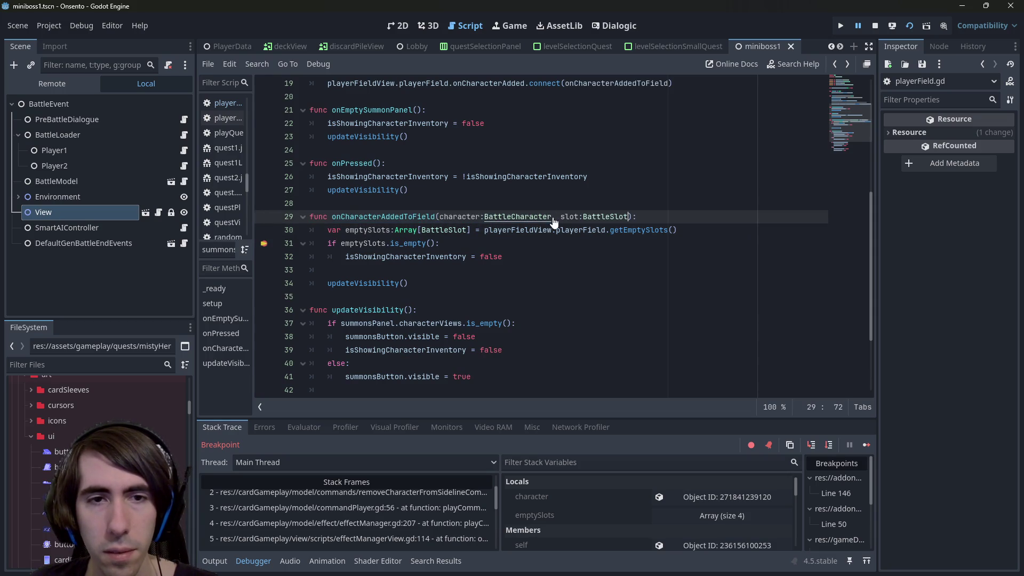
left_click(466, 214)
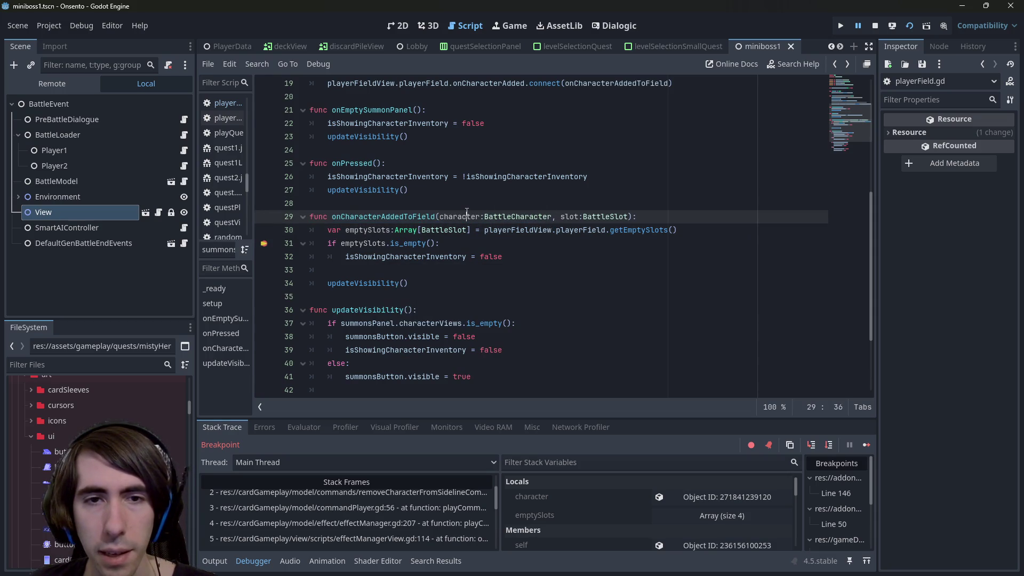
double_click(466, 215)
left_click(463, 216)
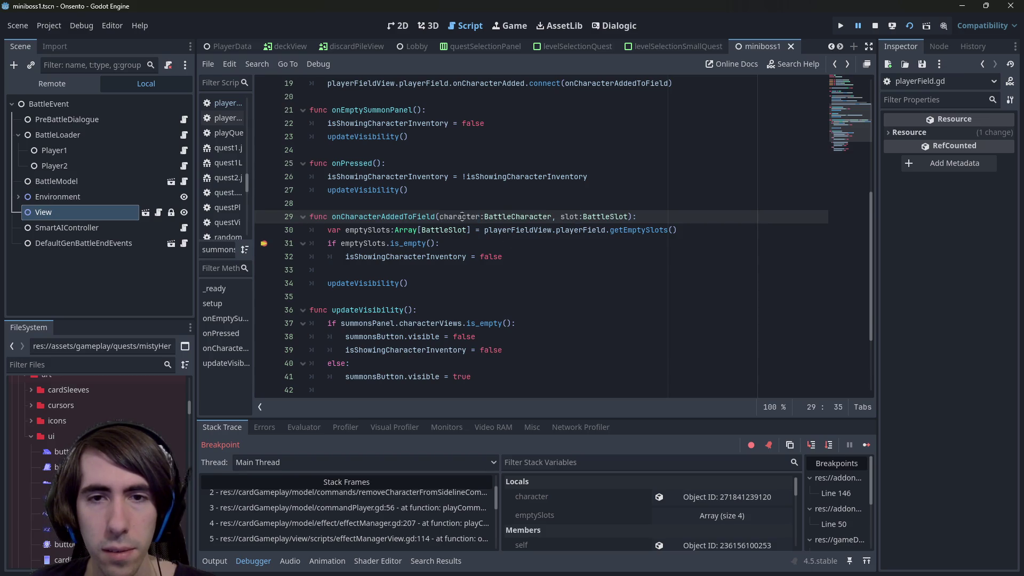
left_click(879, 21)
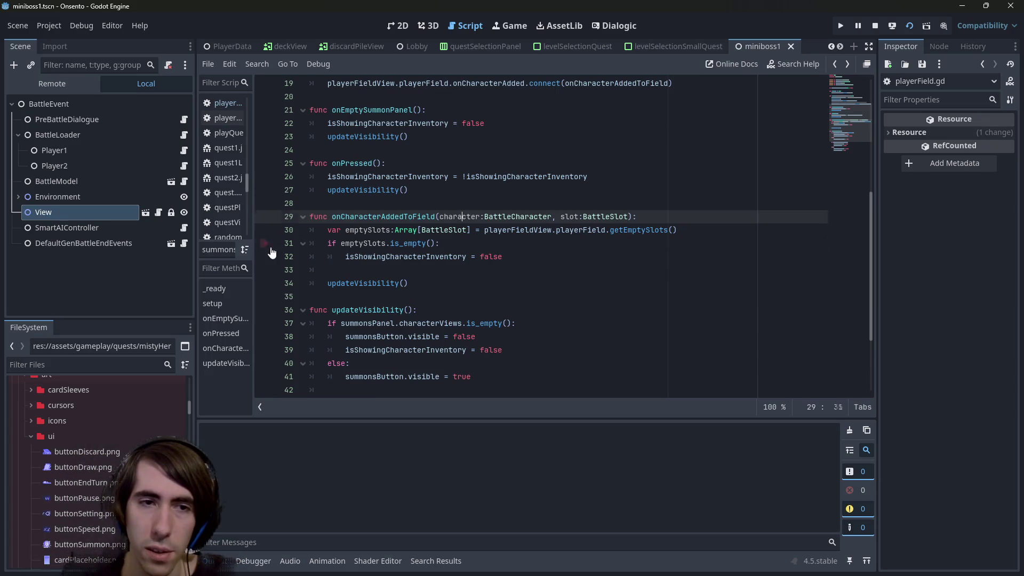
Run the game with F5, then minimize it and restart the build.
key("F5")
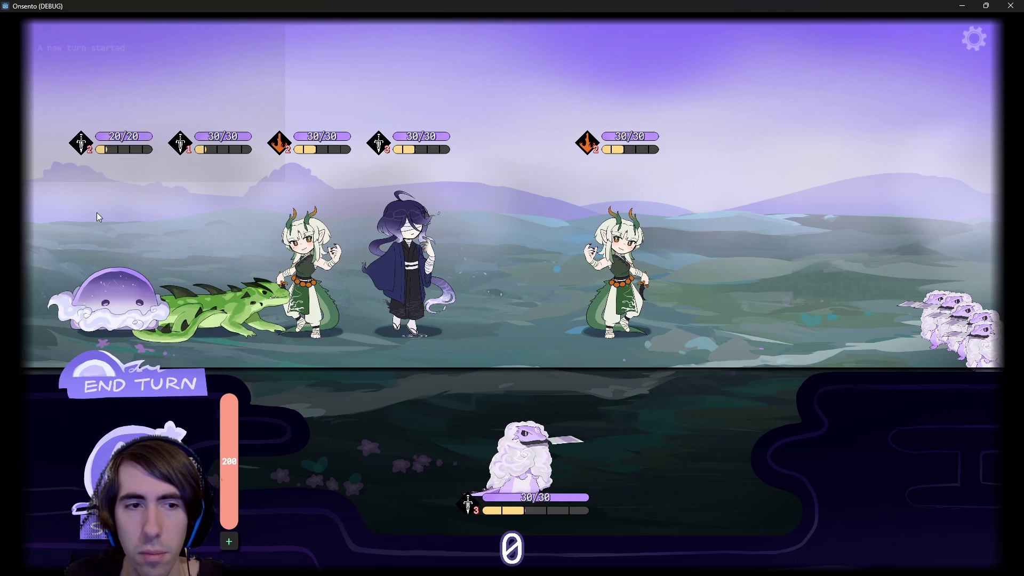
left_click(962, 6)
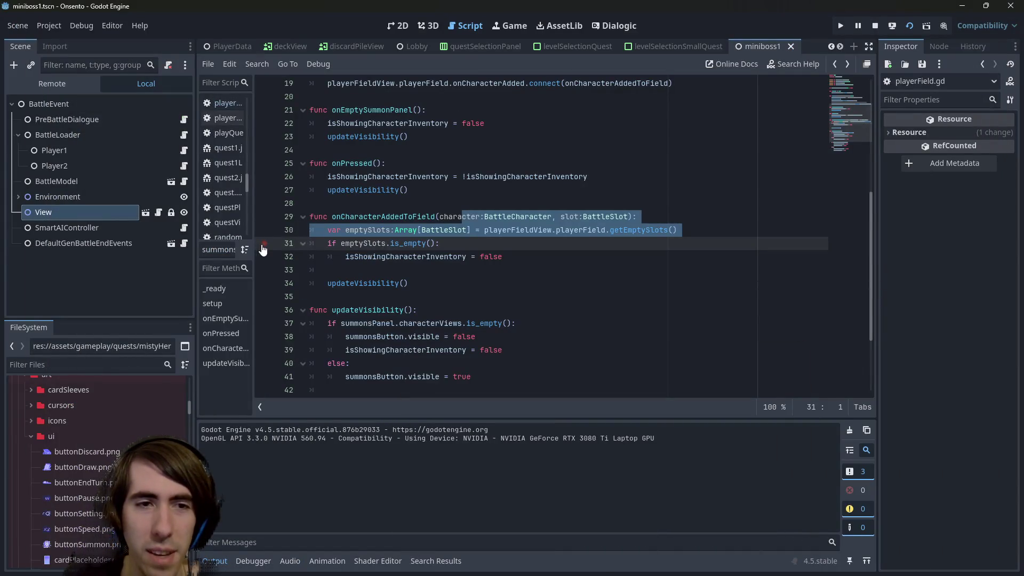
left_click(909, 26)
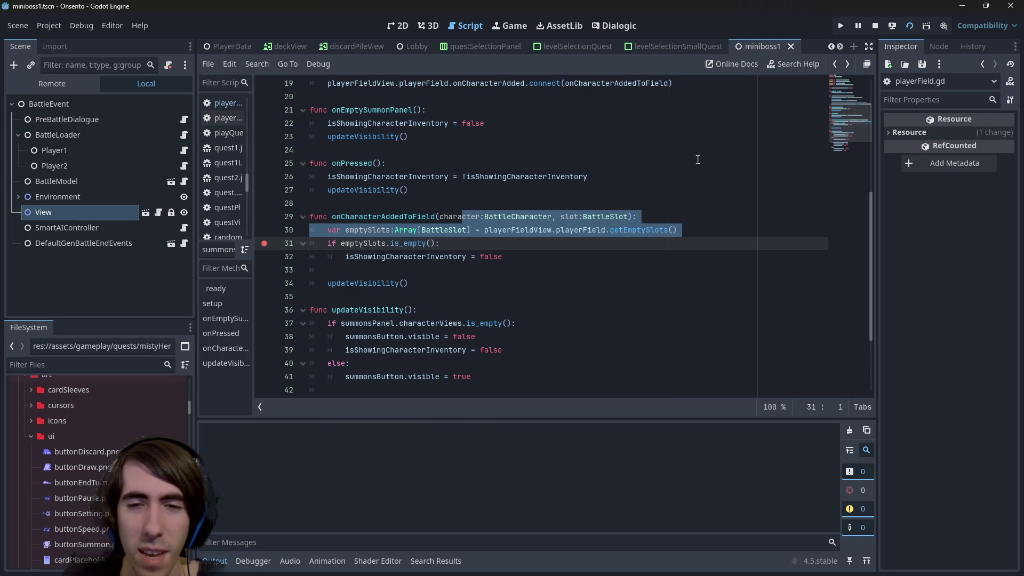
Review line 19's connect call, relaunch with F6, and drag the first hand character onto the field.
left_click(597, 240)
scroll(533, 224, "up", 3)
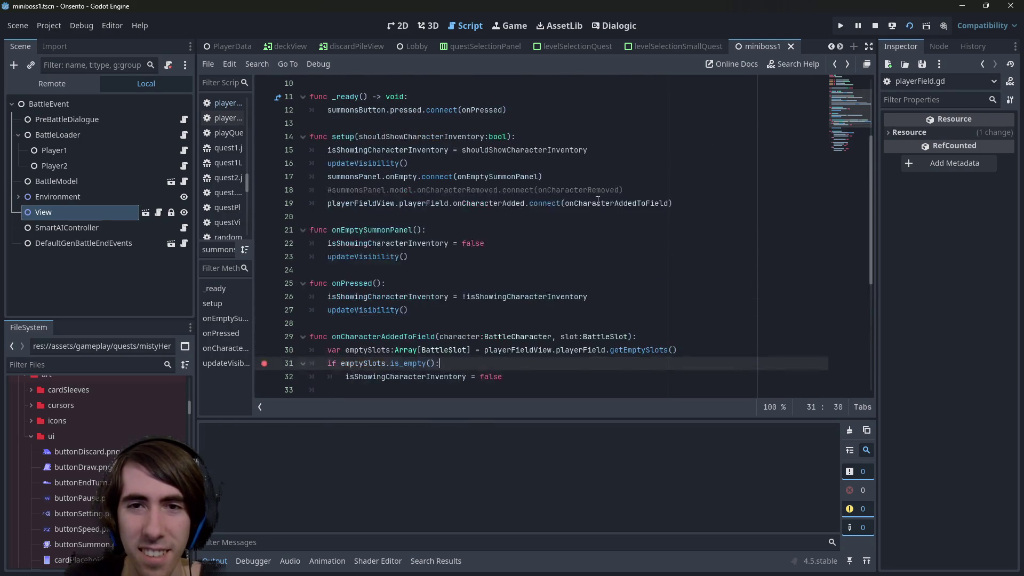
double_click(598, 203)
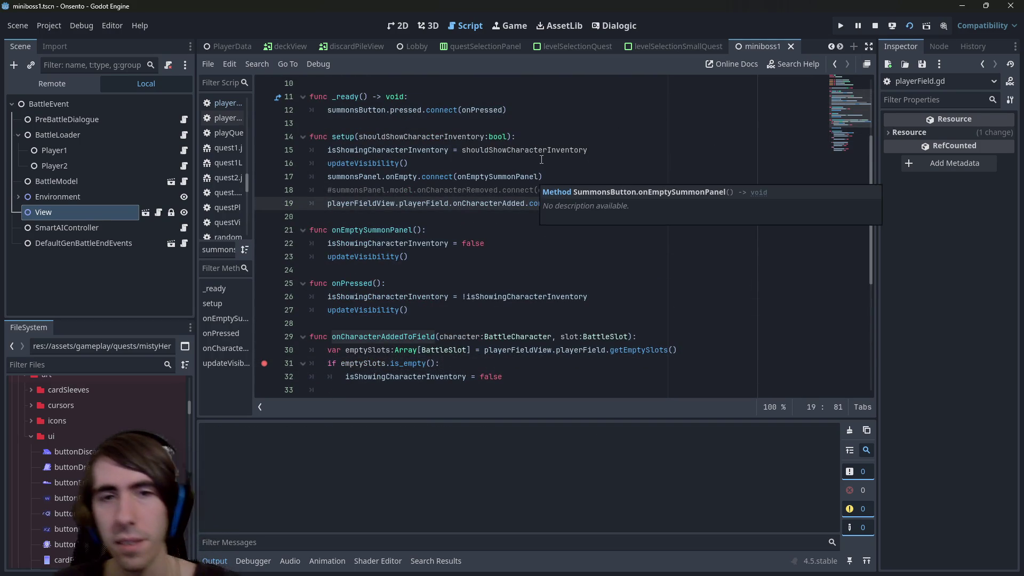
left_click(480, 213)
left_click(477, 205)
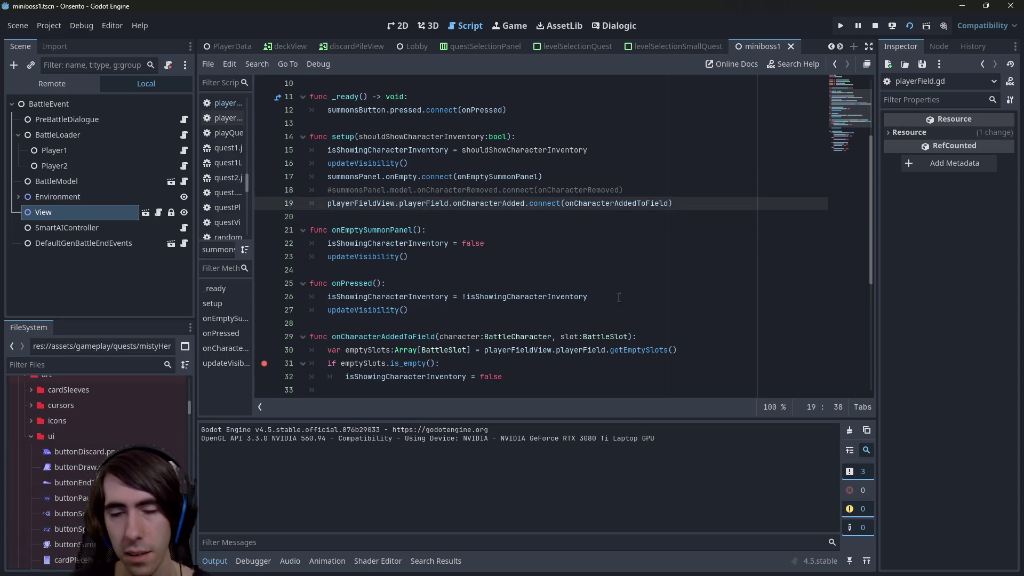
key("F6")
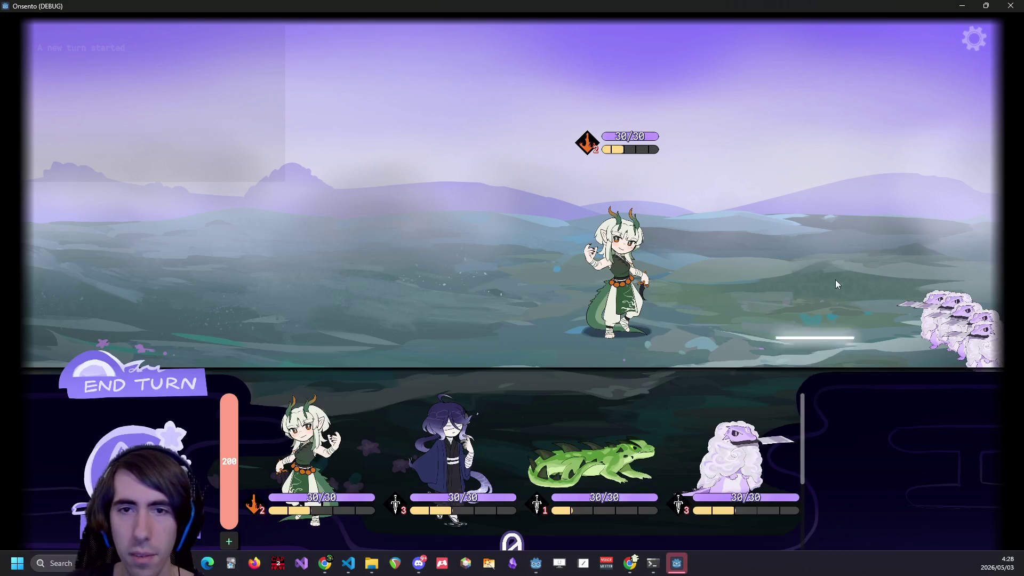
left_click_drag(320, 443, 416, 288)
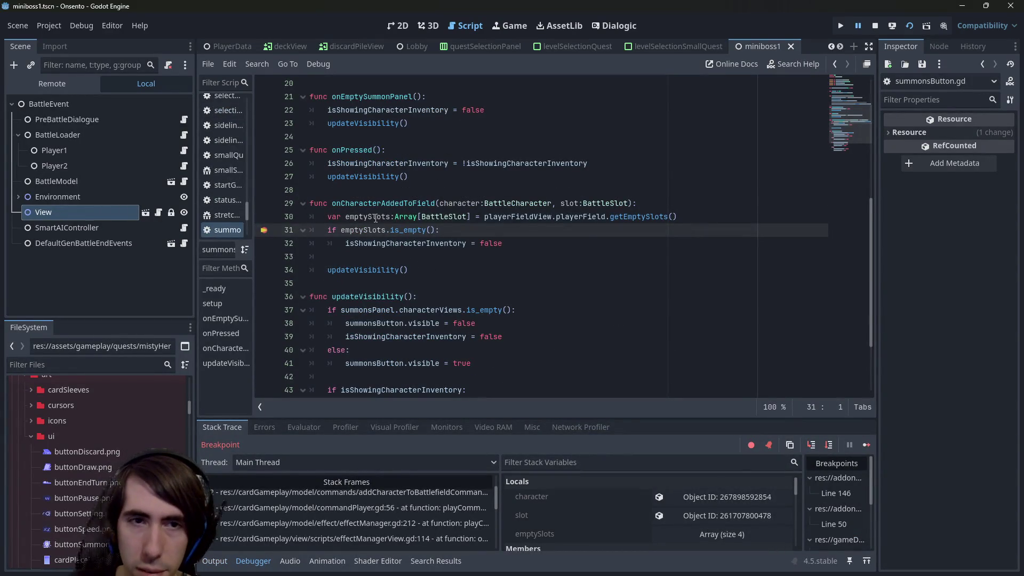
Place hand characters on the field, checking emptySlots at the line 31 breakpoint and resuming each time.
mouse_move(375, 218)
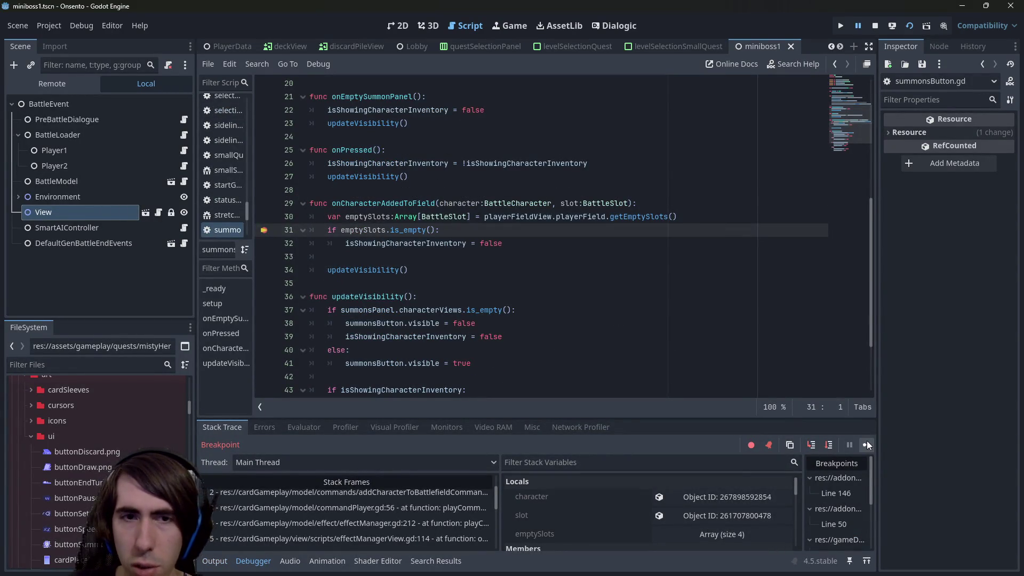
left_click(866, 444)
left_click_drag(381, 421, 308, 271)
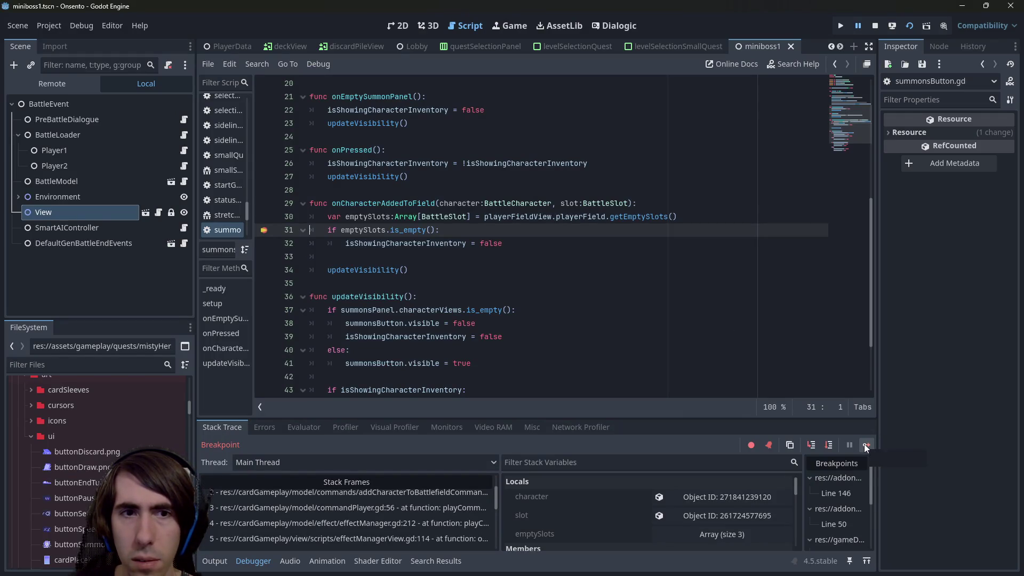
mouse_move(356, 234)
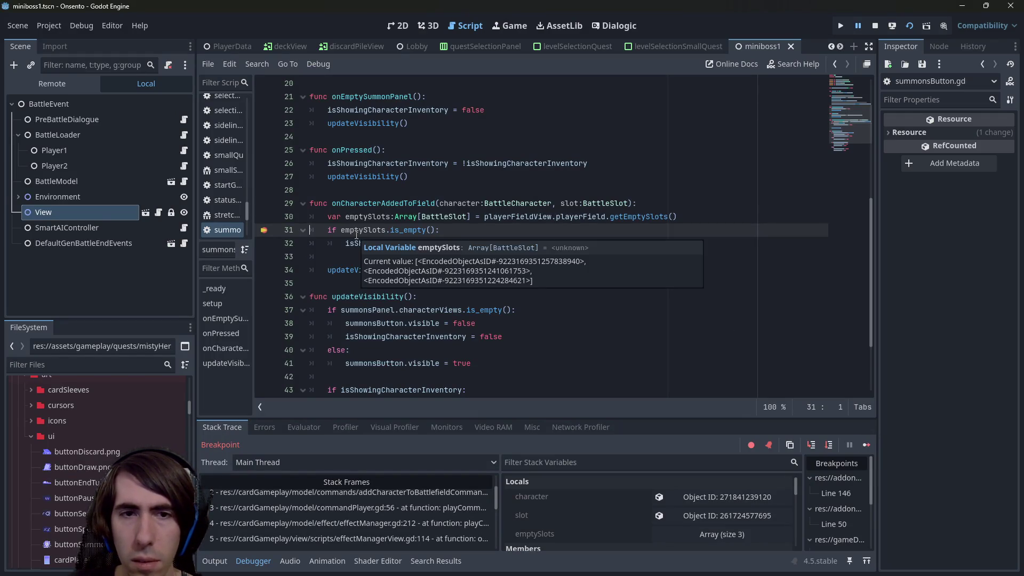
left_click(866, 444)
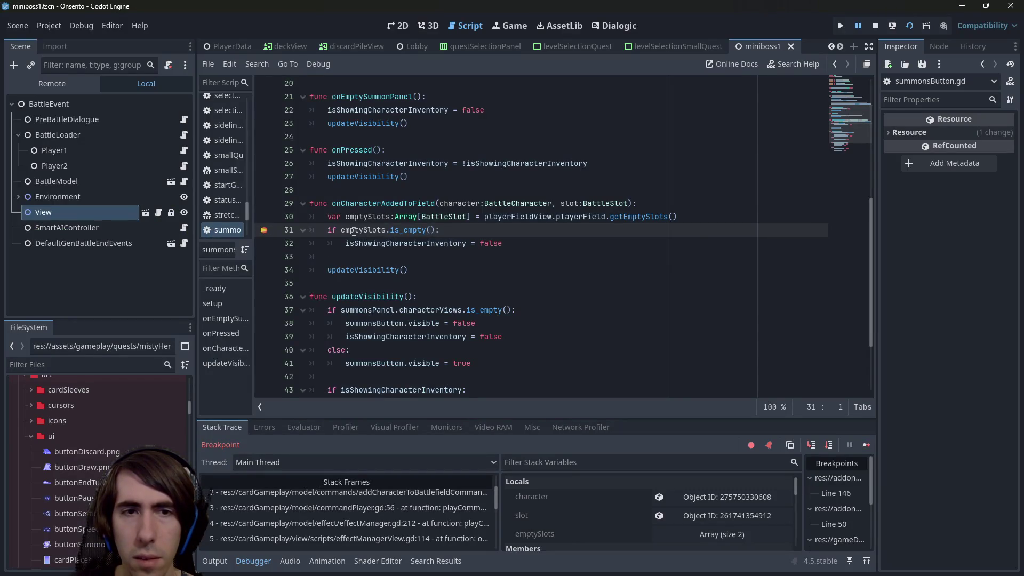
mouse_move(353, 231)
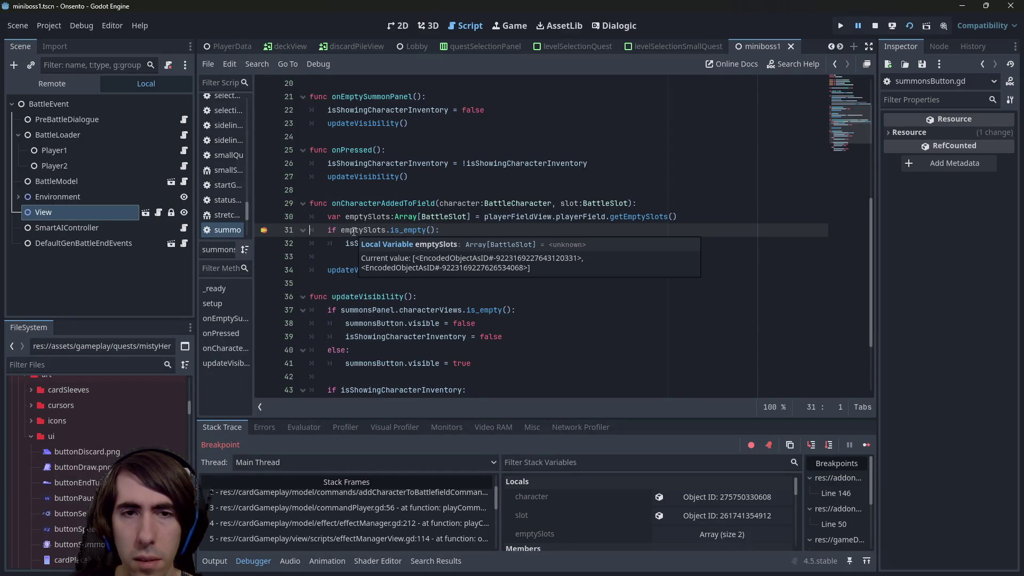
left_click(867, 445)
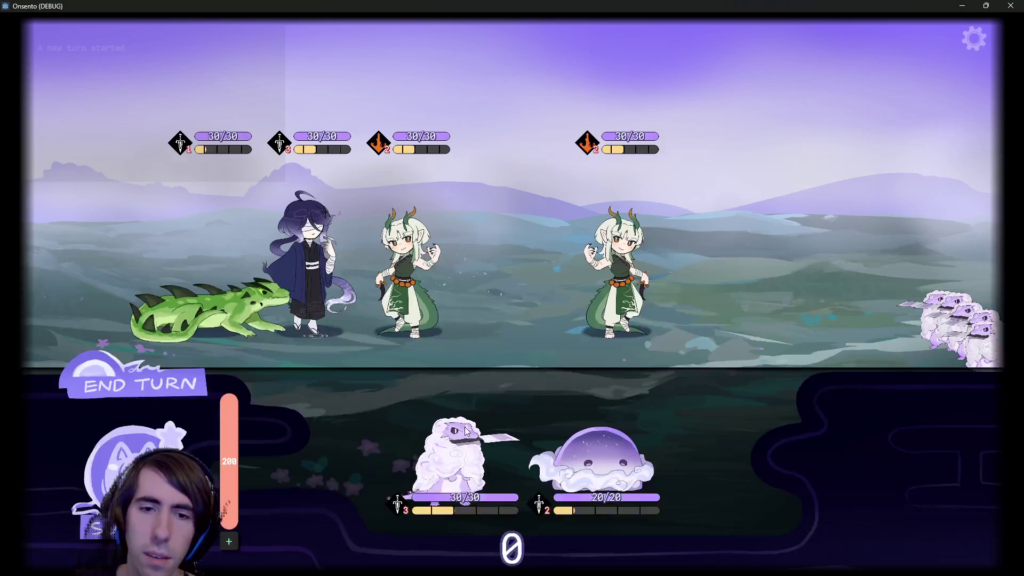
Minimize the game, return to the editor, and select the onCharacterAdded signal name on line 19.
left_click(956, 9)
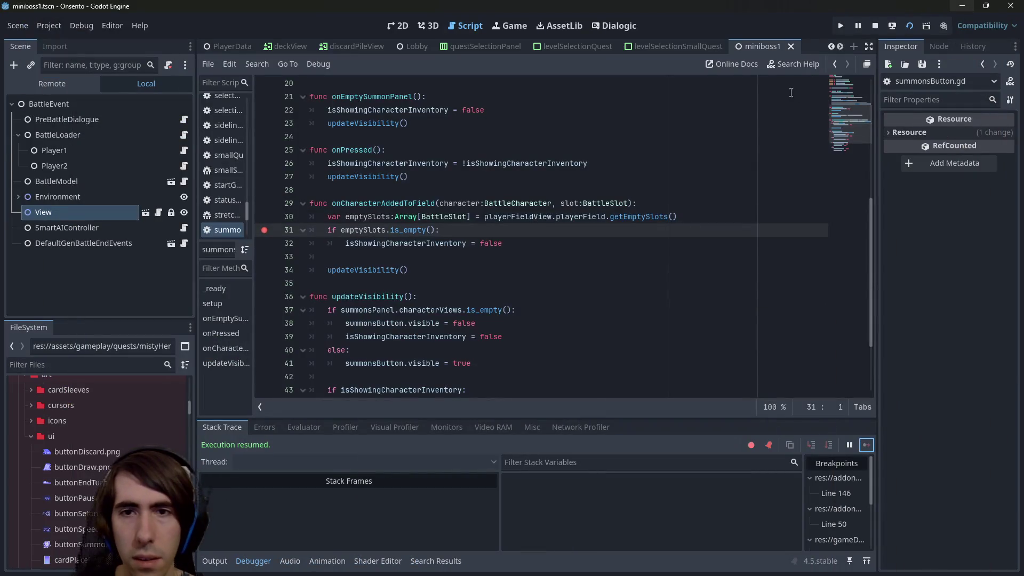
mouse_move(655, 219)
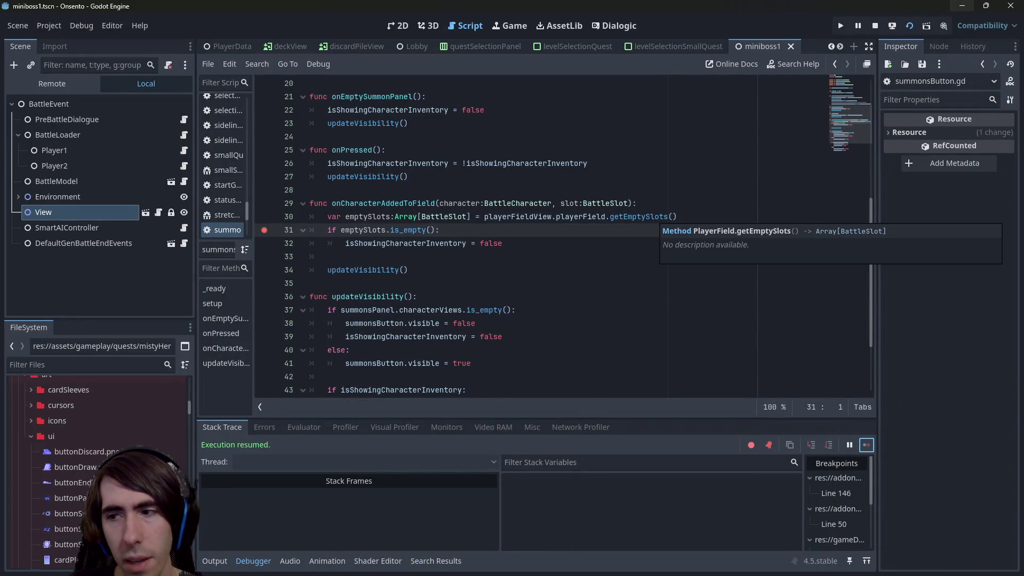
key("alt+Tab")
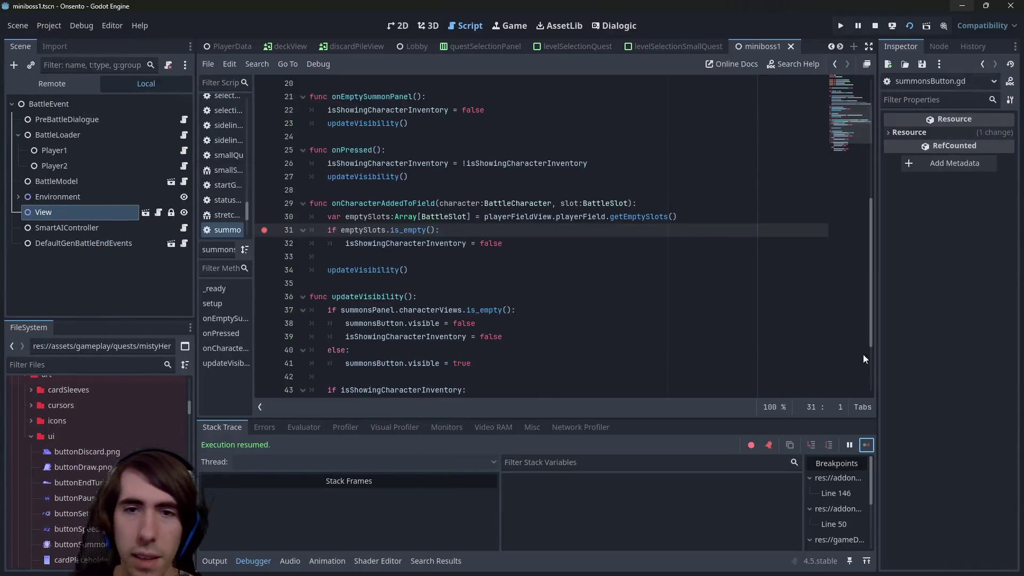
scroll(609, 230, "up", 4)
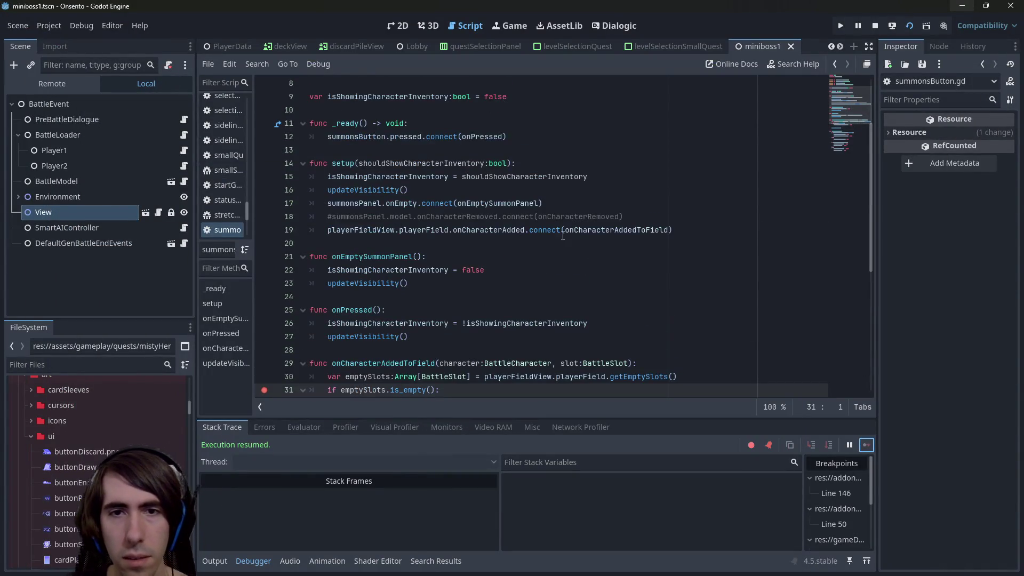
double_click(504, 230)
left_click(504, 231, "ctrl")
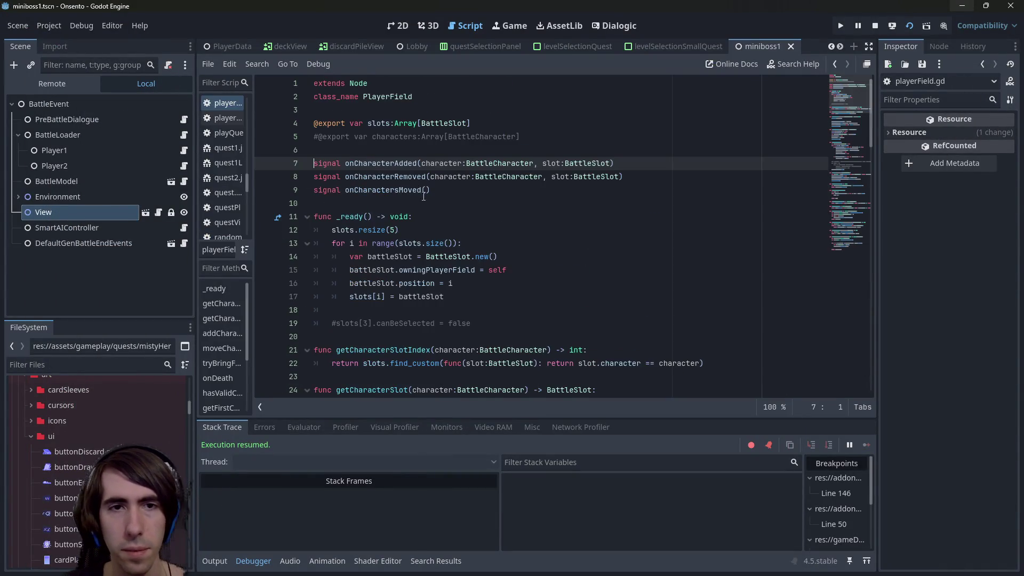
double_click(404, 165)
key("ctrl+f")
key("Return")
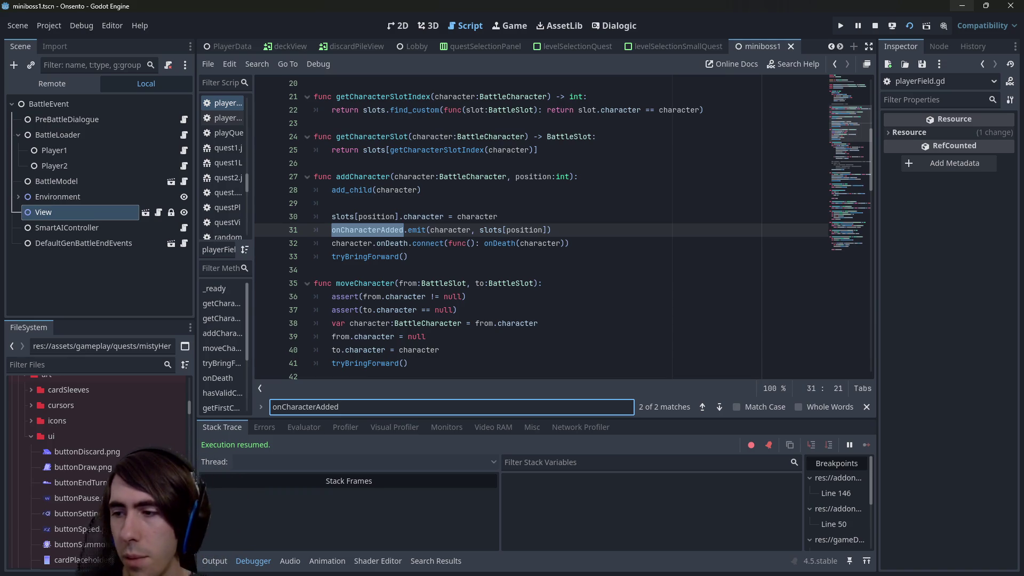
key("F6")
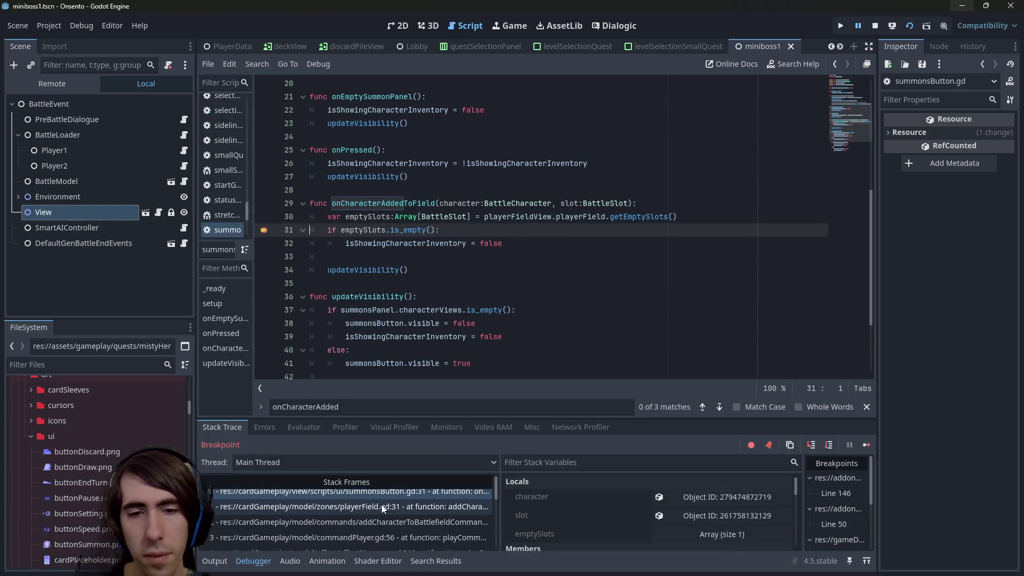
left_click(382, 506)
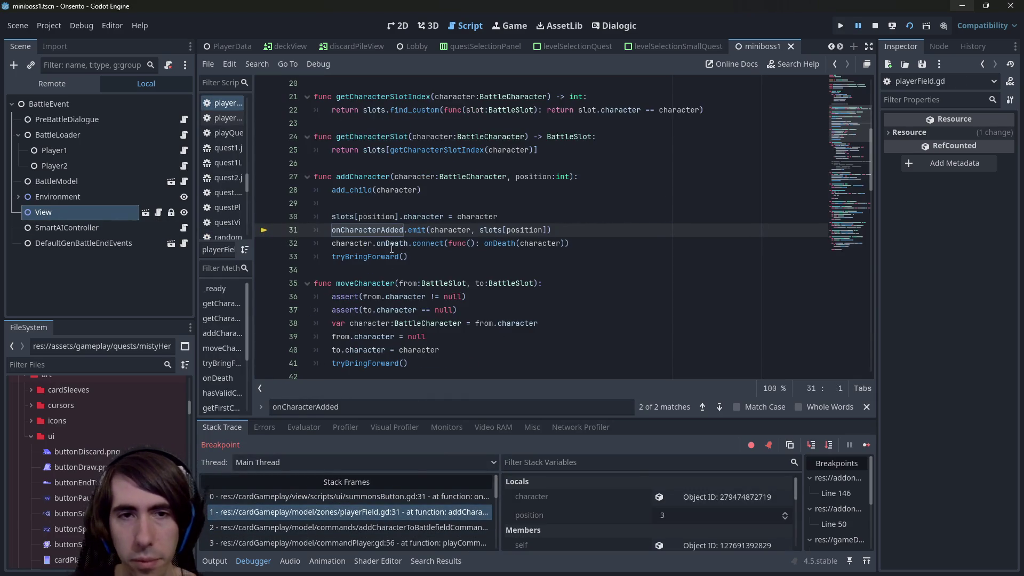
double_click(344, 218)
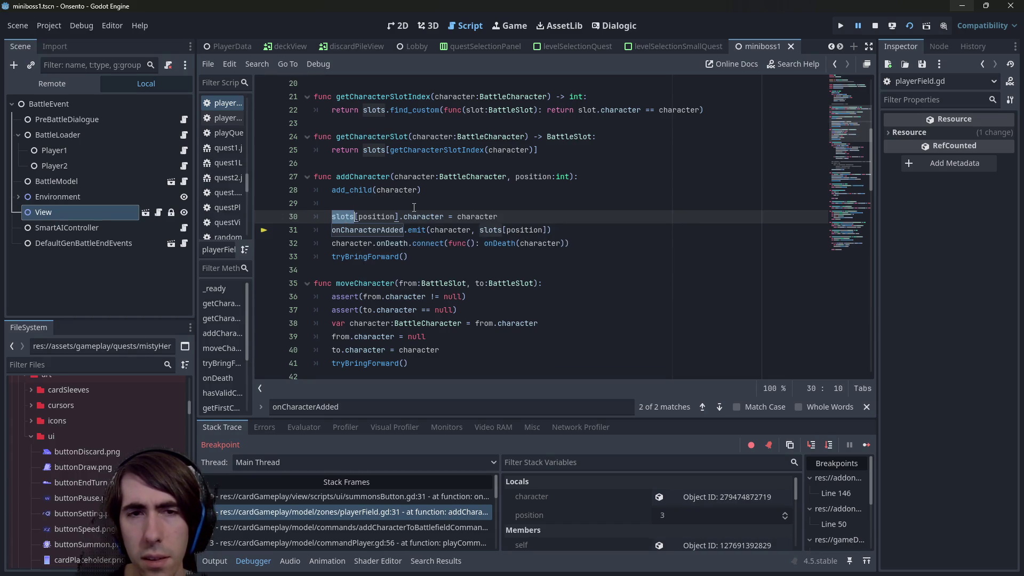
scroll(414, 207, "up", 1)
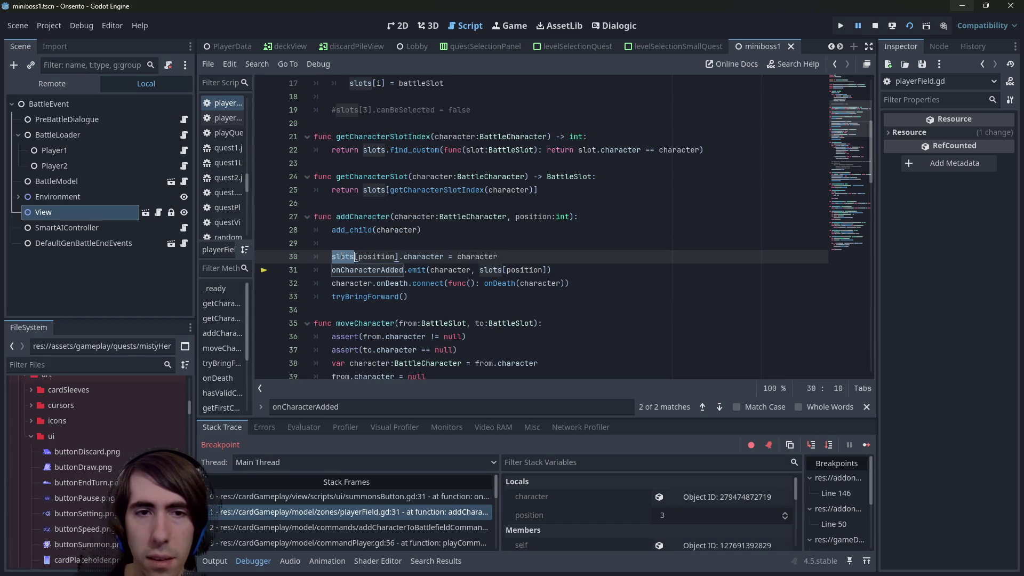
mouse_move(341, 257)
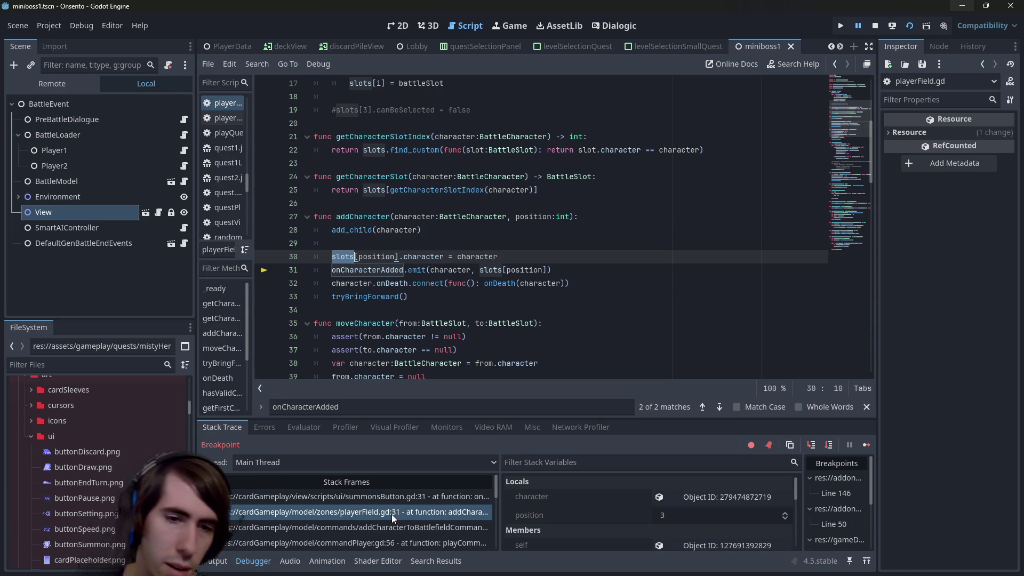
mouse_move(498, 478)
left_mouse_down()
mouse_move(543, 475)
mouse_move(529, 475)
left_mouse_up()
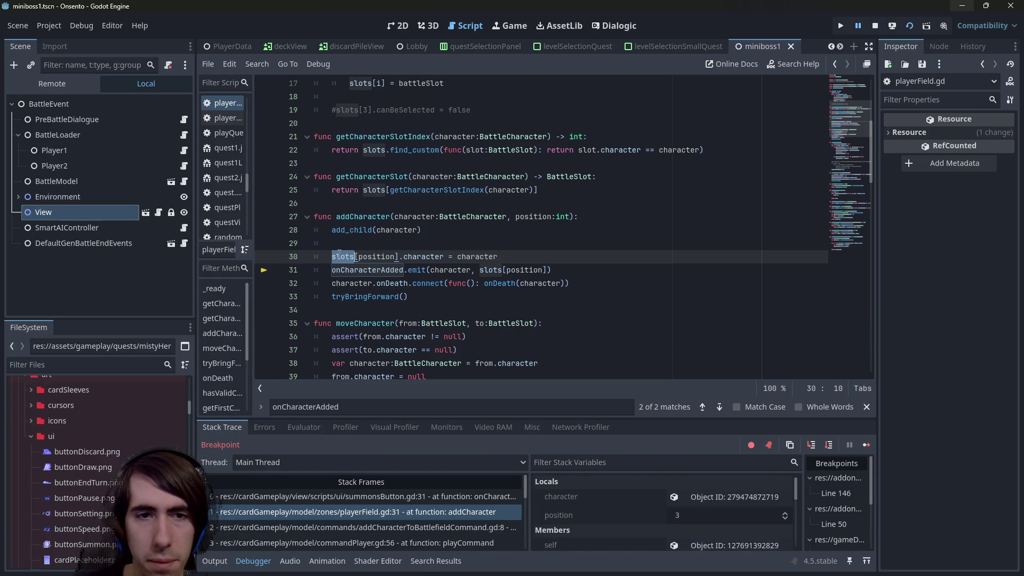
mouse_move(339, 253)
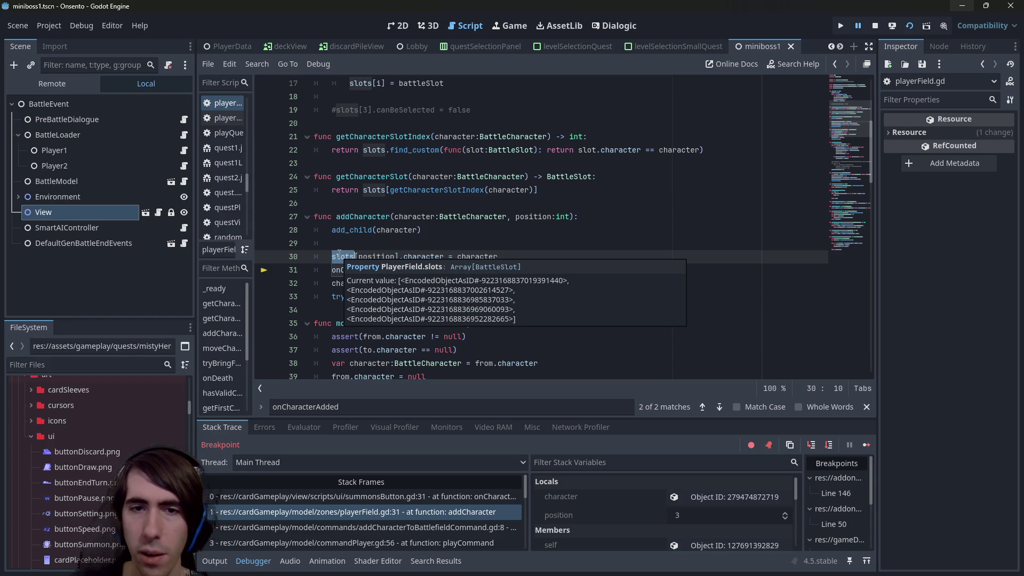
left_click(364, 496)
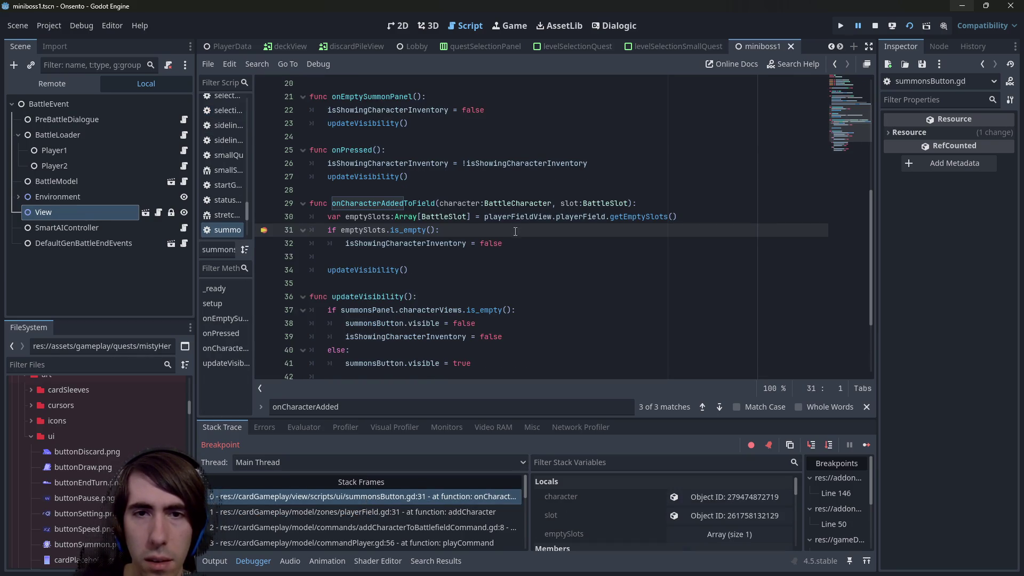
mouse_move(578, 217)
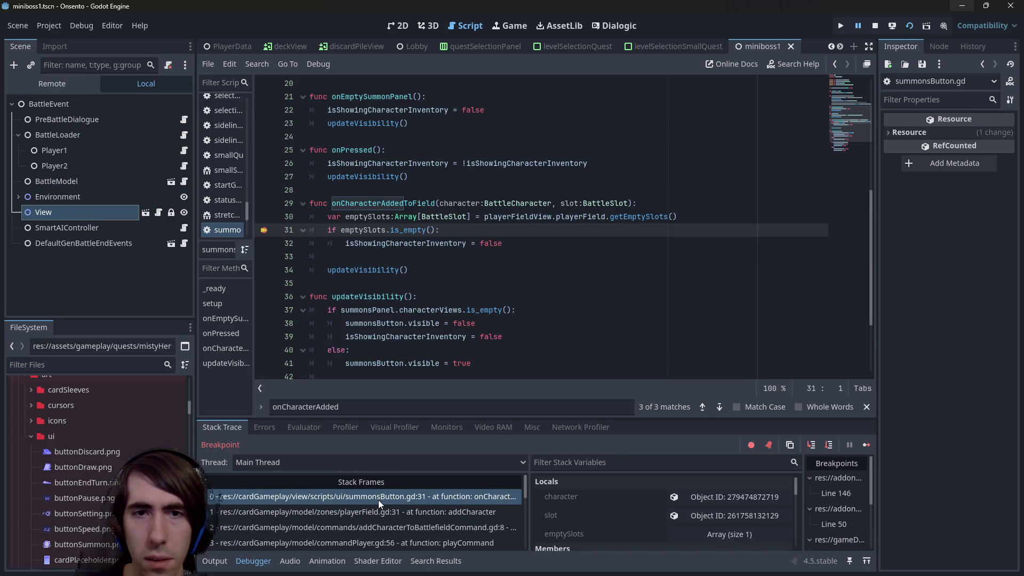
left_click(378, 512)
left_click(377, 499)
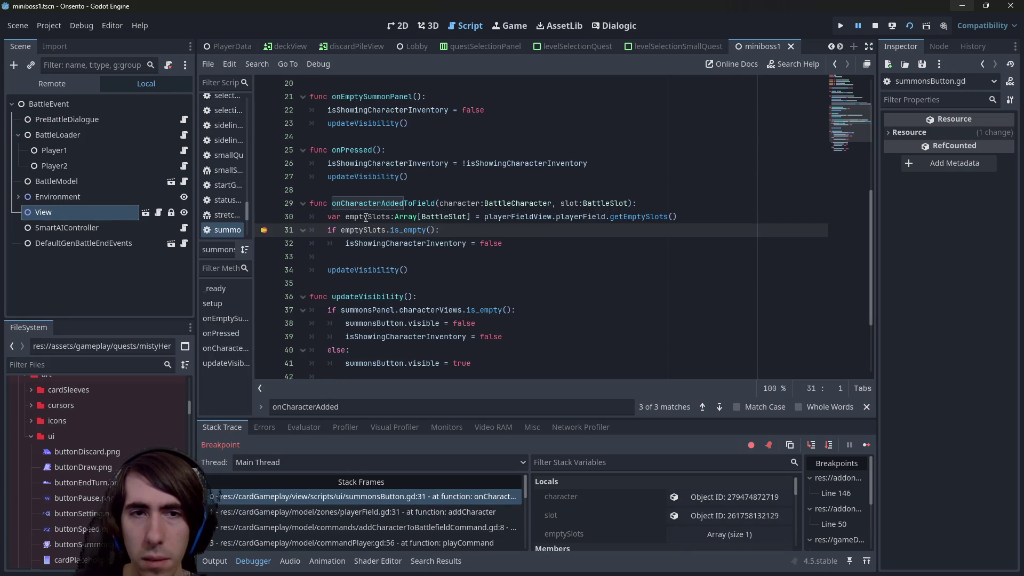
mouse_move(366, 218)
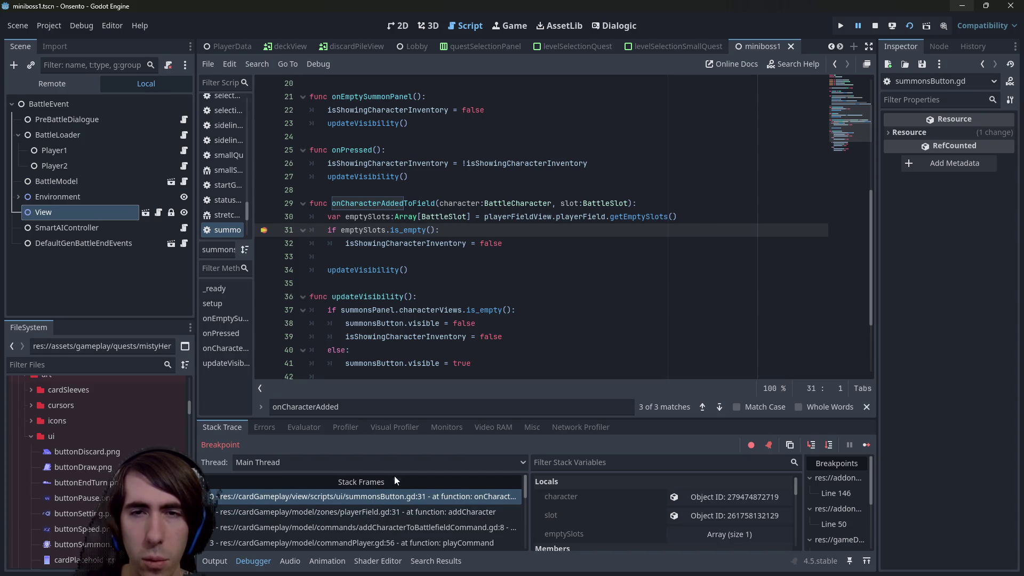
left_click(634, 218)
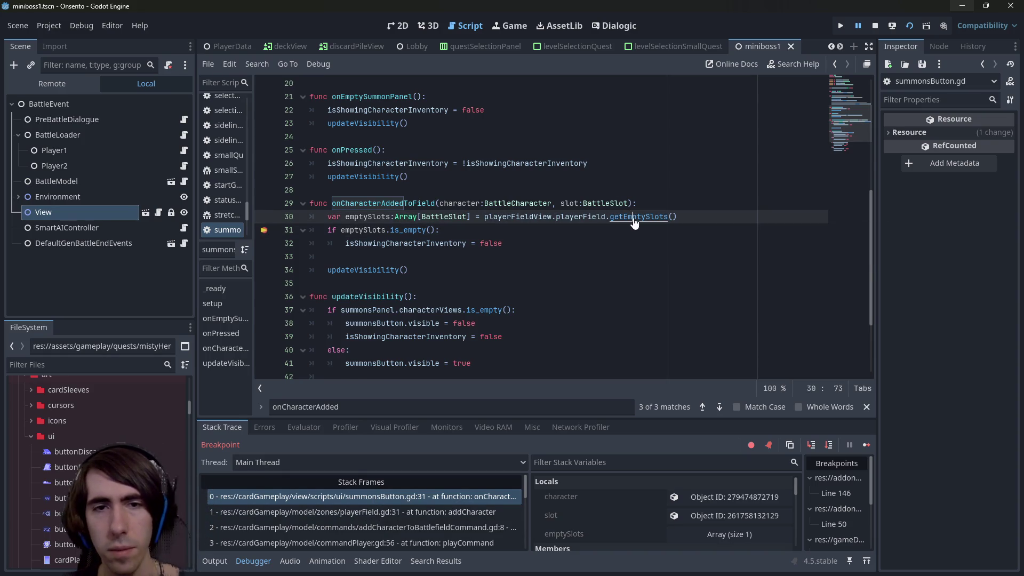
left_click(634, 218, "ctrl")
left_click(575, 255)
key("alt+Left")
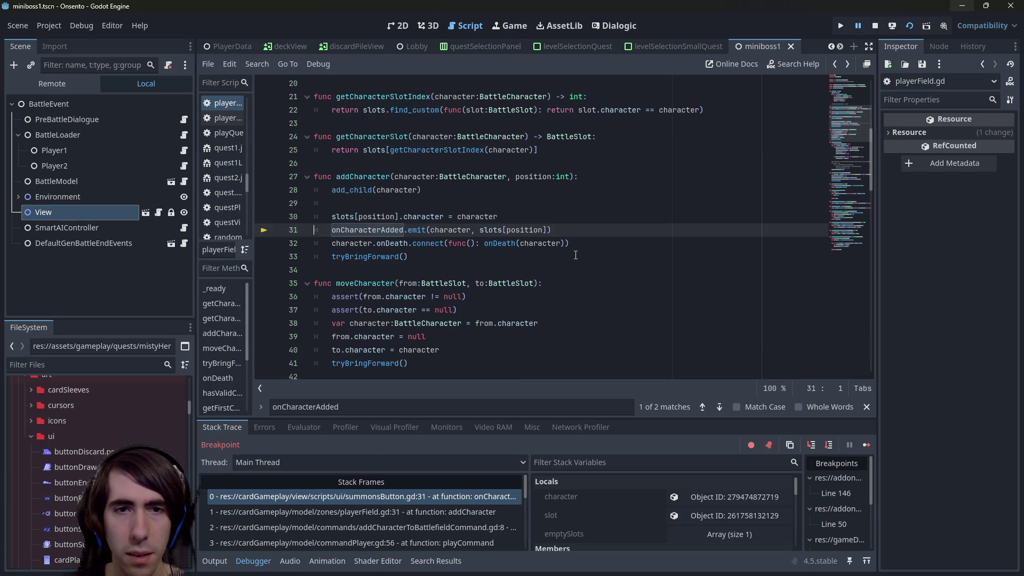
key("alt+Left")
key("alt+Left")
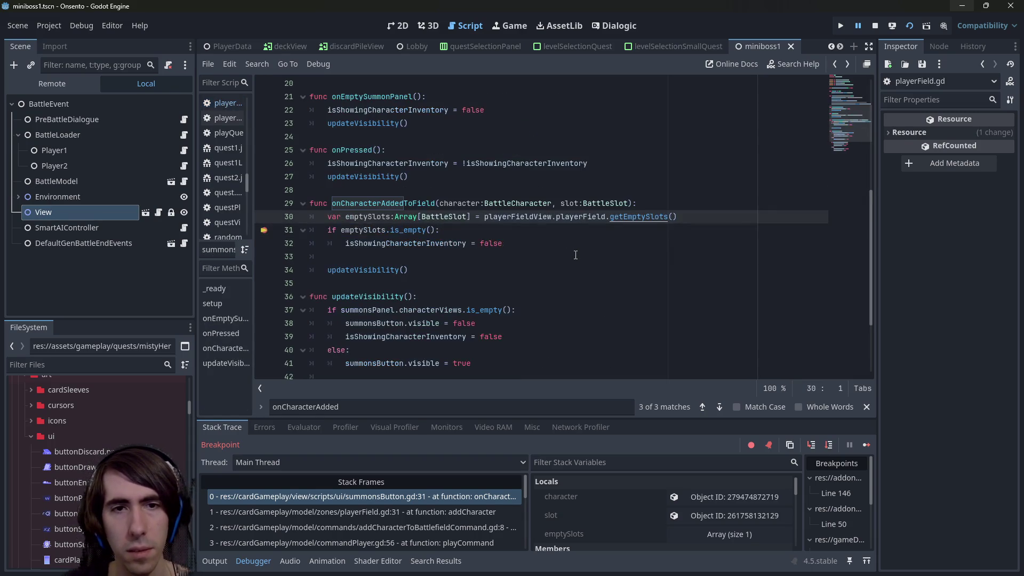
scroll(676, 508, "down", 5)
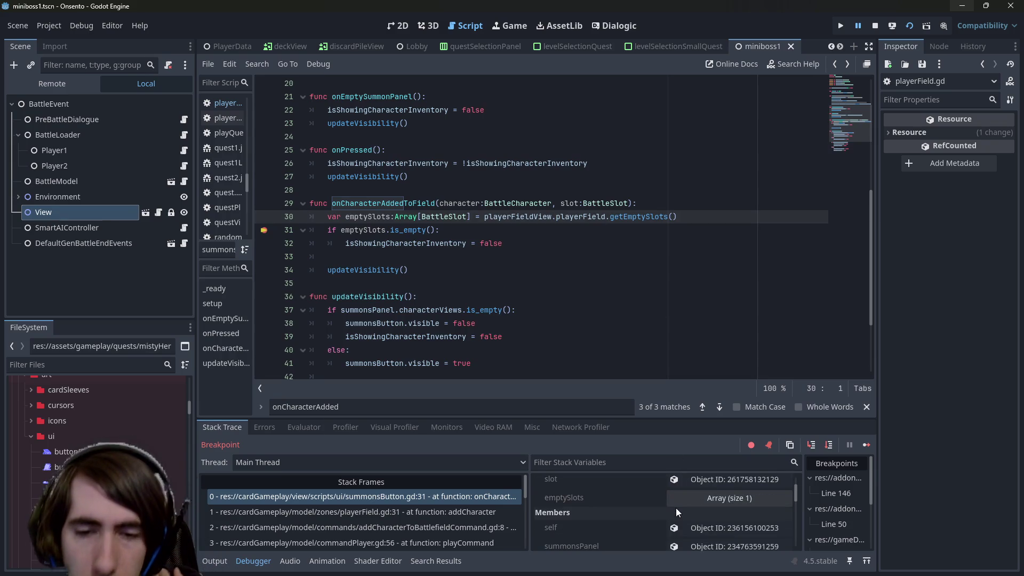
Inspect the live playerFieldView node, open its PlayerField, and expand the Slots array.
left_click(677, 507)
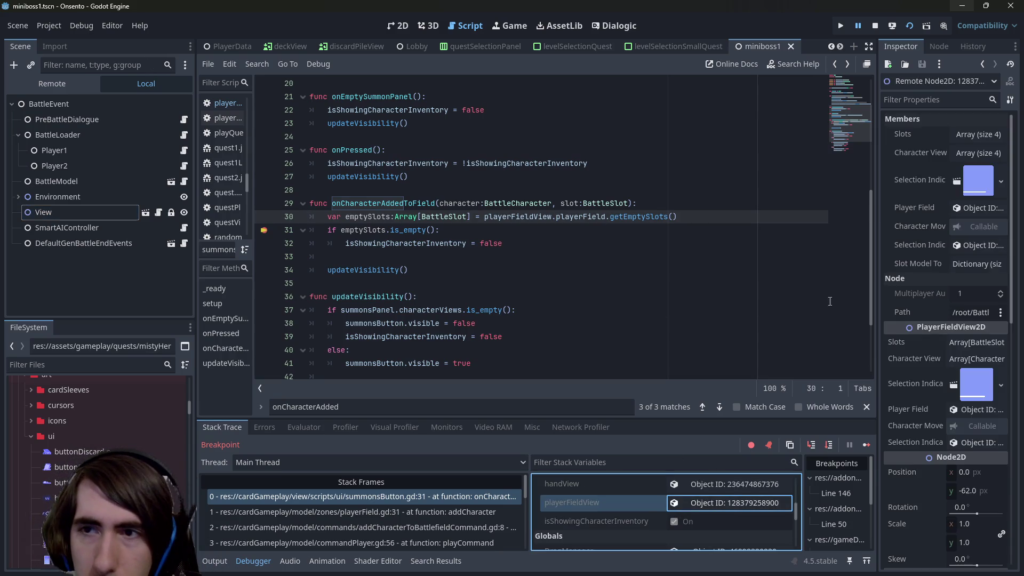
left_click_drag(878, 277, 743, 267)
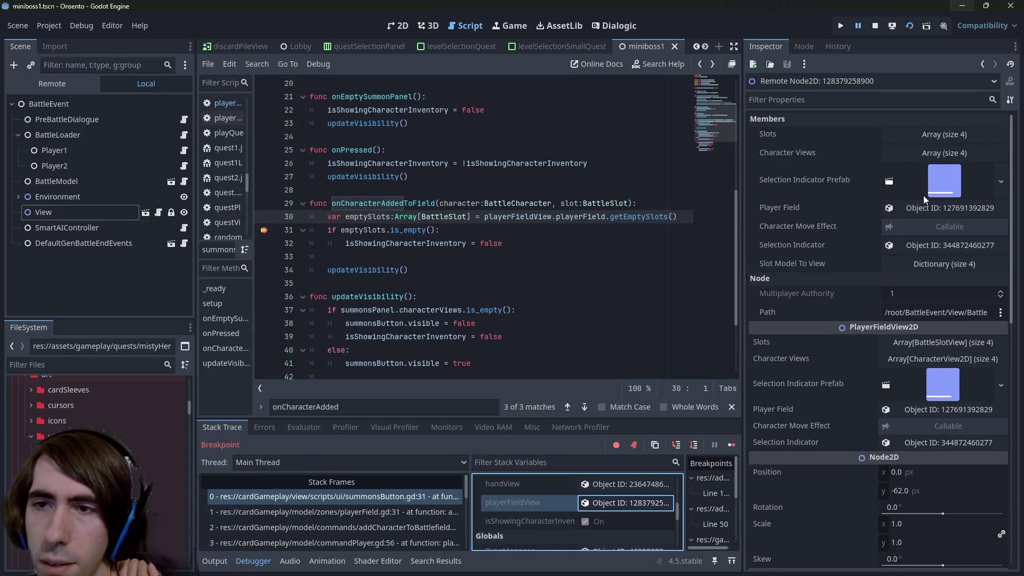
left_click(938, 208)
left_click(904, 136)
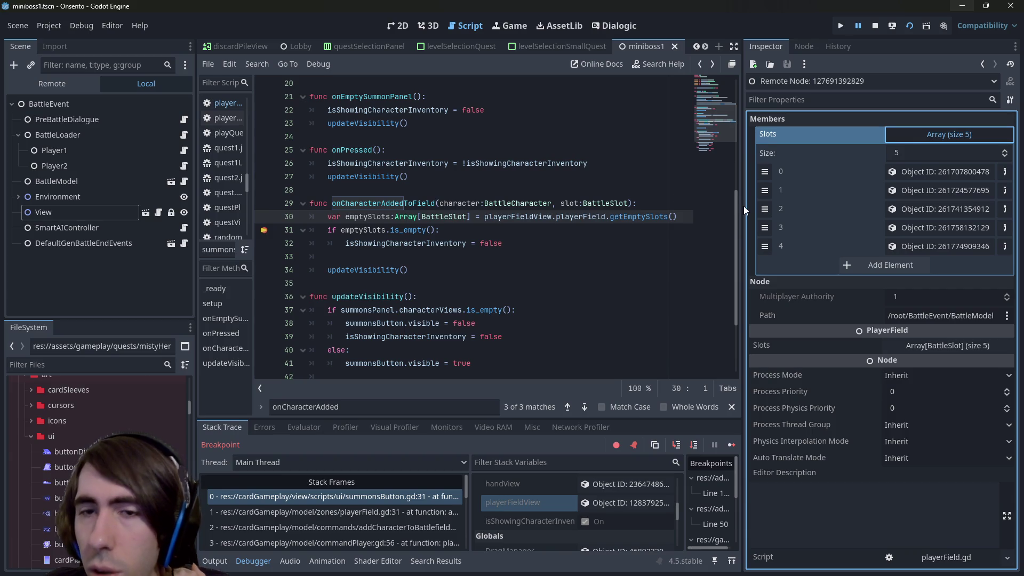
mouse_move(743, 206)
left_mouse_down()
mouse_move(655, 202)
mouse_move(714, 214)
mouse_move(762, 256)
left_mouse_up()
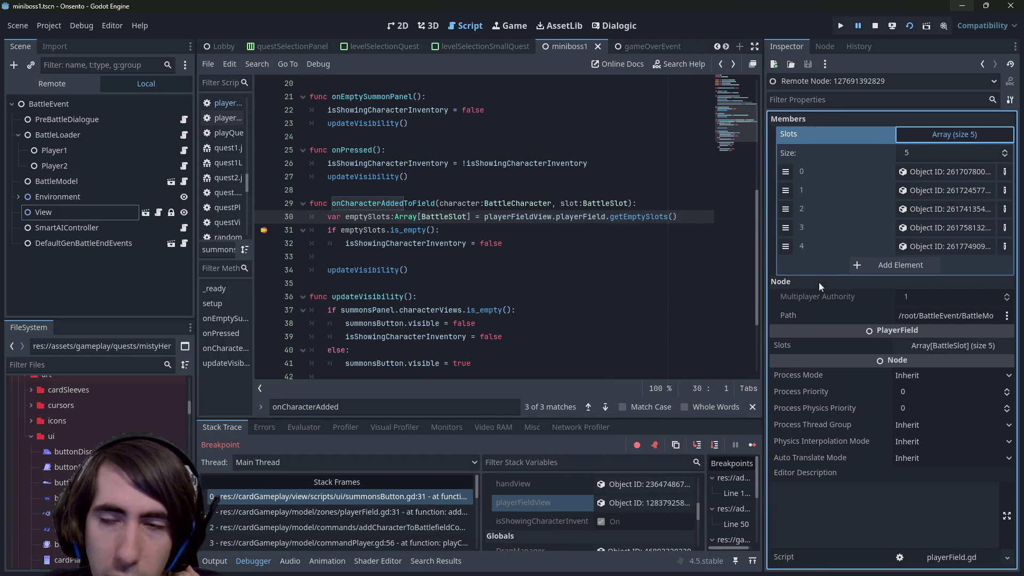
Switch call-stack frames, reopen PlayerField to inspect its first BattleSlot, then open the Evaluator.
left_click(364, 510)
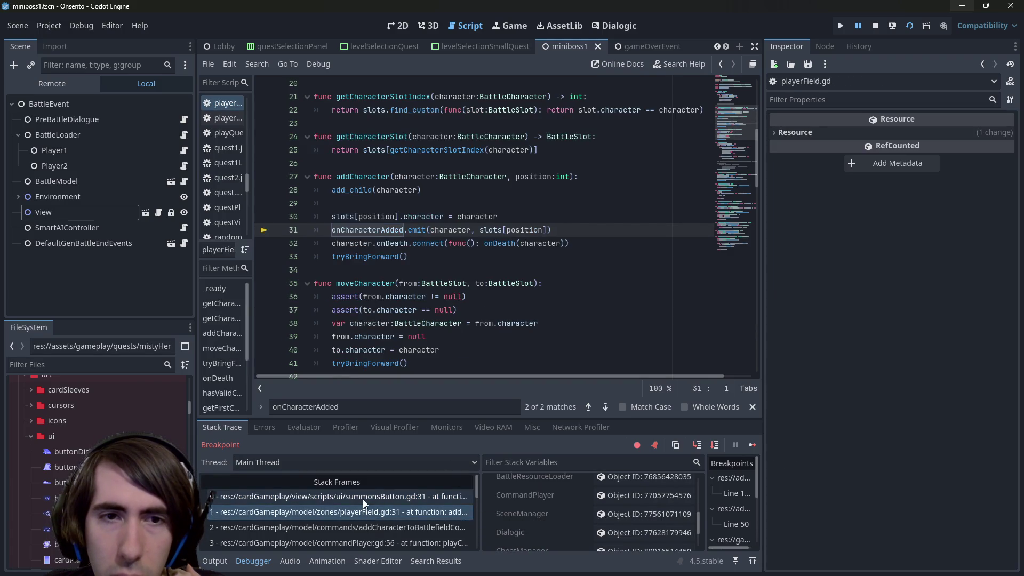
left_click(362, 499)
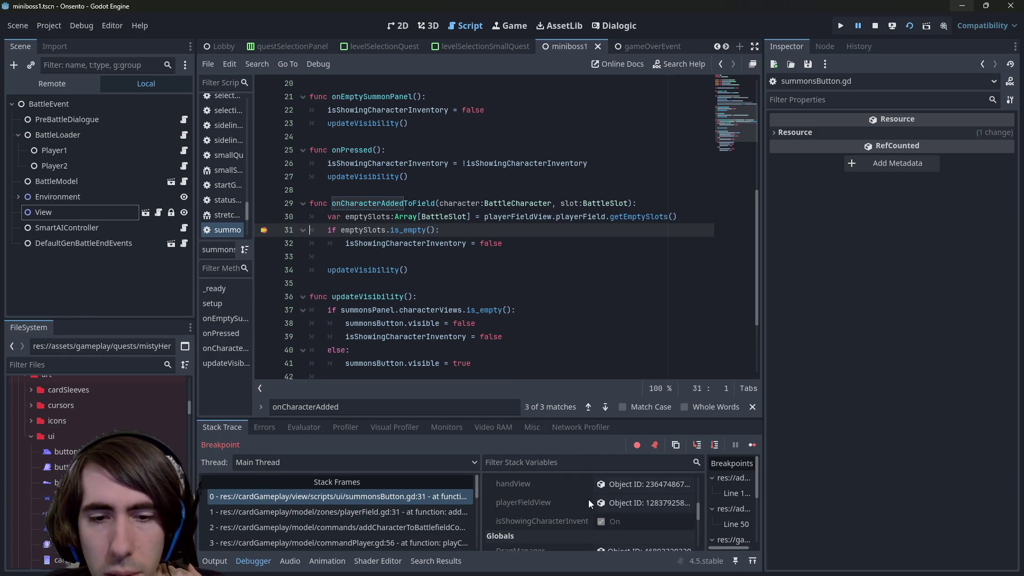
left_click(635, 502)
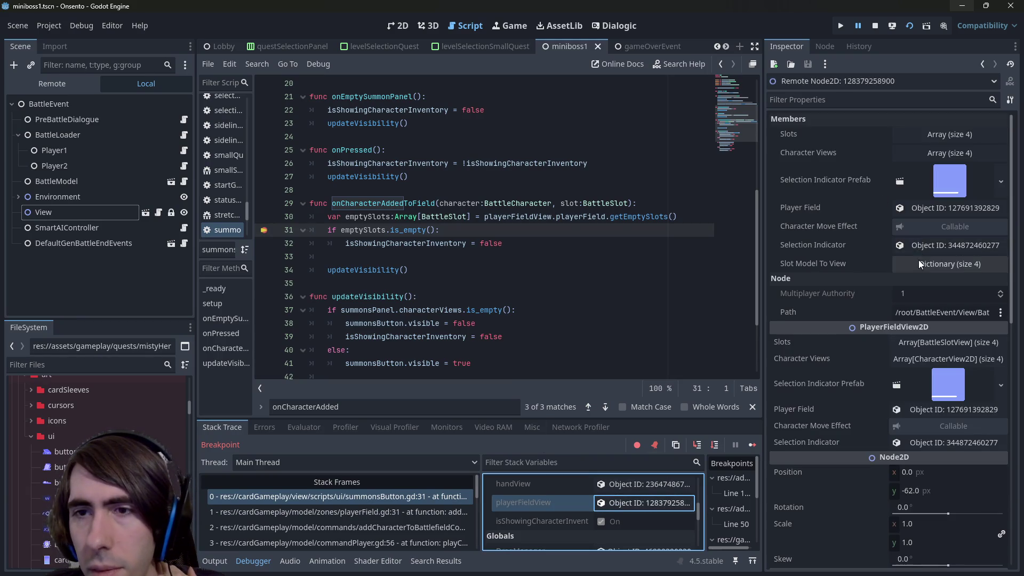
left_click(914, 208)
left_click(920, 165)
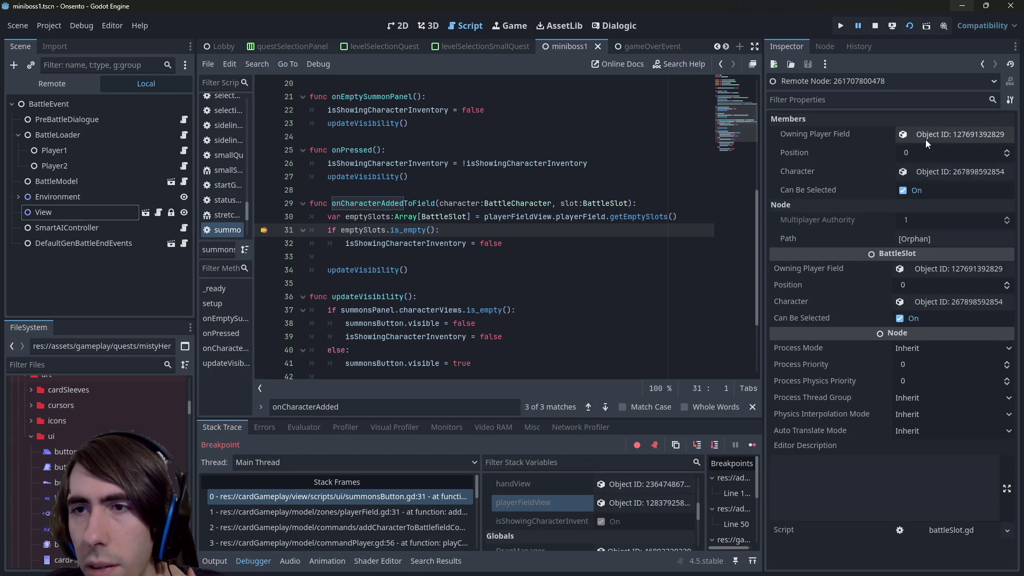
left_click(647, 503)
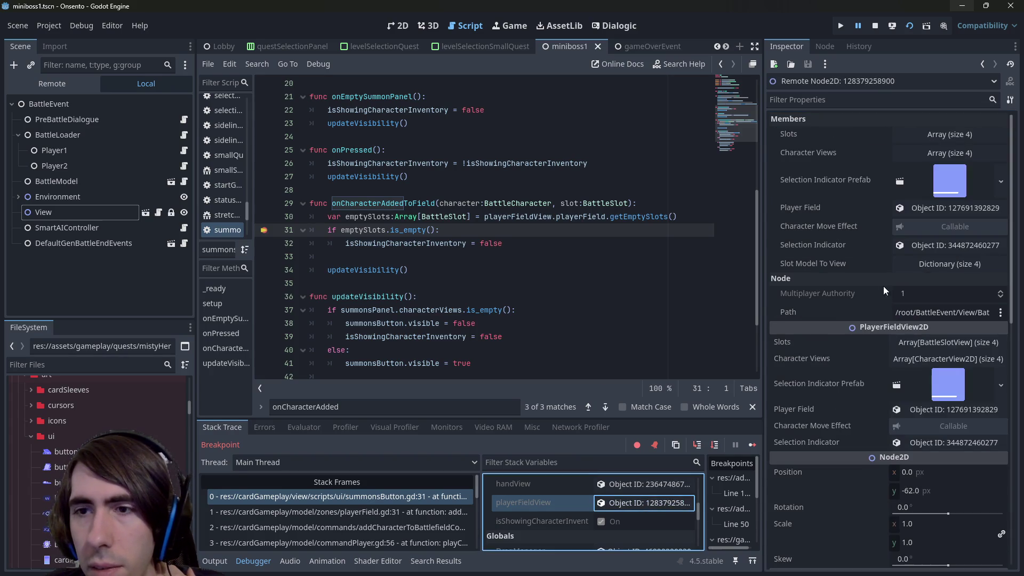
left_click(910, 207)
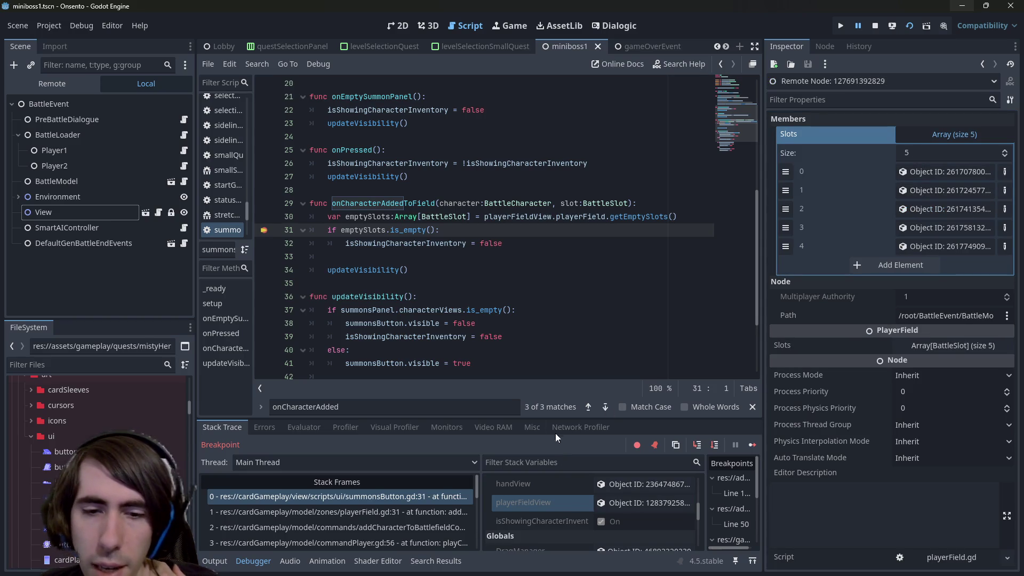
left_click(521, 501)
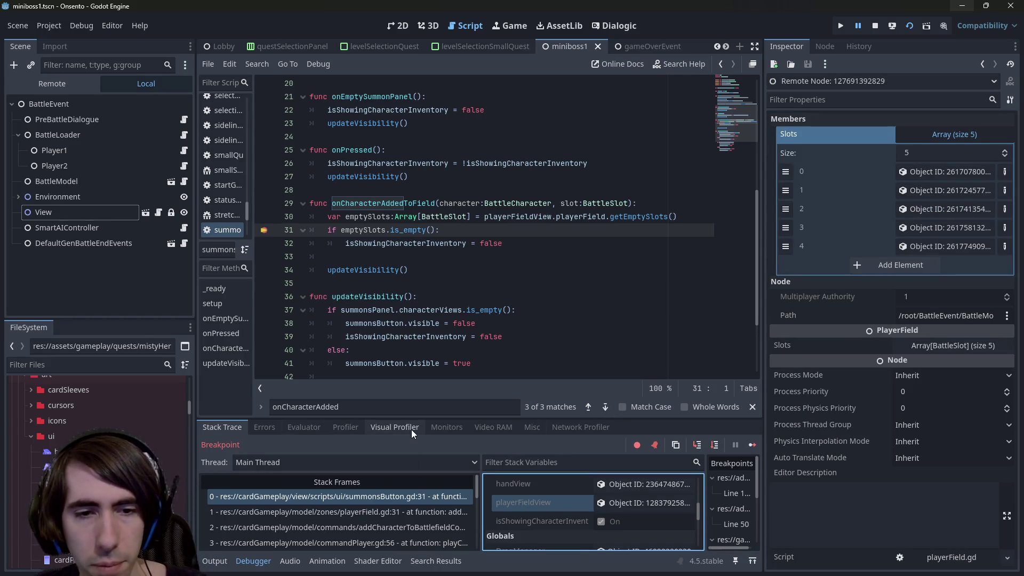
left_click(299, 427)
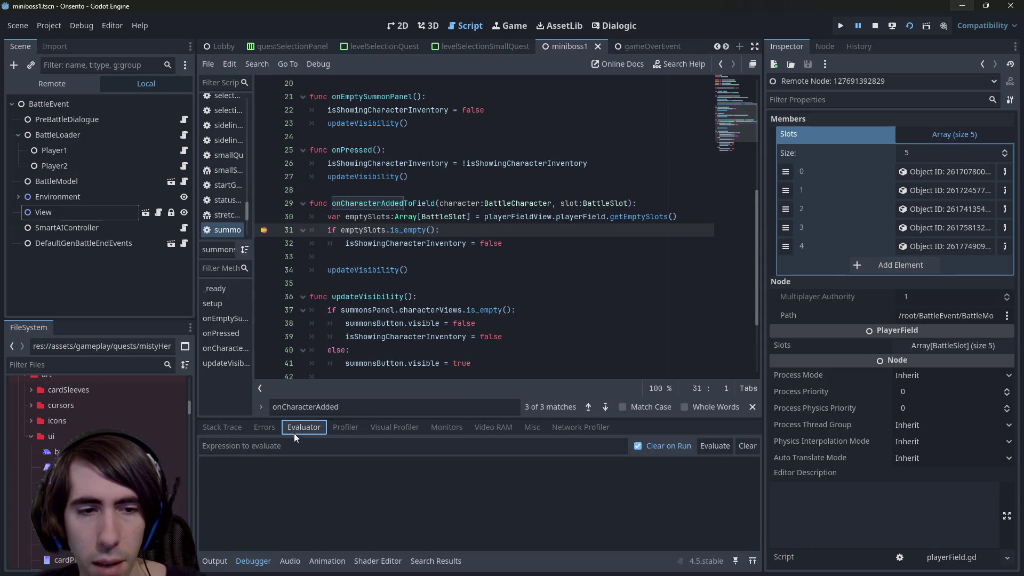
Copy playerFieldView.playerField from line 30 and evaluate it, both with and without .slots.
left_click(512, 222)
left_click_drag(485, 222, 607, 221)
key("ctrl+c")
left_click(487, 447)
key("ctrl+v")
type(".slots")
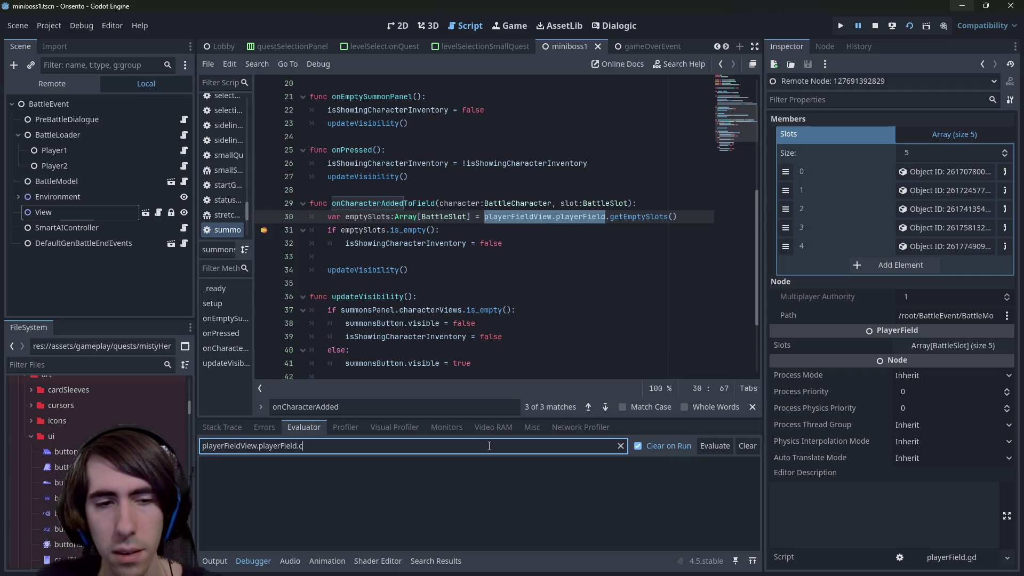
key("Return")
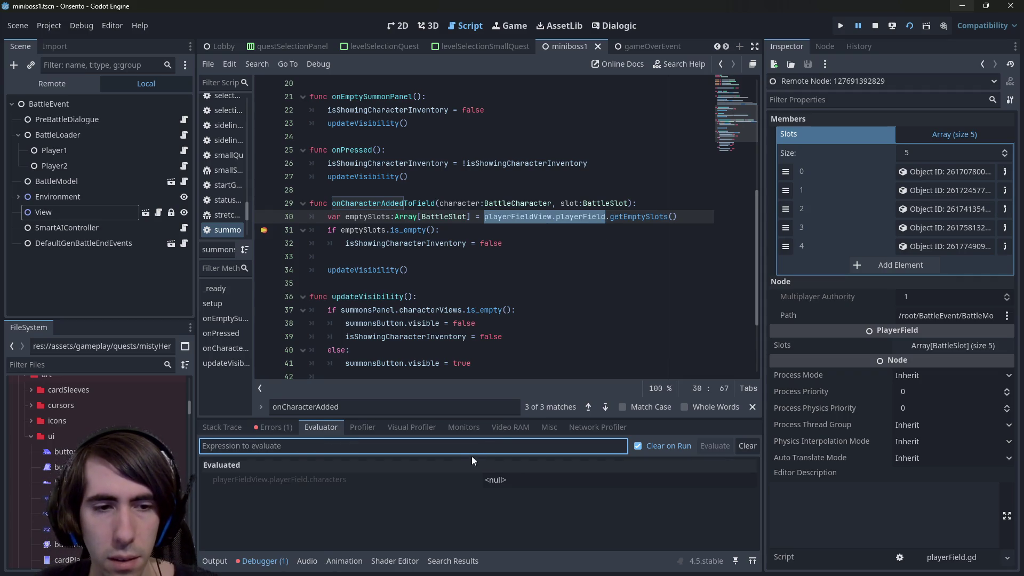
key("ctrl+v")
key("Return")
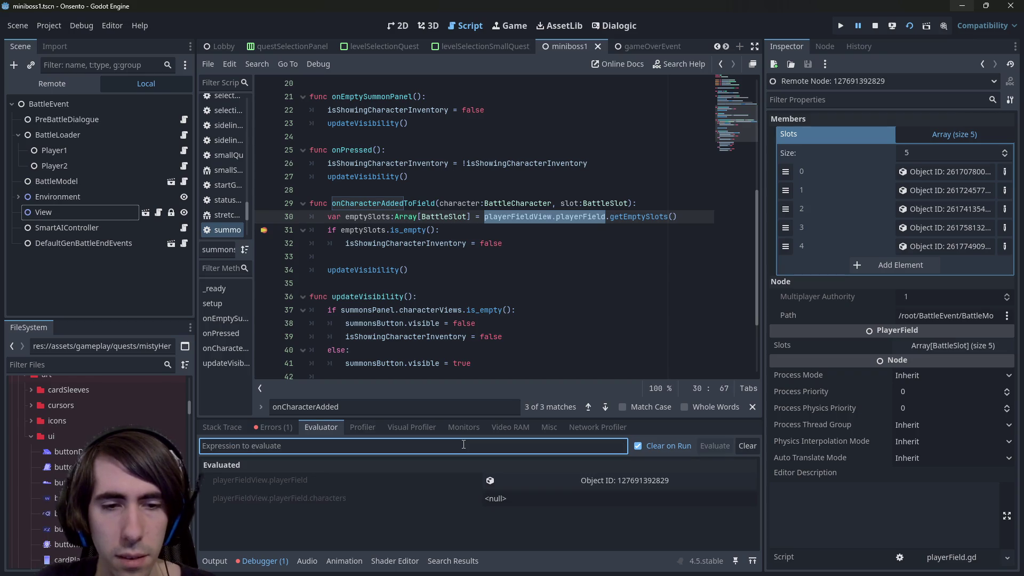
left_click(516, 479)
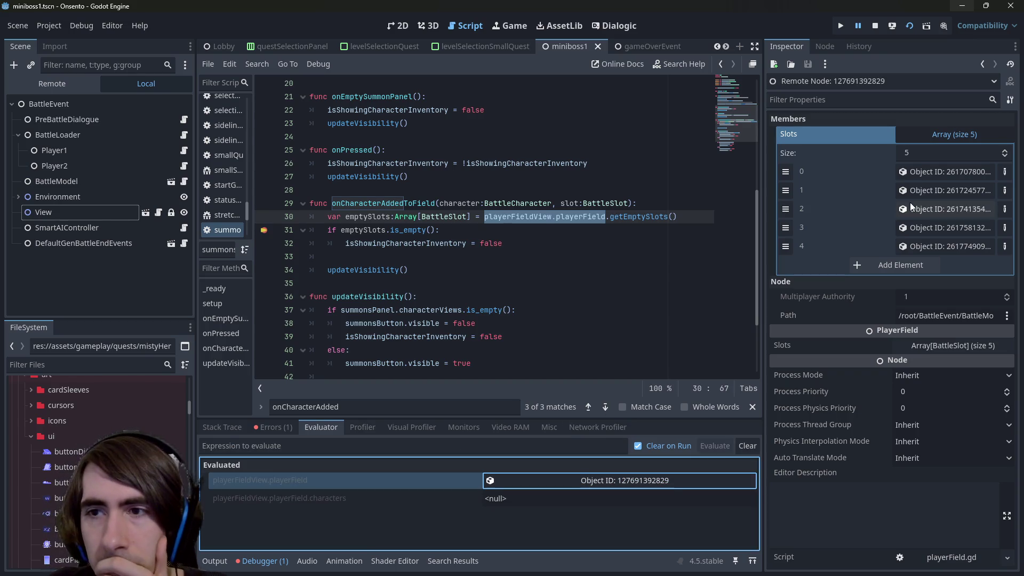
Inspect each of the five BattleSlots (0–4), returning to PlayerField between them.
left_click(926, 177)
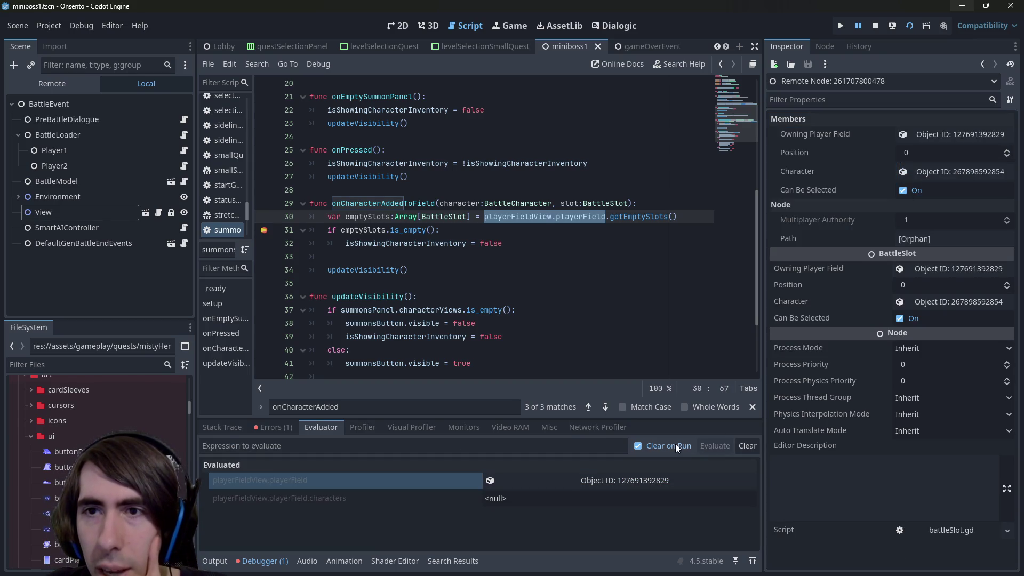
left_click(616, 480)
left_click(927, 190)
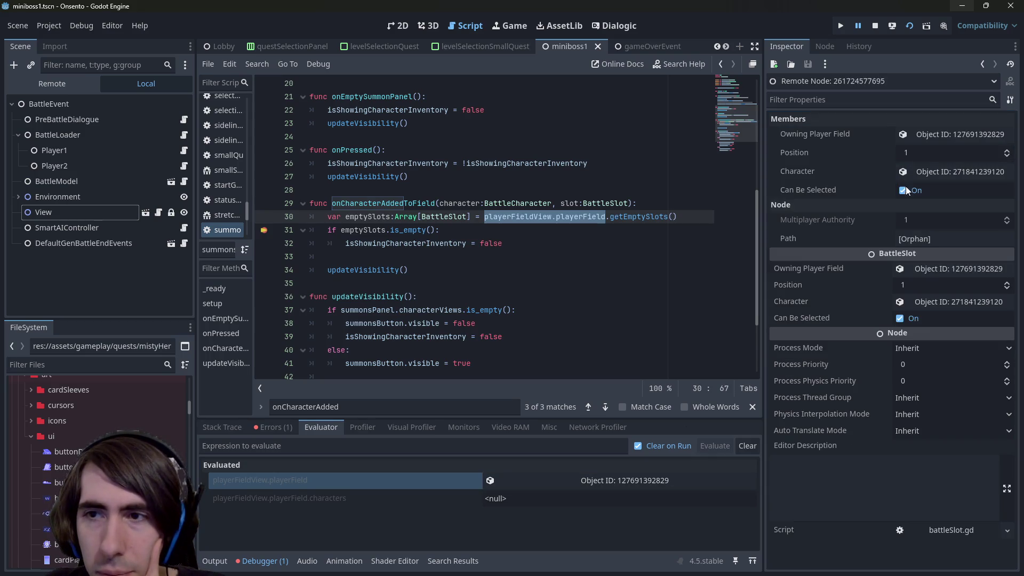
left_click(637, 477)
left_click(918, 208)
left_click(631, 480)
left_click(945, 226)
left_click(652, 480)
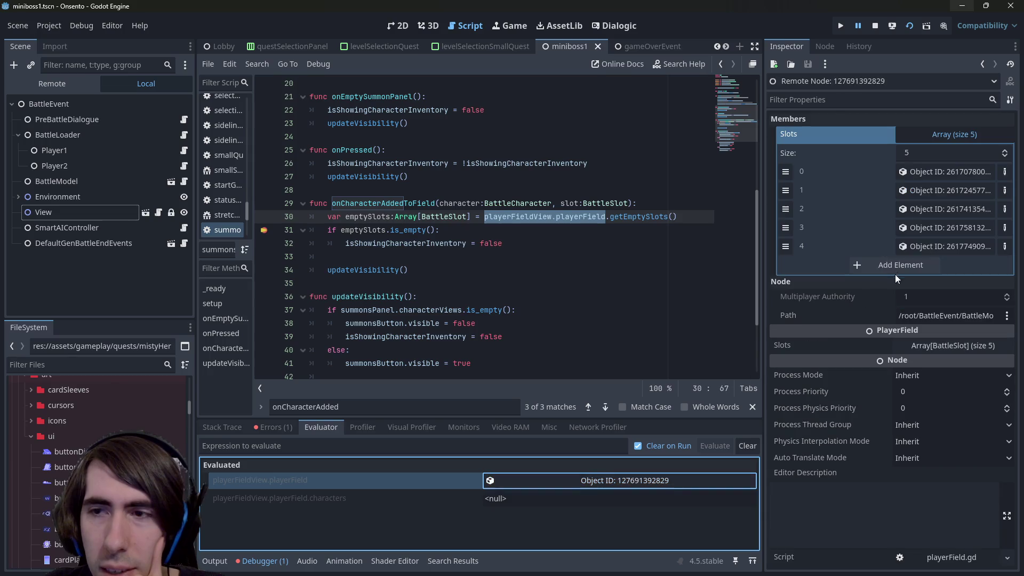
left_click(932, 245)
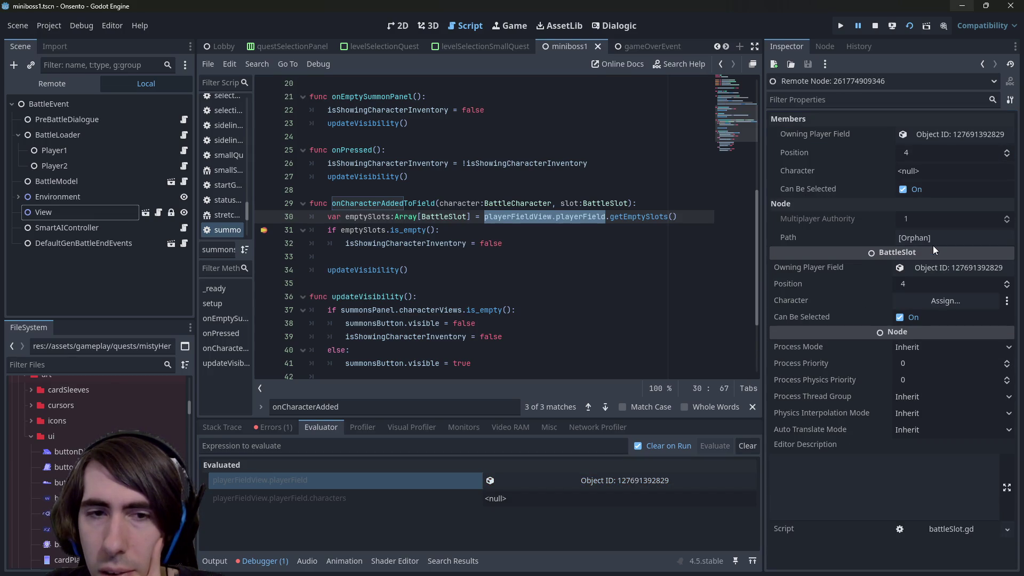
left_click(648, 477)
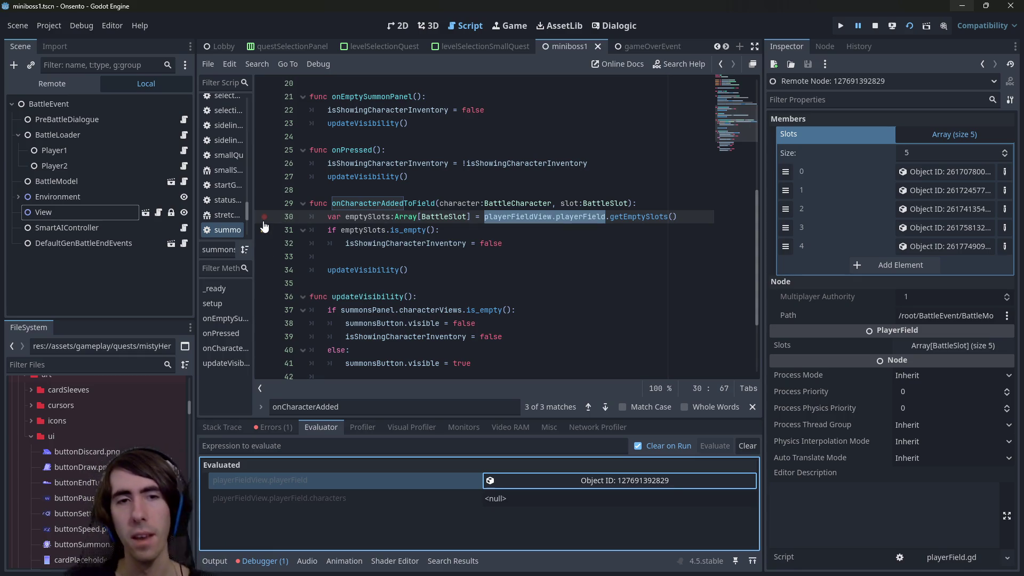
Step to line 31, resume the game, and stop the debug session.
key("F10")
left_click(524, 216)
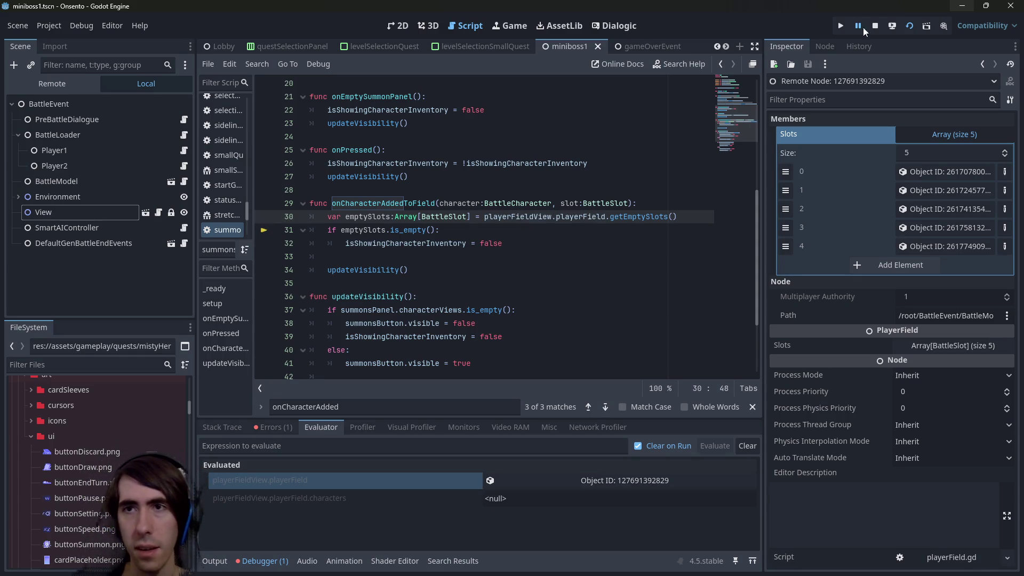
left_click(875, 25)
left_click(522, 228)
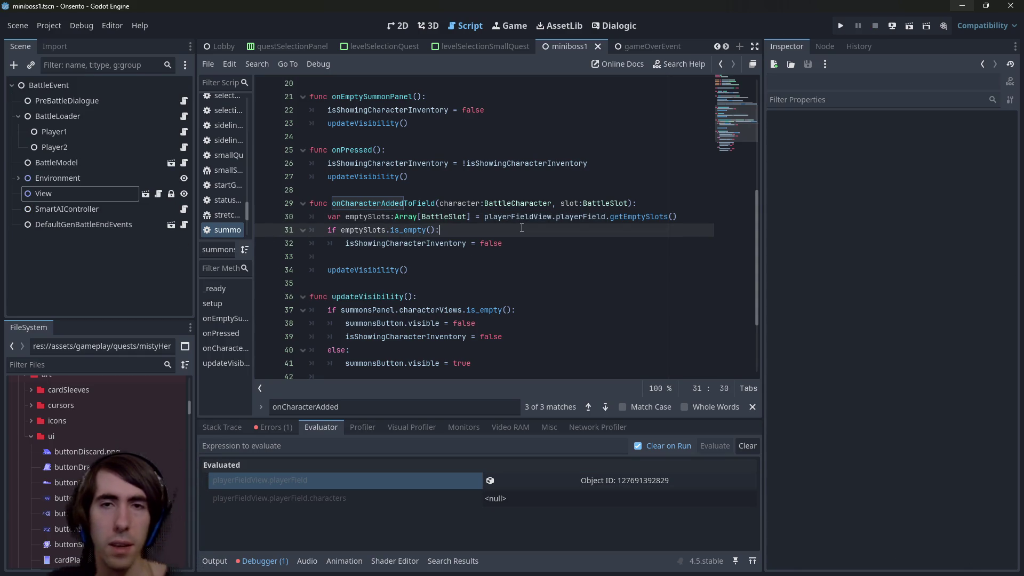
Quick-open playerField.gd through the resource search.
key("shift+alt+o")
type("battle")
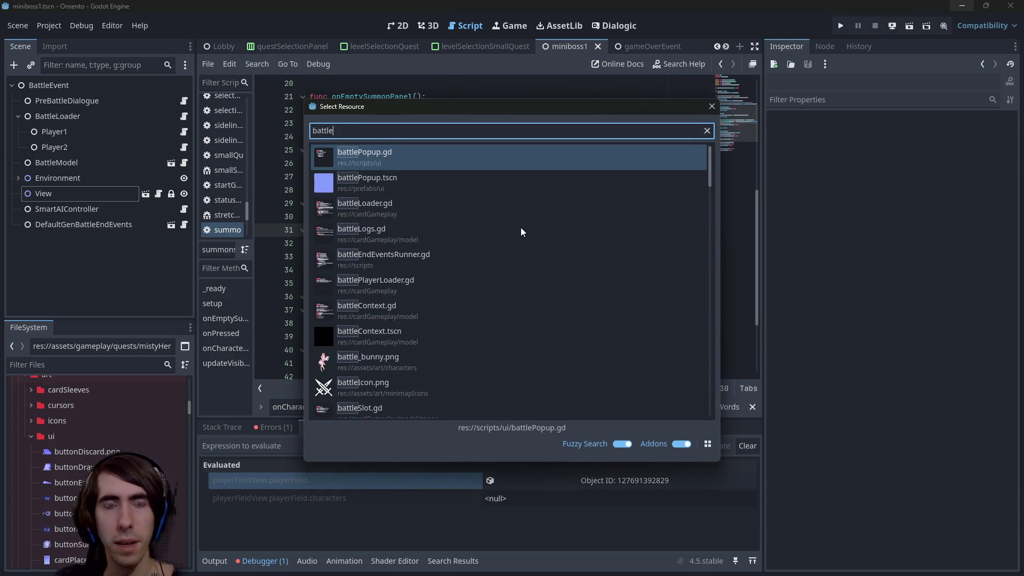
type("context")
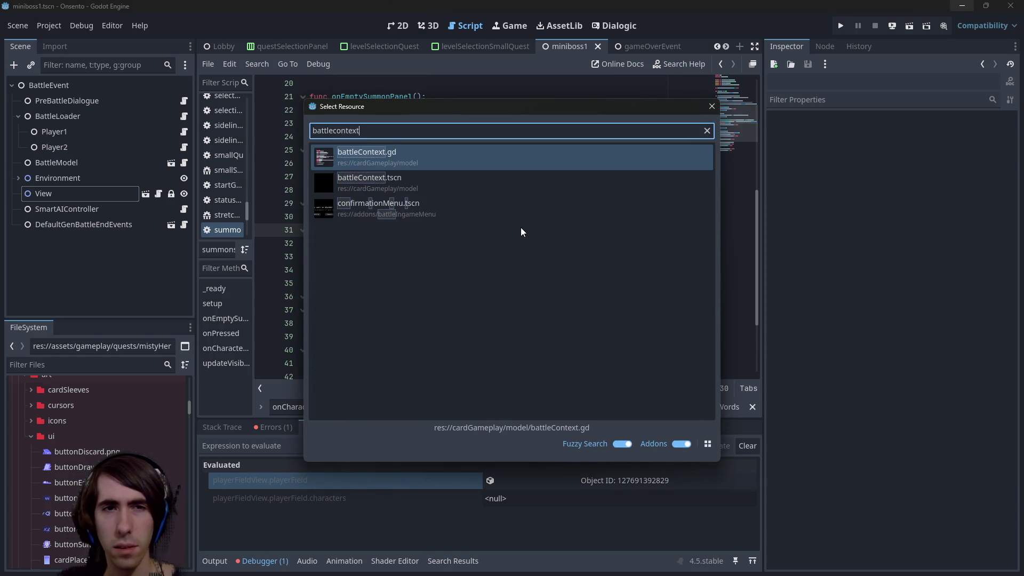
key("ctrl+BackSpace")
type("playe")
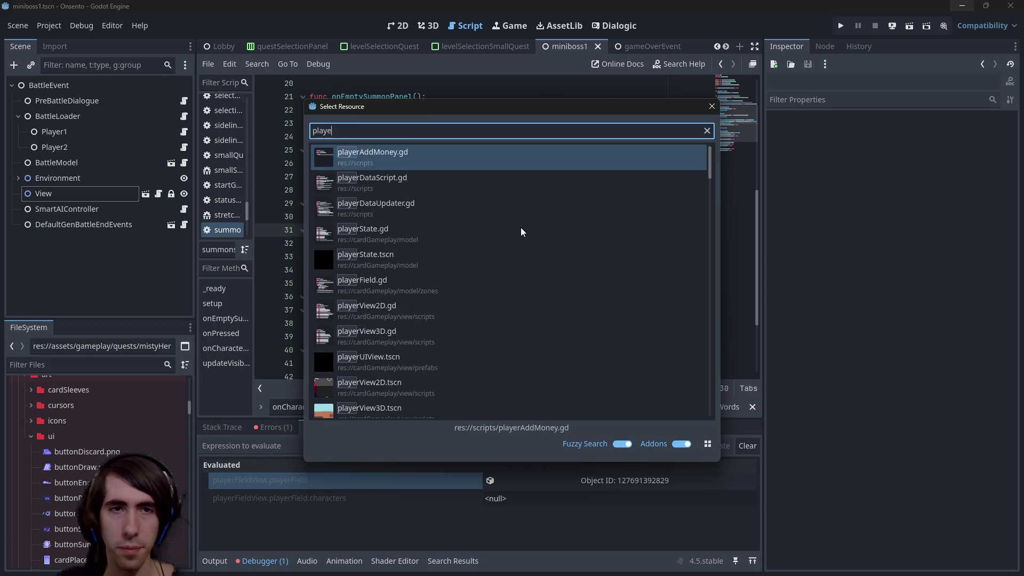
type("rfield")
key("Return")
Change slots.resize(5) to slots.resize(4) on line 12 and run the current scene.
key("ctrl+f")
type("5")
left_click(507, 222)
key("BackSpace")
type("4")
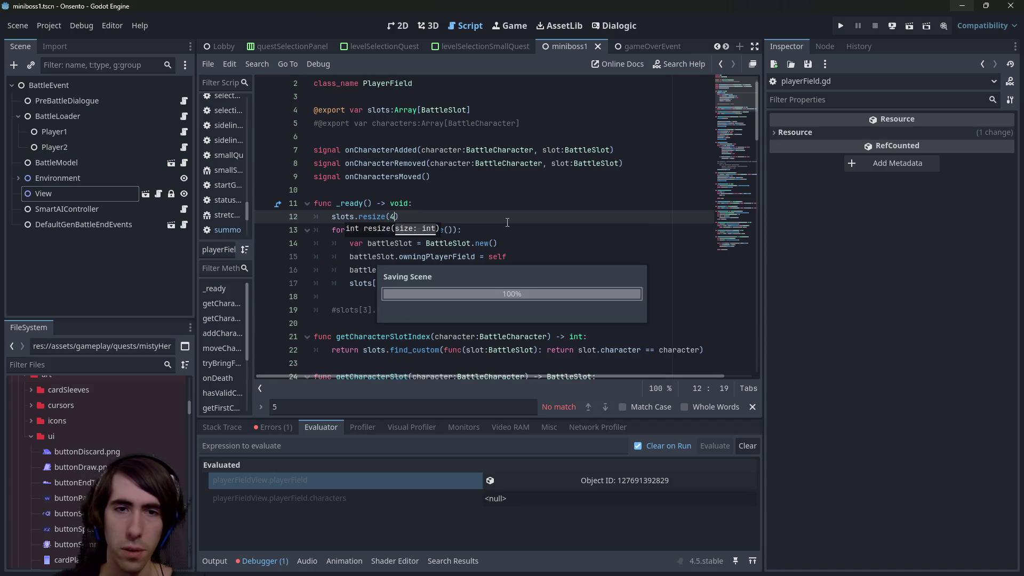
scroll(478, 207, "down", 2)
left_click(512, 176)
key("ctrl+f")
key("Escape")
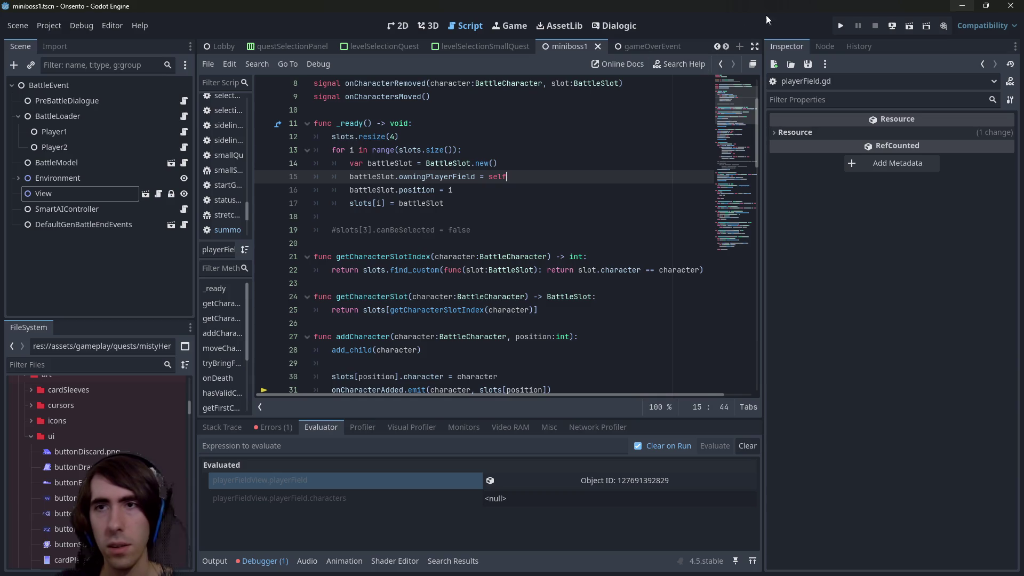
left_click(909, 26)
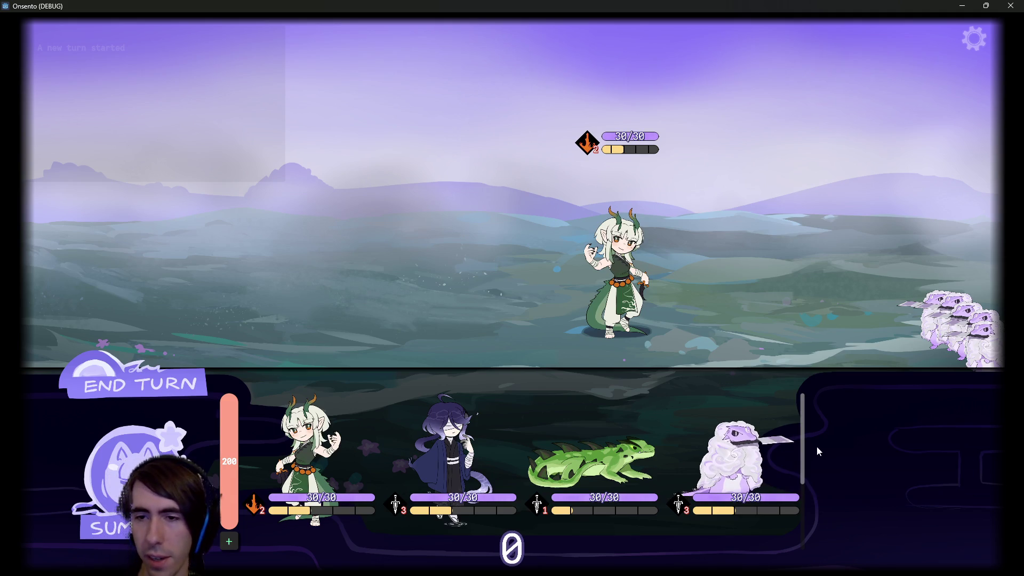
Drag the dragon girl, green lizard and white sheep onto the field, then end the turn.
mouse_move(306, 459)
left_mouse_down()
mouse_move(320, 277)
mouse_move(393, 260)
mouse_move(309, 277)
left_mouse_up()
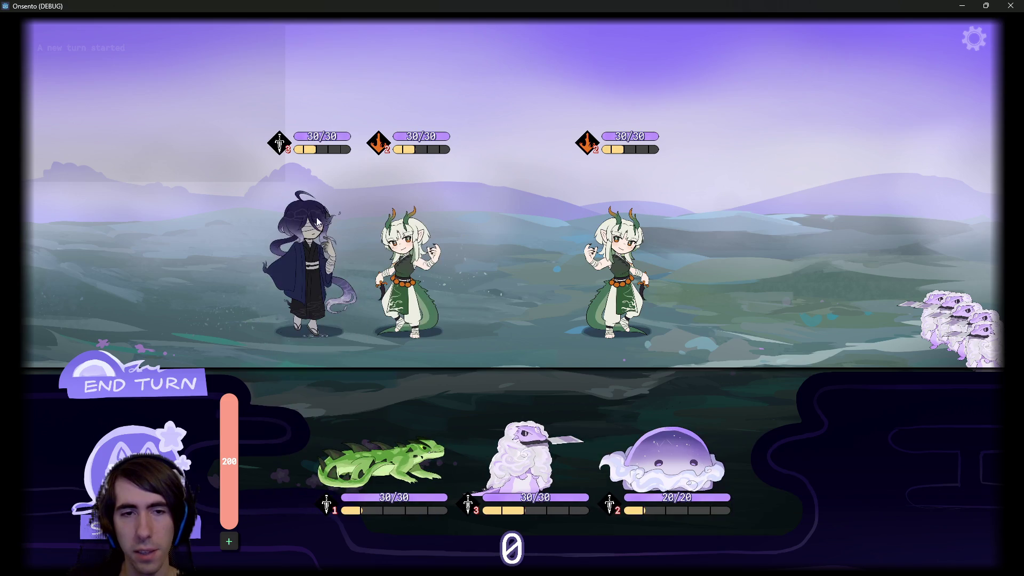
left_click_drag(346, 419, 201, 215)
left_click_drag(469, 459, 118, 189)
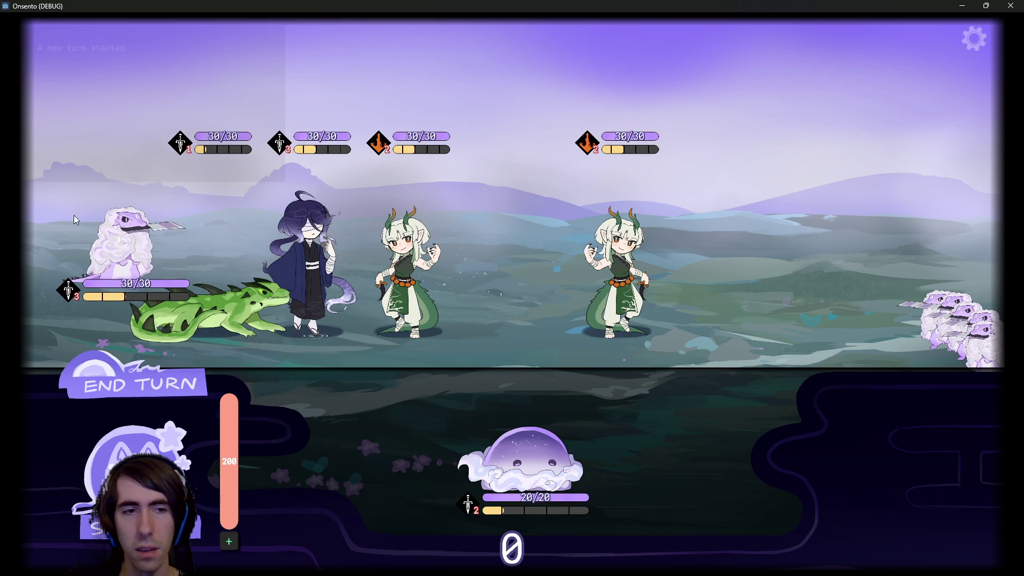
left_click(121, 373)
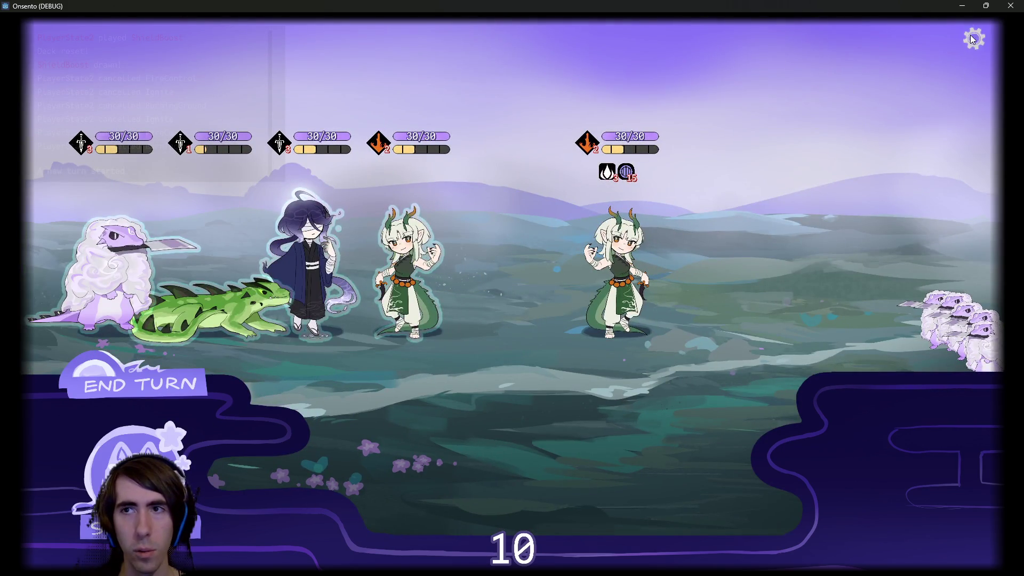
Restart the battle from settings, place the sheep, toggle the bench panel, and minimize the game.
left_click(975, 39)
left_click(761, 101)
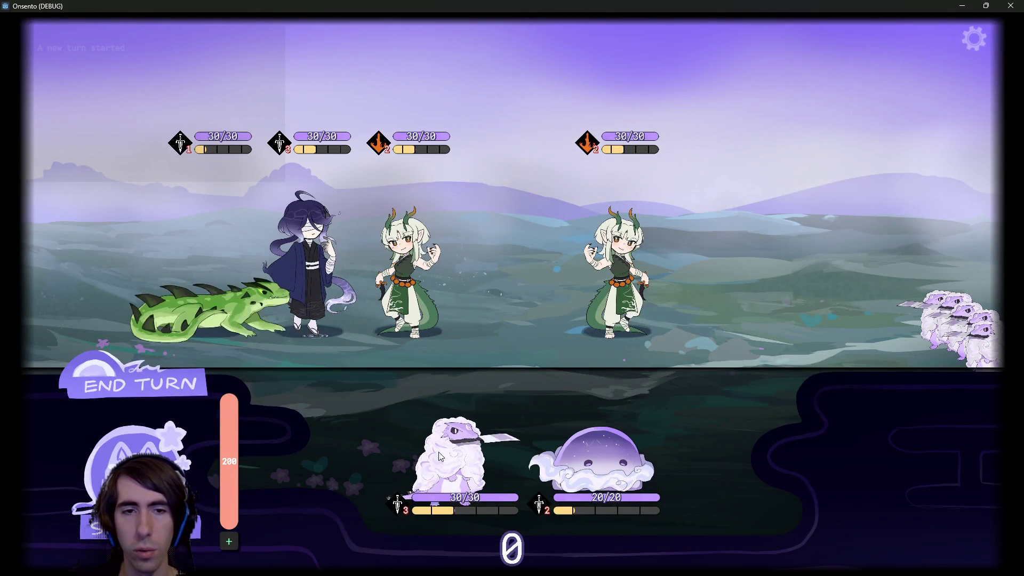
left_click(434, 443)
left_click(158, 452)
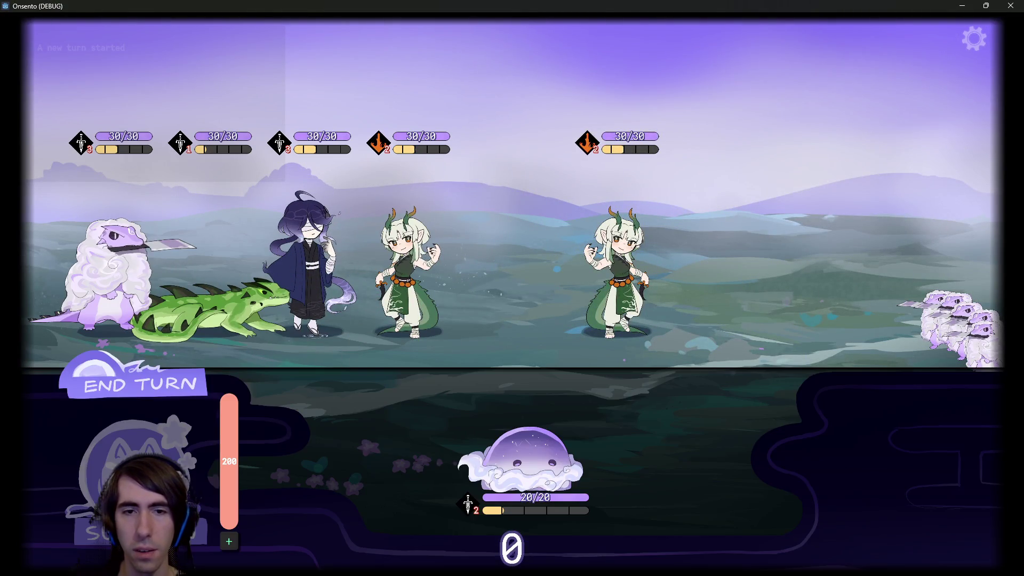
left_click(158, 452)
left_click(159, 452)
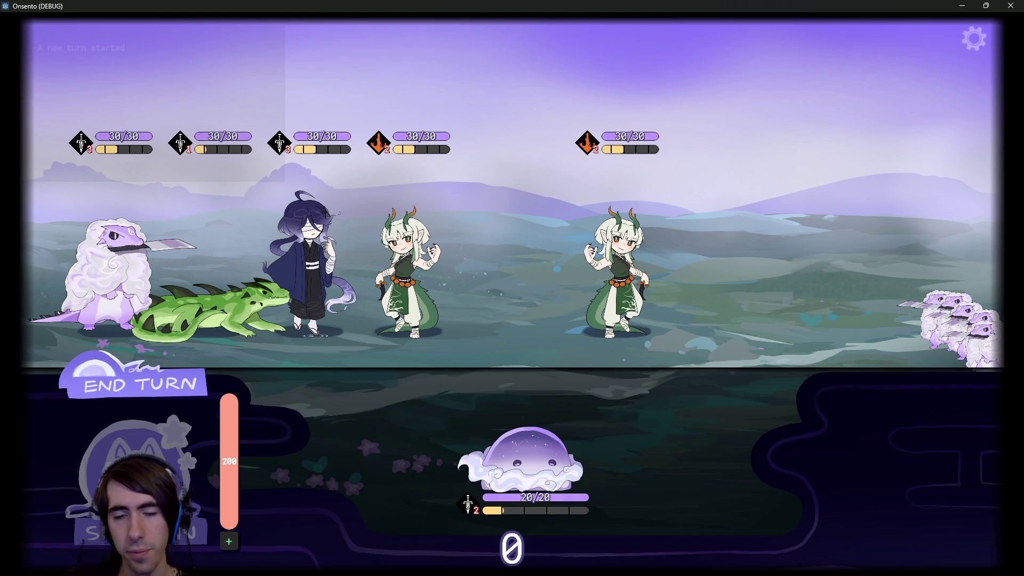
left_click(159, 451)
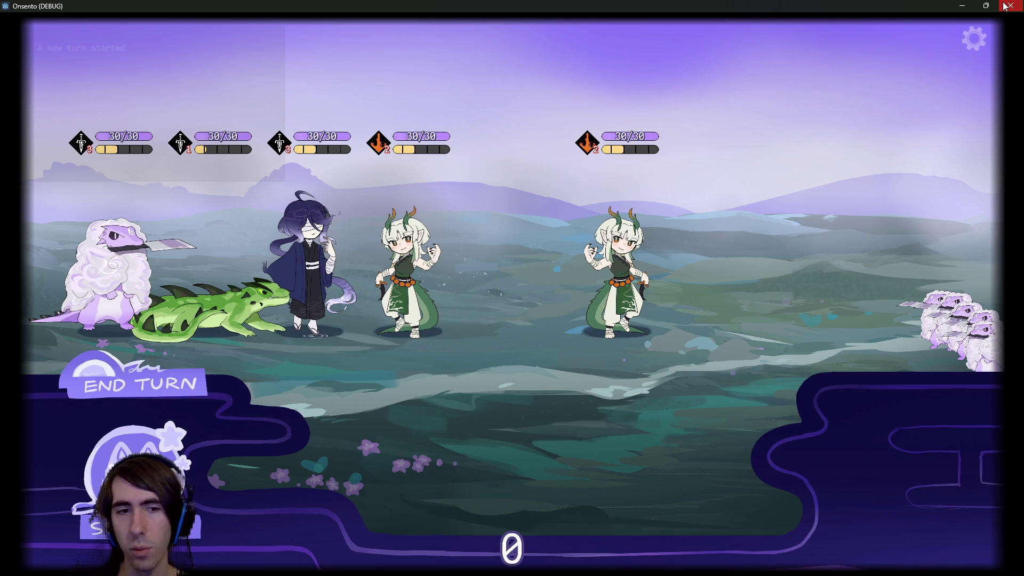
mouse_move(166, 133)
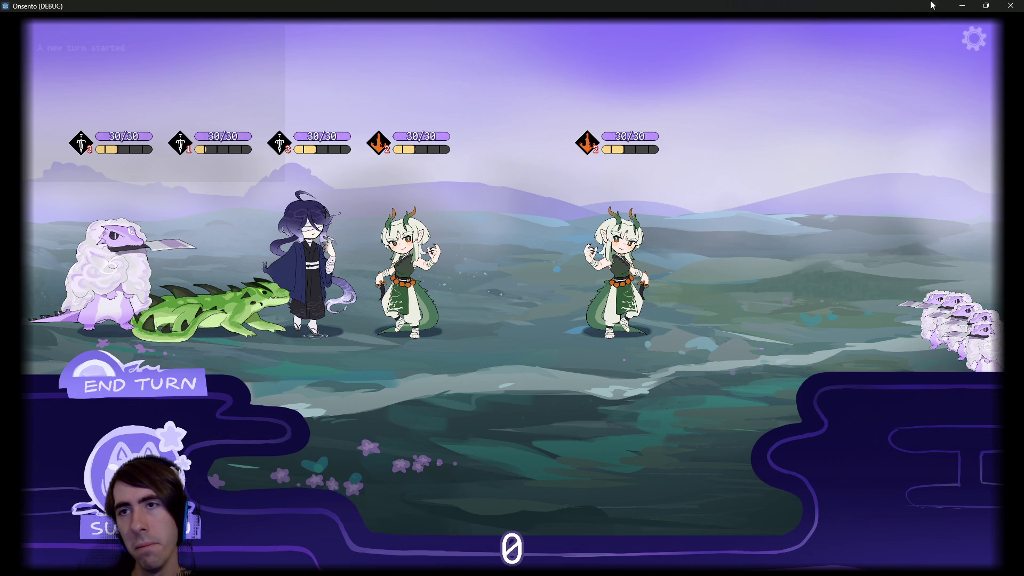
left_click(954, 5)
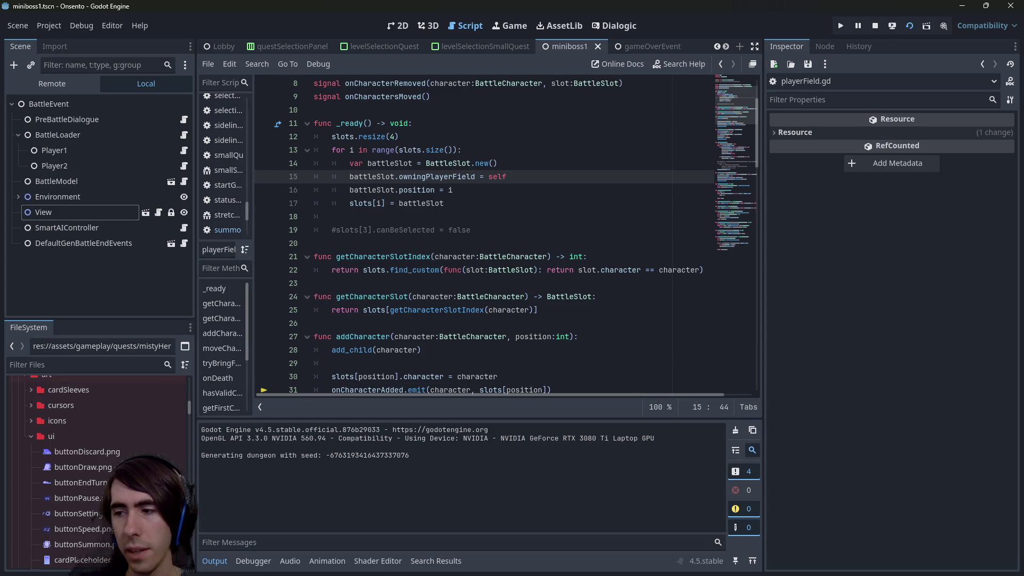
Switch to the PowerShell terminal with Alt+Tab.
key("alt+Tab")
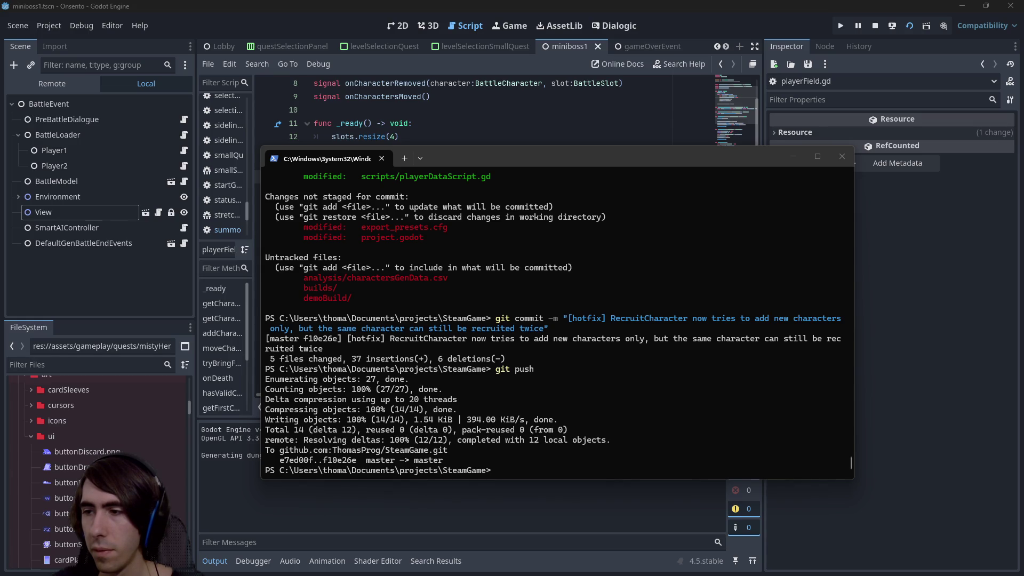
Check git status, stage all *.gd and *.tscn files, and confirm they are staged.
left_click(662, 403)
type("git status")
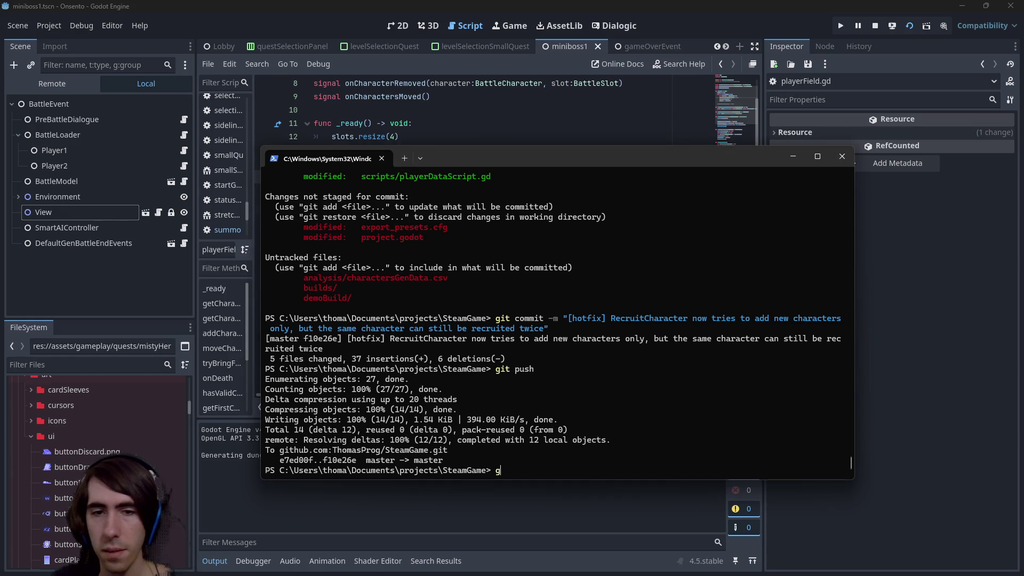
key("Return")
type("git add *.g")
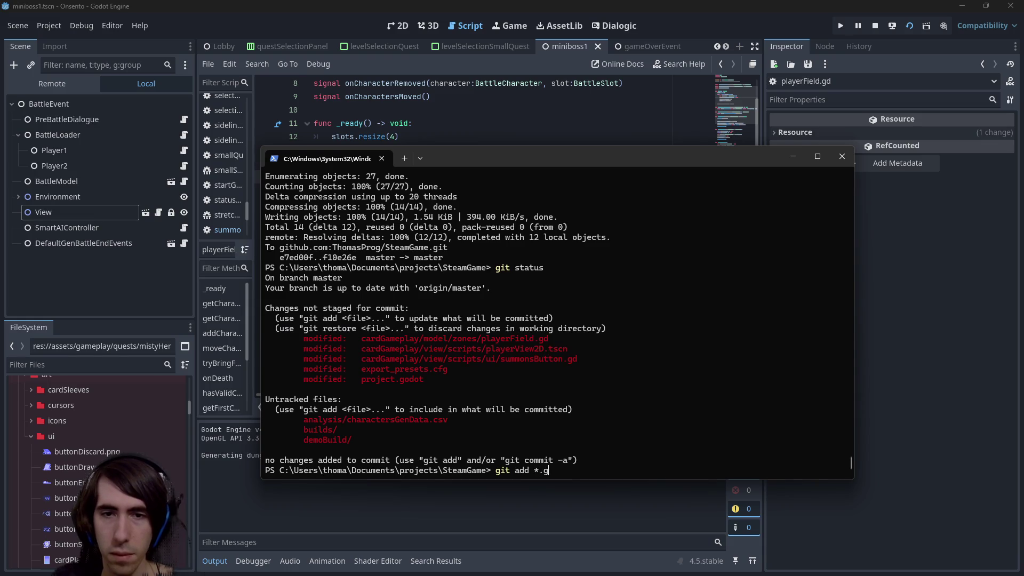
type("d *.tscn")
key("Return")
type("git status")
key("Return")
Commit as '[MAD-235] sideline panel now closed automatically when playerfield is full' and git push.
type("git add")
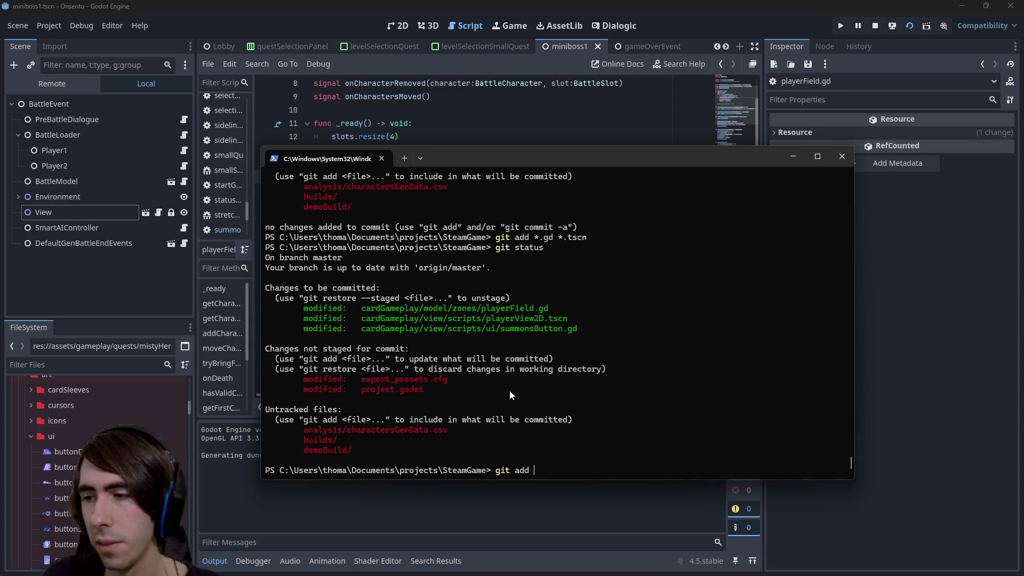
key("BackSpace")
key("BackSpace")
key("BackSpace")
type("commit -")
type("[]")
type("MAD-235")
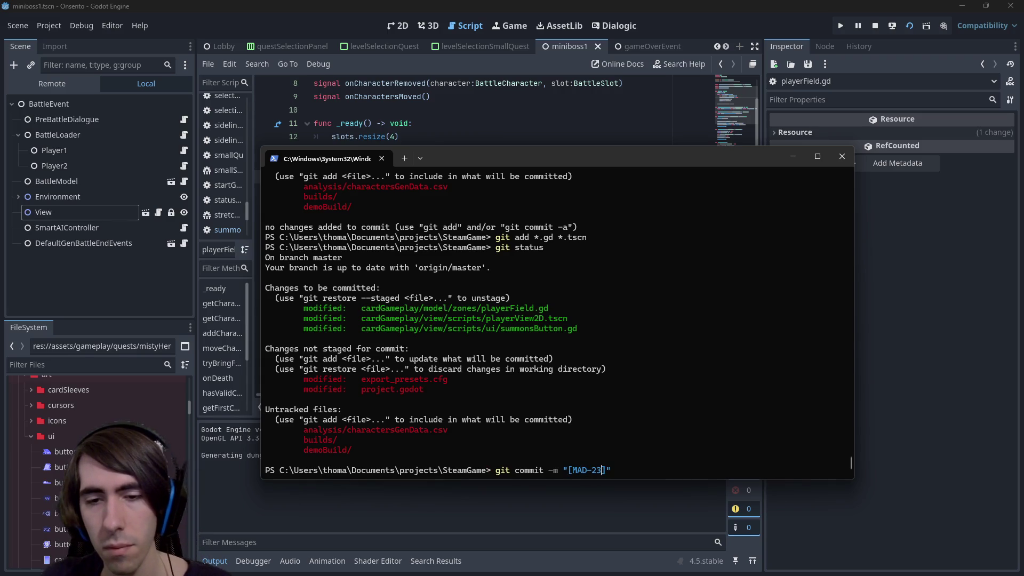
type("ideline panel now ")
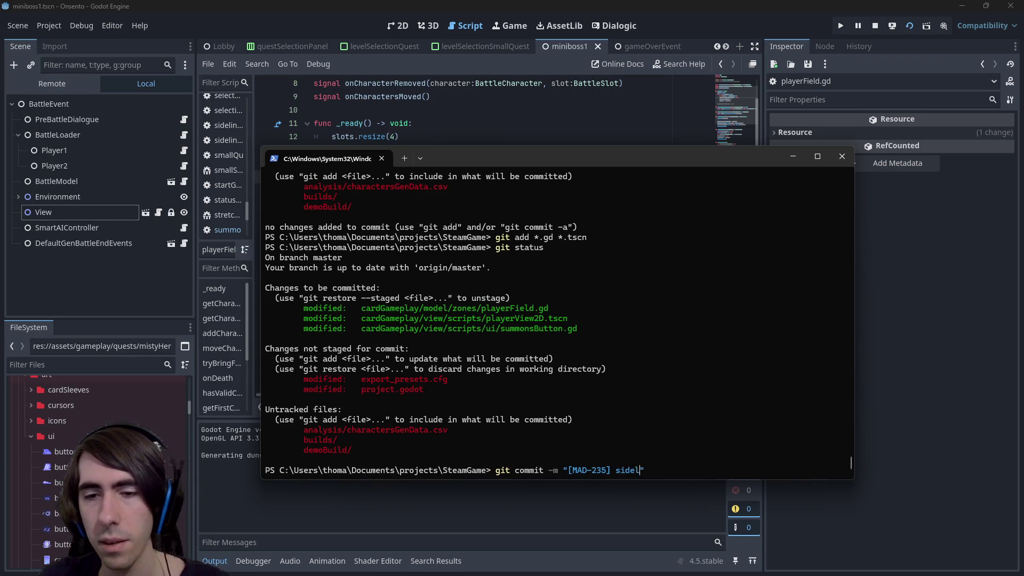
type("closed aut")
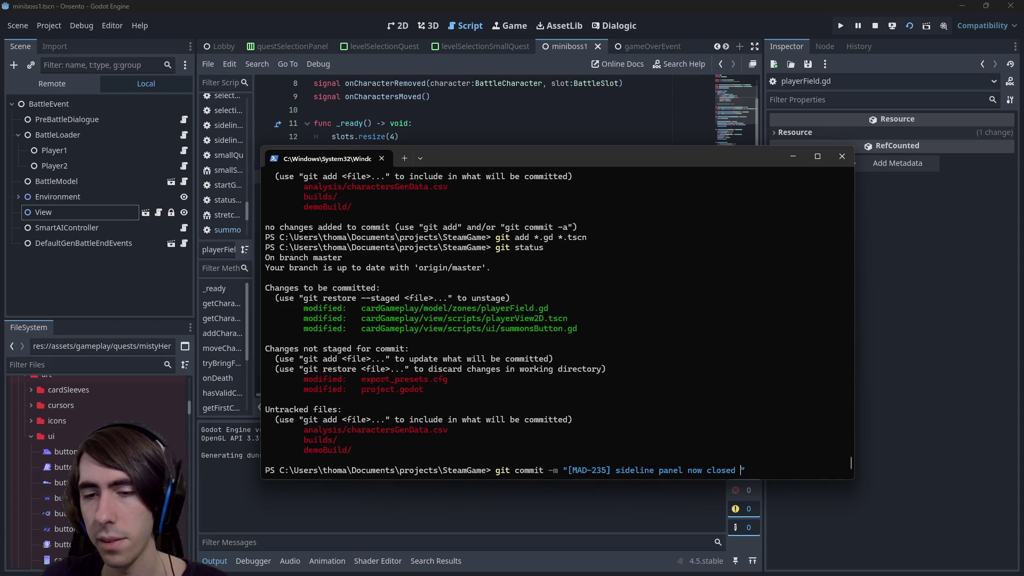
type("omatically whne")
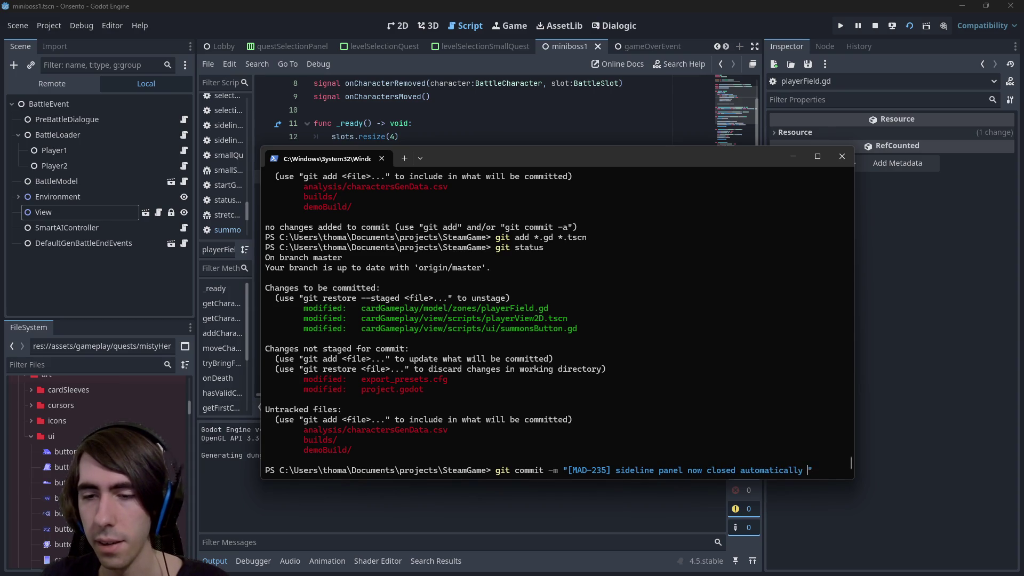
type("playerfield is fu")
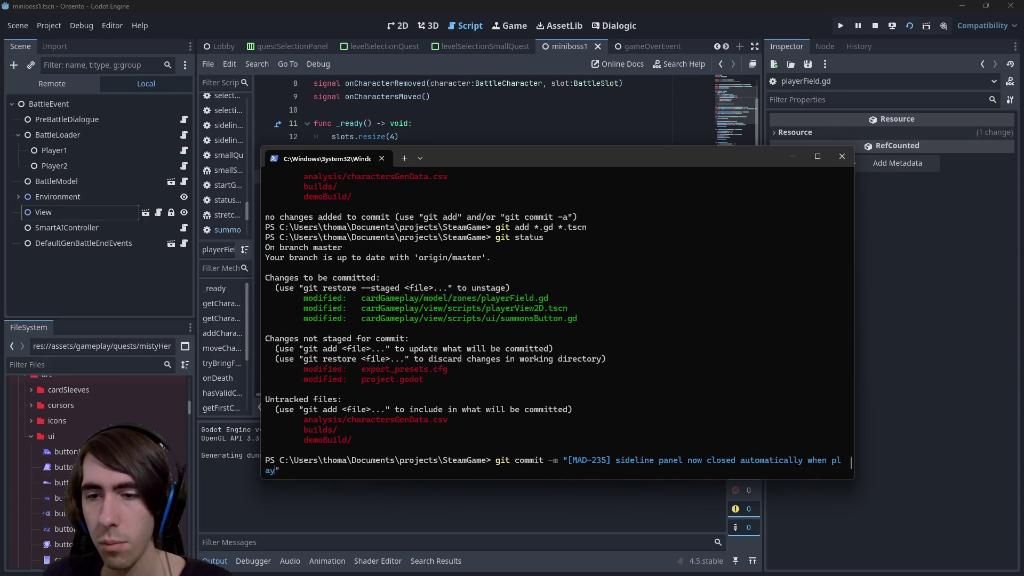
type("ll")
key("Return")
type("git push")
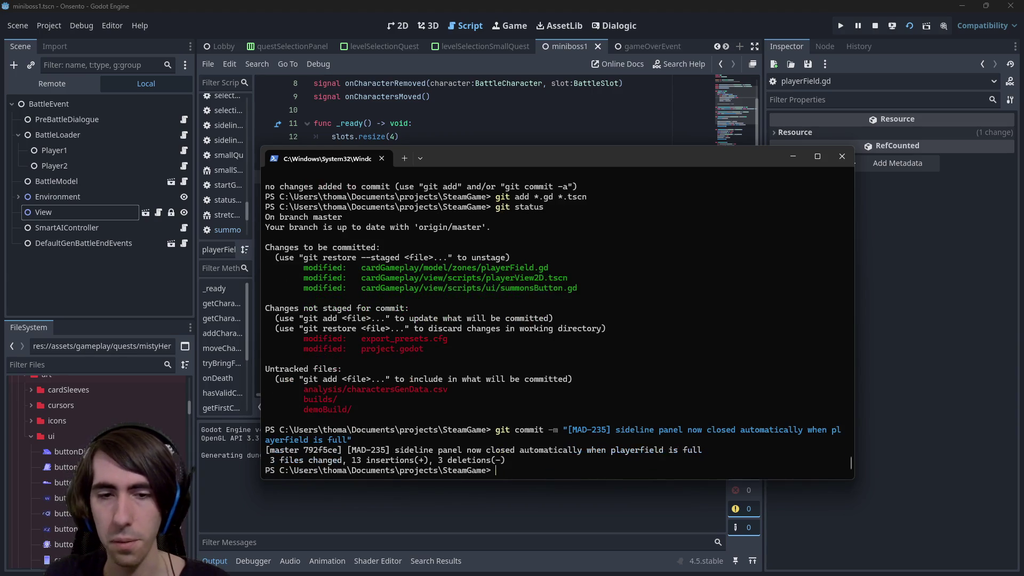
key("Return")
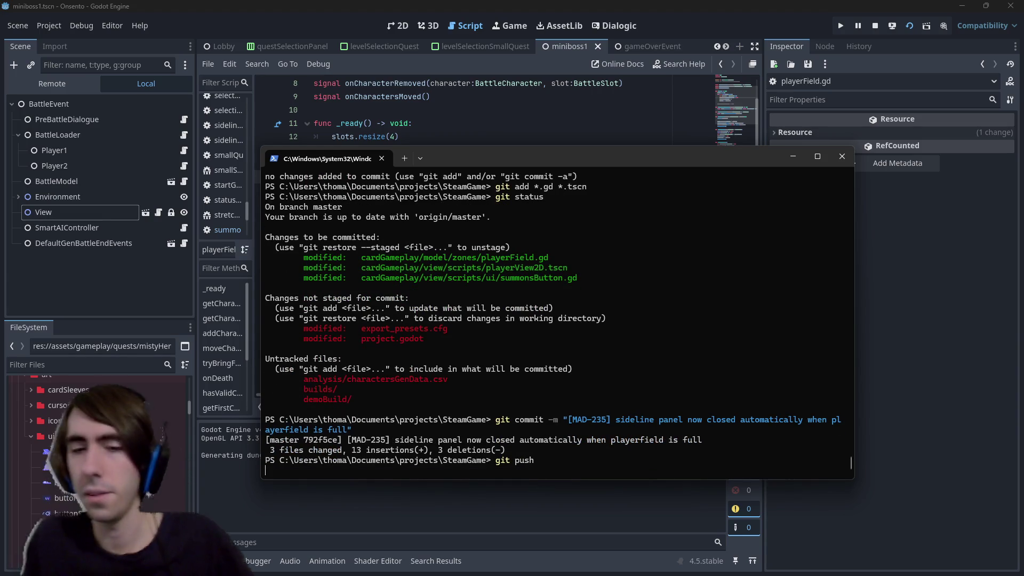
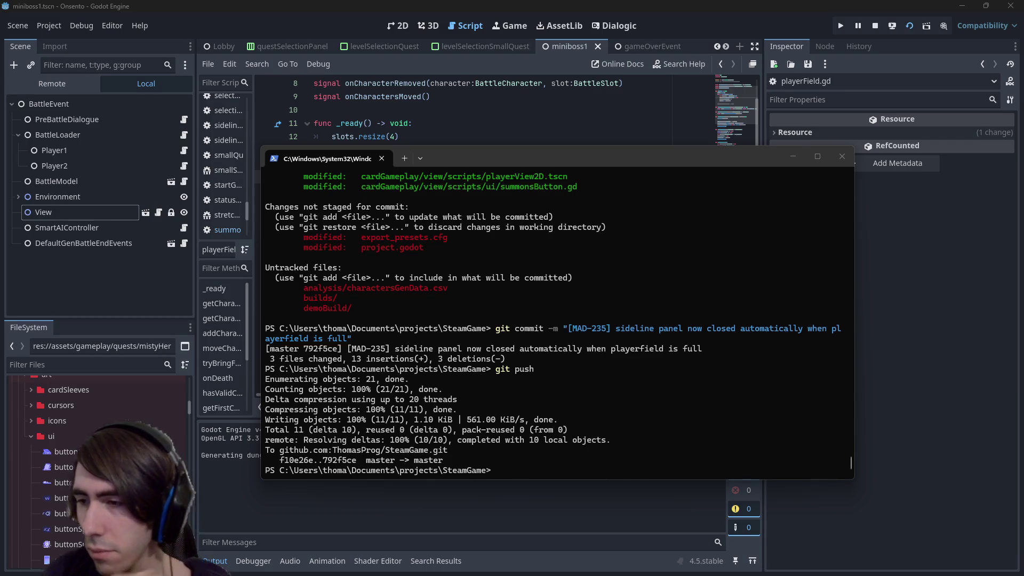
Delete the fixed sideline-panel bug on line 157 of onsento todo.md and minimize VS Code.
key("alt+Tab")
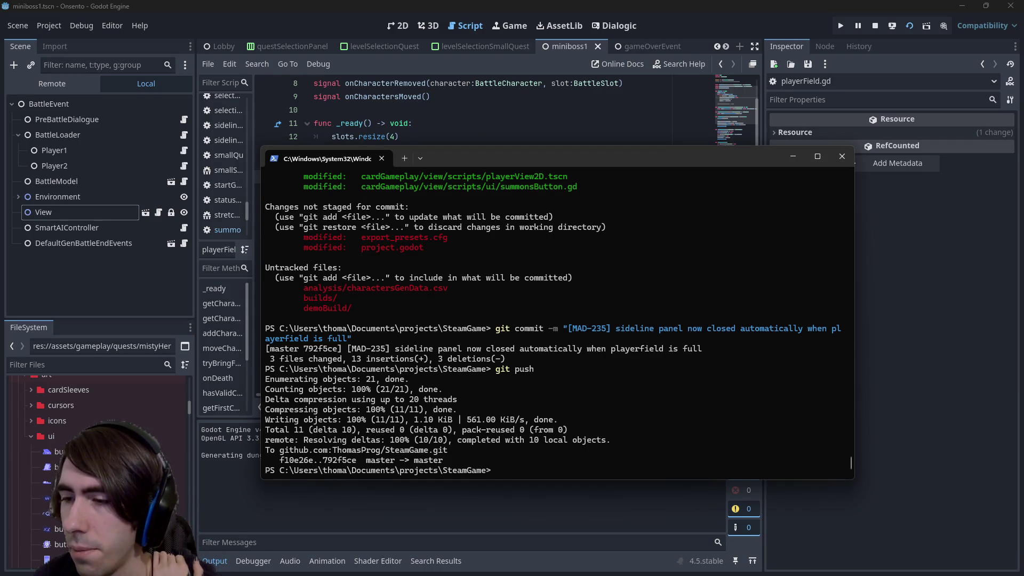
key("alt+Tab")
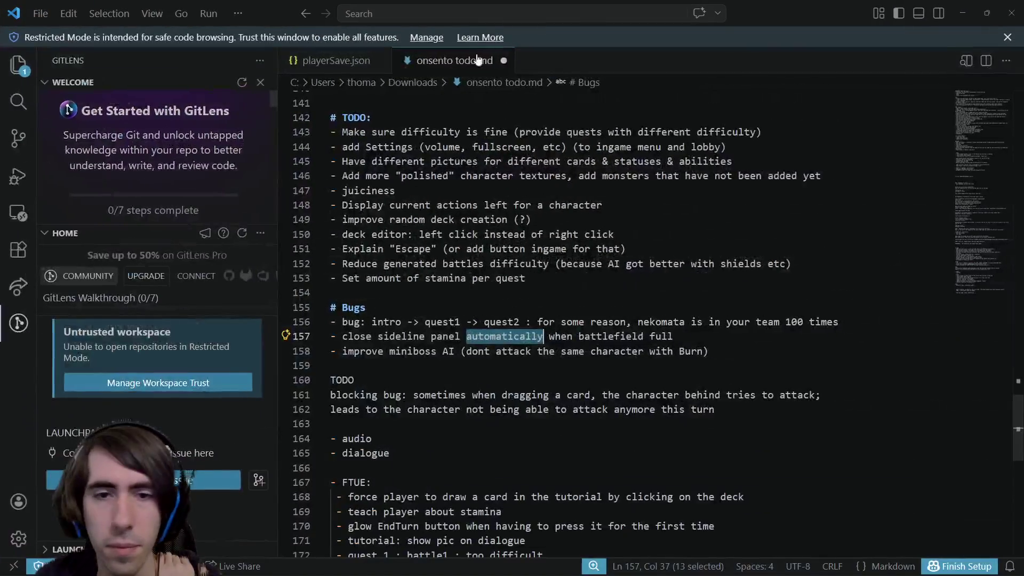
left_click_drag(673, 336, 271, 336)
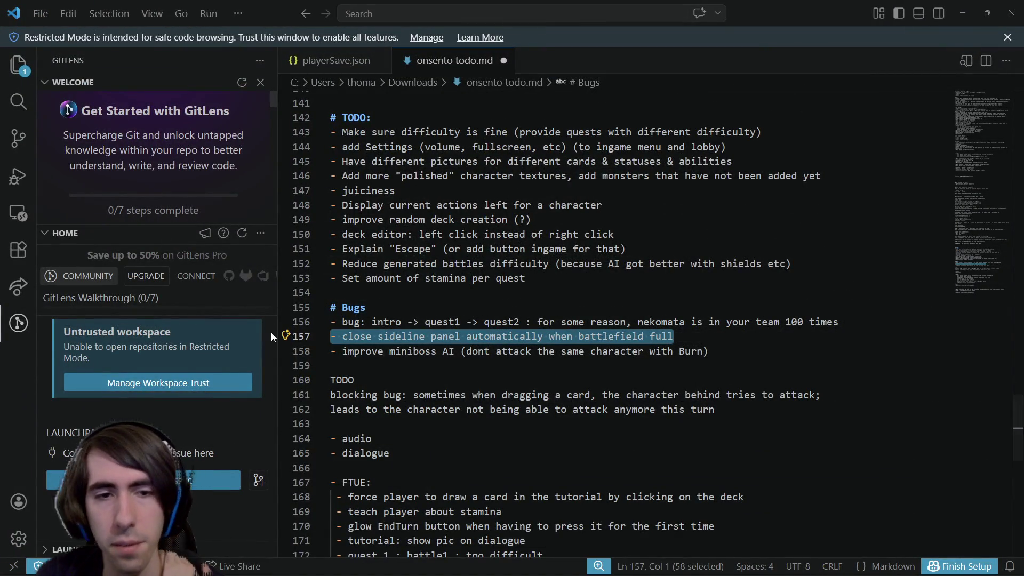
key("BackSpace")
key("BackSpace")
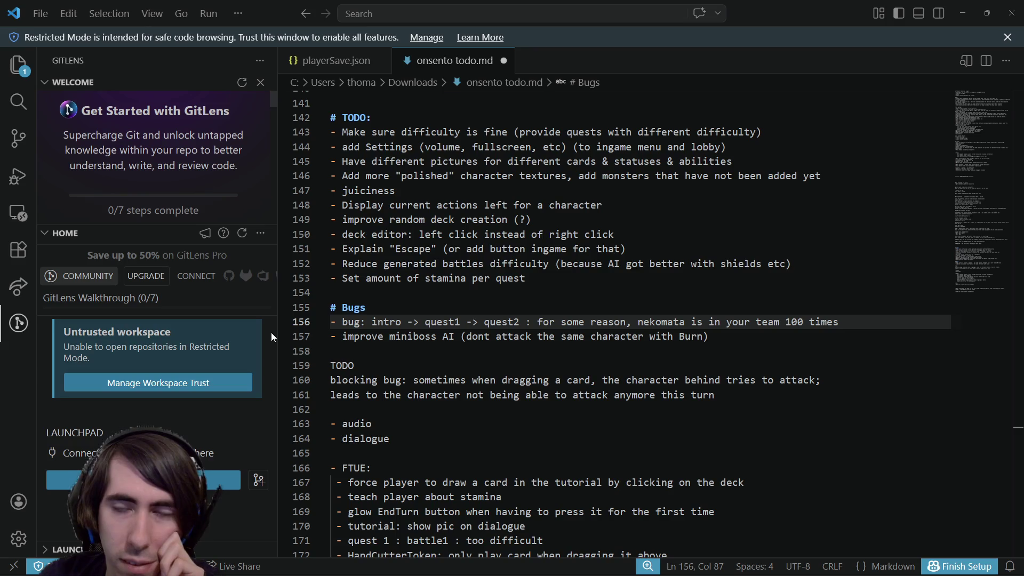
left_click(968, 26)
left_click(606, 51)
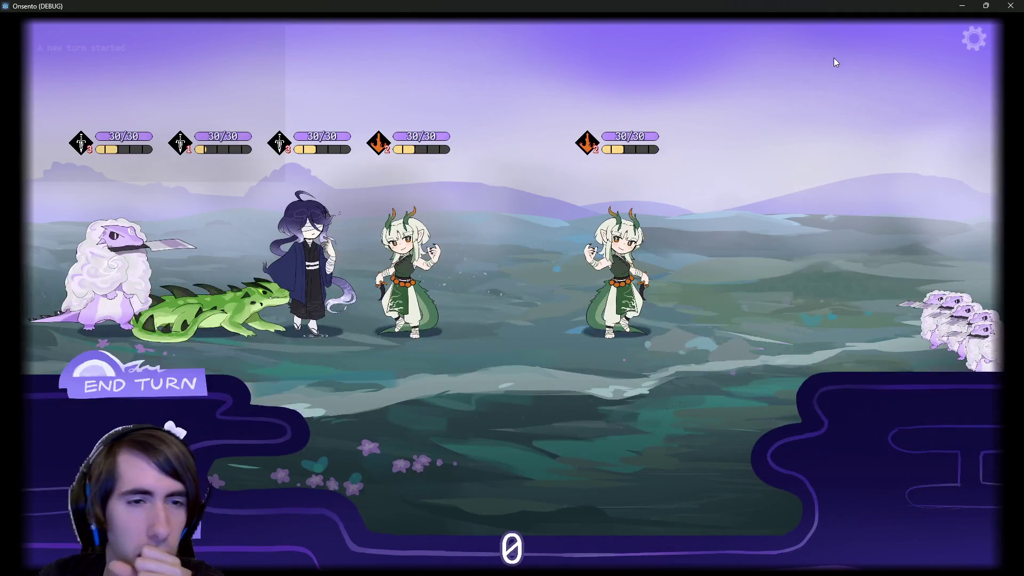
Restart the current battle three times, then drag the dragon girl from the lineup onto the battlefield.
left_click(975, 45)
left_click(820, 102)
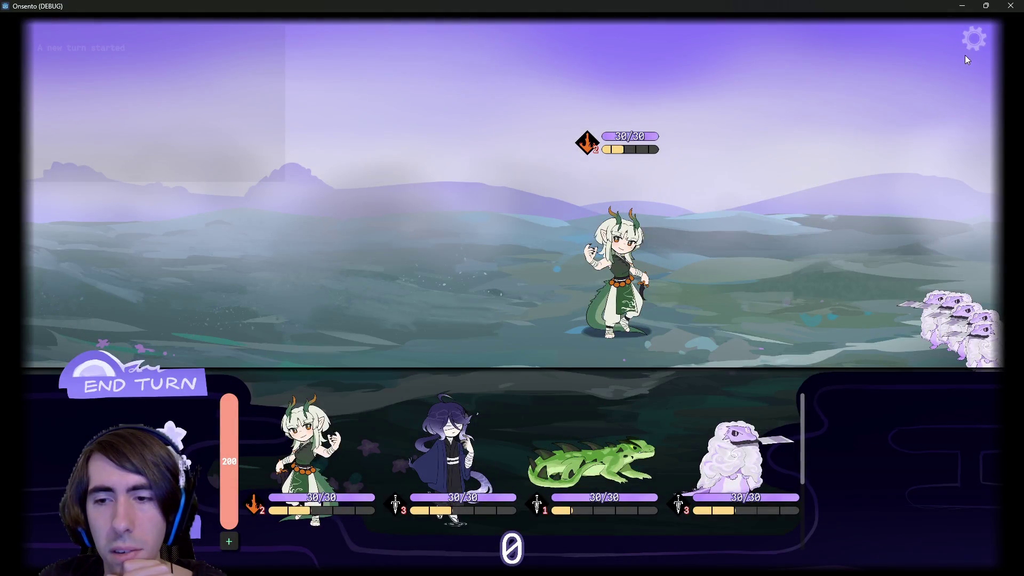
left_click(966, 45)
left_click(815, 101)
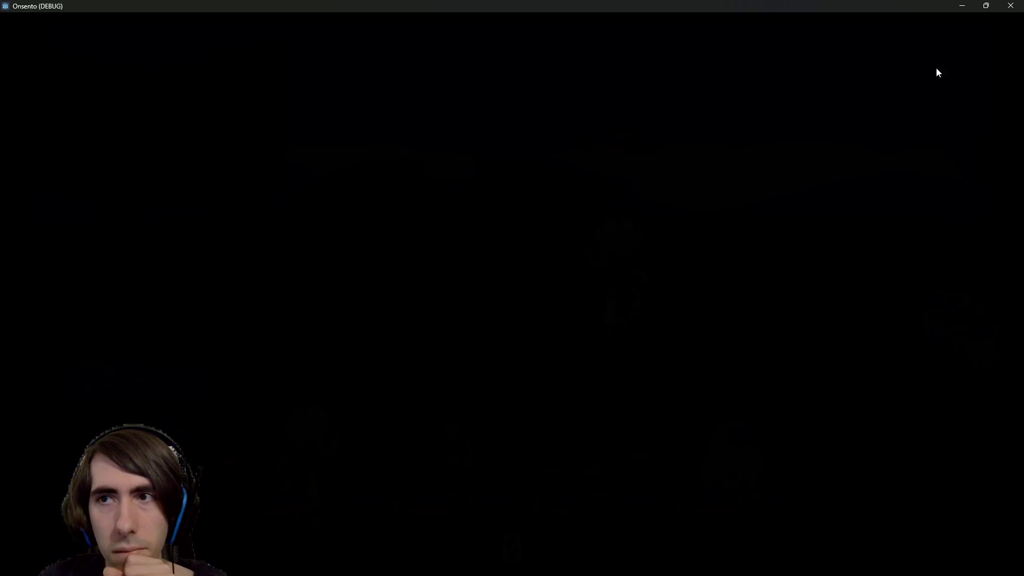
left_click(969, 45)
left_click(821, 101)
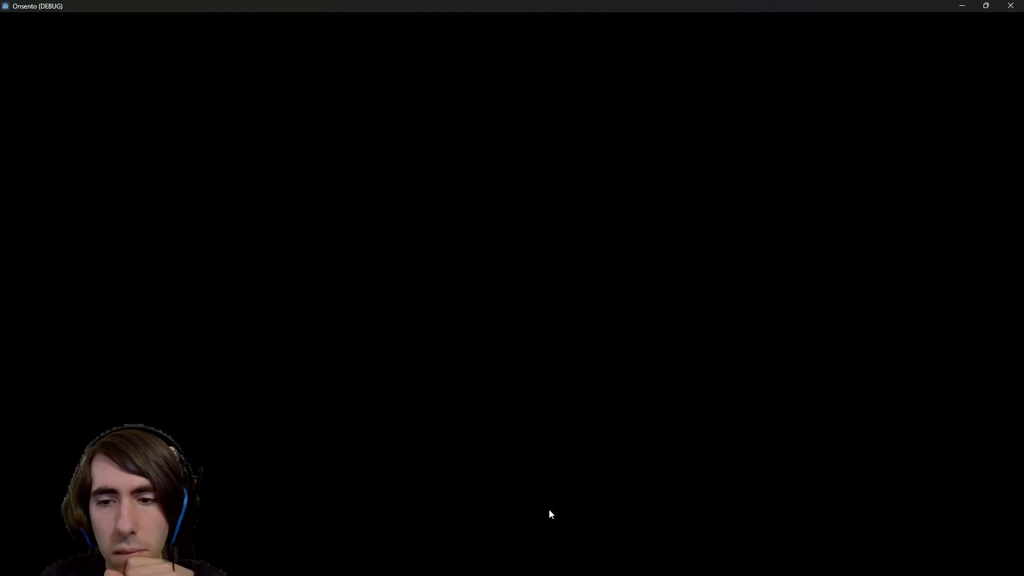
mouse_move(320, 459)
left_mouse_down()
mouse_move(385, 315)
mouse_move(440, 234)
mouse_move(423, 254)
left_mouse_up()
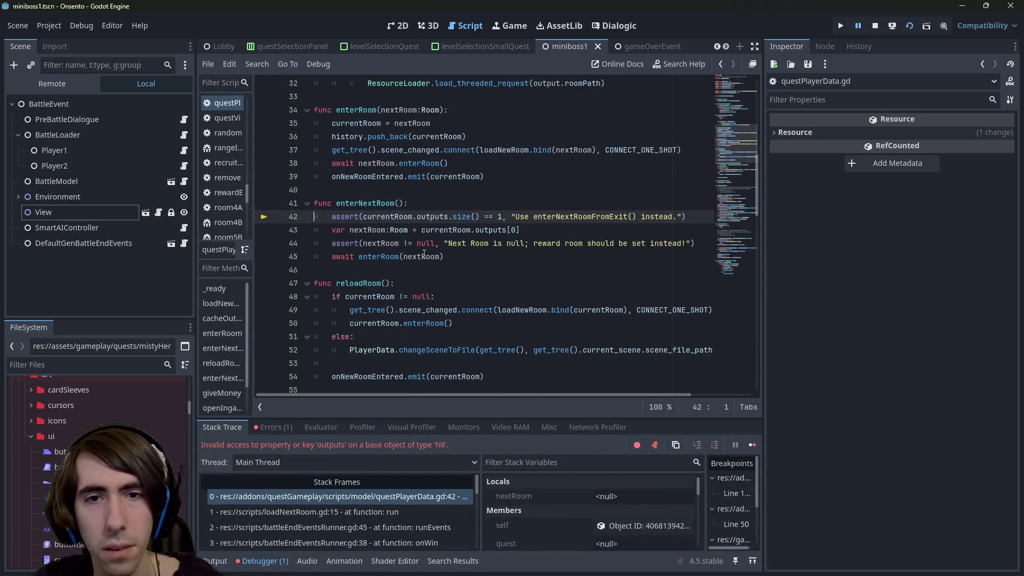
Stop the crashed session, quick-open playMiniboss1.tscn by searching 'miniboss', and run it.
left_click(874, 25)
left_click(699, 138)
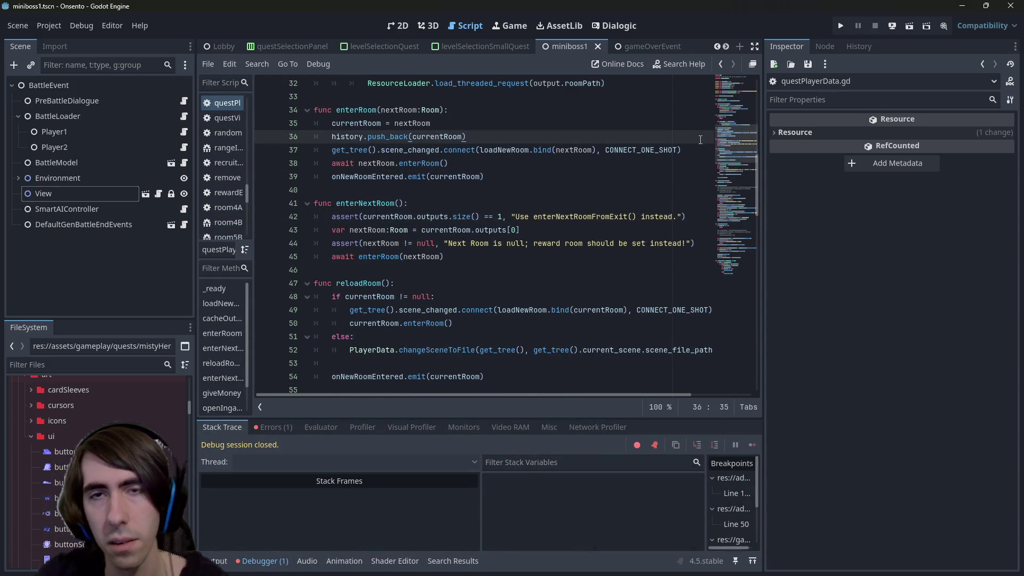
key("alt+shift+o")
type("playerquest")
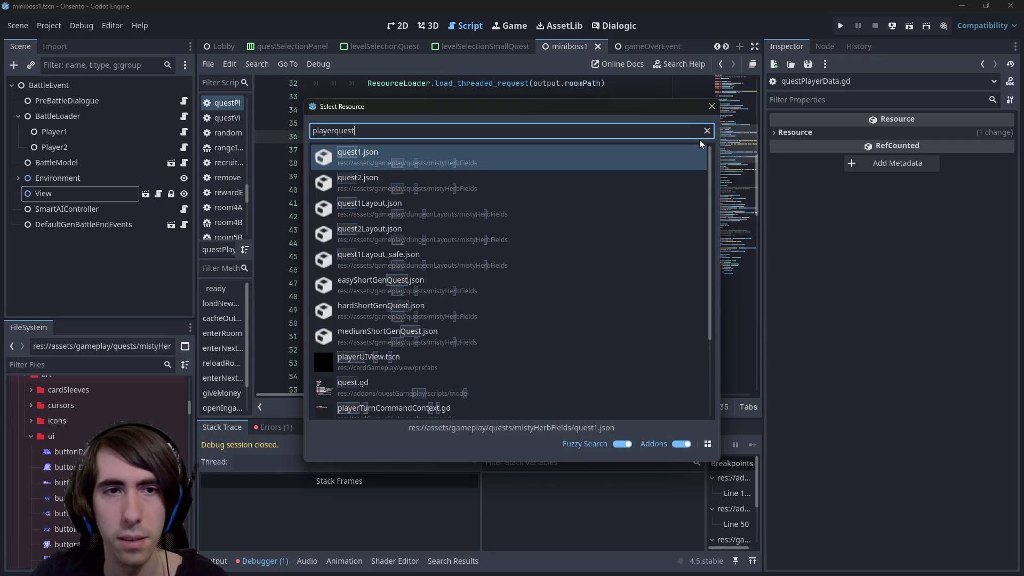
key("Down")
key("Down")
key("Down")
key("Down")
key("Down")
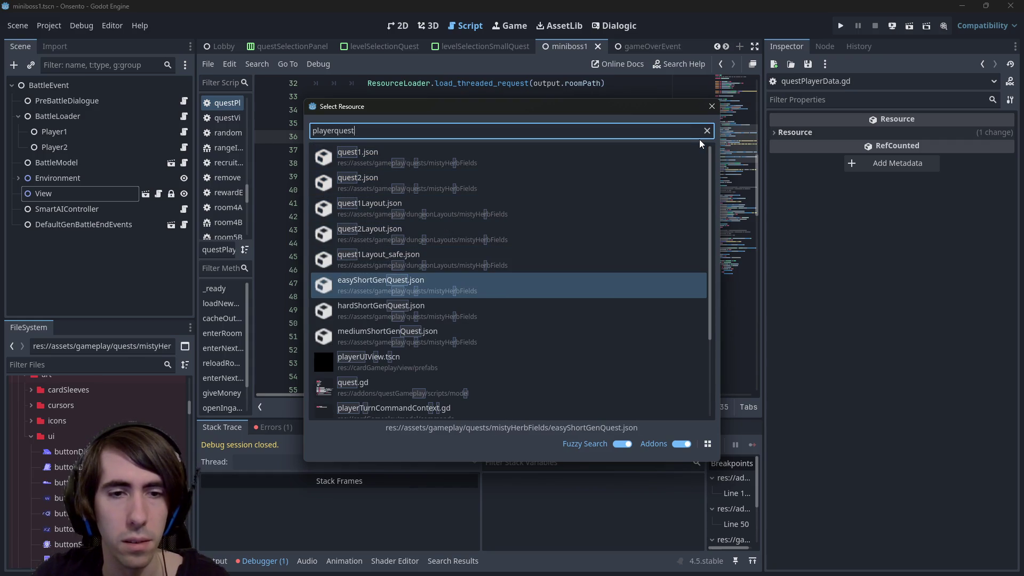
key("BackSpace")
key("BackSpace")
key("BackSpace")
type("miniboss")
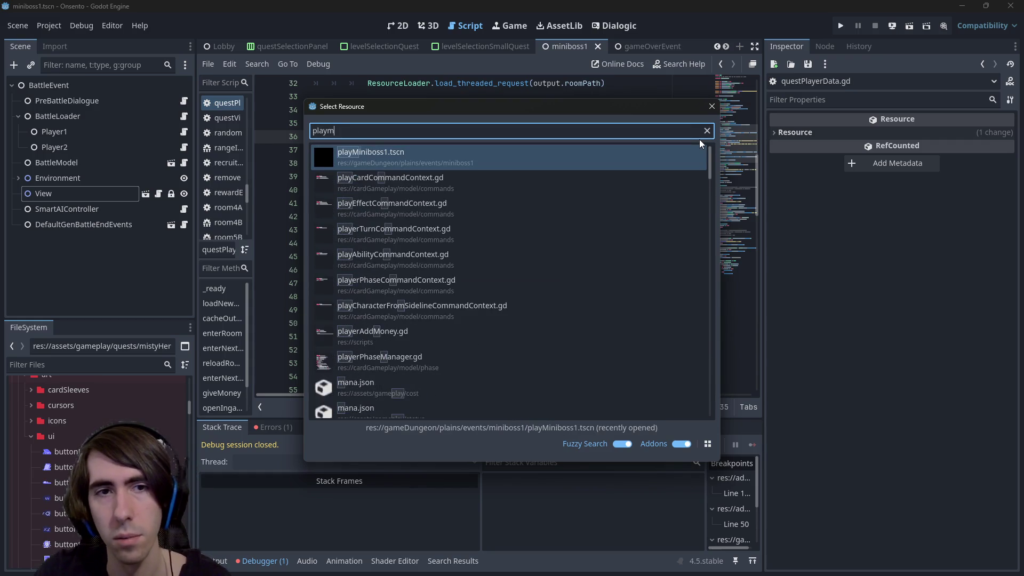
key("Return")
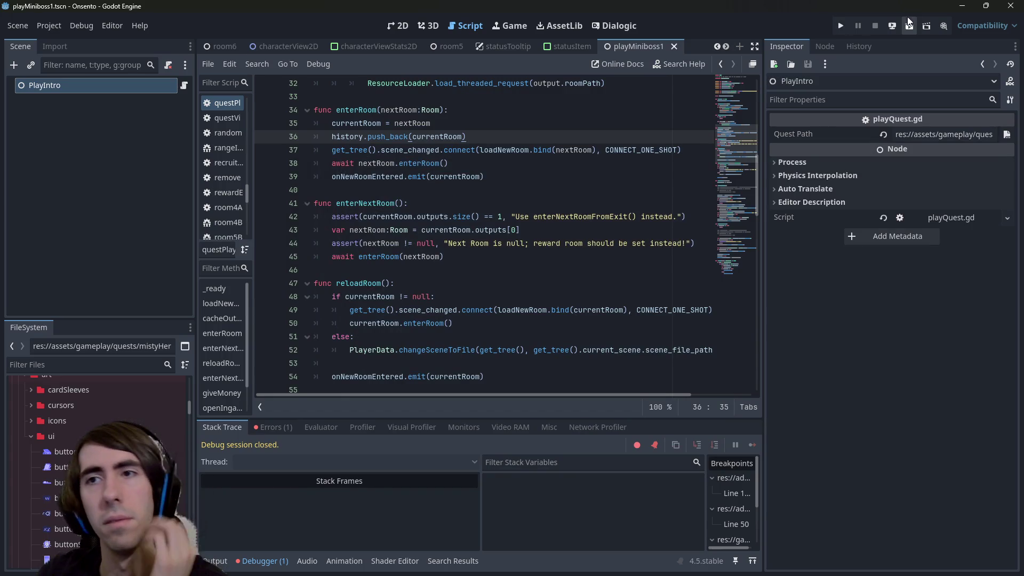
left_click(907, 27)
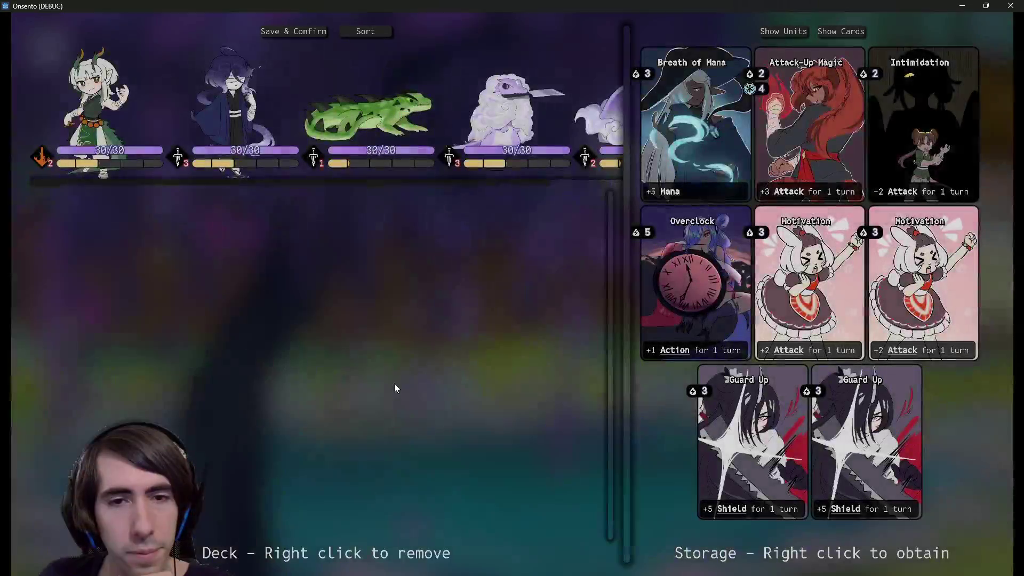
Scroll through the stored units in the deck editor, switch back to the card list, then minimize the game.
scroll(149, 171, "down", 3)
scroll(149, 171, "up", 3)
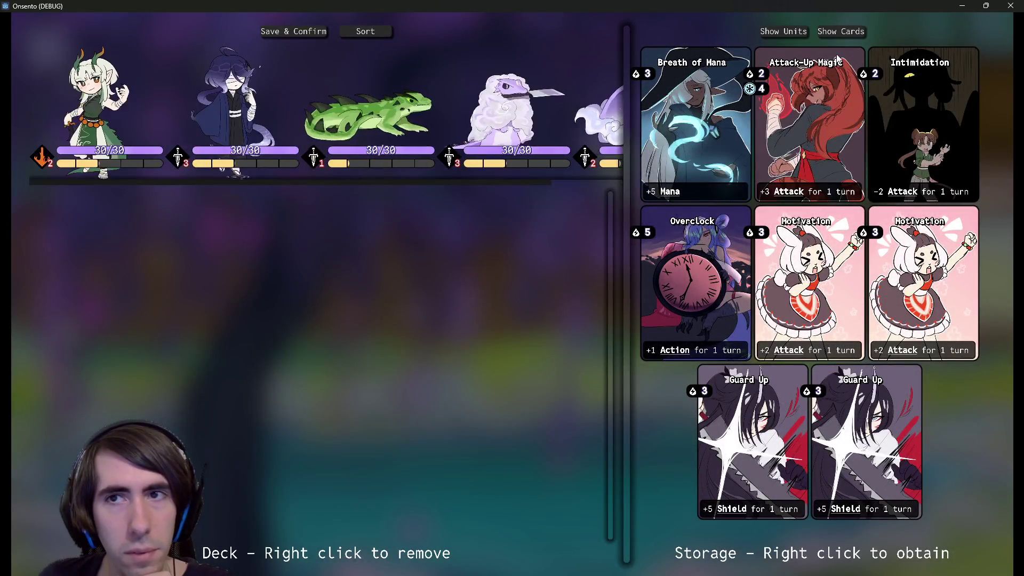
left_click(777, 32)
scroll(796, 307, "down", 5)
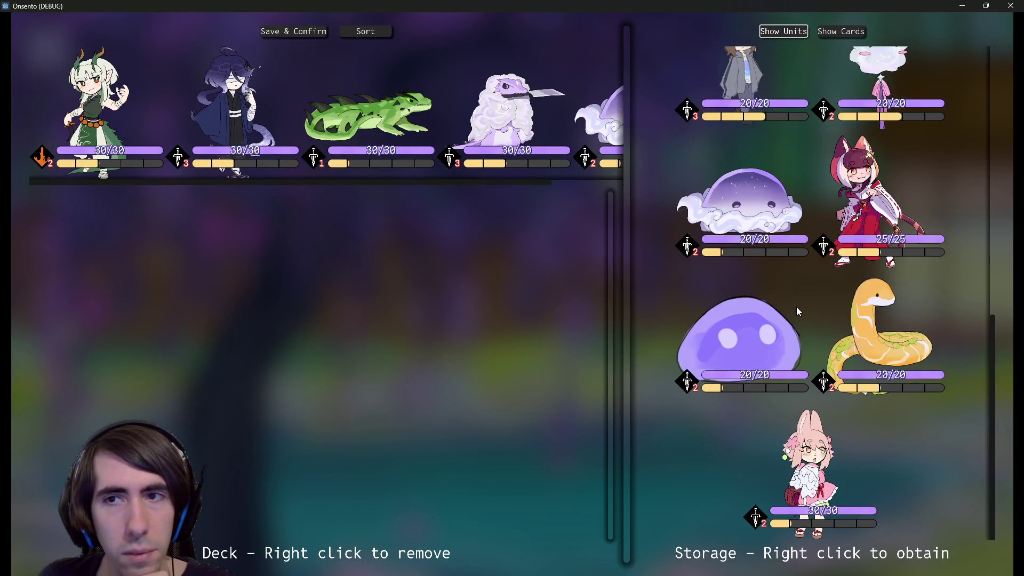
scroll(796, 306, "up", 3)
scroll(795, 306, "up", 2)
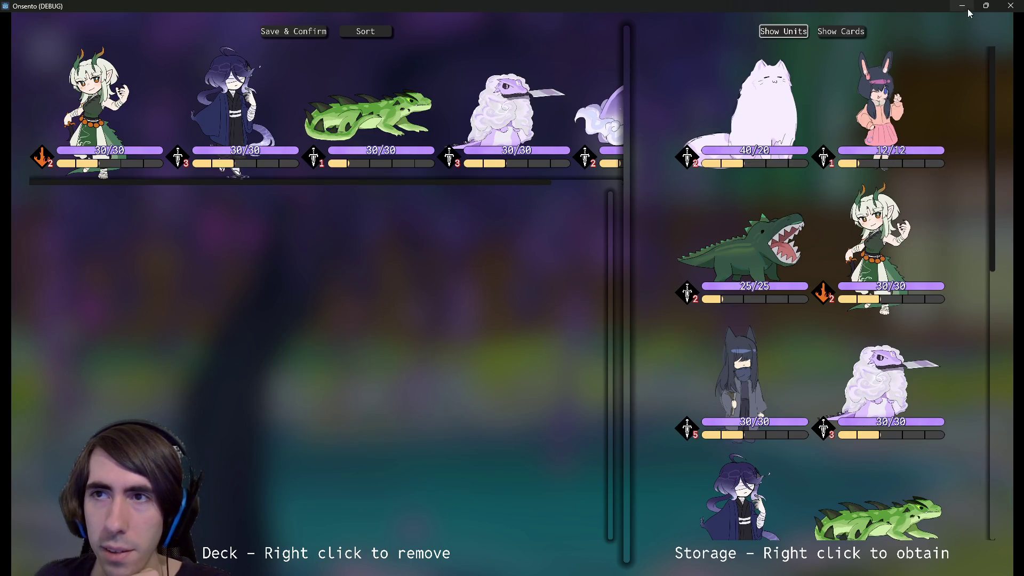
scroll(804, 322, "down", 5)
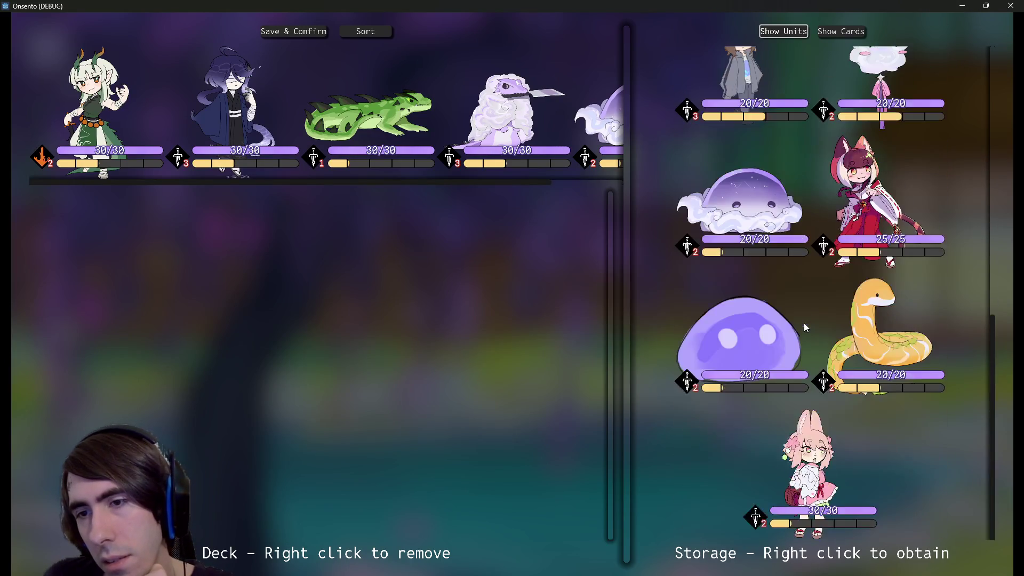
scroll(804, 322, "up", 5)
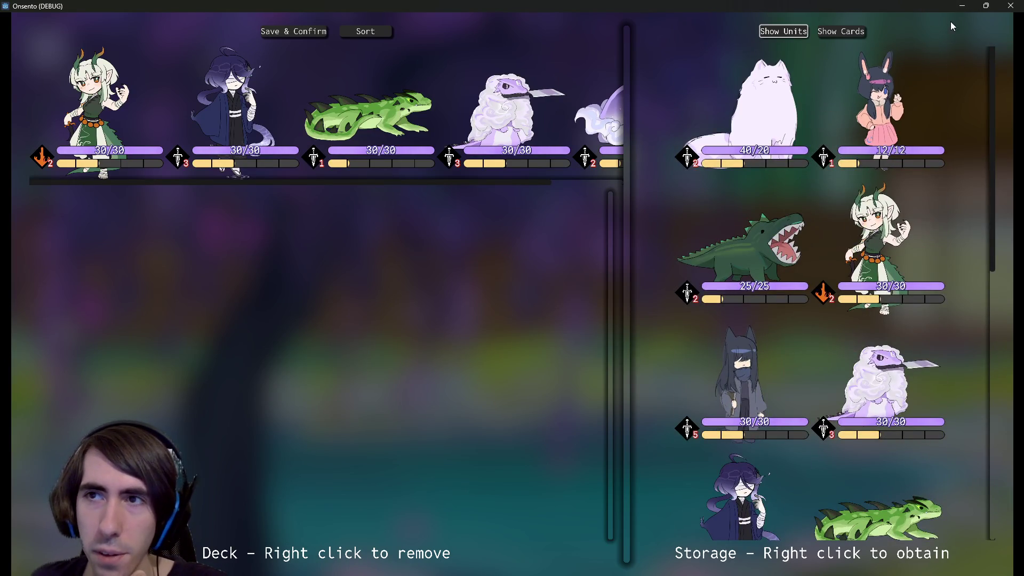
left_click(832, 31)
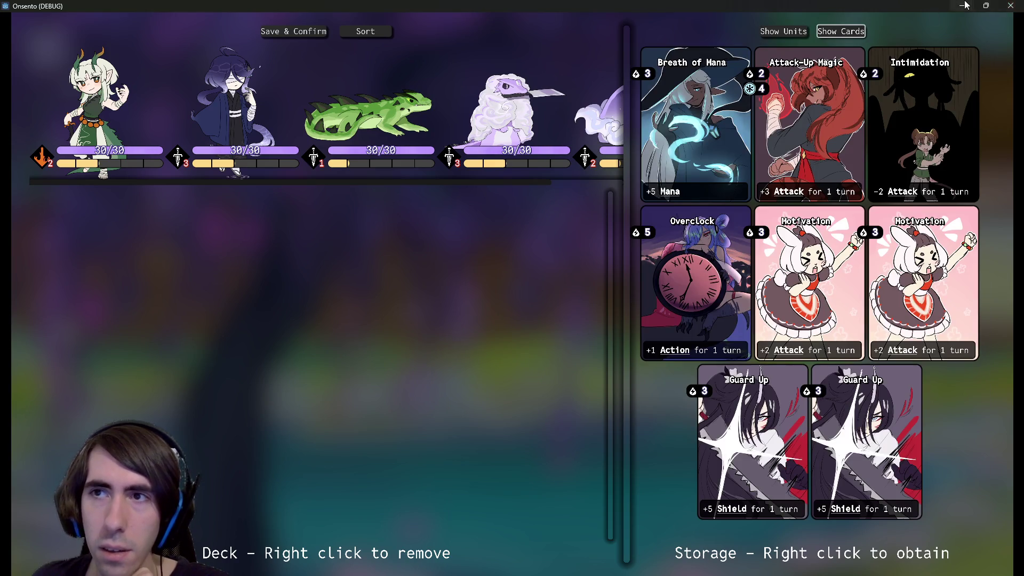
left_click(962, 5)
Open the deckEditorPanel.gd script with an 'editorpanel' quick-open search.
key("shift+alt+o")
type("editorpanel")
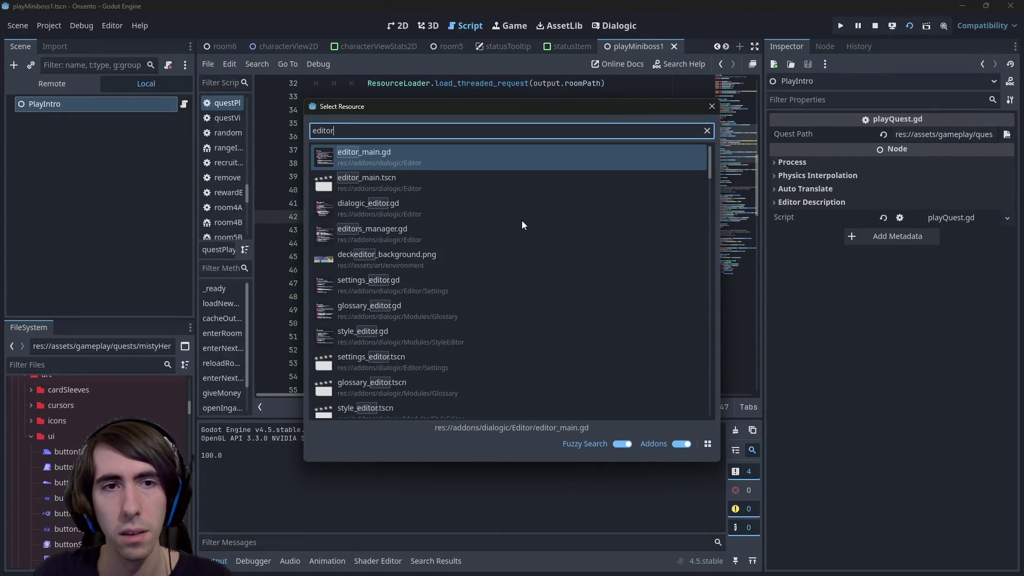
key("Down")
key("Up")
key("Return")
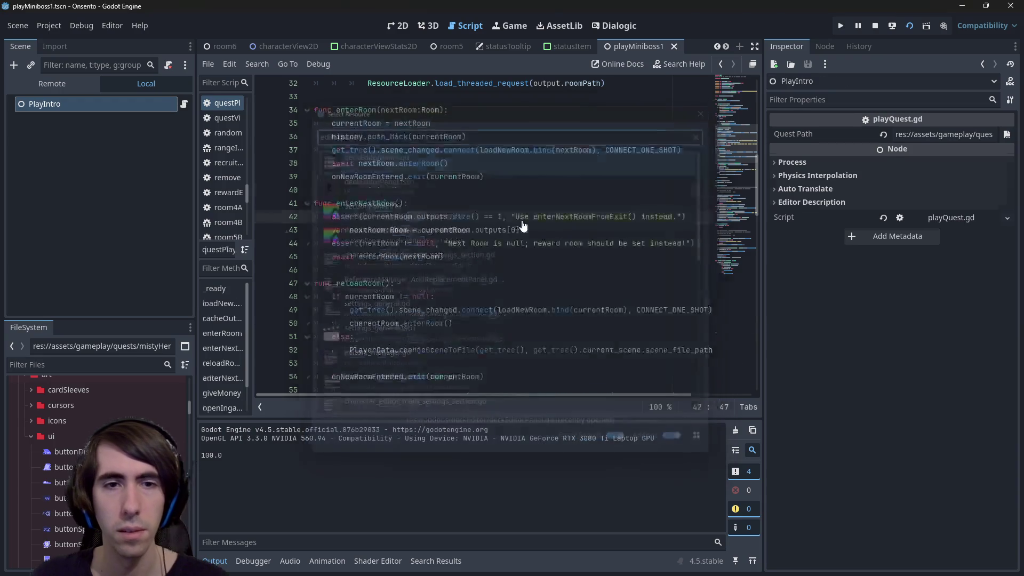
Prepend 'PlayerData.getCharacters().is_empty() and' to the if condition on line 184.
double_click(420, 286)
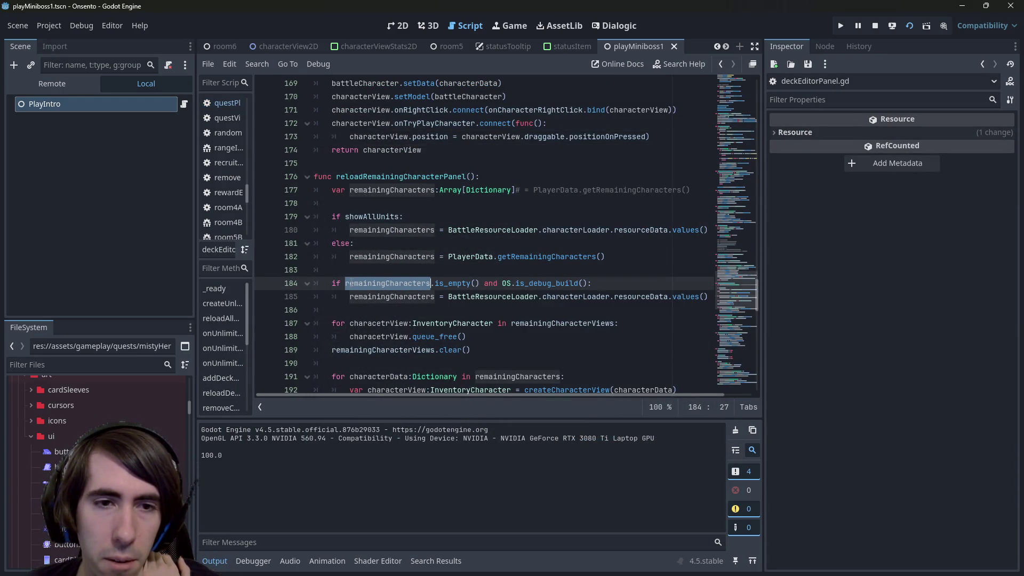
left_click(345, 284)
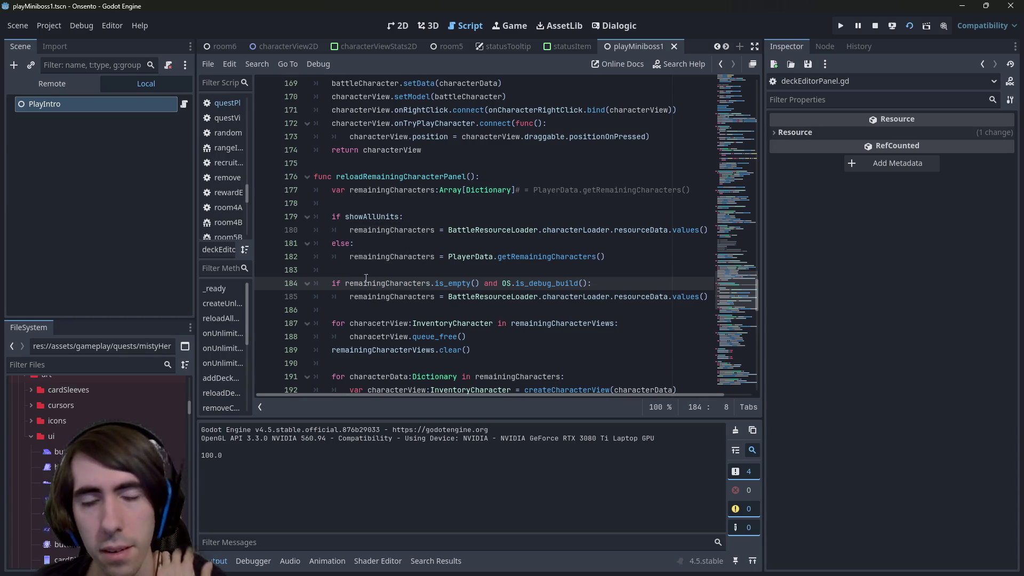
key("Left")
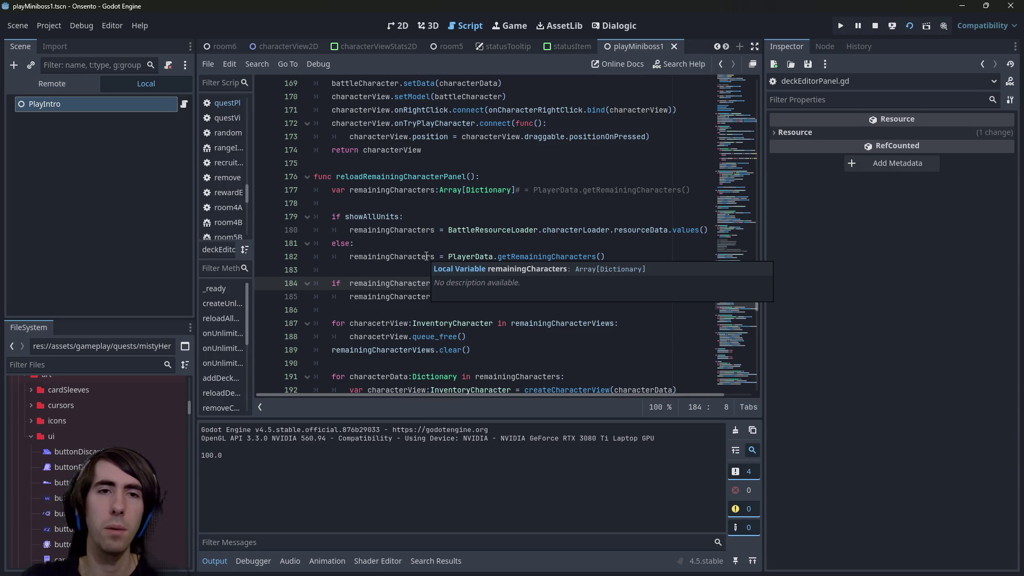
type("character")
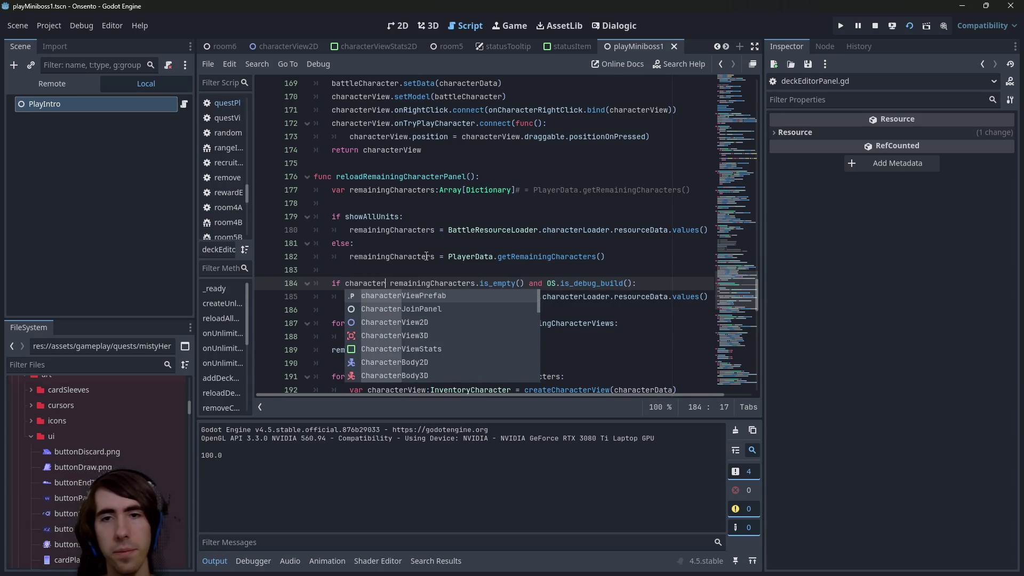
left_click(457, 229)
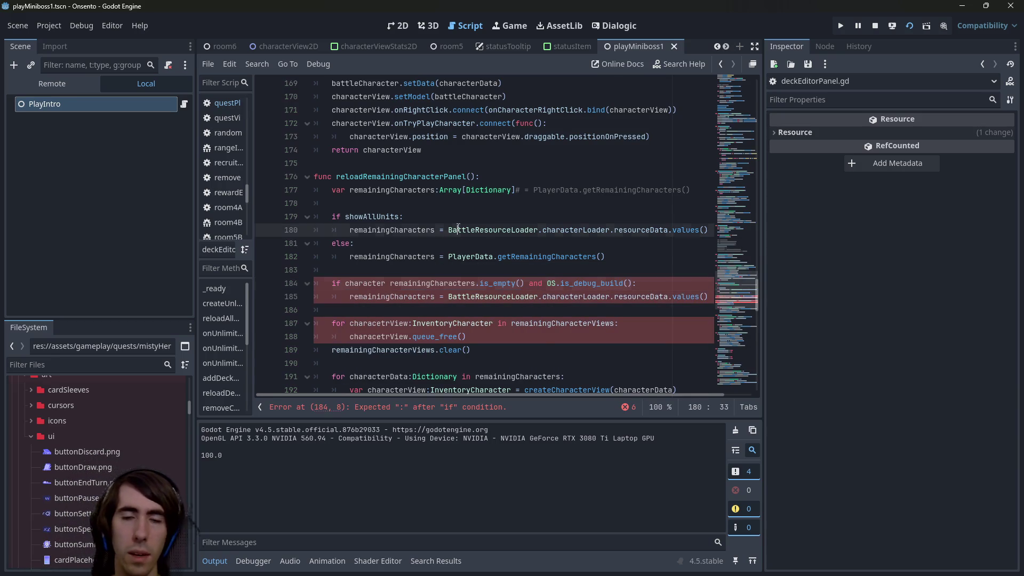
left_click(447, 257)
key("shift+End")
double_click(365, 283)
type("PlayerData.getCharacters().")
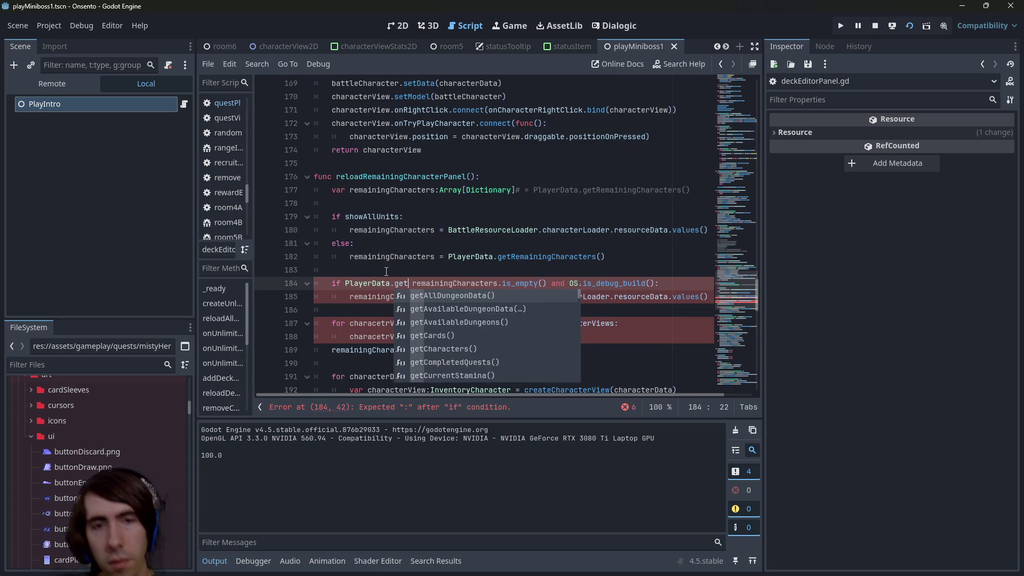
type("is_empty() and")
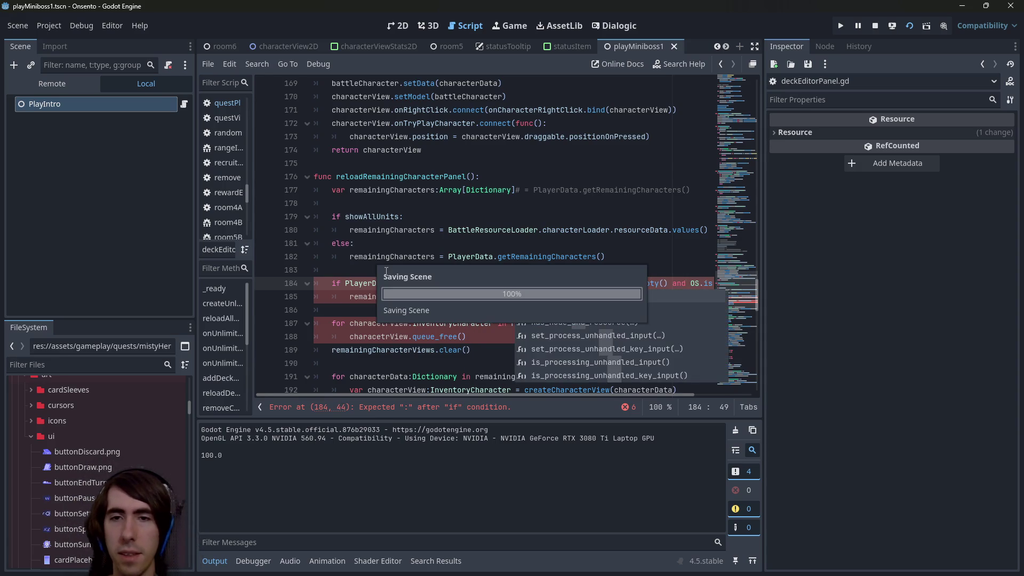
Search the script for the same condition and locate the matching one on line 85.
mouse_move(345, 283)
left_mouse_down()
mouse_move(530, 296)
mouse_move(516, 284)
left_mouse_up()
left_click(516, 283)
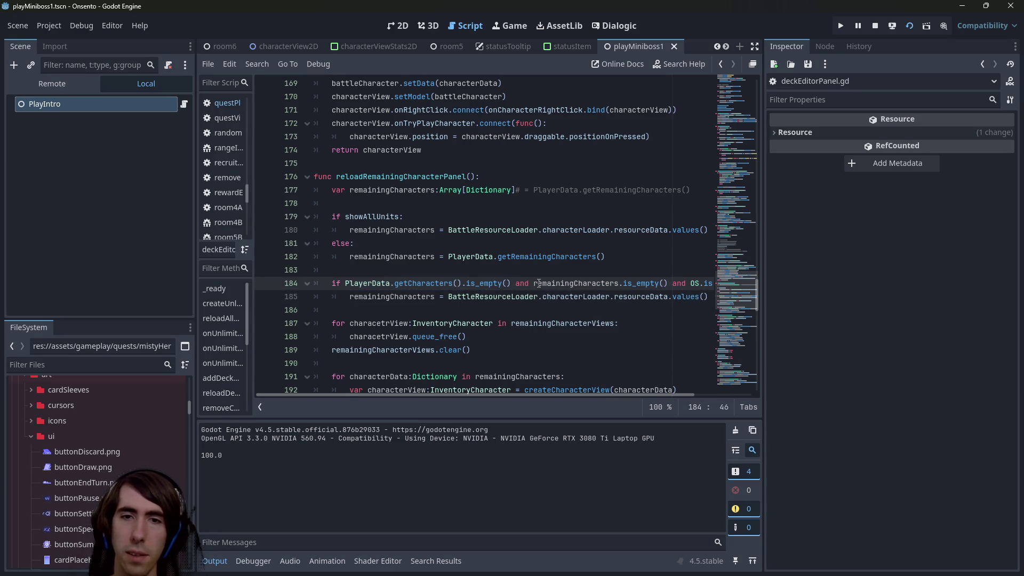
left_click_drag(637, 288, 704, 288)
key("ctrl+f")
key("Return")
left_click_drag(487, 216, 255, 218)
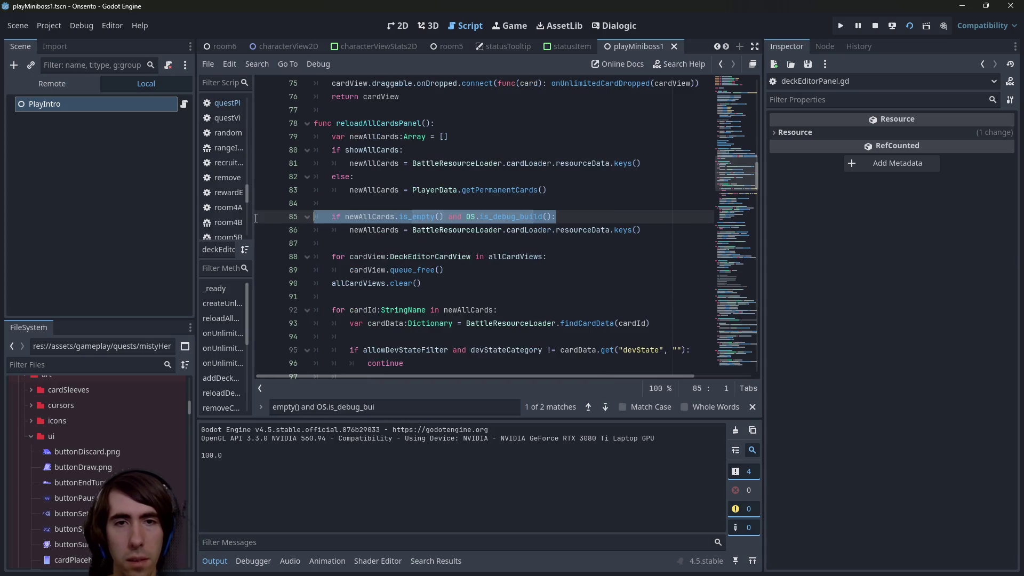
left_click(352, 217)
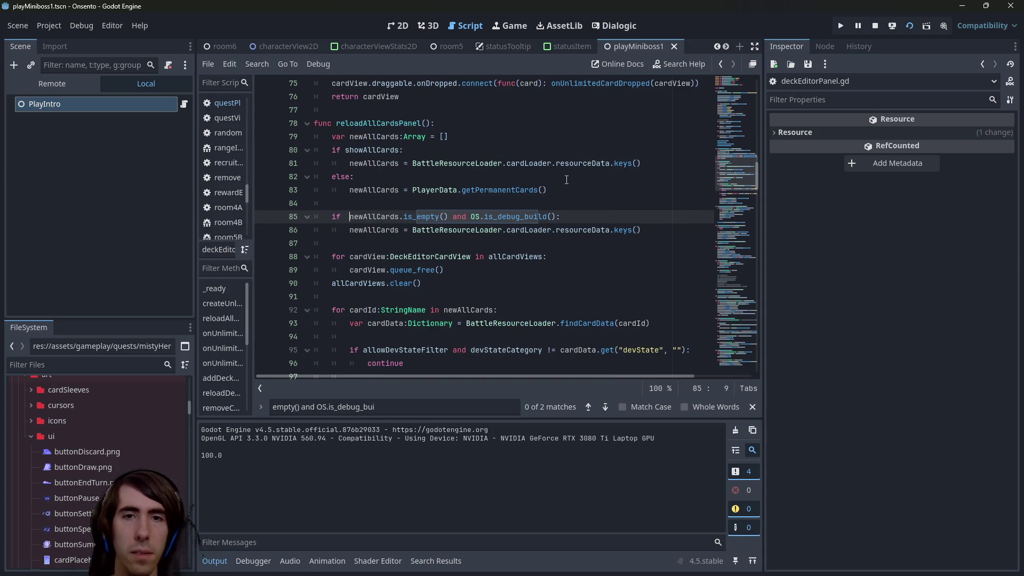
Prepend 'PlayerData.getCards().is_empty() and' to the line 85 debug fallback condition.
left_click_drag(569, 190, 413, 190)
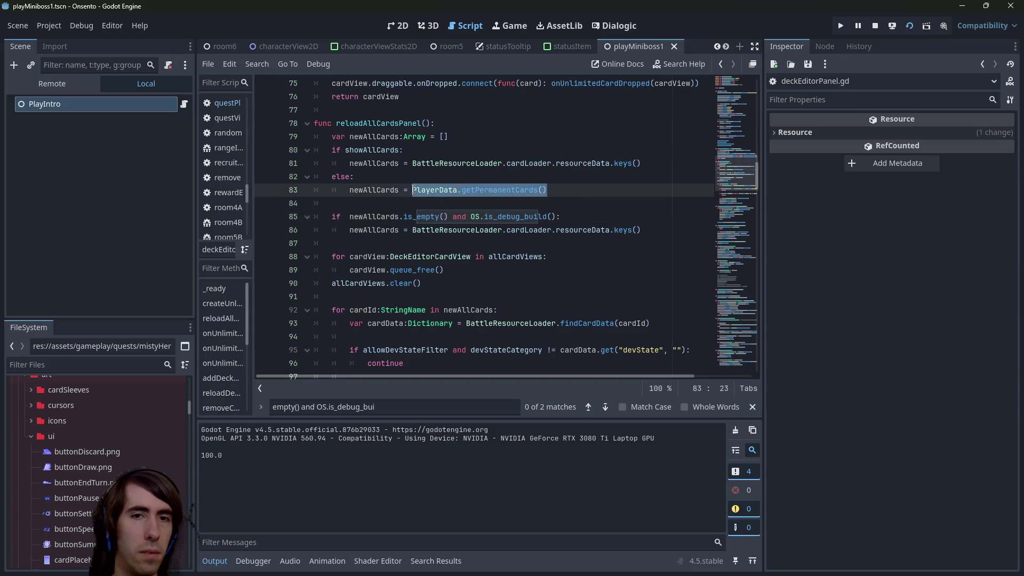
left_click(345, 217)
type("PlayerData.getCar")
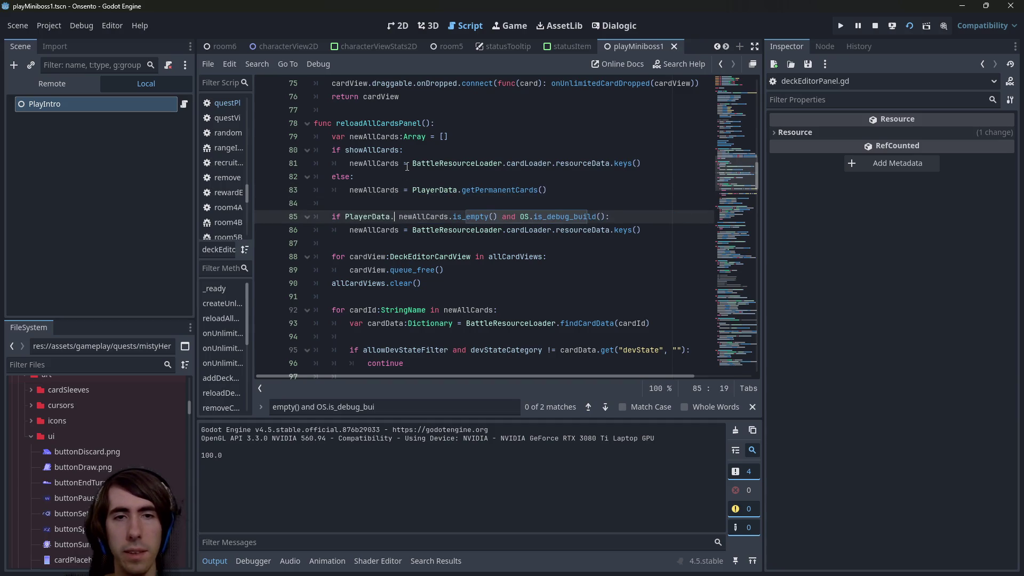
key("Return")
type(".is_empty")
key("Return")
type("and")
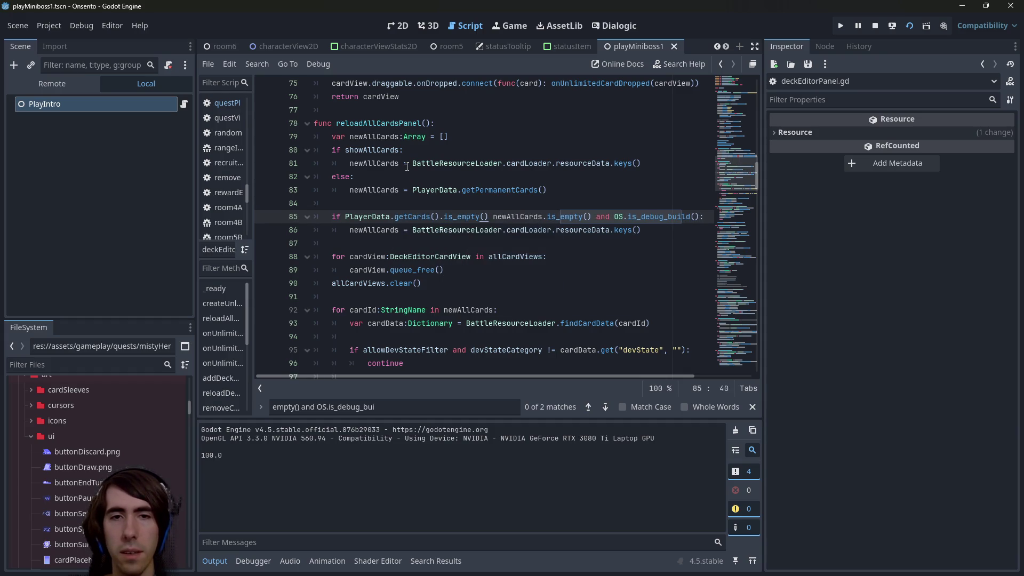
Save the script, stop the running game, and relaunch the current scene.
key("ctrl+s")
left_click(407, 177)
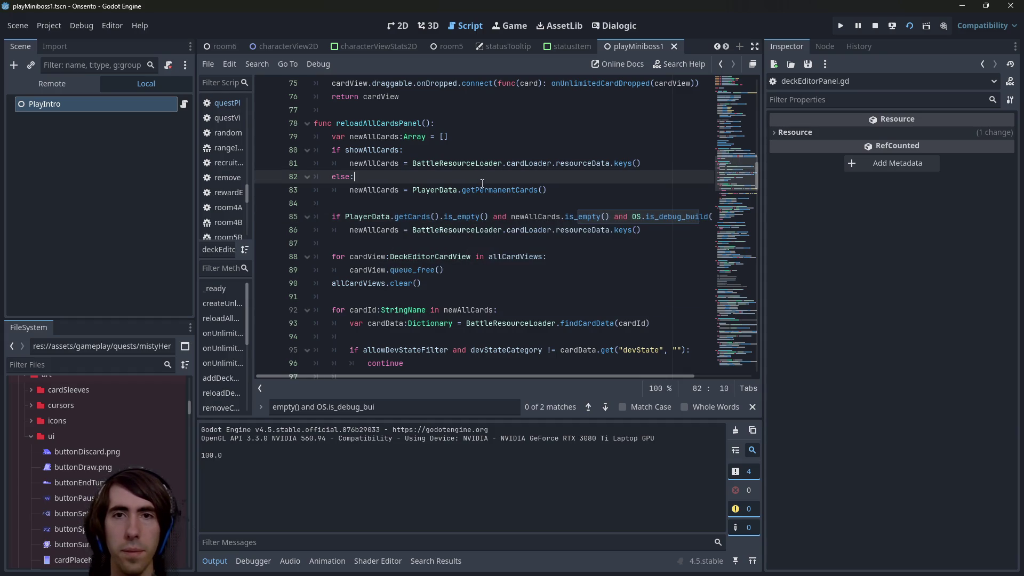
left_click(880, 25)
left_click(909, 26)
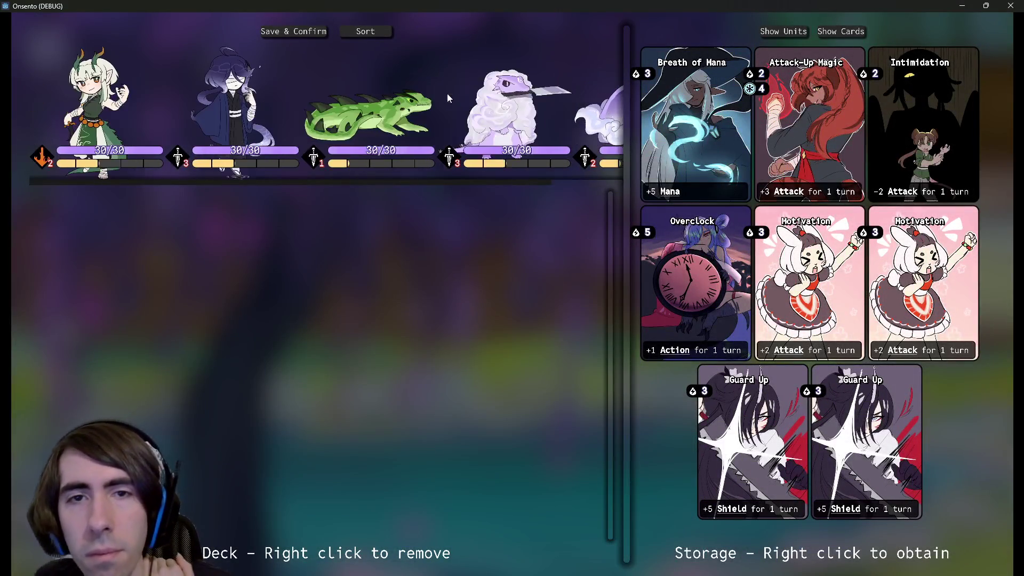
Enter a battle from the deck editor, abandon the quest, return to the lobby, and close the game.
left_click(783, 31)
left_click(294, 31)
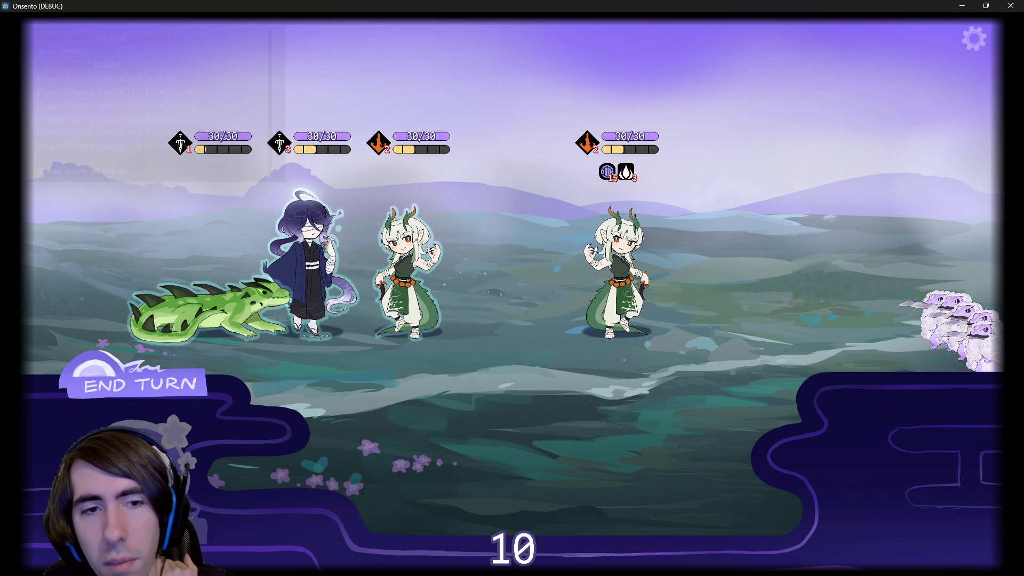
mouse_move(433, 410)
left_click(974, 39)
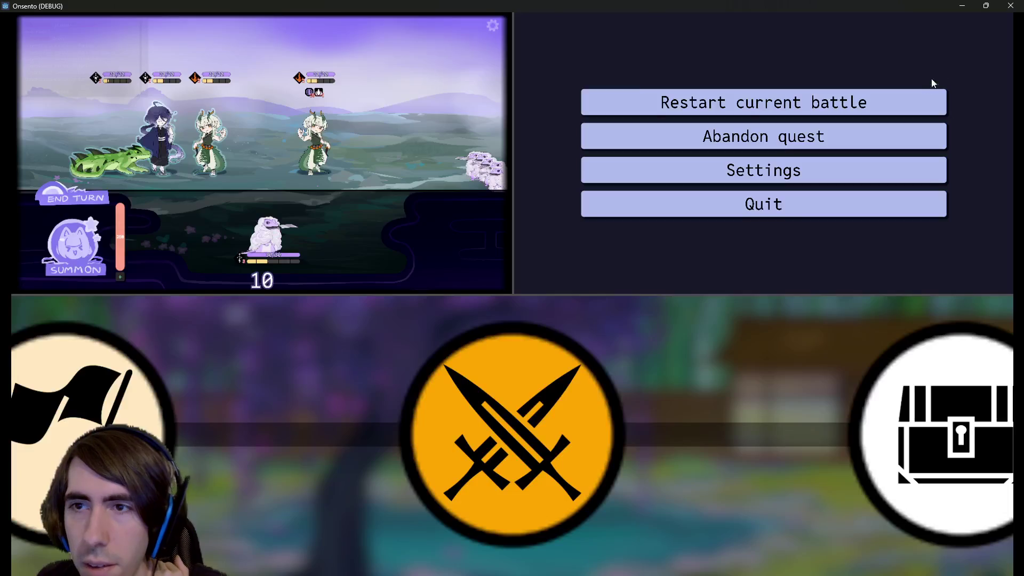
left_click(818, 132)
left_click(425, 345)
left_click(916, 524)
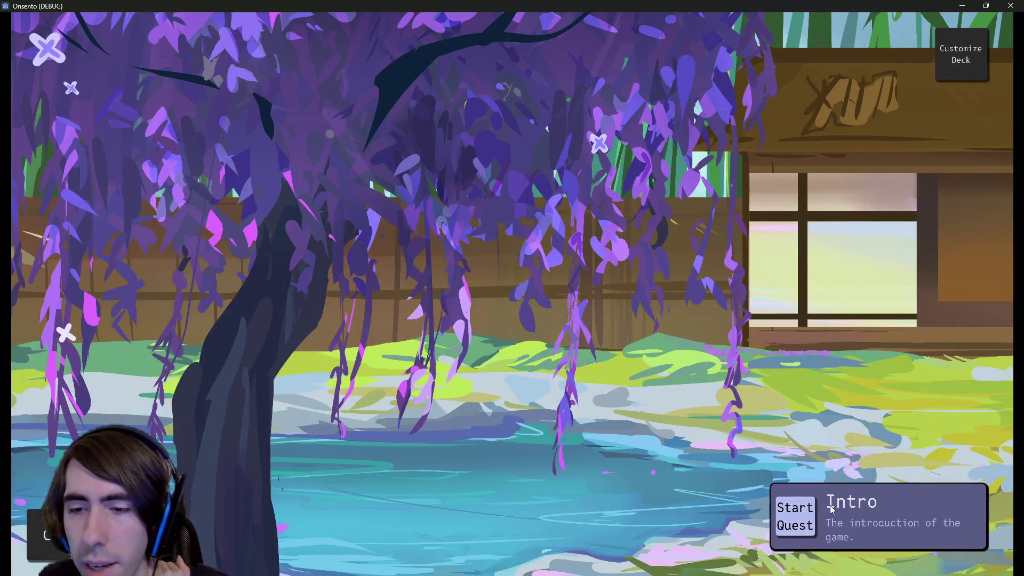
left_click(1010, 6)
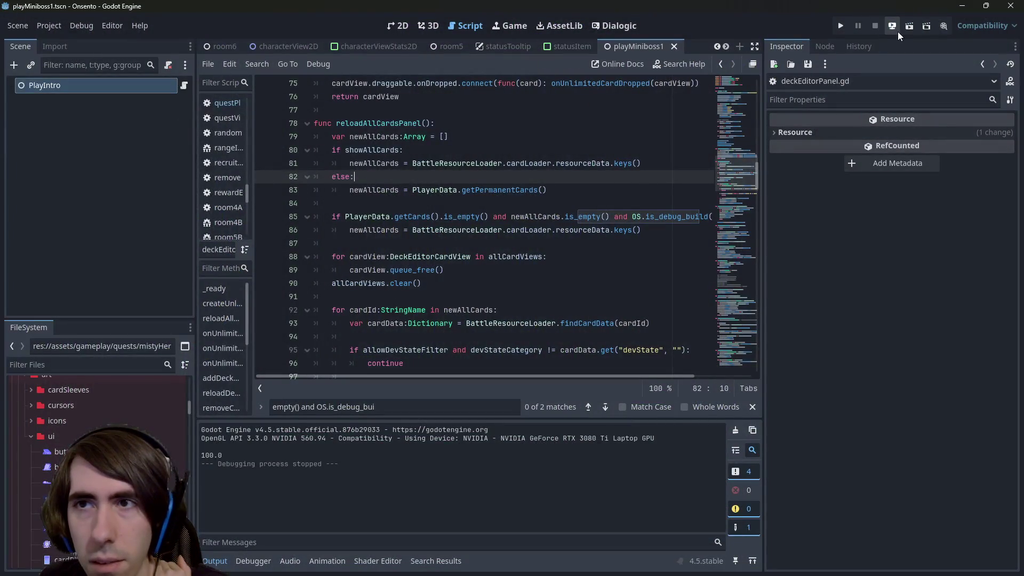
Relaunch, start the battle with the deck, and finish the quest rewarding Fire Control and Burning Ground.
left_click(907, 27)
left_click(539, 243)
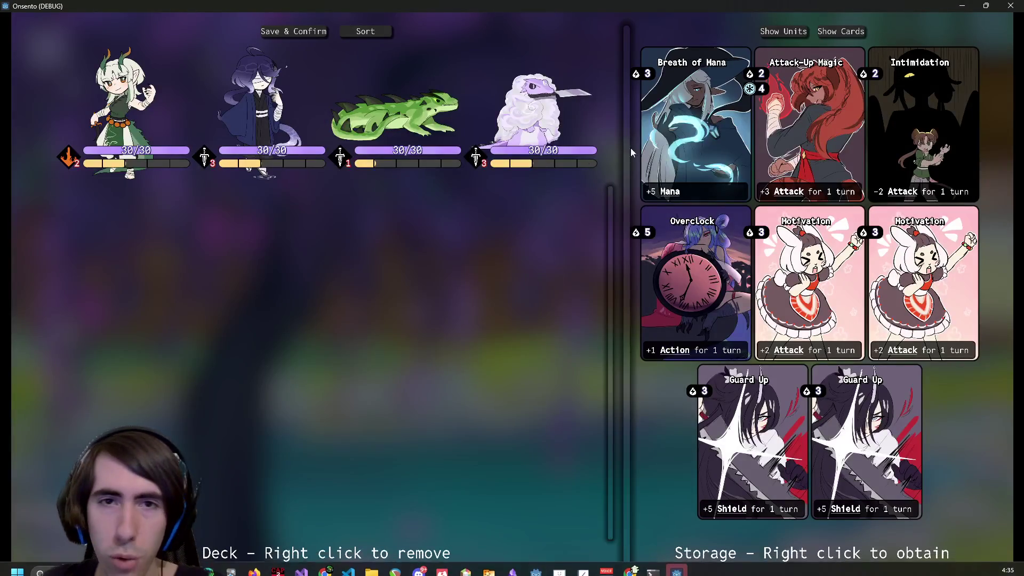
left_click(841, 32)
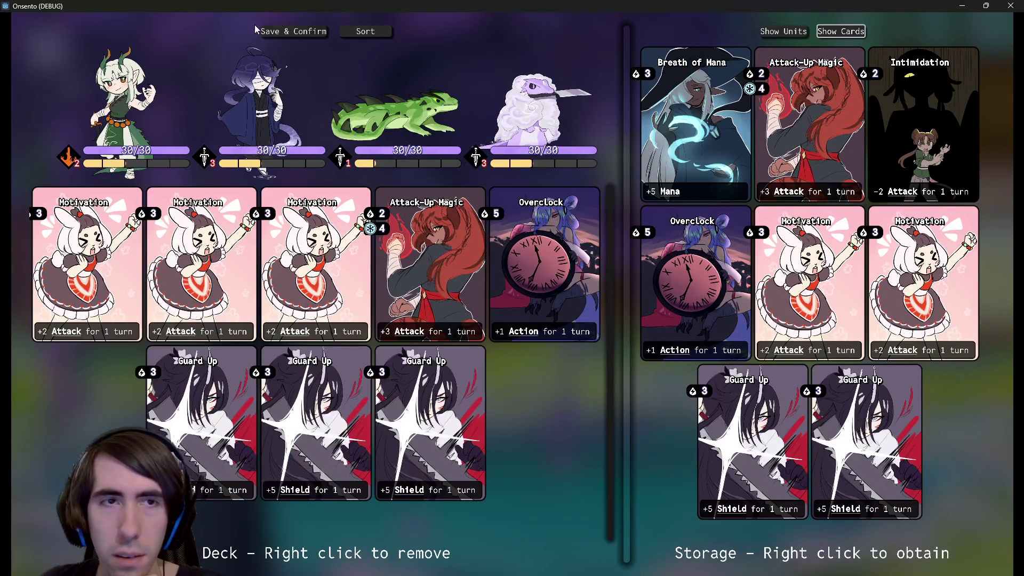
left_click(291, 32)
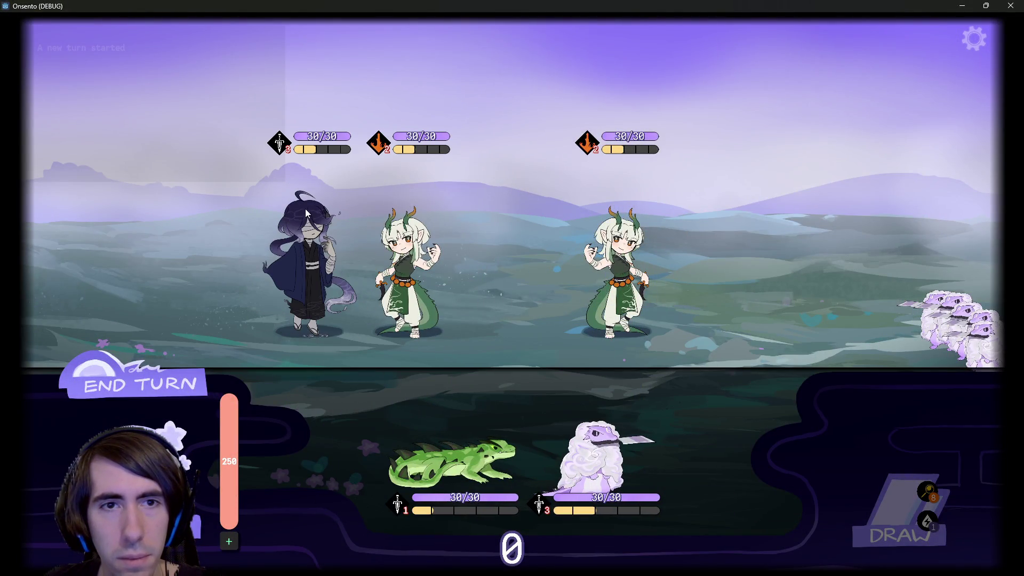
left_click(142, 401)
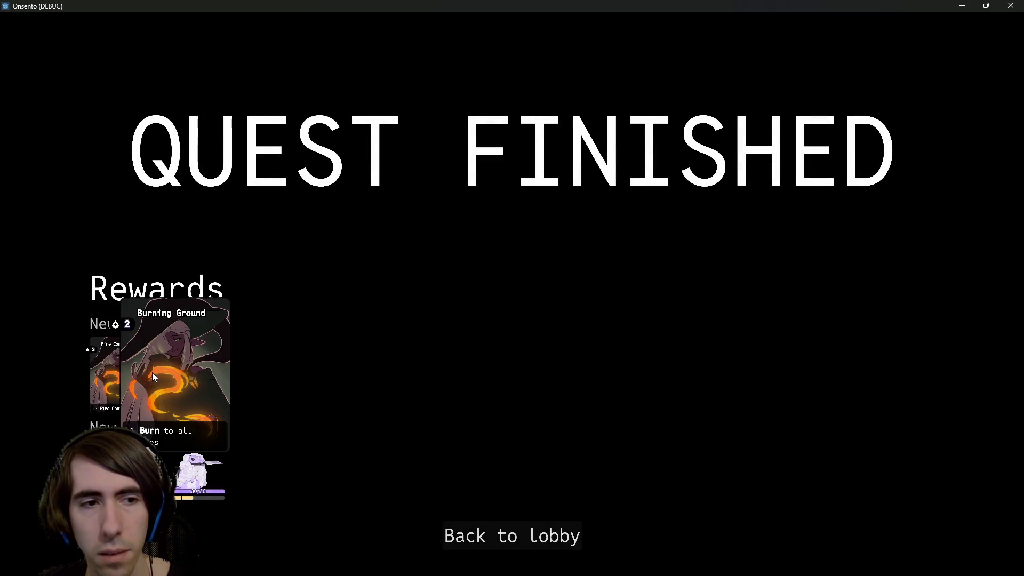
mouse_move(177, 484)
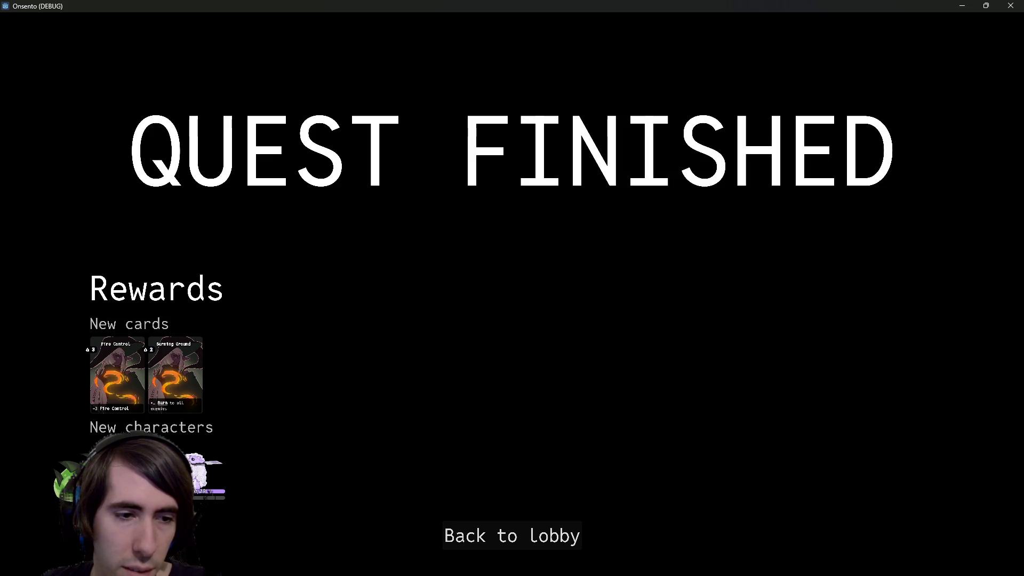
left_click(459, 545)
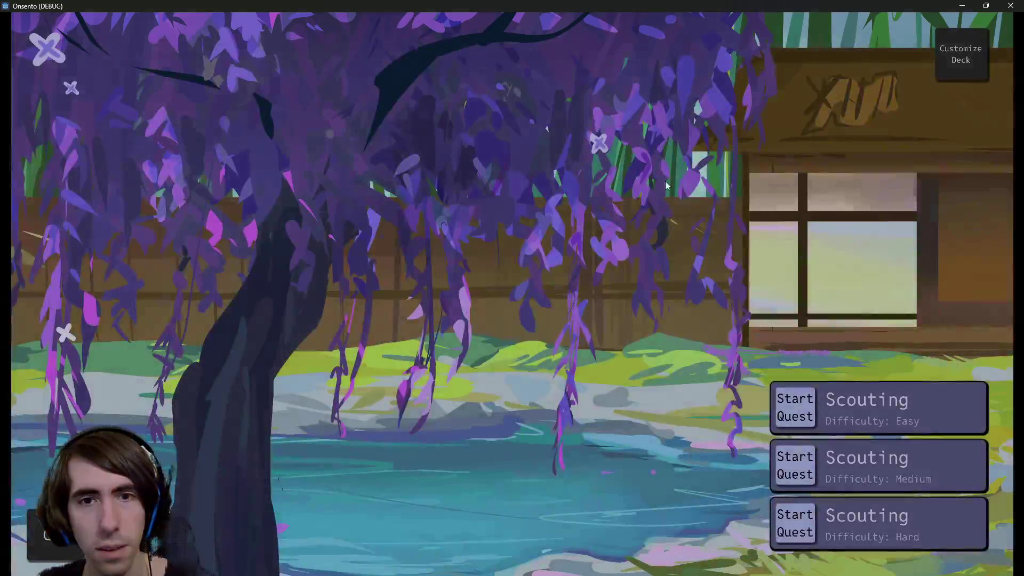
Start the Easy Scouting quest, confirm the team, then close the game window.
left_click(810, 418)
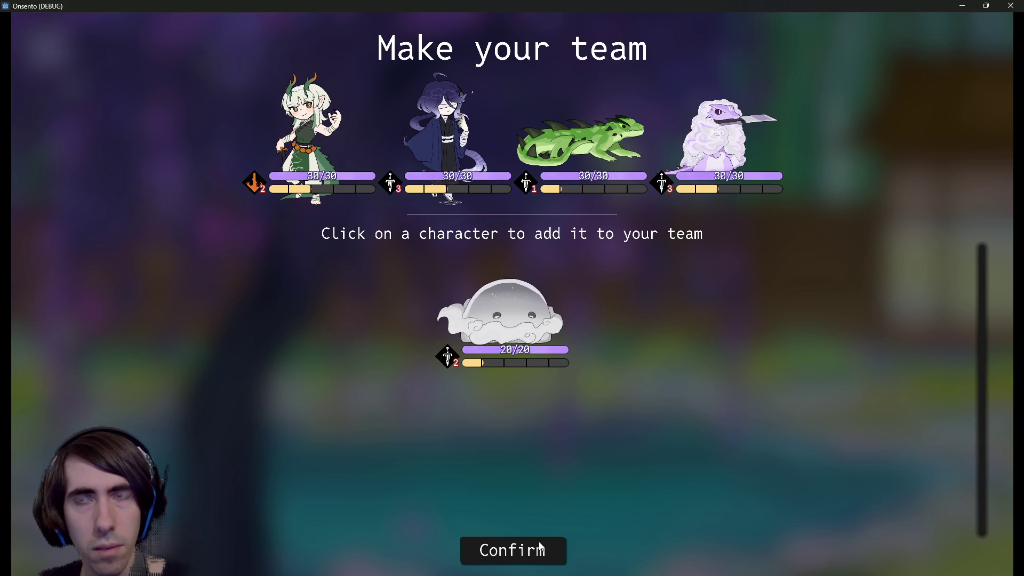
left_click(536, 548)
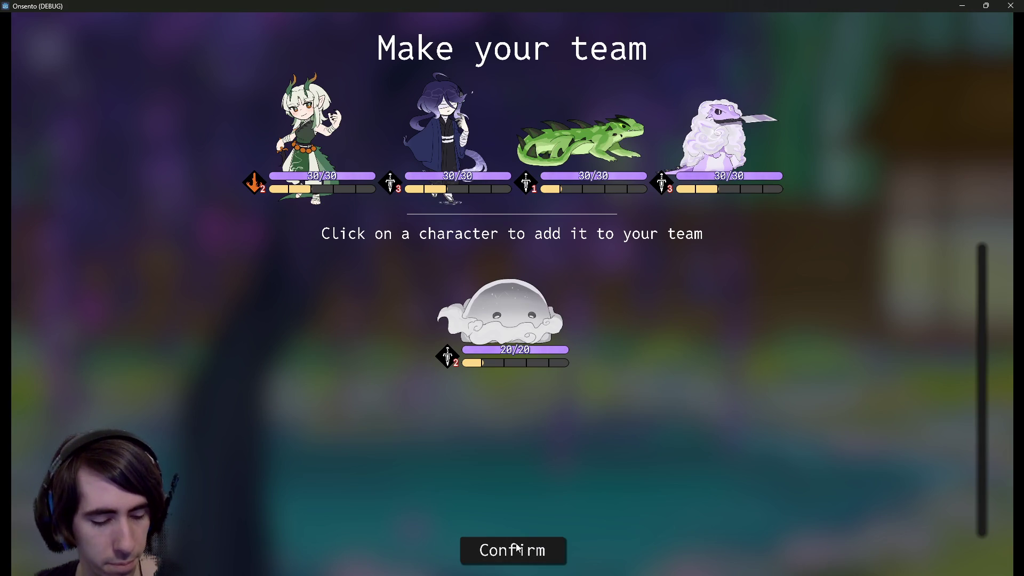
left_click(513, 537)
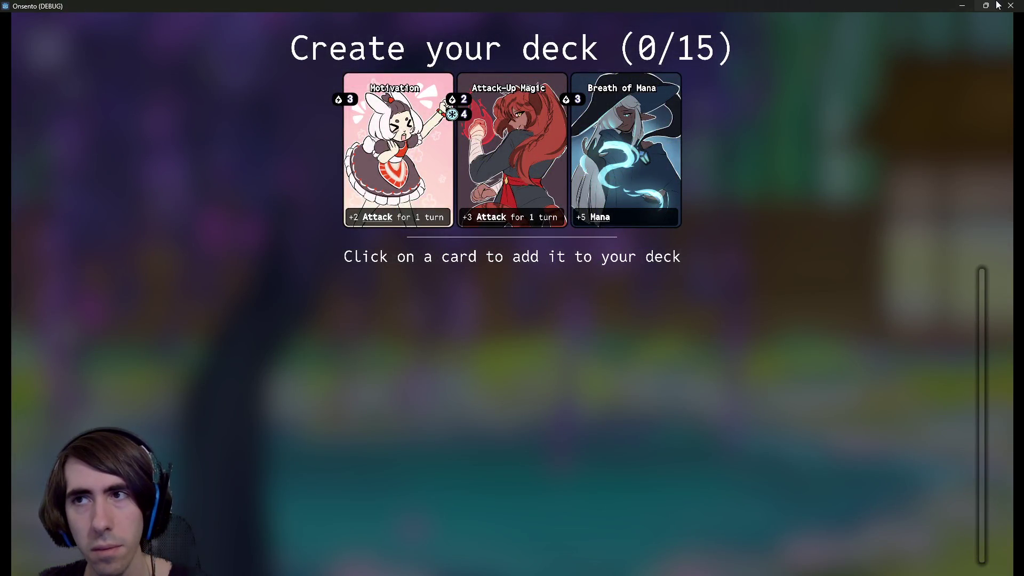
left_click(1006, 5)
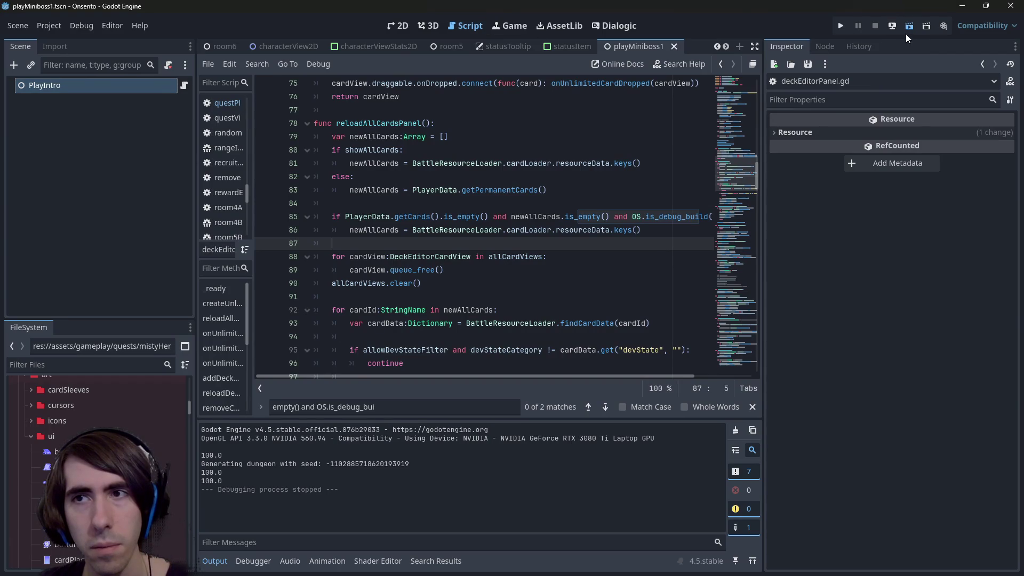
Search the project for giveNewRecruit and open its giveNewRecruitReward definition in rewardEvent.gd.
left_click(507, 180)
key("ctrl+f")
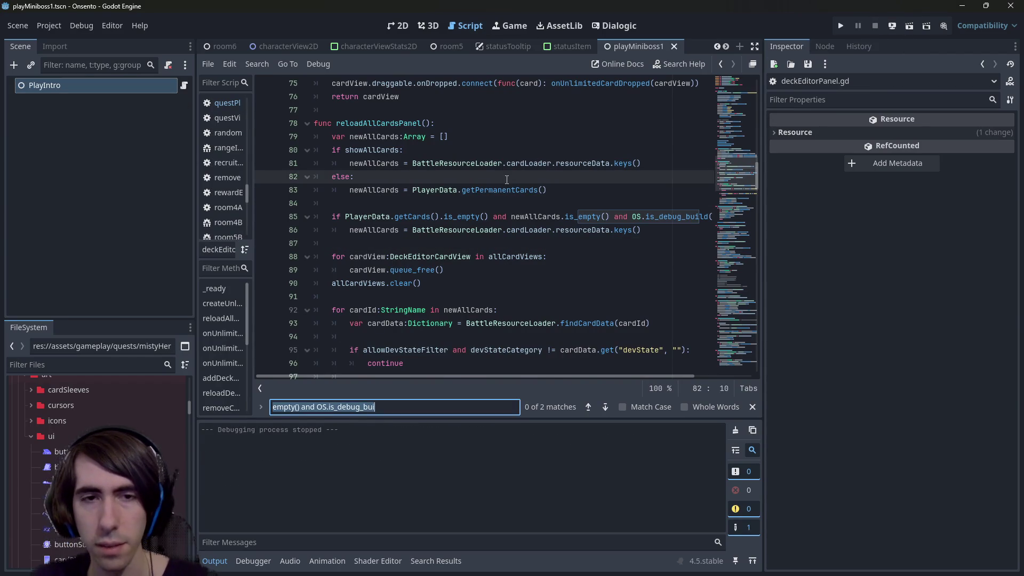
type("giveNew")
key("ctrl+a")
key("BackSpace")
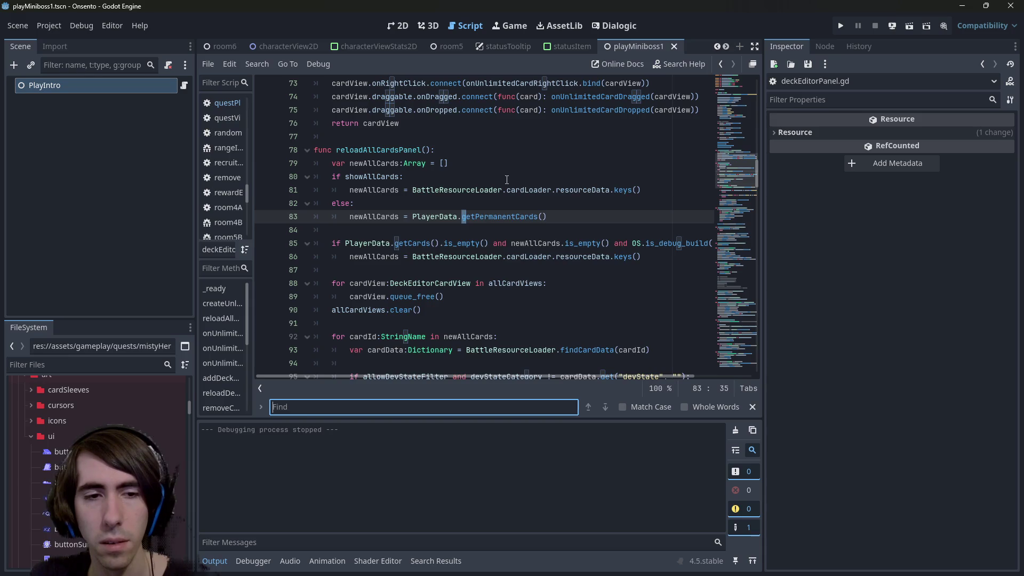
key("ctrl+shift+f")
type("giveNewRecruit")
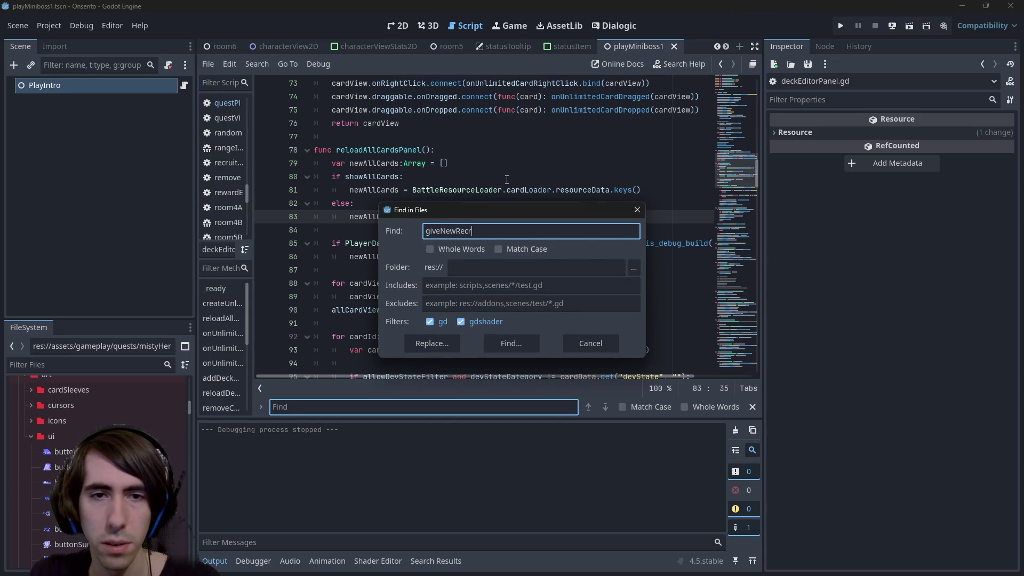
key("Return")
left_click(395, 472)
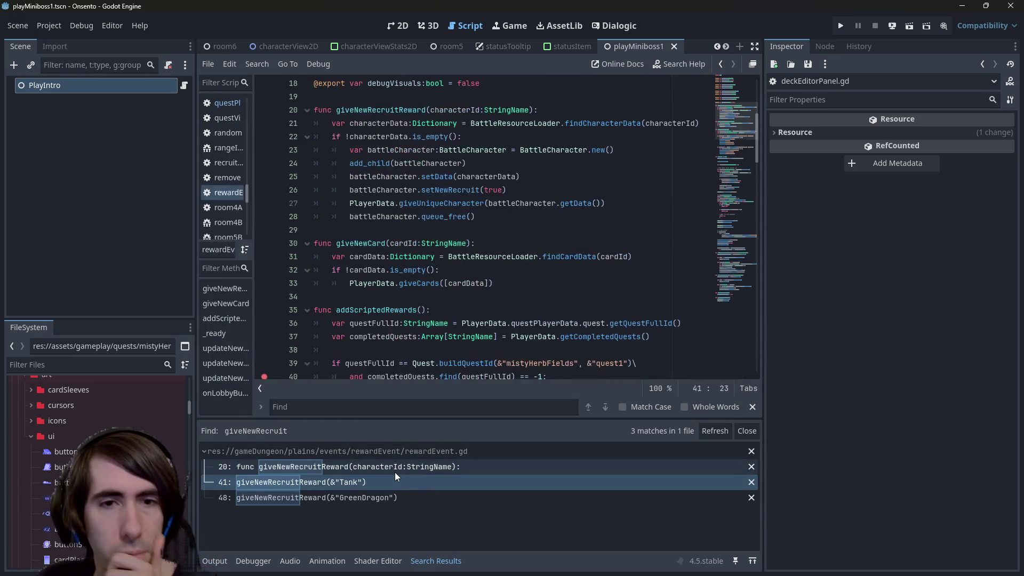
Look over the recruit rewards, then start and cancel a project search for '&"Nekomata'.
scroll(283, 299, "down", 5)
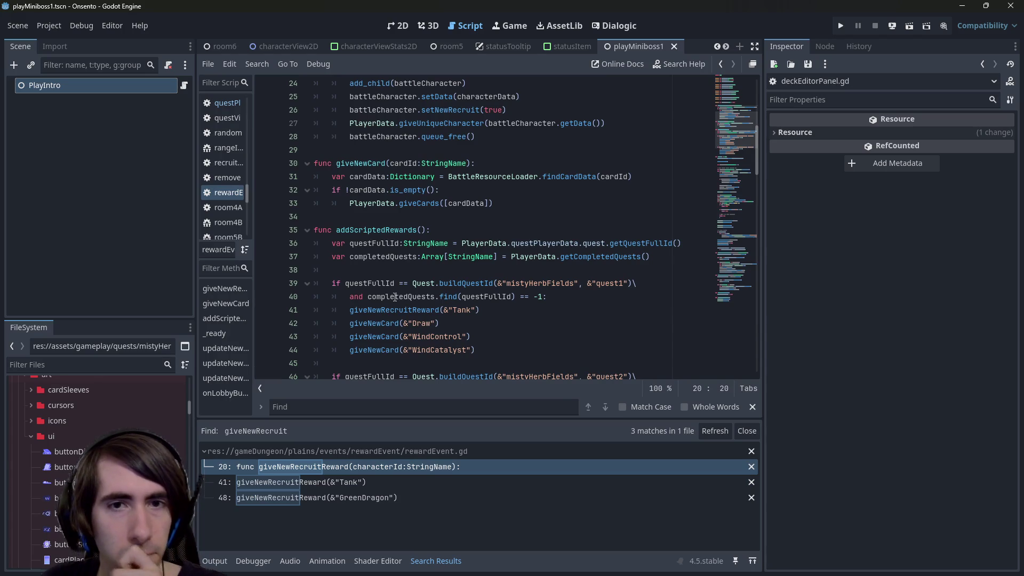
scroll(458, 296, "down", 2)
scroll(480, 300, "down", 1)
scroll(480, 301, "up", 1)
left_click(490, 230)
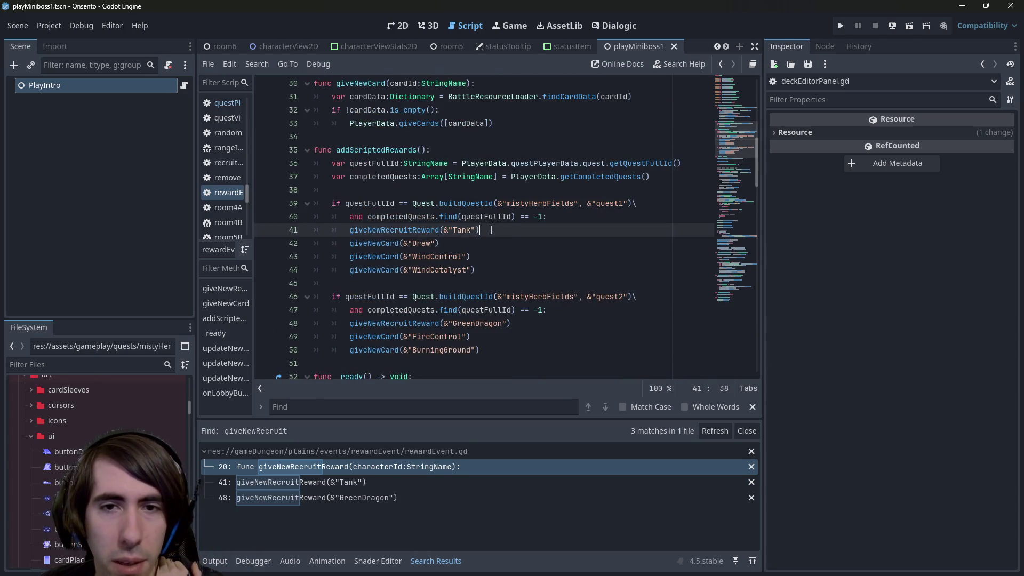
scroll(512, 230, "down", 1)
scroll(512, 230, "up", 1)
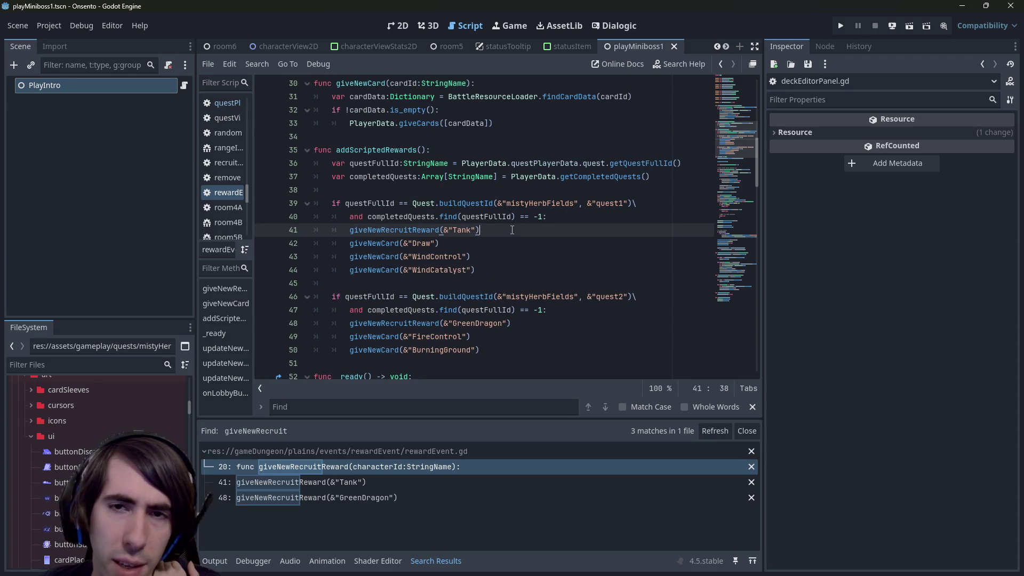
key("ctrl+shift+f")
type("&\"Nekomata")
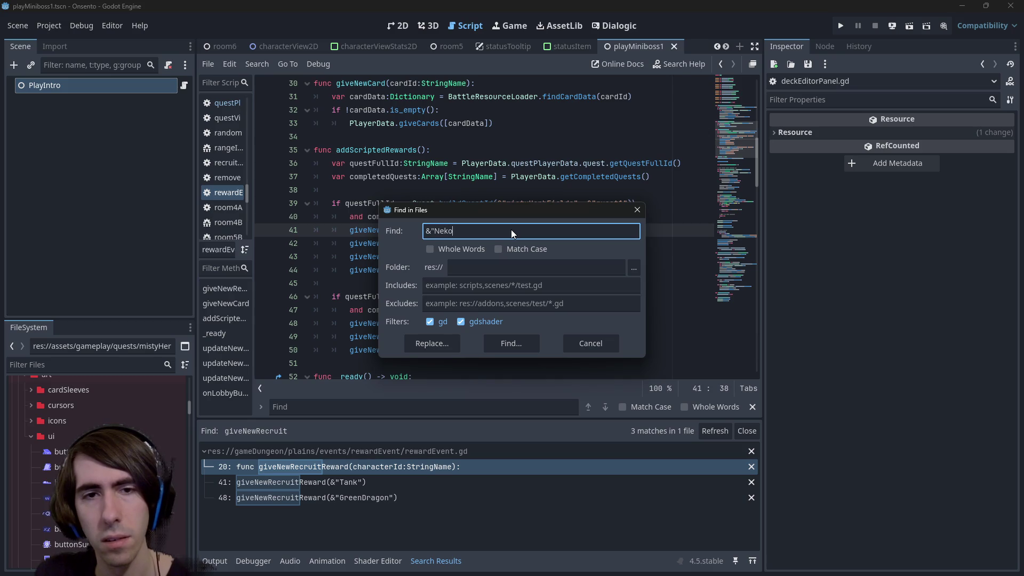
key("ctrl+a")
key("Escape")
key("Escape")
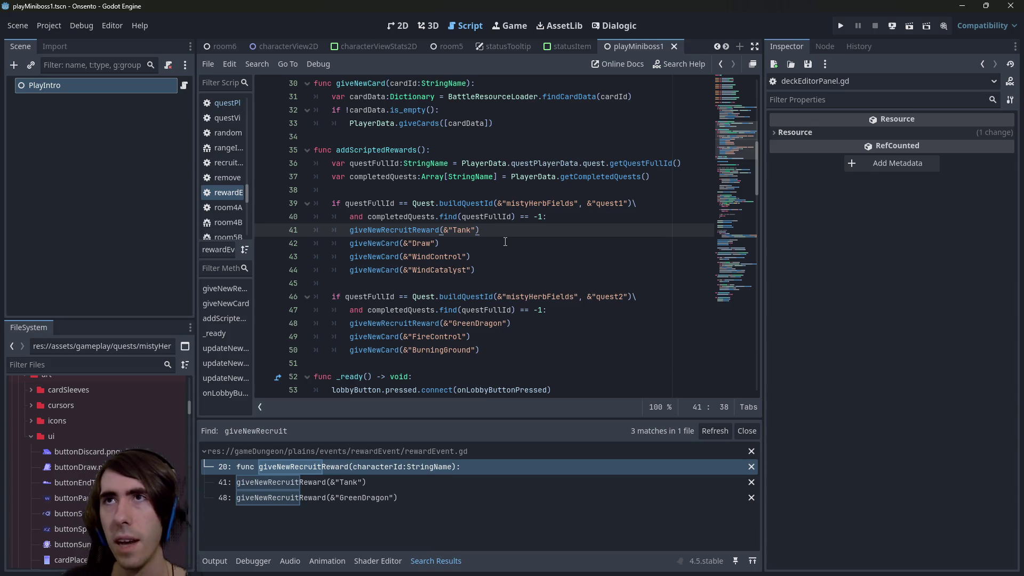
Quick-open rewardEvent.gd and scroll to the _ready loop that resets new-recruit flags.
key("shift+alt+o")
type("reward")
key("Return")
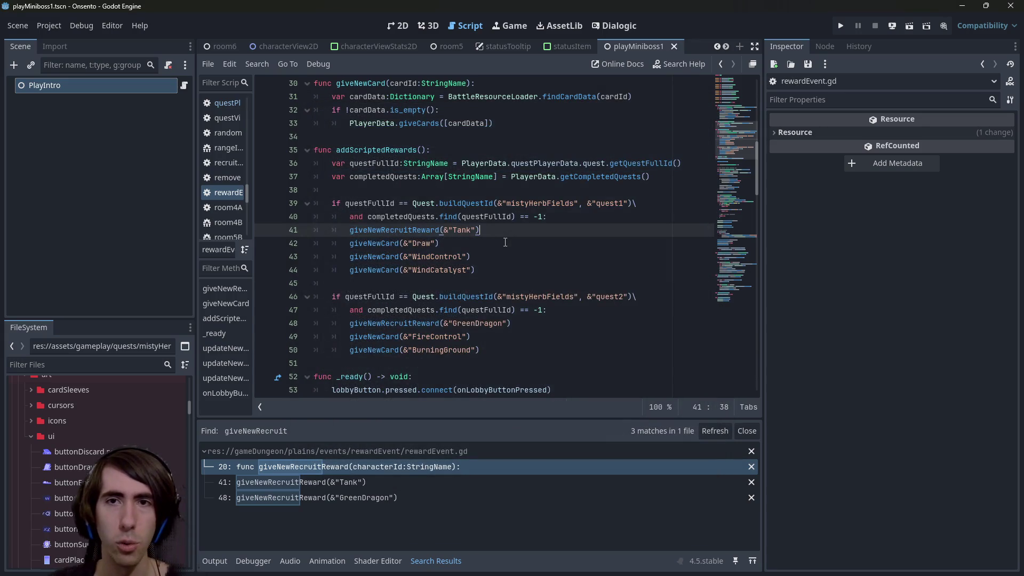
scroll(505, 243, "down", 10)
scroll(488, 251, "down", 4)
scroll(479, 255, "up", 6)
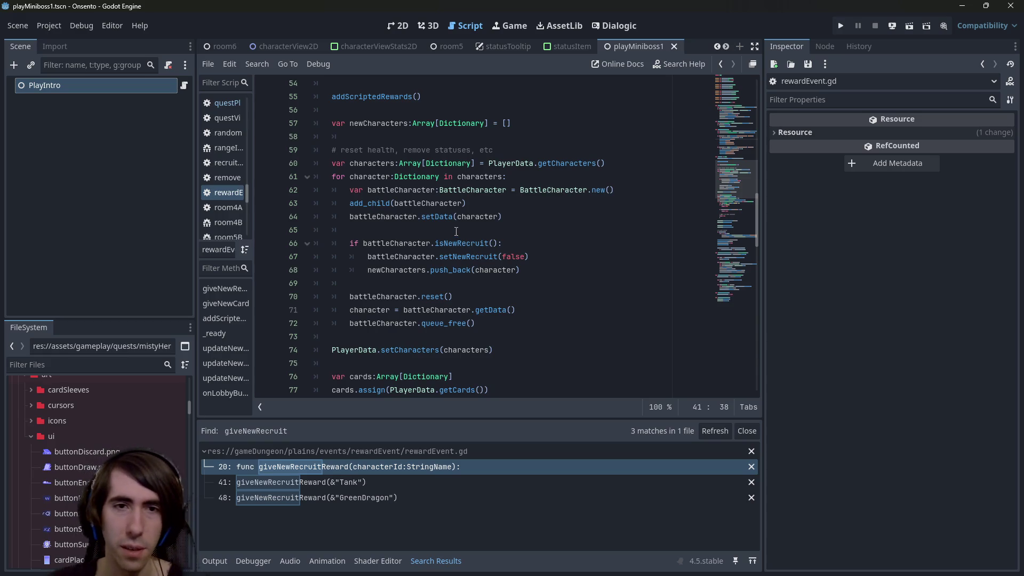
scroll(456, 232, "up", 1)
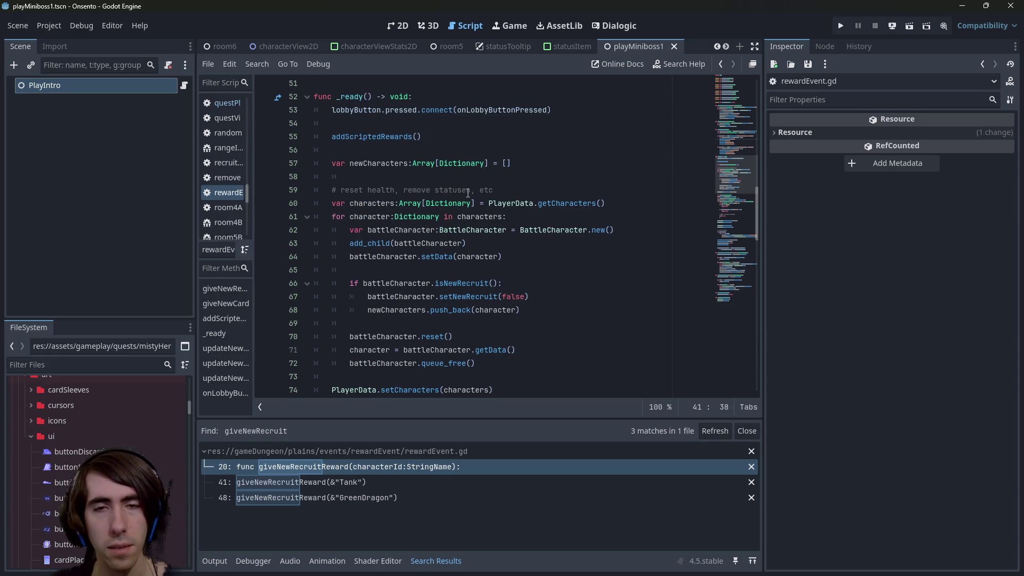
left_click(531, 203)
double_click(376, 205)
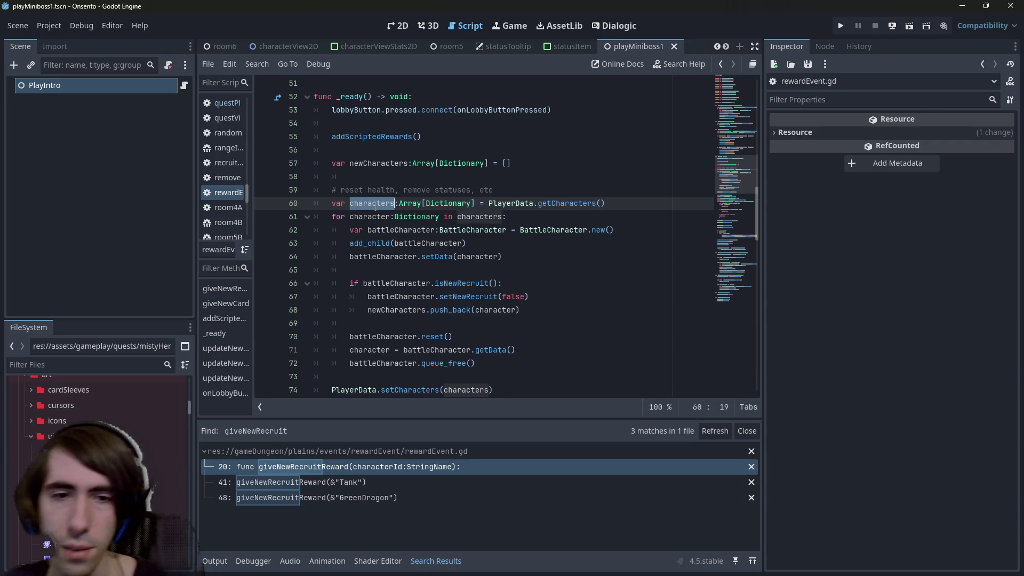
left_click(470, 296)
double_click(469, 297)
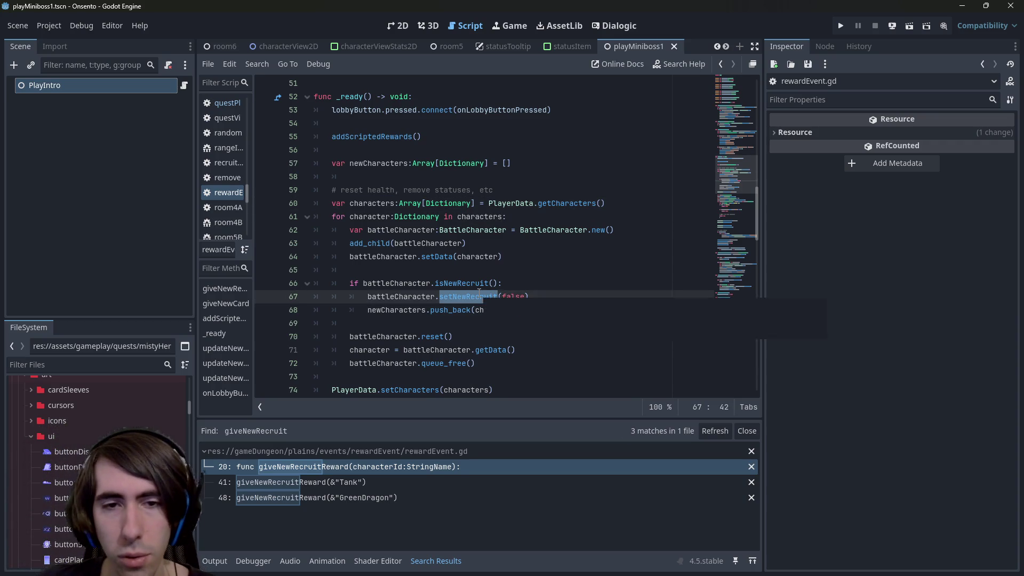
double_click(400, 296)
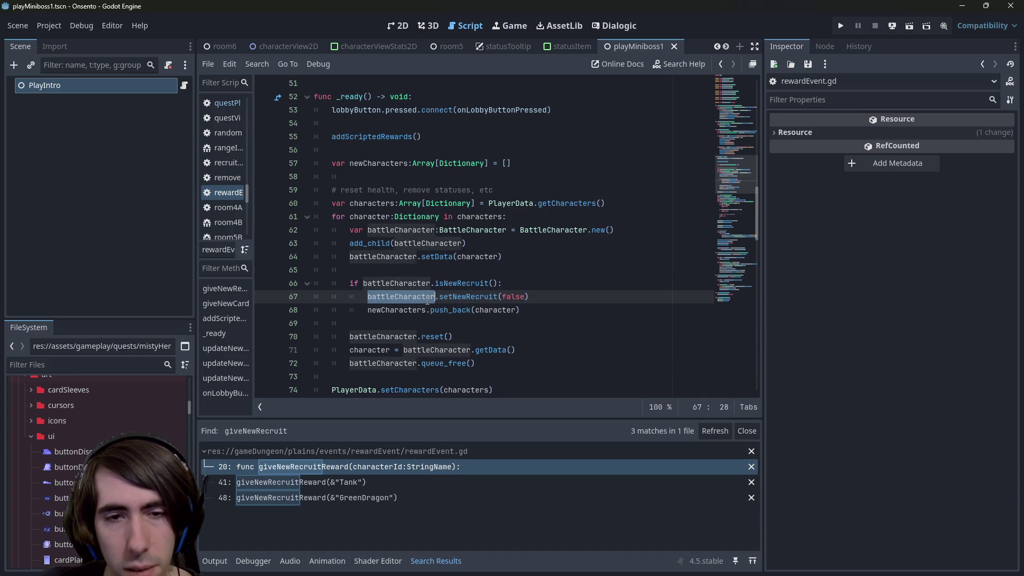
double_click(417, 309)
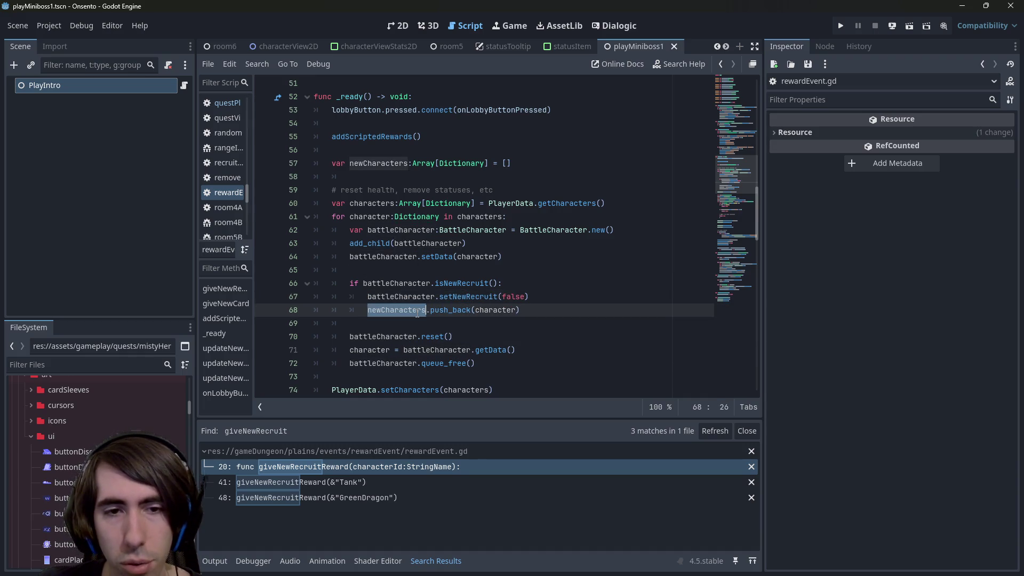
scroll(446, 307, "down", 1)
double_click(479, 176)
scroll(478, 177, "down", 1)
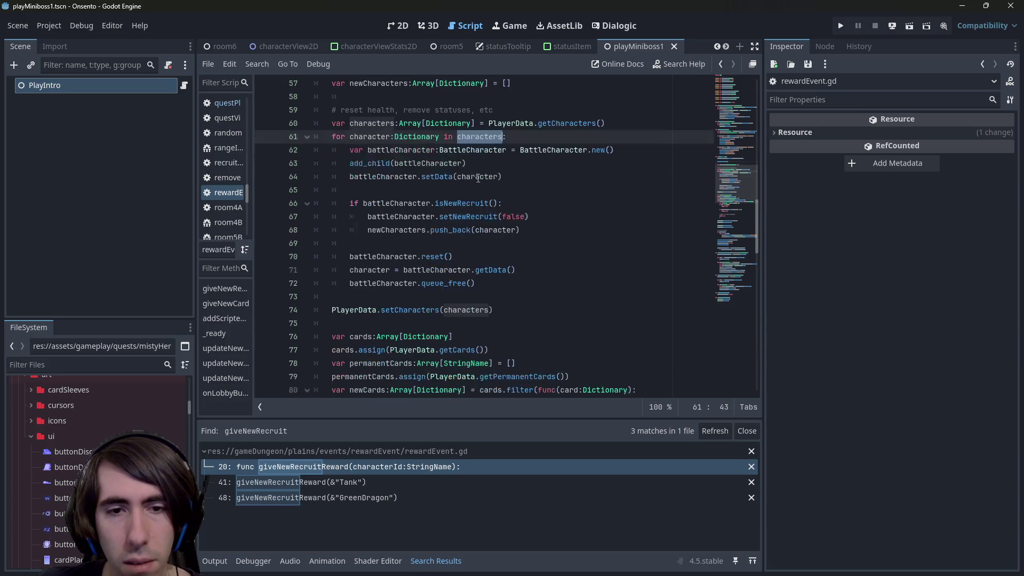
double_click(412, 231)
double_click(426, 217)
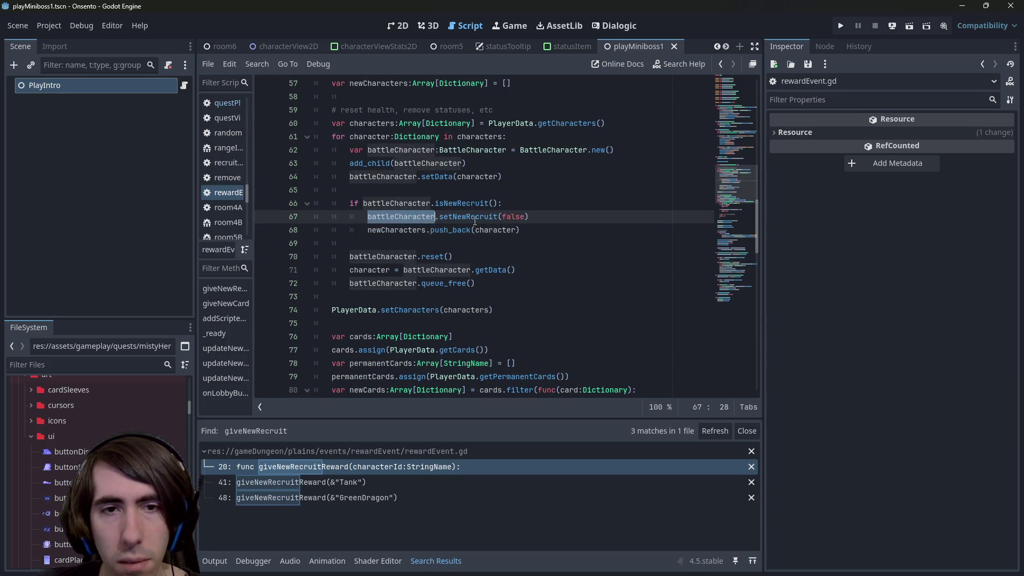
double_click(462, 310)
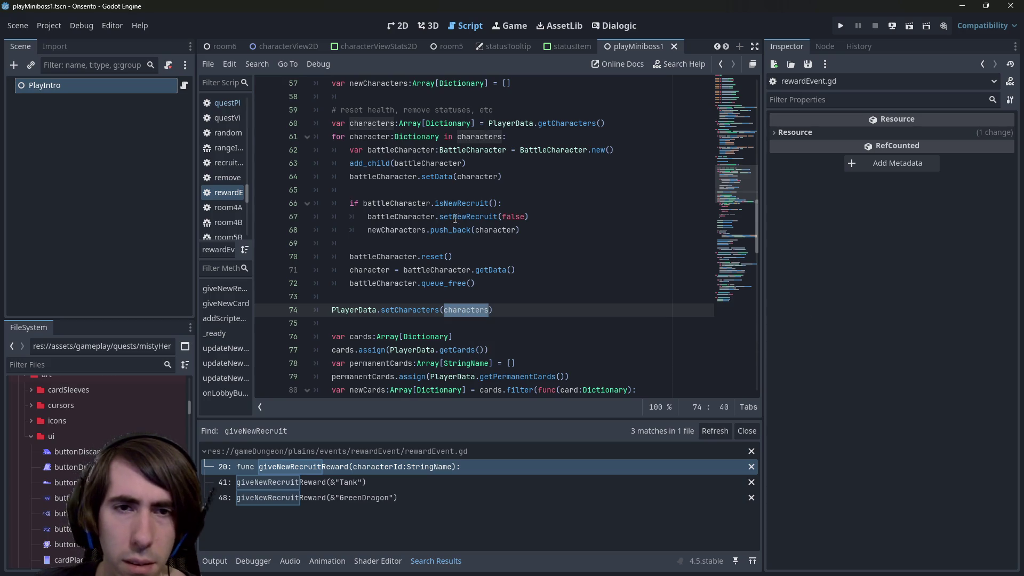
double_click(467, 217)
mouse_move(468, 224)
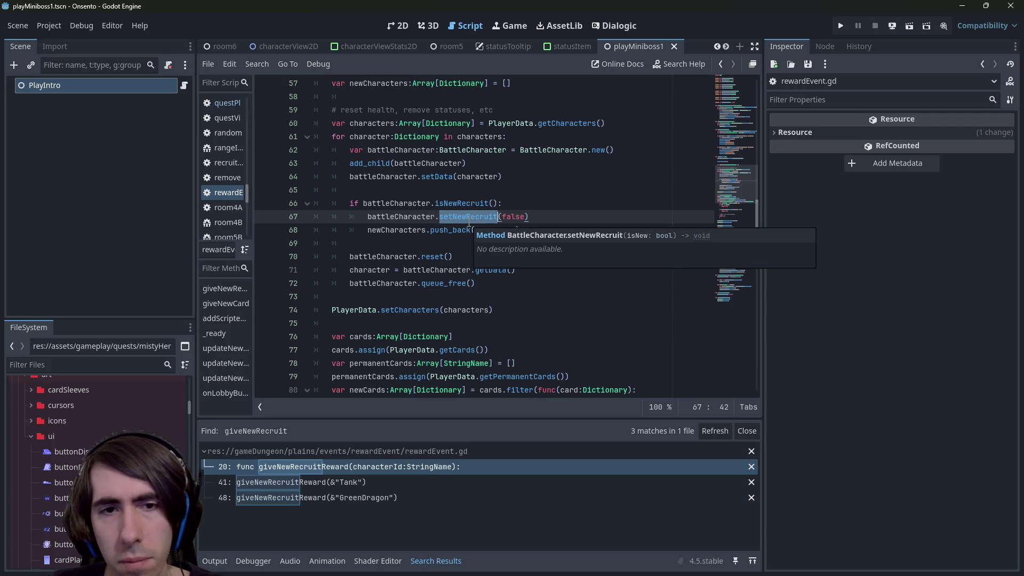
left_click(450, 269)
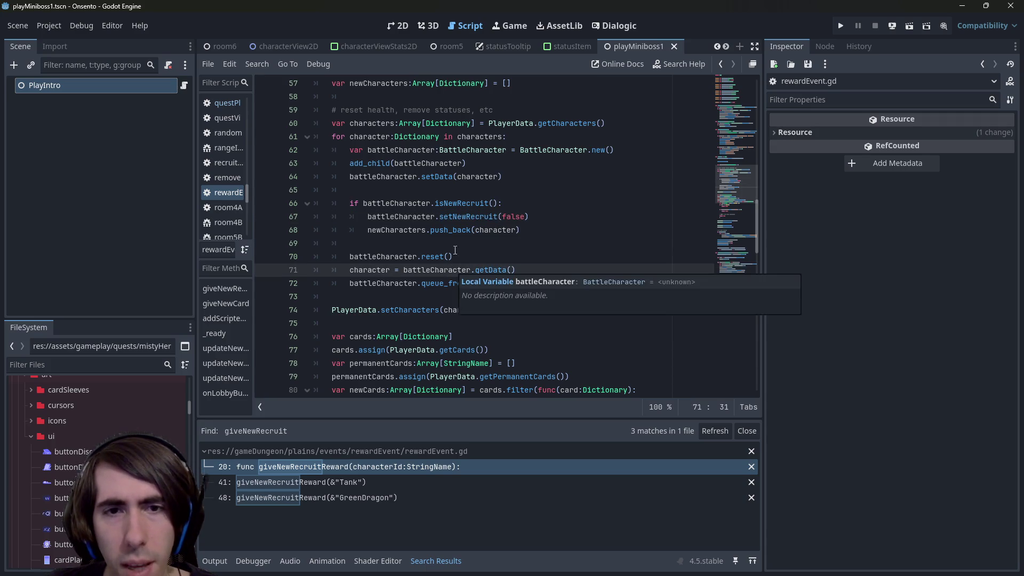
left_click(466, 216)
left_click(450, 179, "ctrl")
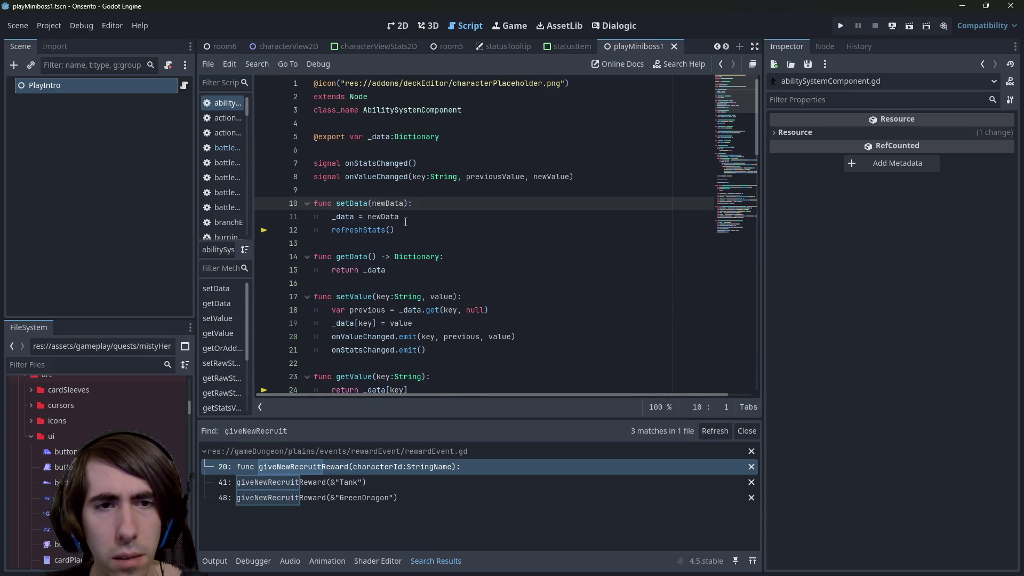
left_click(434, 221)
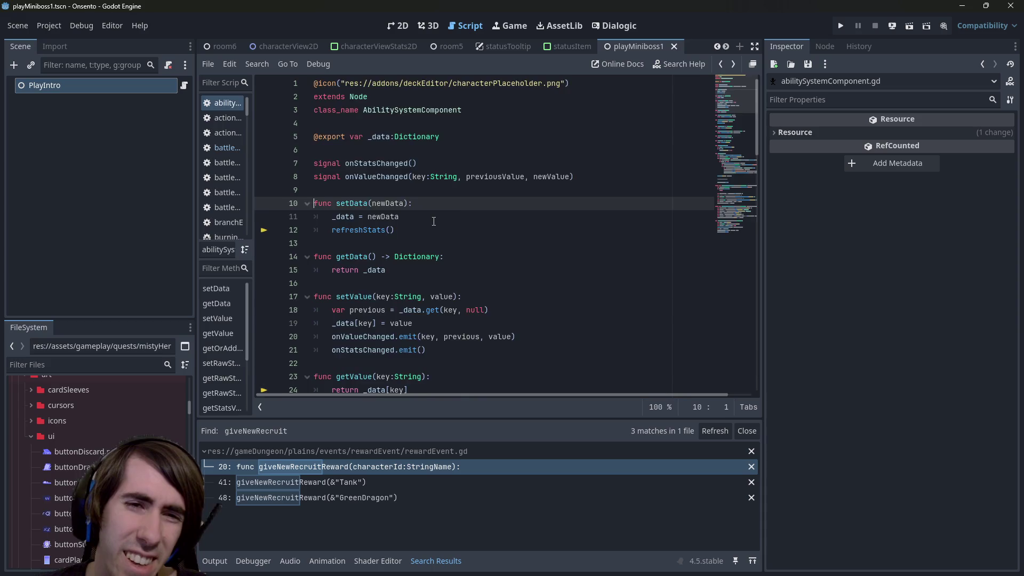
key("alt+Left")
scroll(433, 221, "down", 20)
key("alt+Left")
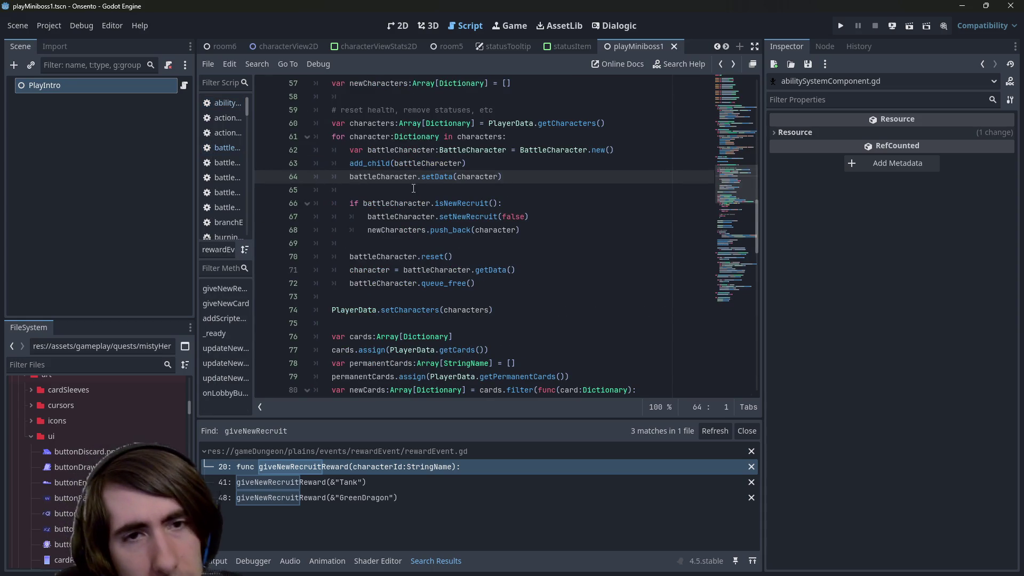
double_click(408, 176)
mouse_move(408, 175)
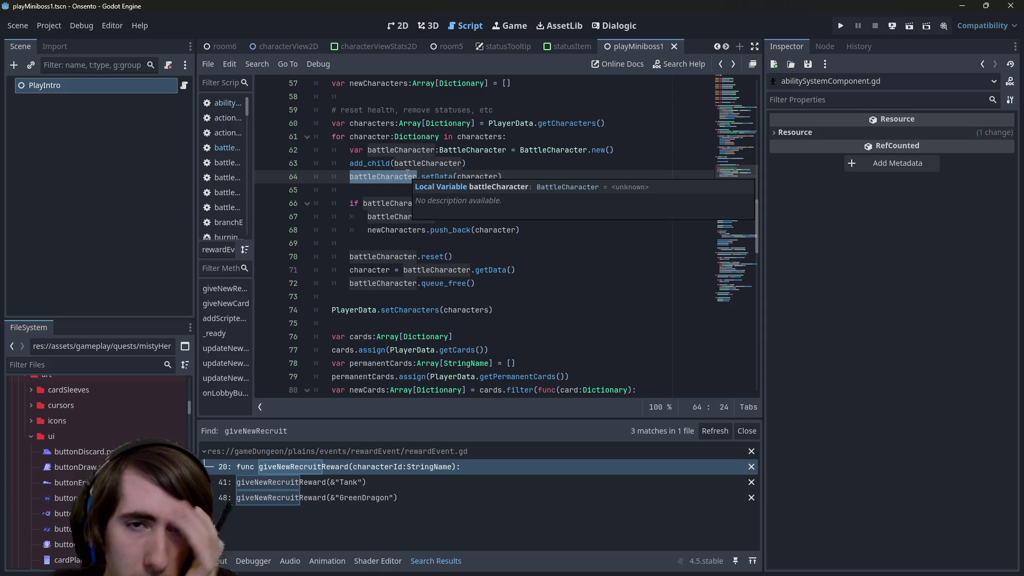
left_click(622, 132)
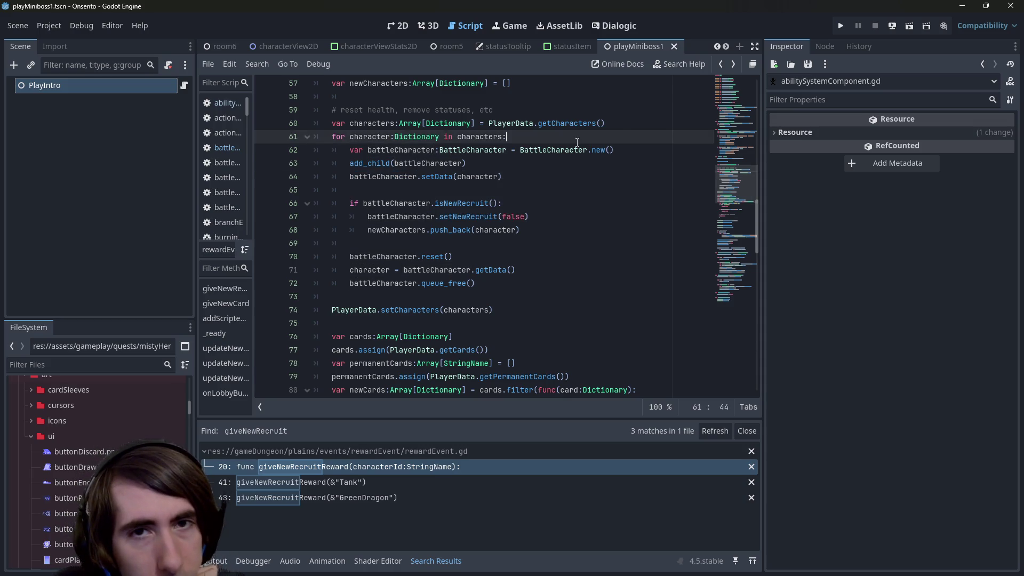
left_click(622, 120)
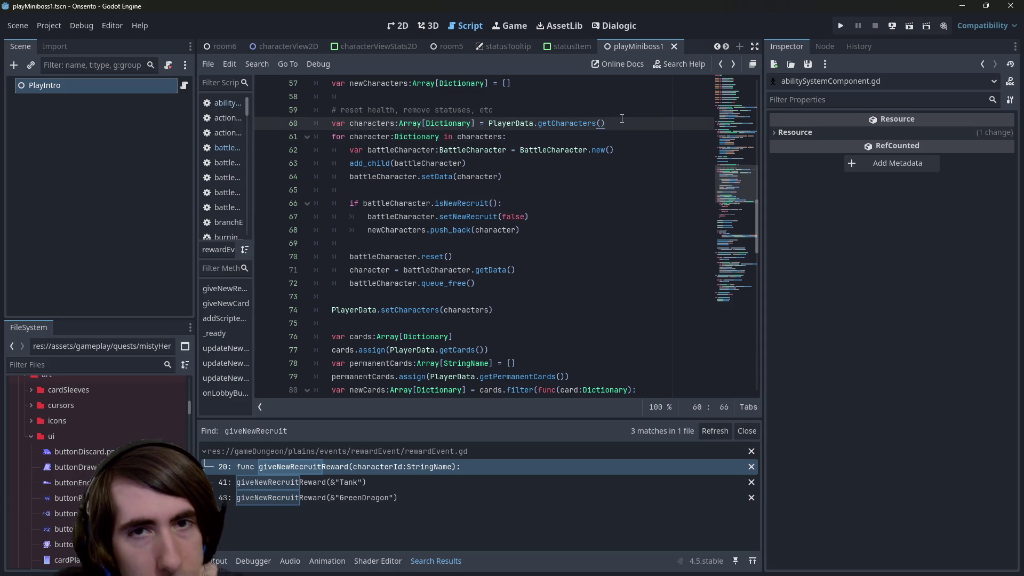
key("Return")
type("for i in range")
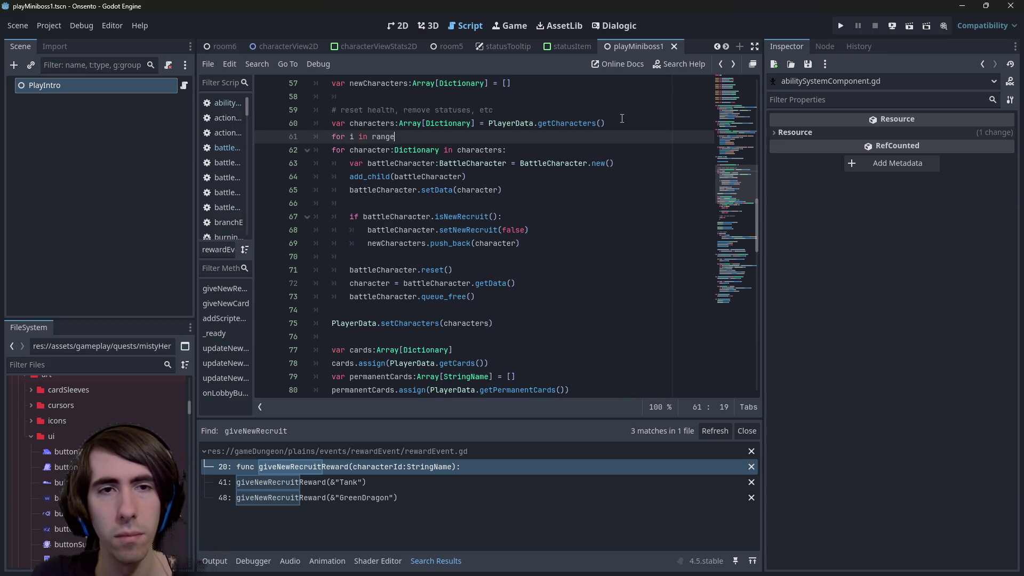
type("(characters.size()")
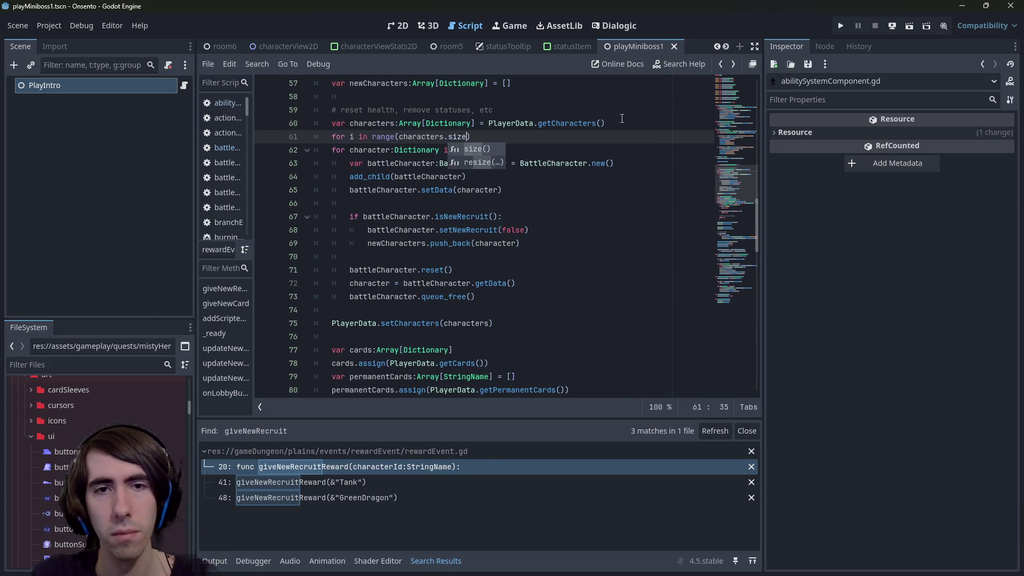
type("):")
Start a 'var character:Dictionary =' declaration on a new line 63 inside the loop.
key("Down")
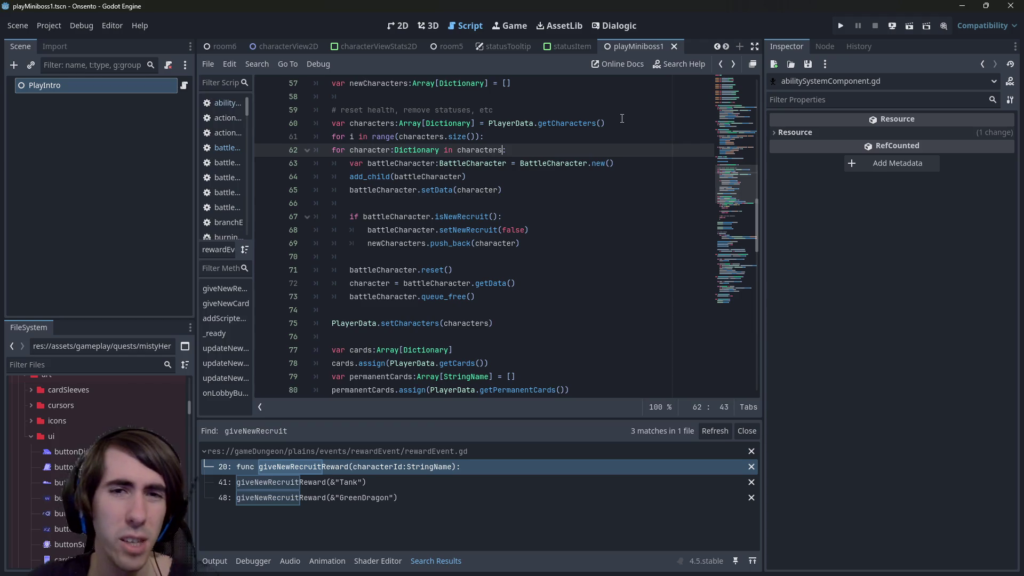
key("End")
key("Return")
type("characters")
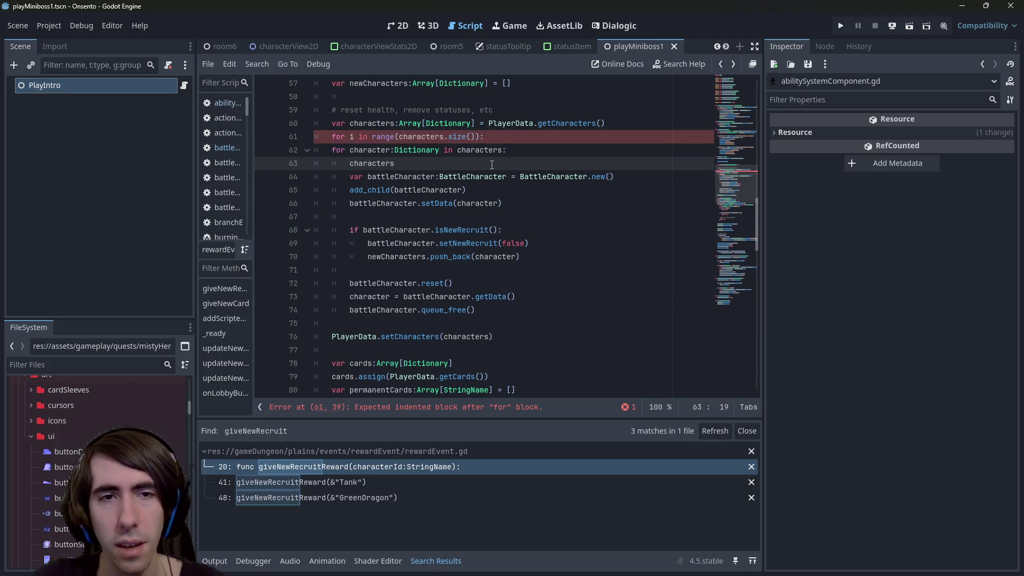
key("ctrl+BackSpace")
key("ctrl+BackSpace")
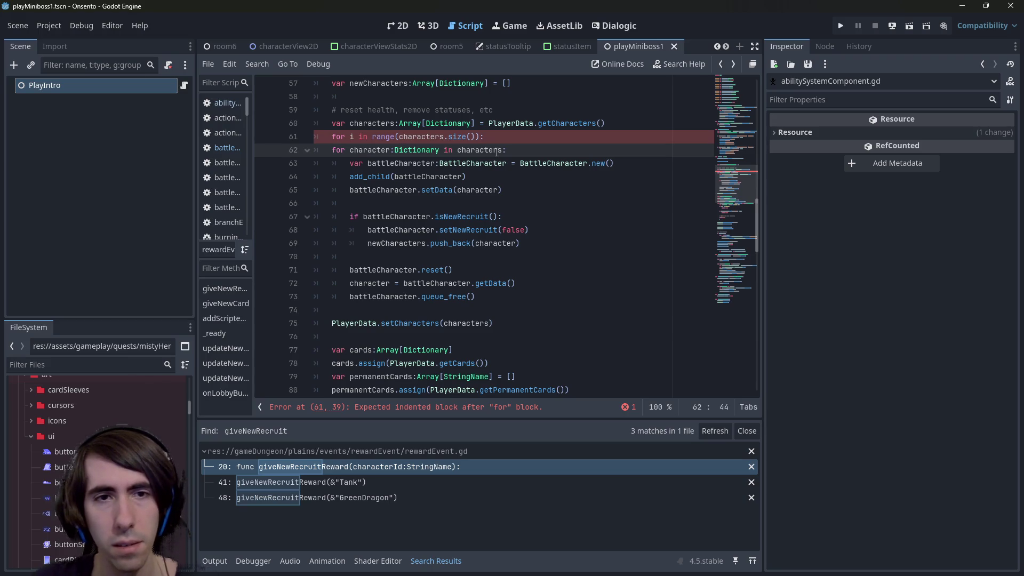
key("Return")
type("var")
key("Home")
key("Up")
key("ctrl+shift+Right")
key("ctrl+shift+Right")
key("ctrl+shift+Right")
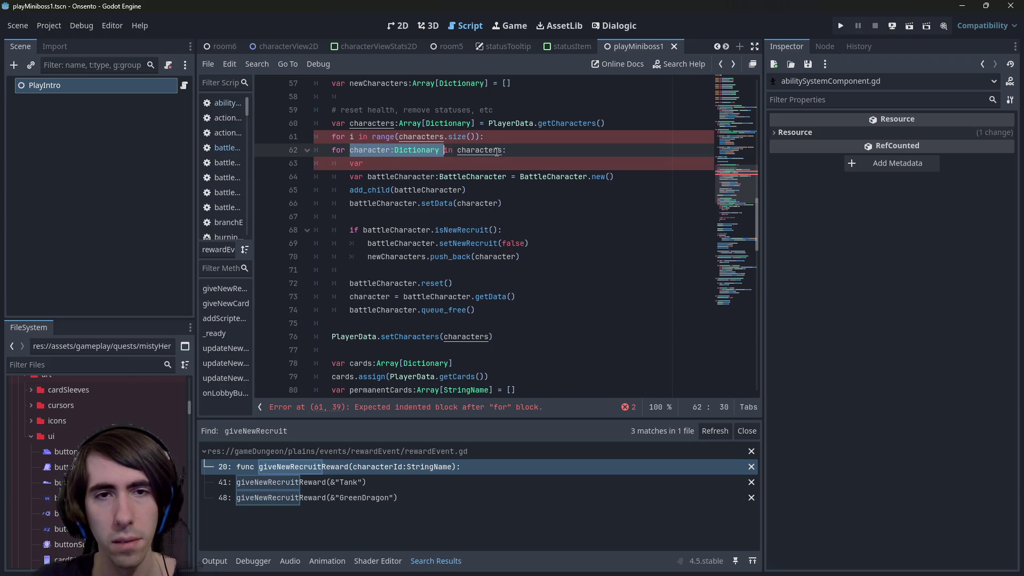
key("ctrl+c")
key("Down")
key("End")
key("ctrl+v")
type("=")
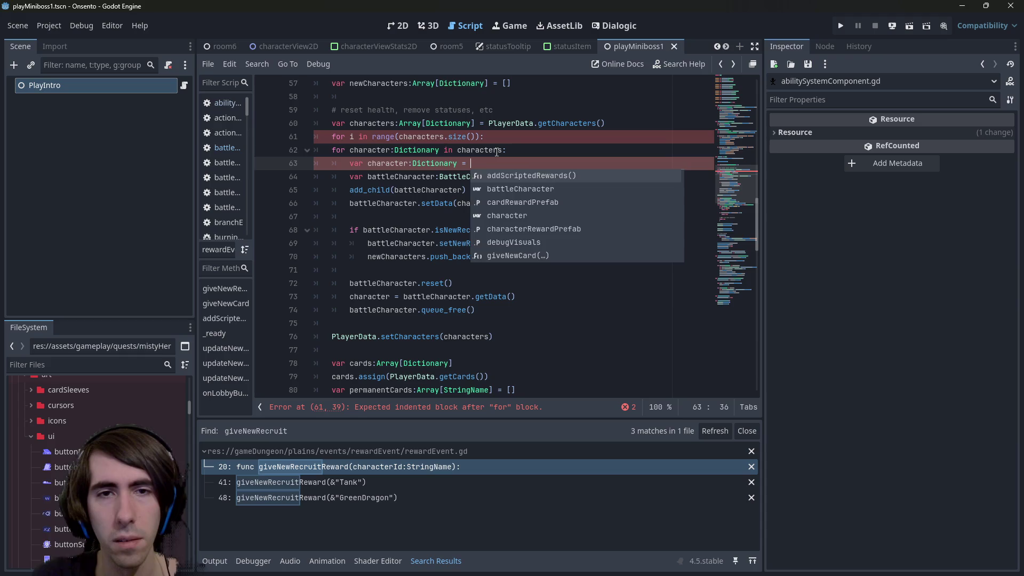
Assign characters[i] to it, delete the old for character loop header, and save.
key("Escape")
key("Up")
key("ctrl+Left")
key("ctrl+shift+Right")
key("ctrl+c")
key("Down")
key("End")
key("ctrl+v")
type("[i")
key("Escape")
key("Up")
key("ctrl+shift+Left")
key("ctrl+shift+Left")
key("ctrl+shift+Left")
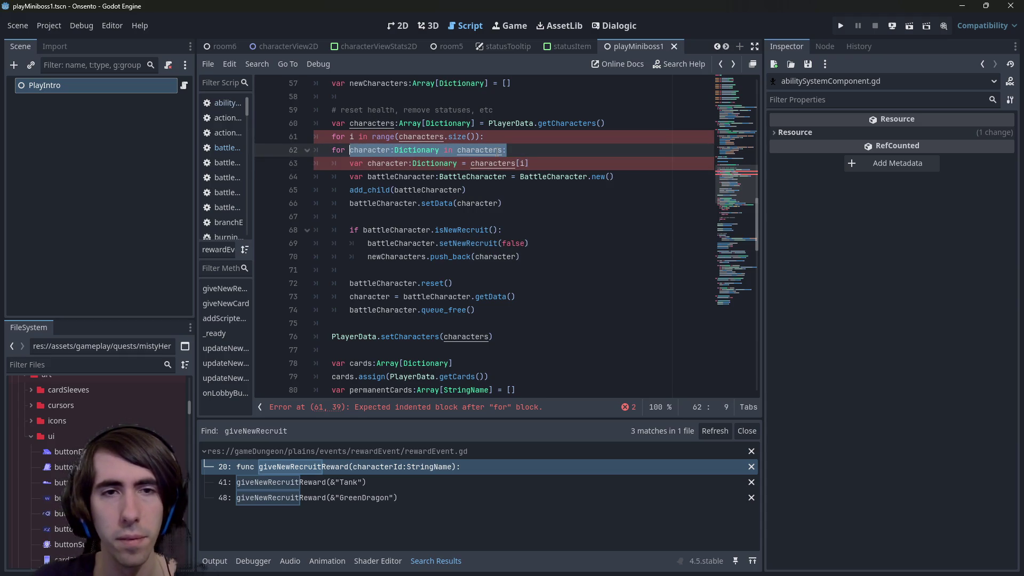
key("BackSpace")
key("BackSpace")
key("ctrl+s")
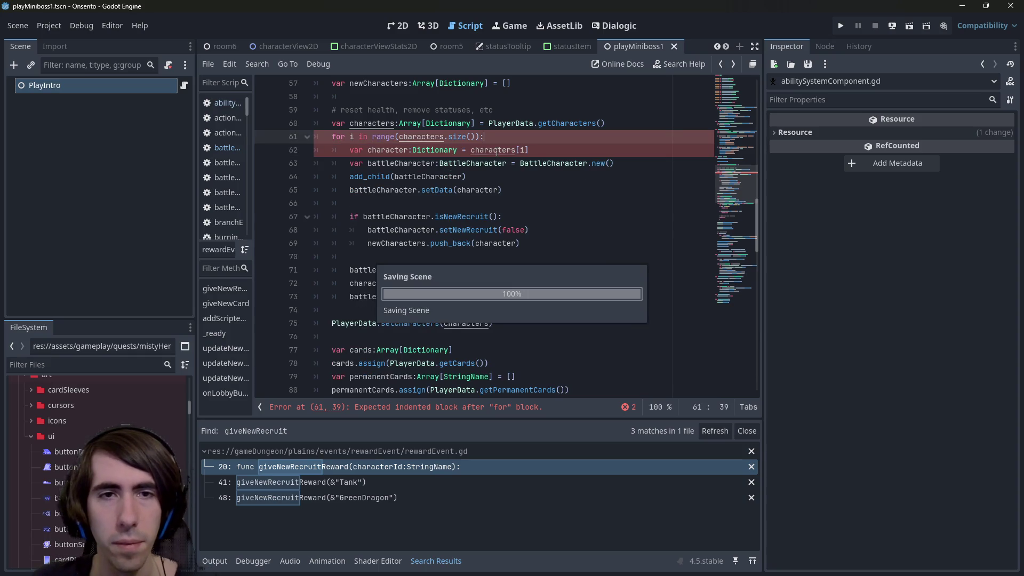
double_click(423, 137)
key("ctrl+s")
Replace 'character' with 'characters[i]' on line 72 and save the script.
left_click(482, 297)
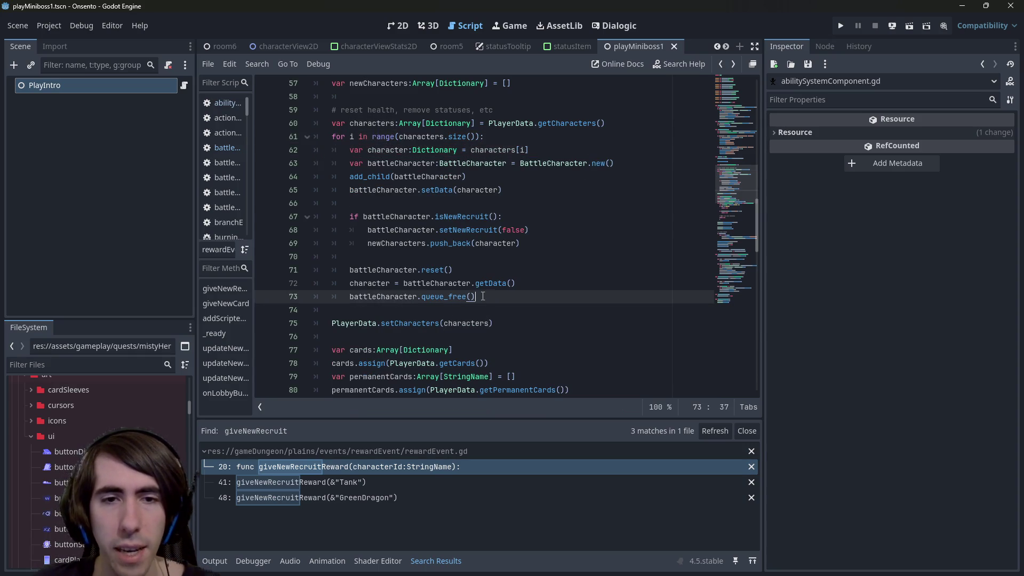
key("Up")
key("ctrl+Right")
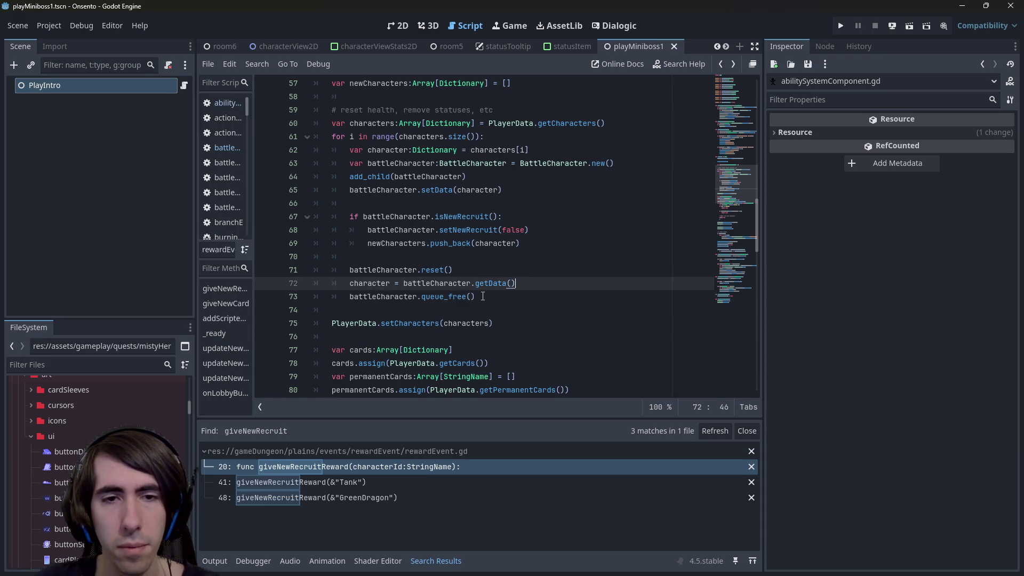
key("Return")
key("ctrl+z")
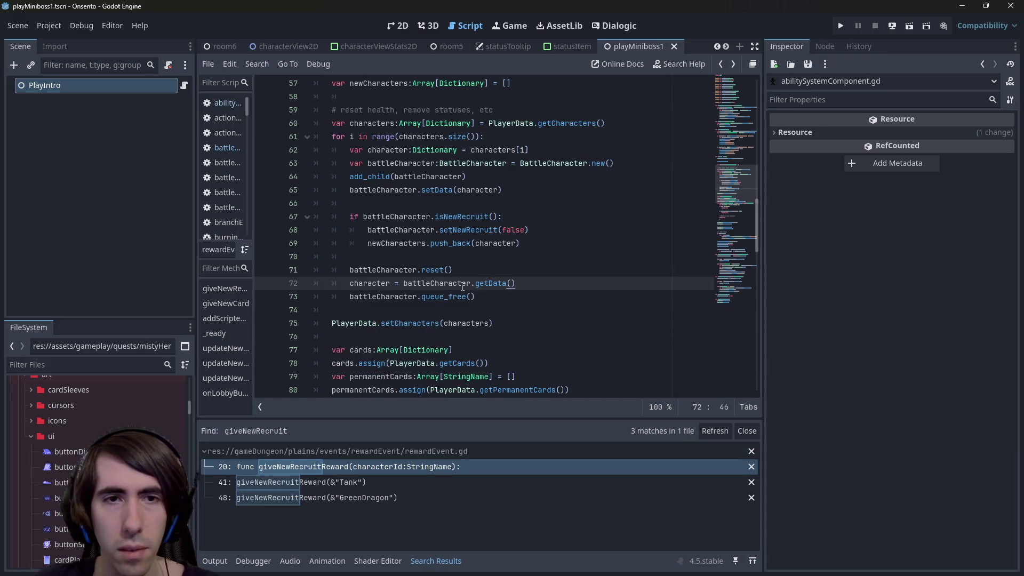
double_click(388, 285)
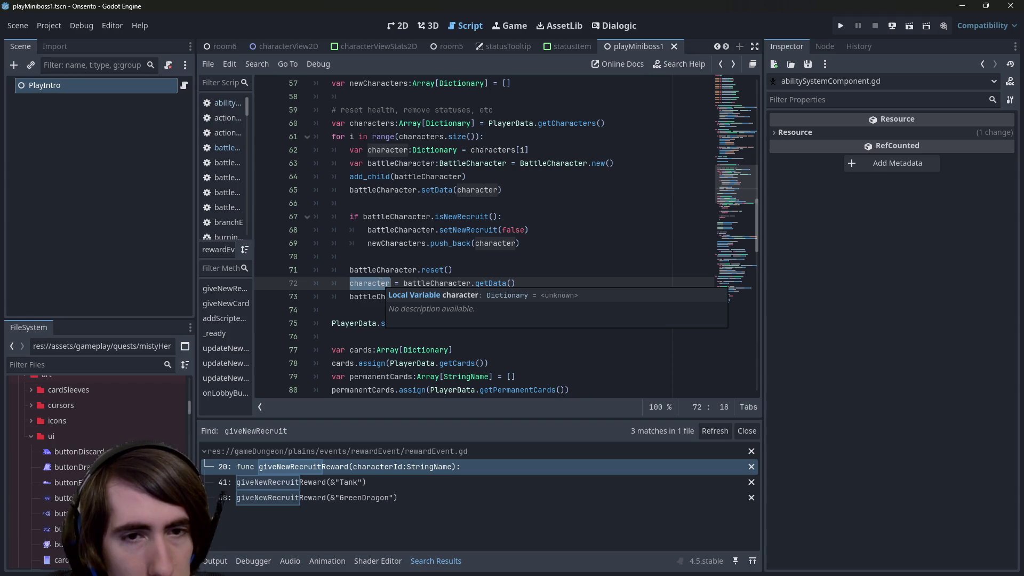
key("Down")
key("Up")
double_click(384, 284)
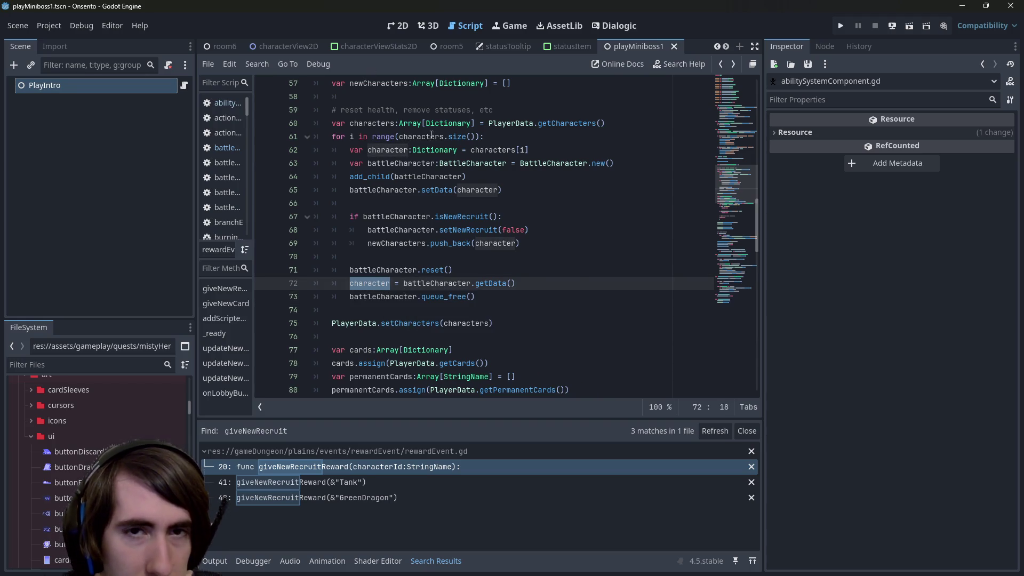
left_click_drag(470, 150, 529, 149)
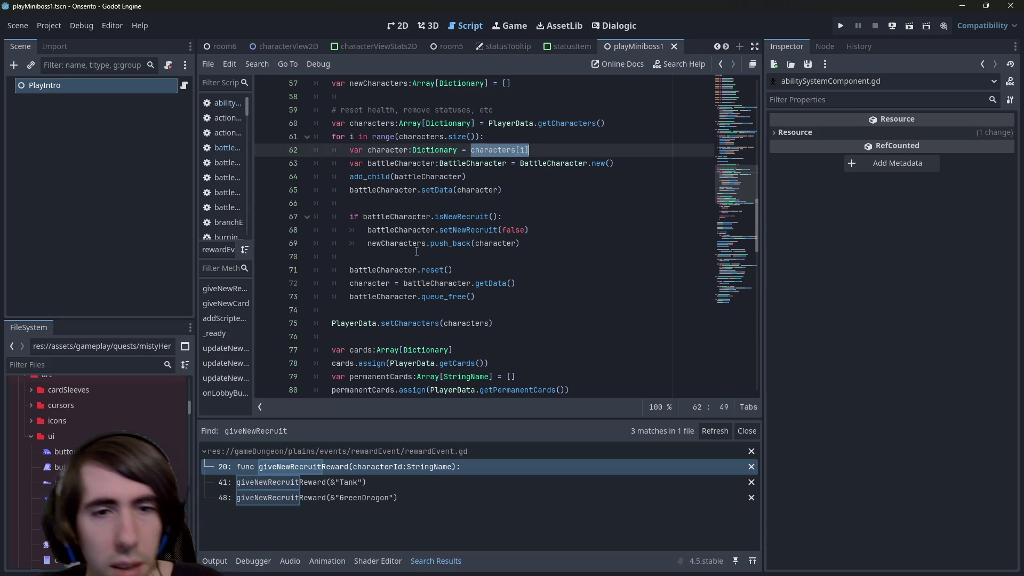
double_click(385, 283)
key("ctrl+v")
key("ctrl+s")
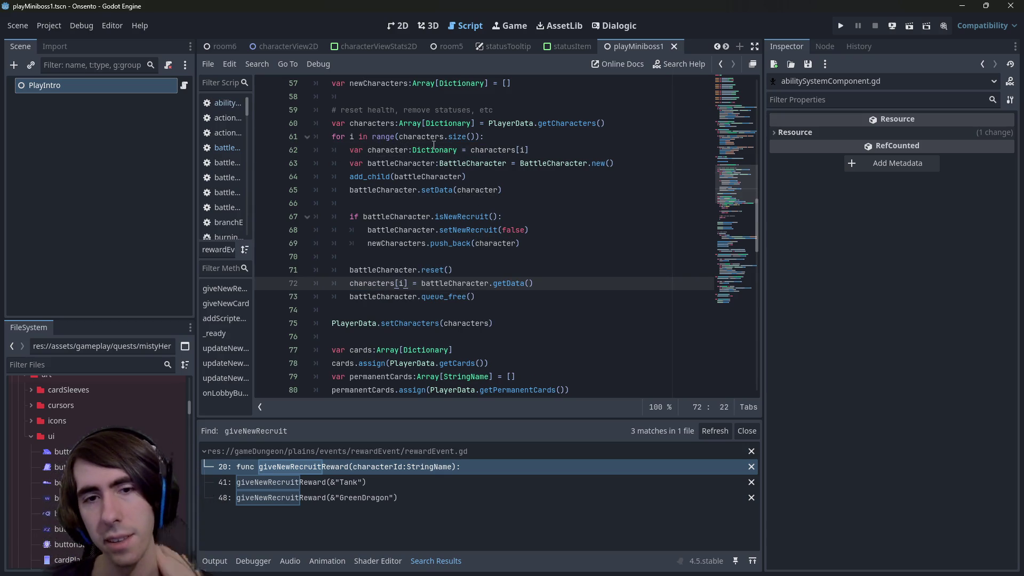
Search the project from battleCharacter.getData() down to .getData(), yielding 34 matches in 14 files.
mouse_move(438, 188)
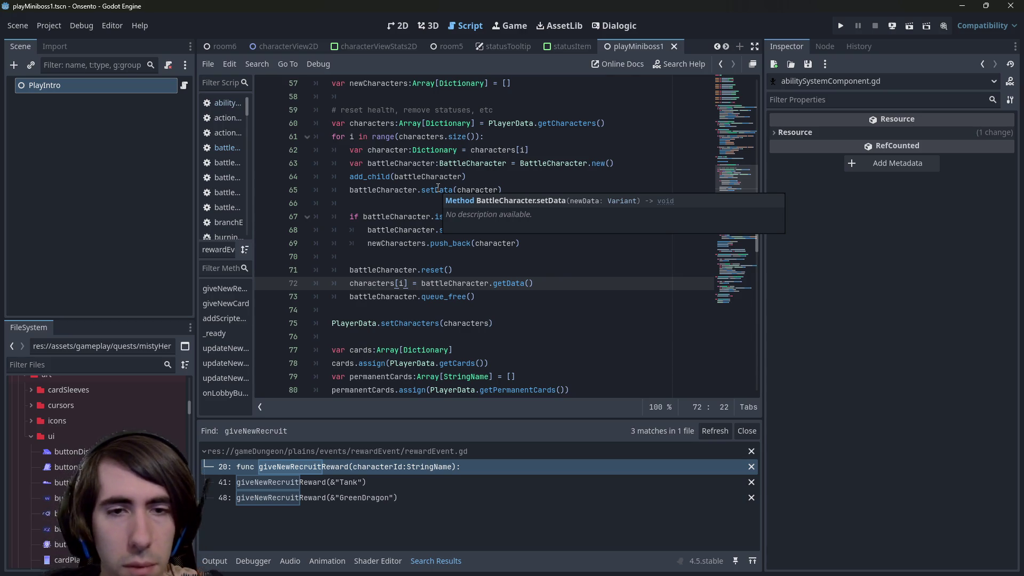
scroll(438, 188, "down", 1)
mouse_move(533, 243)
left_mouse_down()
mouse_move(426, 244)
mouse_move(534, 243)
left_mouse_up()
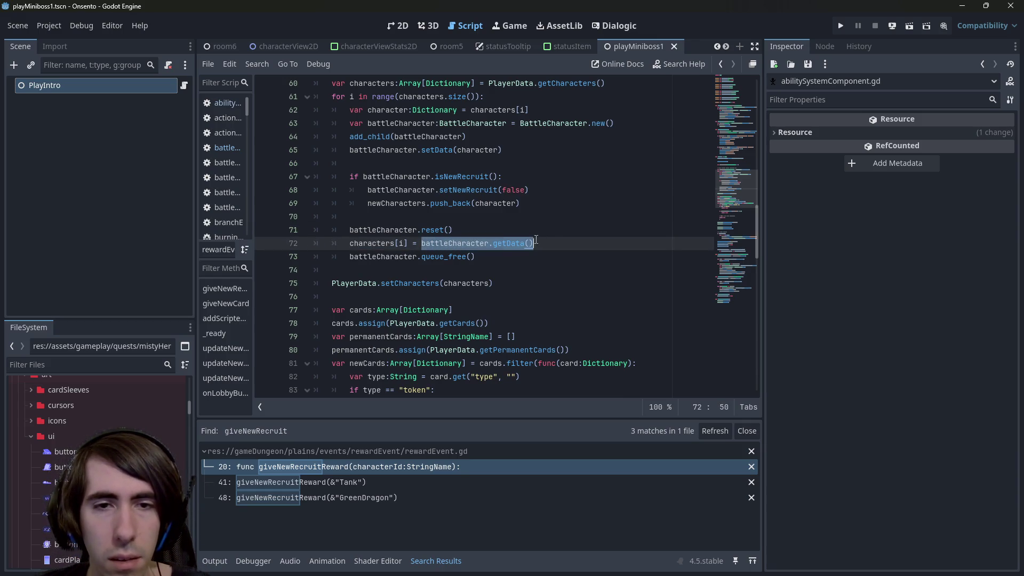
key("ctrl+shift+f")
key("Return")
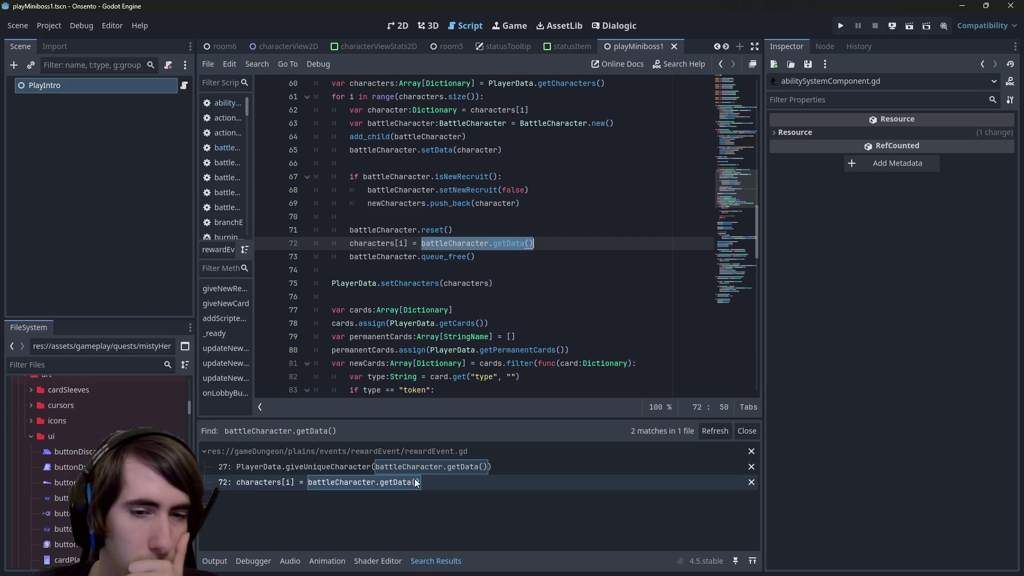
left_click_drag(534, 244, 449, 243)
key("ctrl+shift+f")
key("Return")
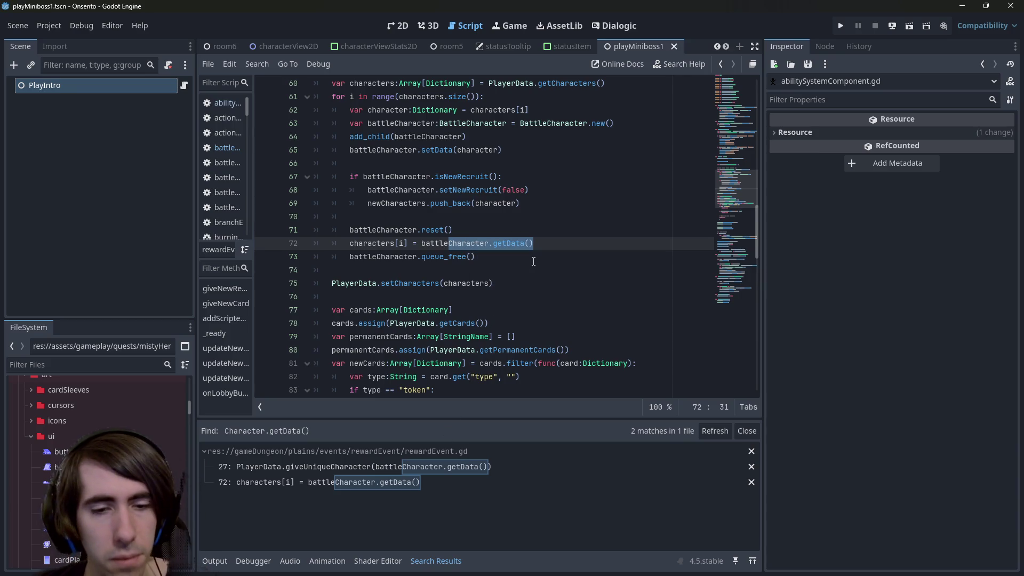
key("ctrl+shift+f")
key("Home")
key("ctrl+Delete")
key("Return")
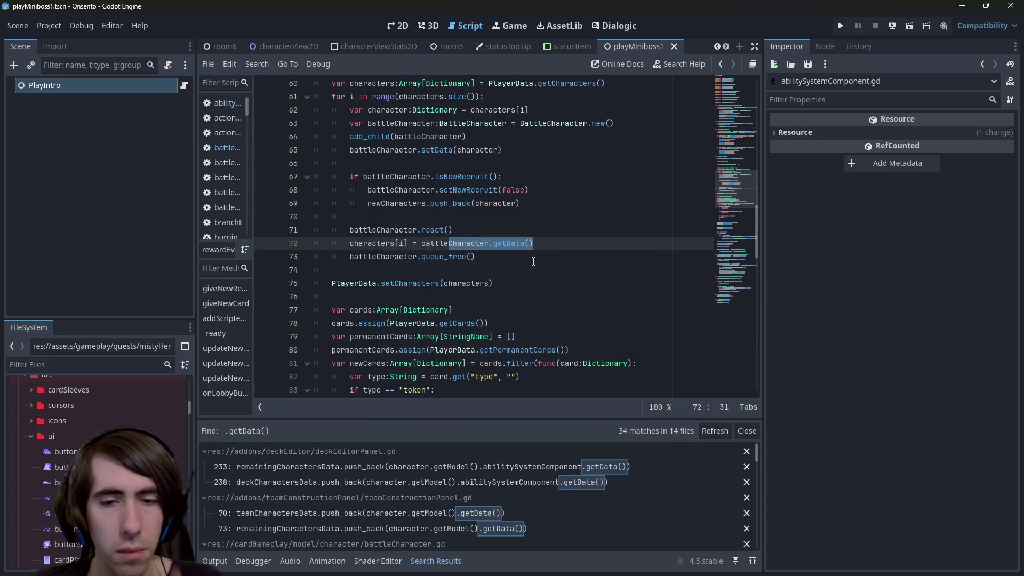
Review the getData() matches in teamConstructionPanel, deckEditorPanel, battleCharacter, statusUpdator and battleLoader.
left_click(452, 509)
scroll(536, 263, "up", 3)
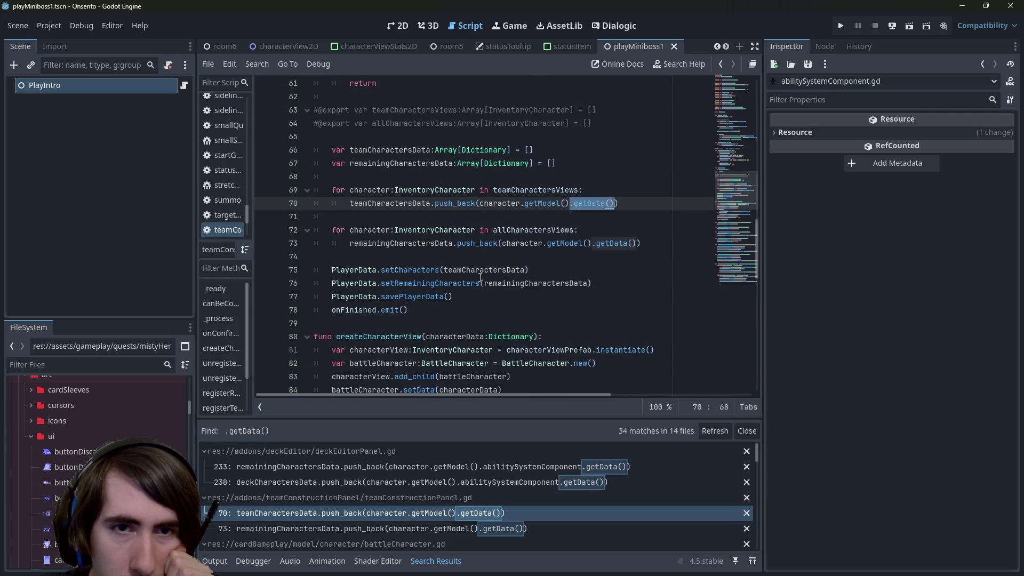
left_click(479, 466)
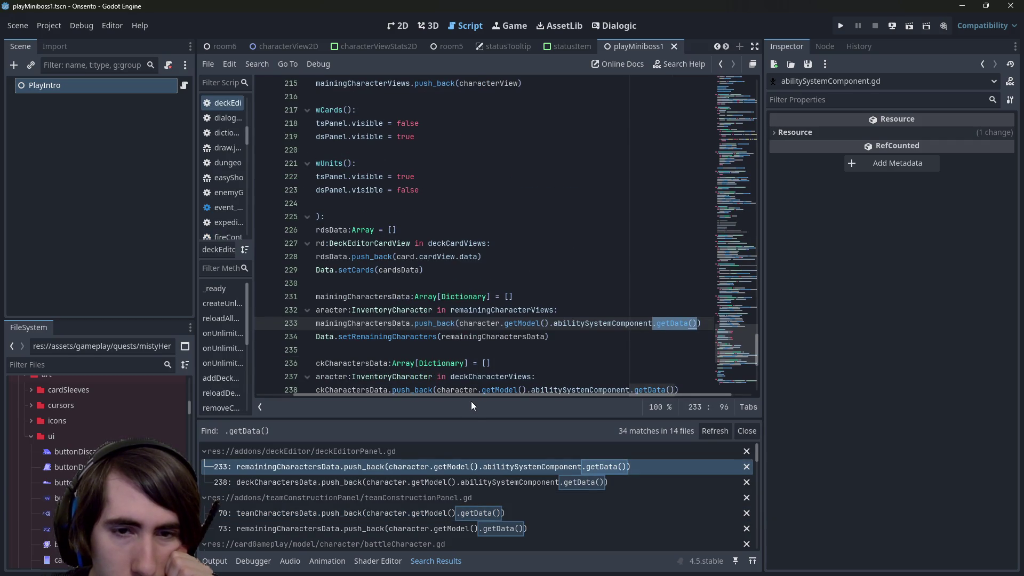
left_click_drag(462, 398, 328, 388)
scroll(368, 346, "down", 1)
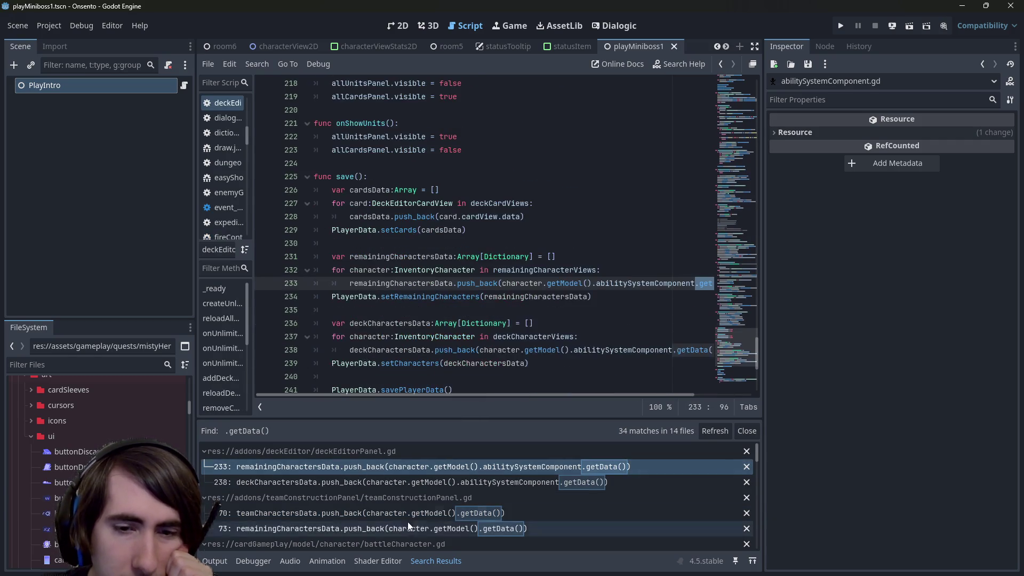
scroll(427, 502, "down", 6)
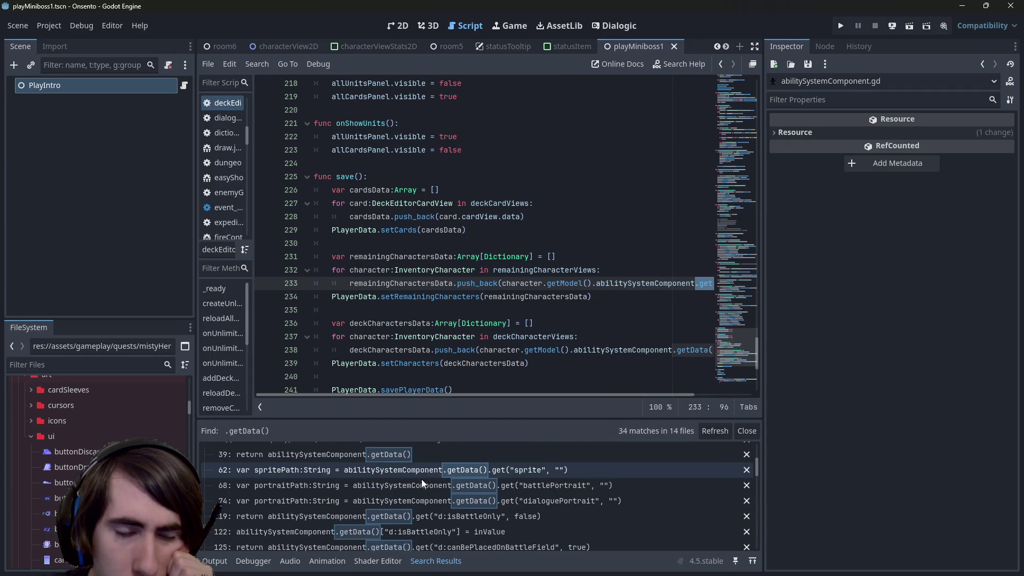
scroll(468, 472, "down", 3)
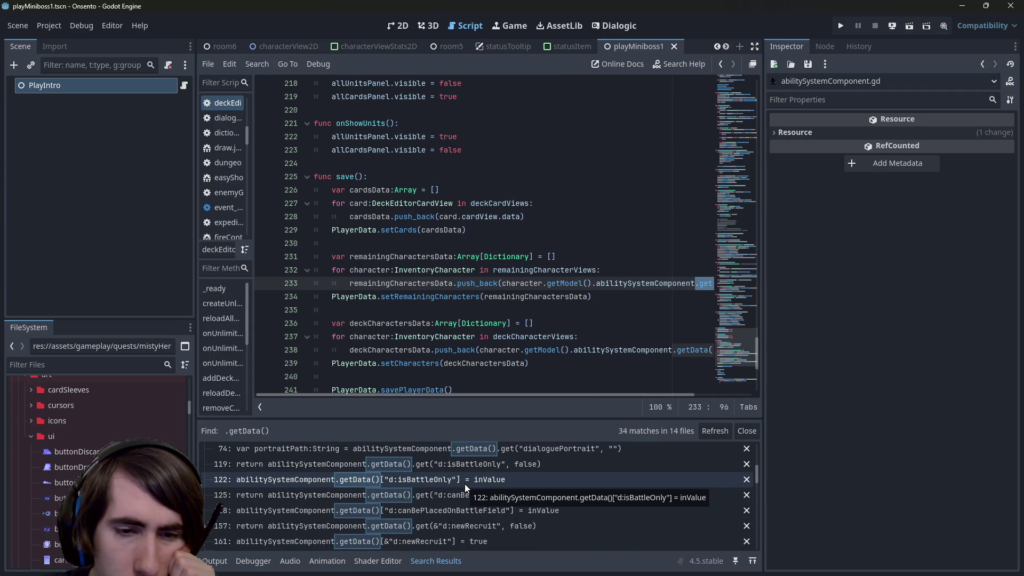
scroll(465, 484, "up", 3)
left_click(463, 469)
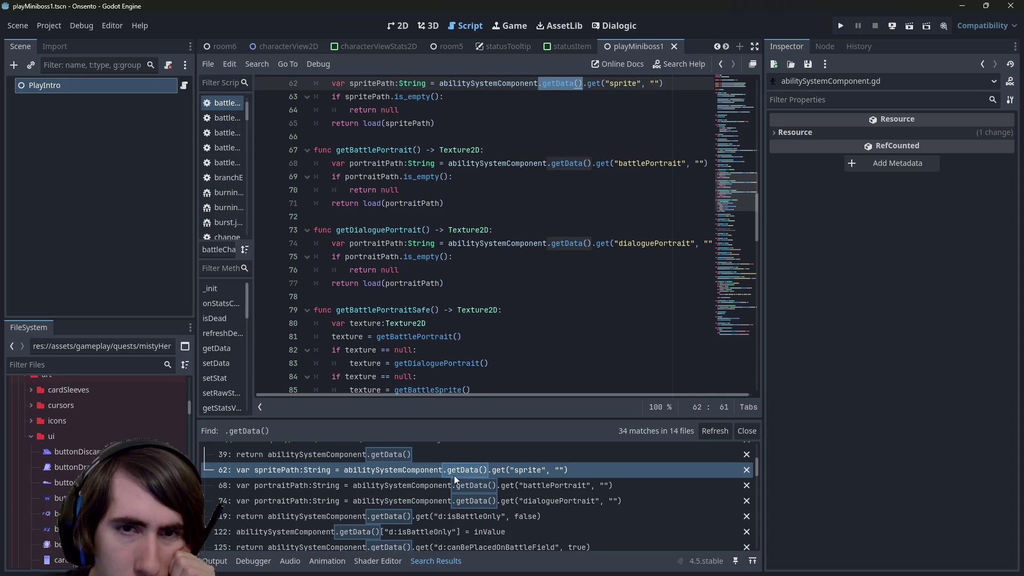
scroll(463, 356, "up", 3)
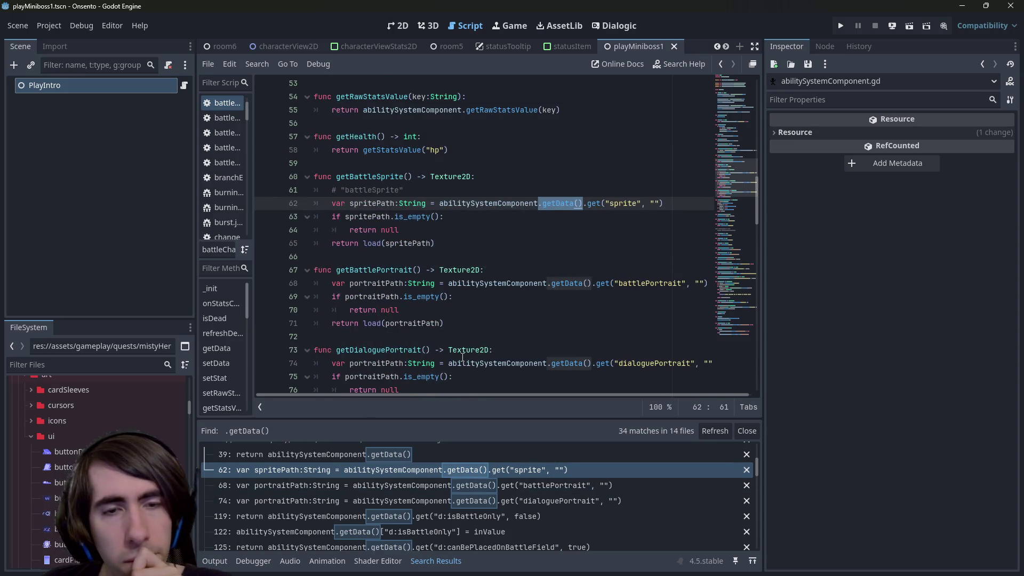
scroll(461, 357, "down", 2)
scroll(495, 479, "down", 3)
scroll(495, 491, "up", 5)
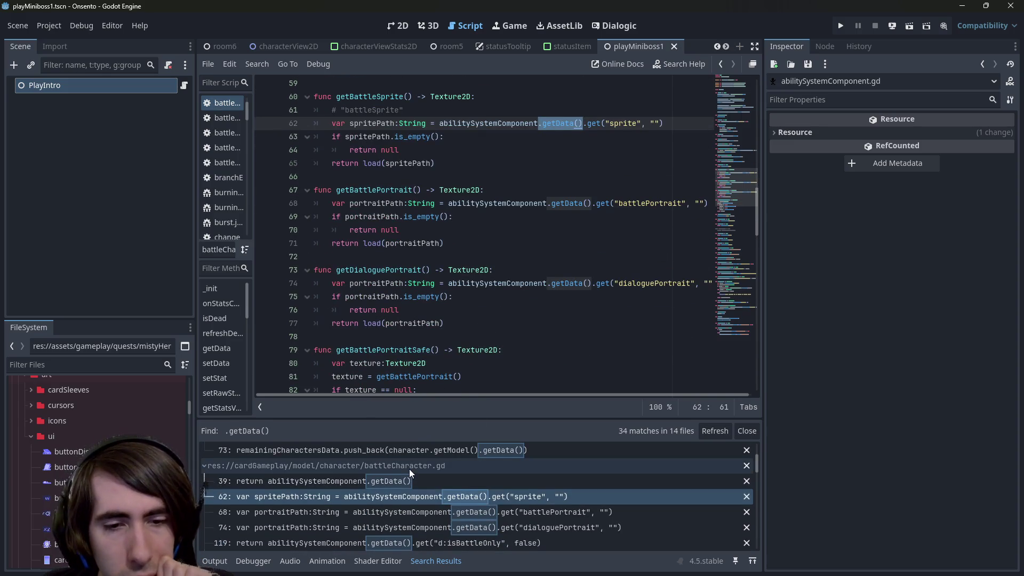
scroll(405, 470, "down", 5)
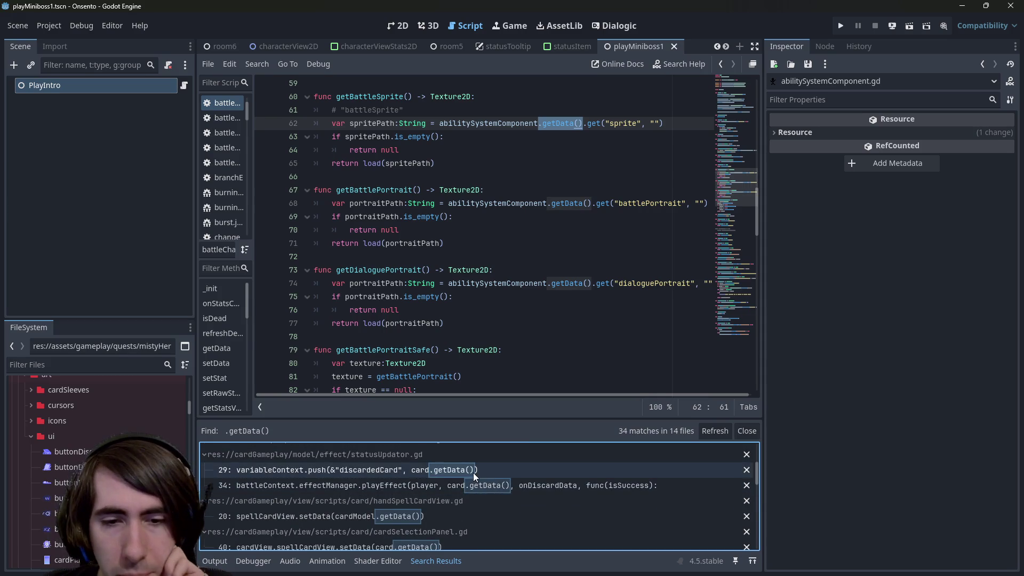
left_click(473, 472)
scroll(489, 533, "down", 2)
scroll(460, 486, "down", 3)
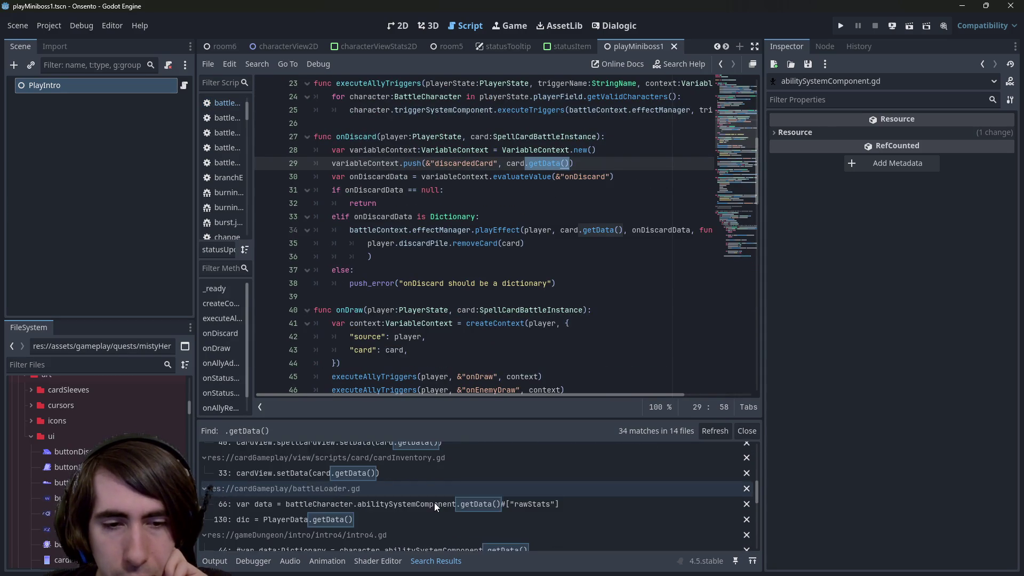
scroll(434, 505, "down", 2)
left_click(433, 479)
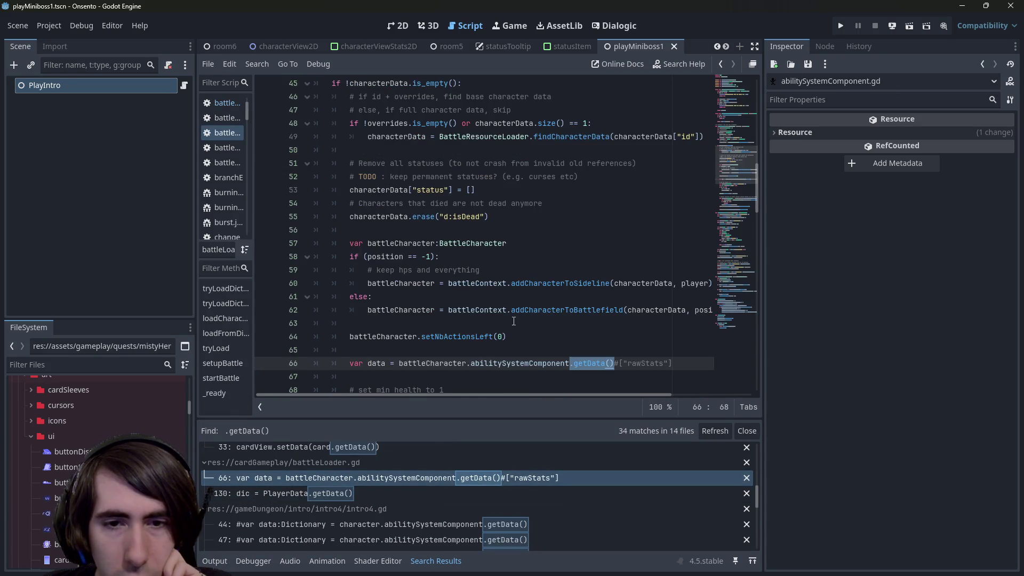
scroll(513, 322, "down", 2)
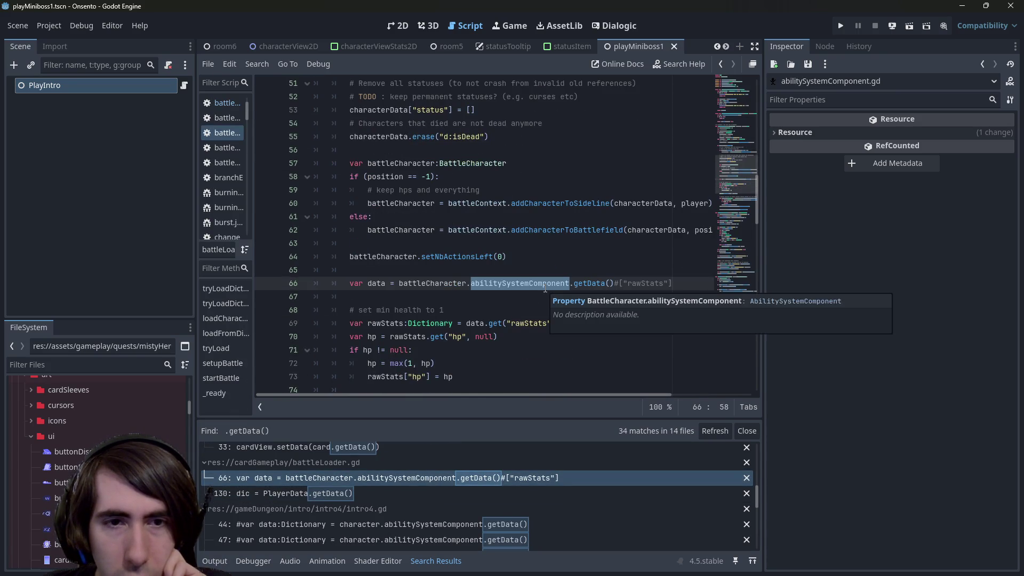
Change battleLoader line 66 from abilitySystemComponent.getData() to battleCharacter.getData() via autocomplete.
left_click(374, 283)
double_click(374, 283)
double_click(482, 283)
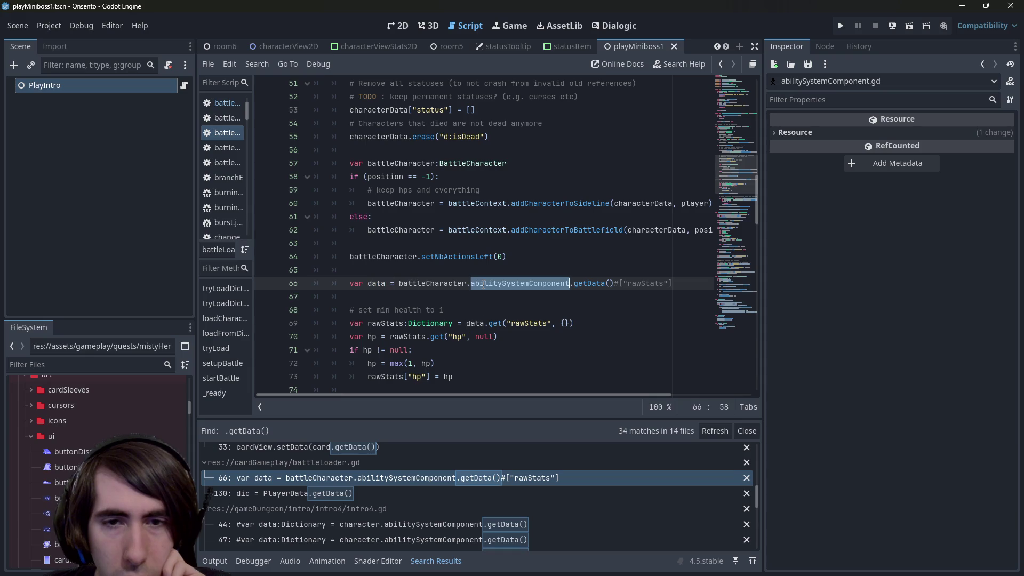
type("getD")
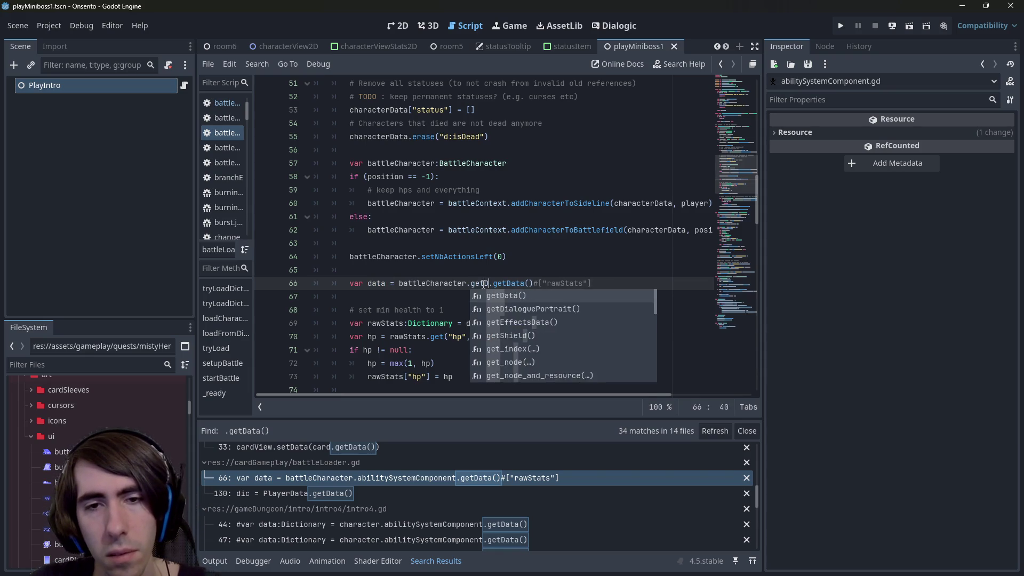
key("Return")
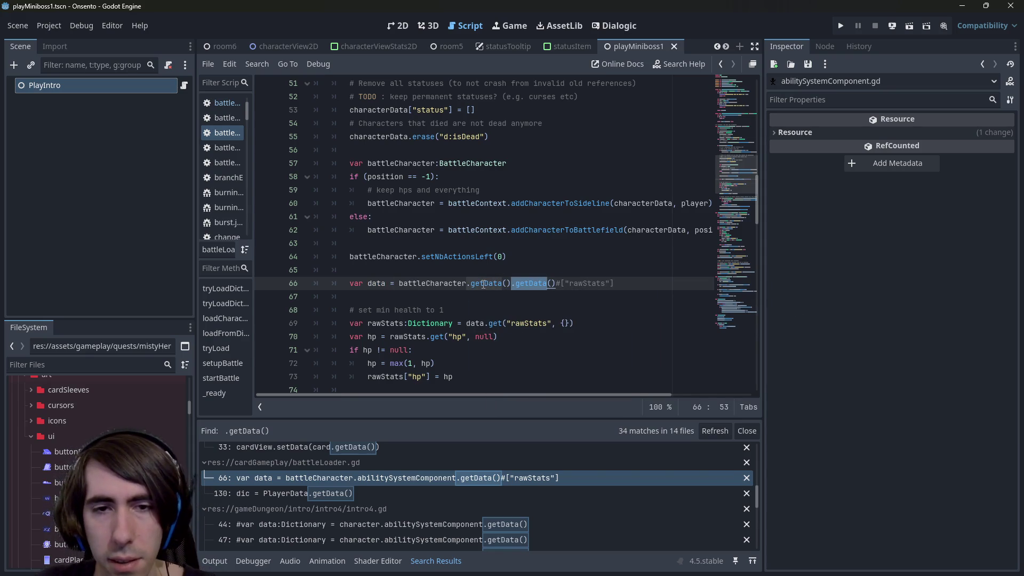
left_click(483, 283, "ctrl")
key("alt+Left")
key("alt+Left")
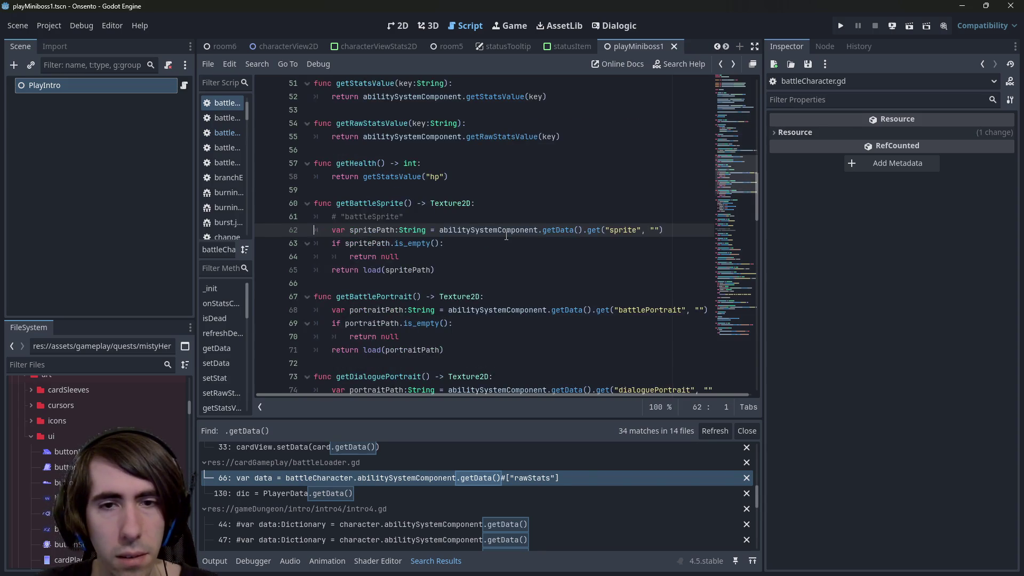
double_click(531, 284)
key("BackSpace")
key("Delete")
key("Delete")
key("BackSpace")
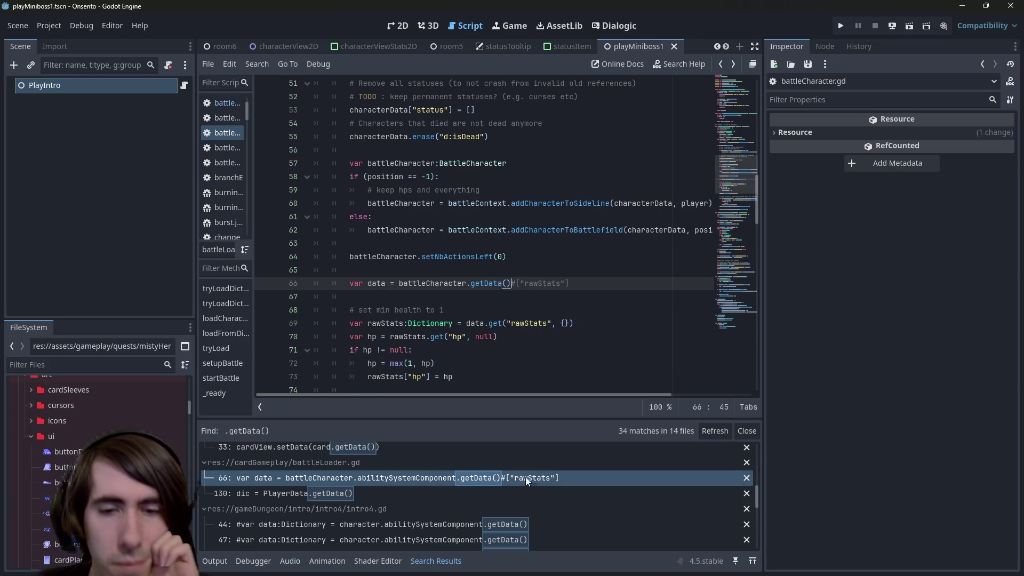
left_click(483, 524)
Delete '.abilitySystemComponent' so line 69 reads giveCharacter(character.getData()), and save.
scroll(478, 517, "down", 1)
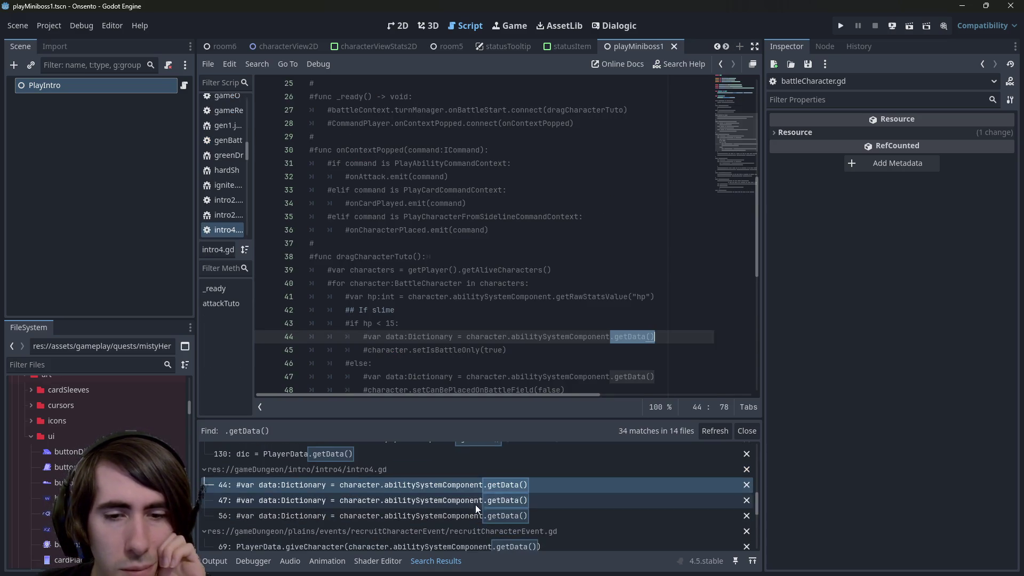
scroll(480, 267, "up", 5)
scroll(480, 267, "down", 4)
scroll(466, 512, "down", 2)
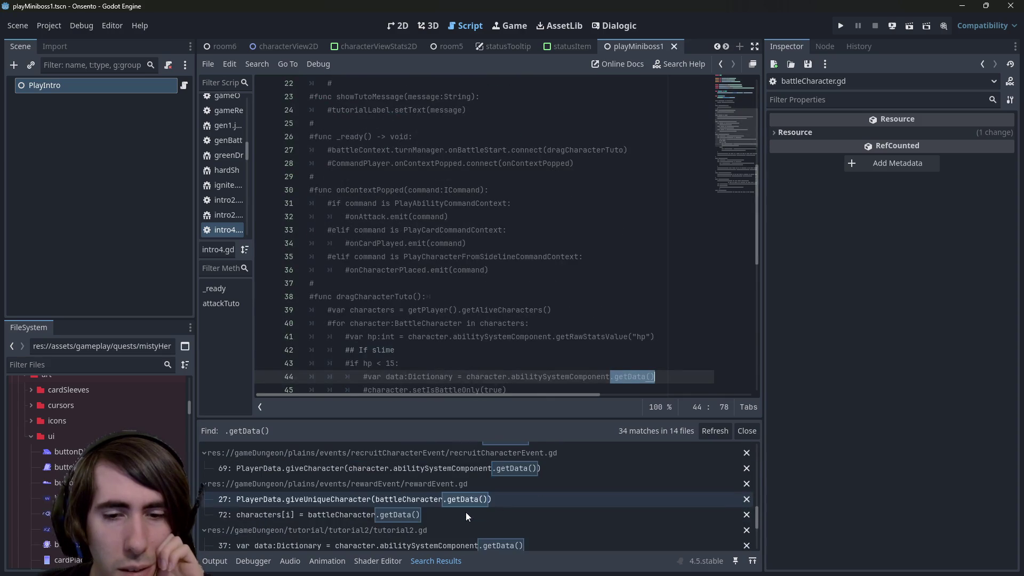
left_click(482, 468)
scroll(483, 302, "down", 2)
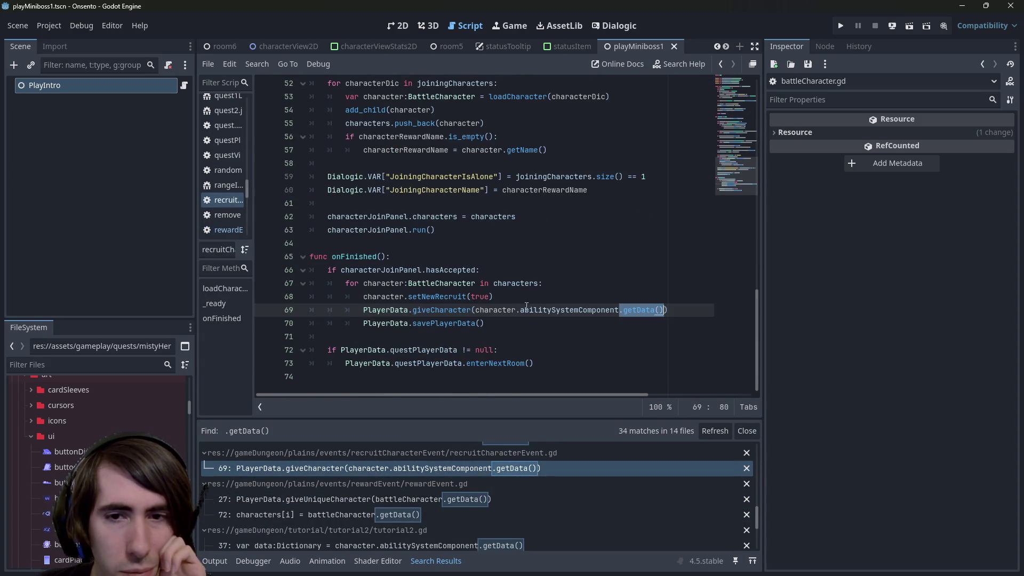
double_click(523, 309)
key("BackSpace")
key("BackSpace")
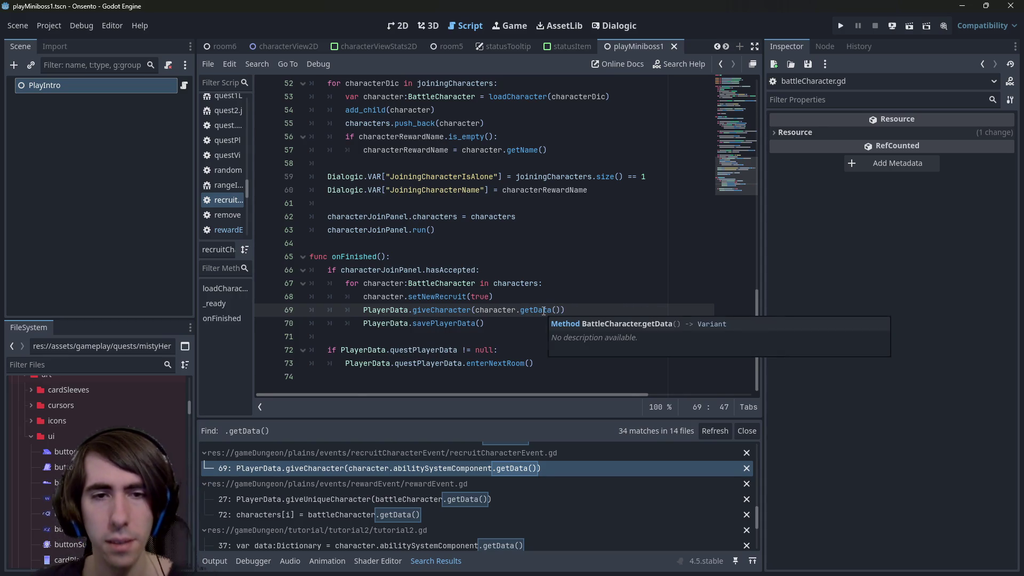
key("ctrl+s")
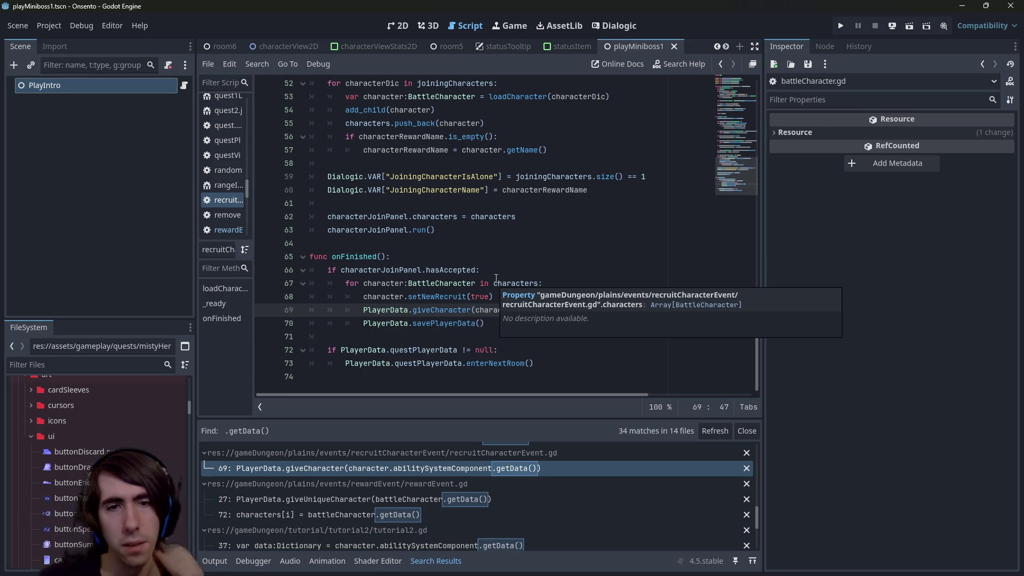
Inspect the giveCharacter function definition and return to recruitCharacterEvent.gd.
double_click(401, 295)
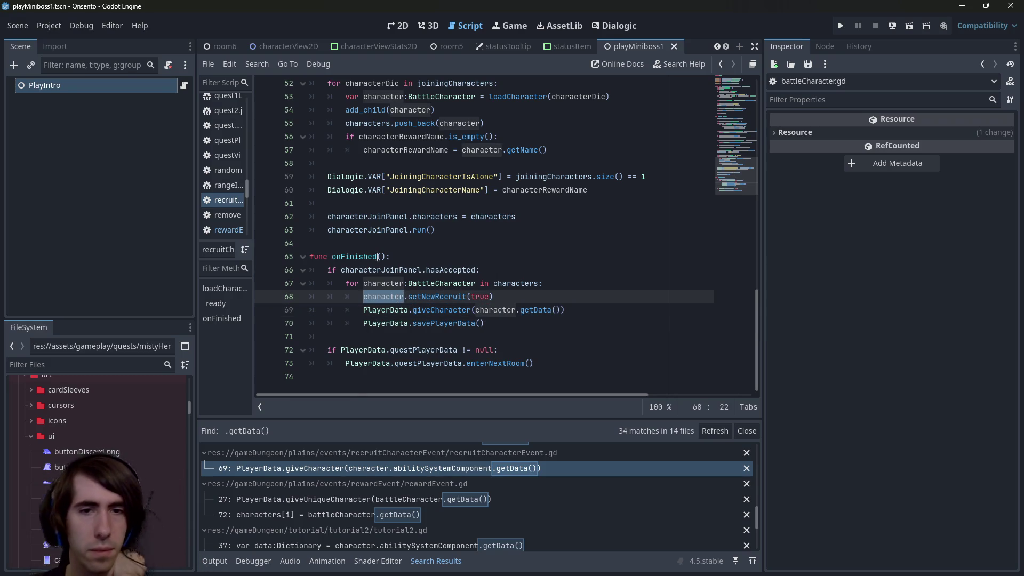
left_click(446, 311)
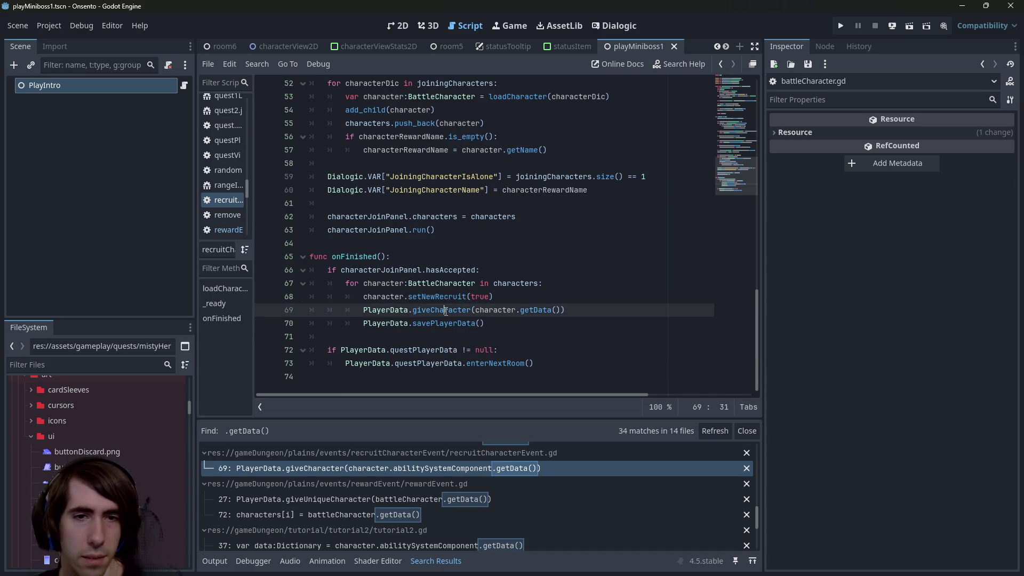
left_click(456, 316, "ctrl")
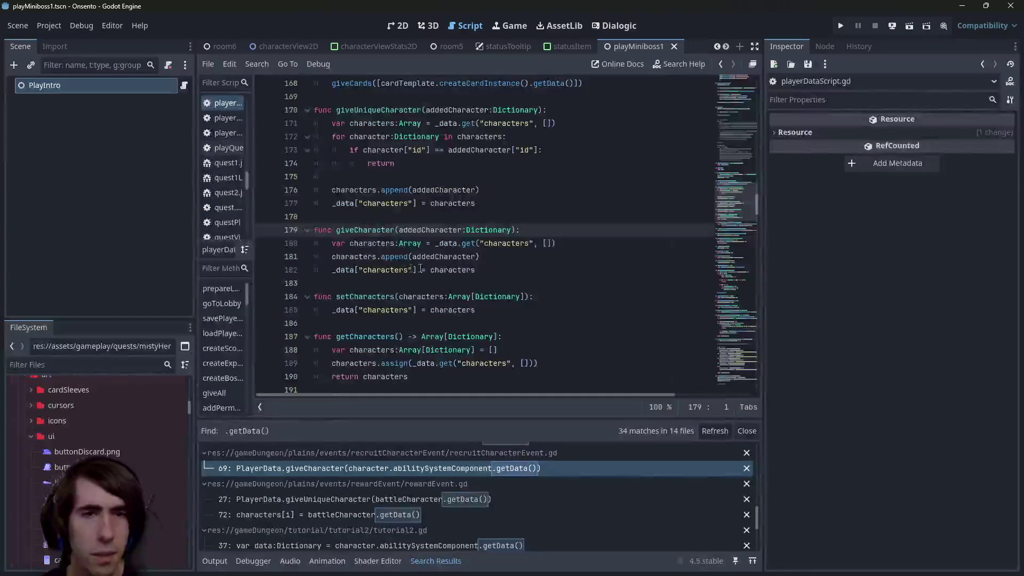
scroll(371, 322, "down", 2)
scroll(371, 321, "up", 2)
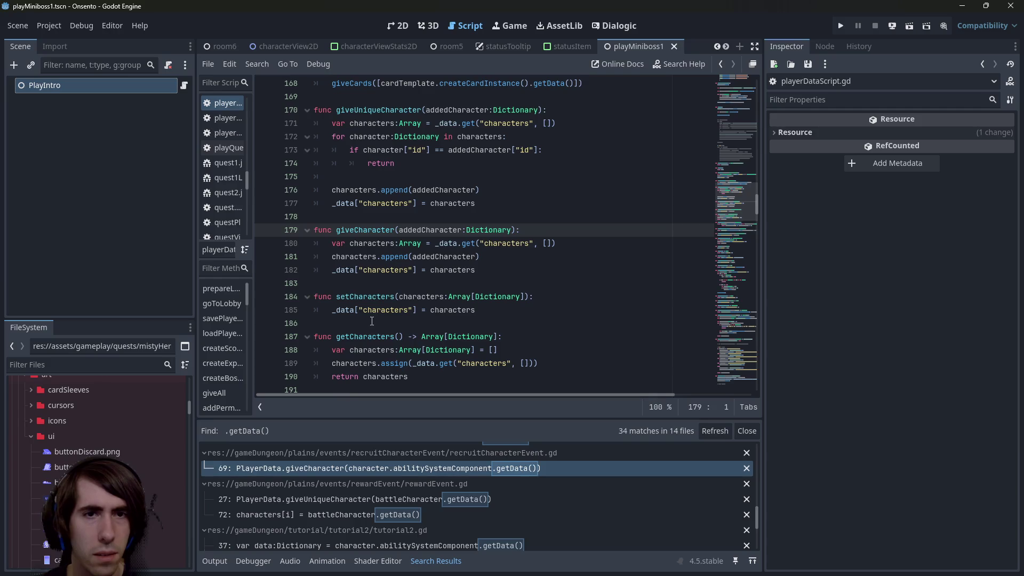
double_click(369, 230)
scroll(361, 287, "down", 4)
scroll(361, 287, "up", 2)
scroll(361, 288, "down", 2)
key("alt+Left")
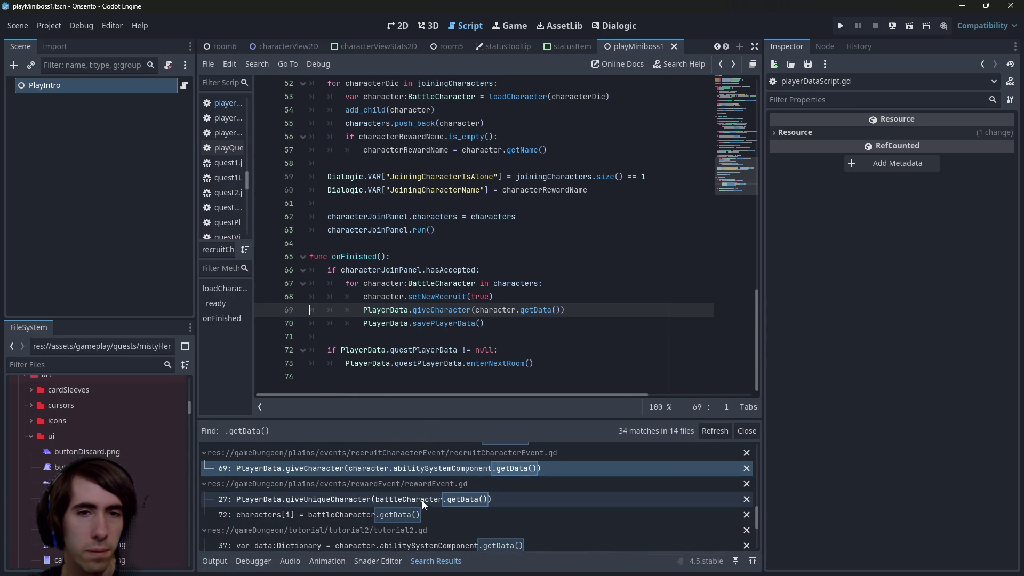
Check the setNewRecruit line in rewardEvent.gd, then return to the line 69 match.
left_click(441, 497)
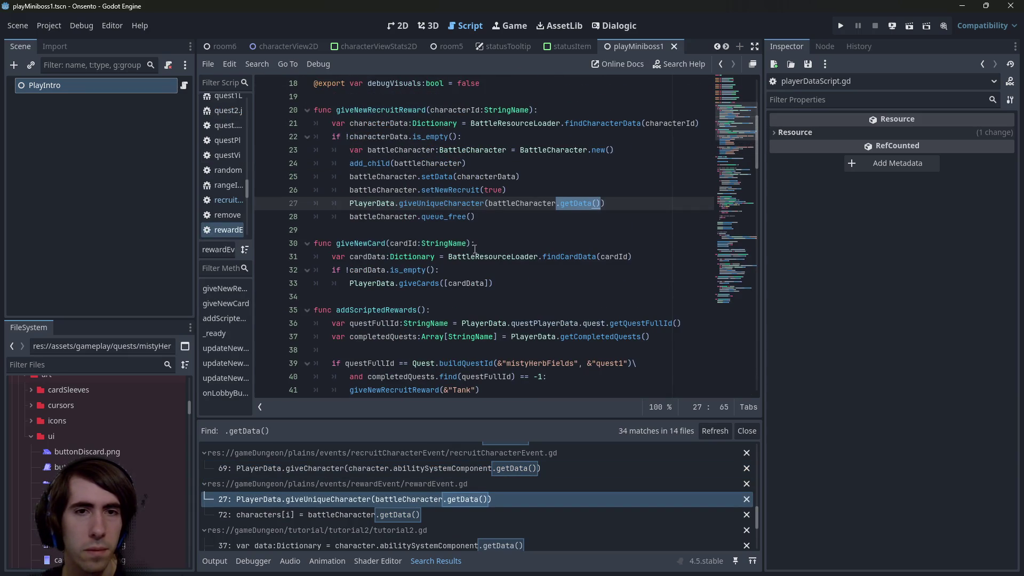
scroll(474, 331, "up", 2)
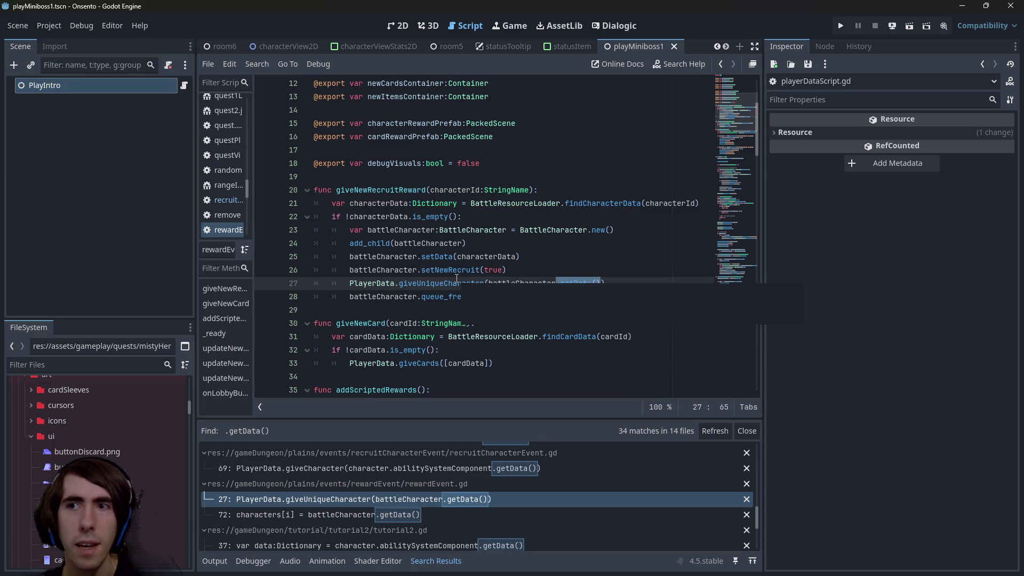
left_click(524, 270)
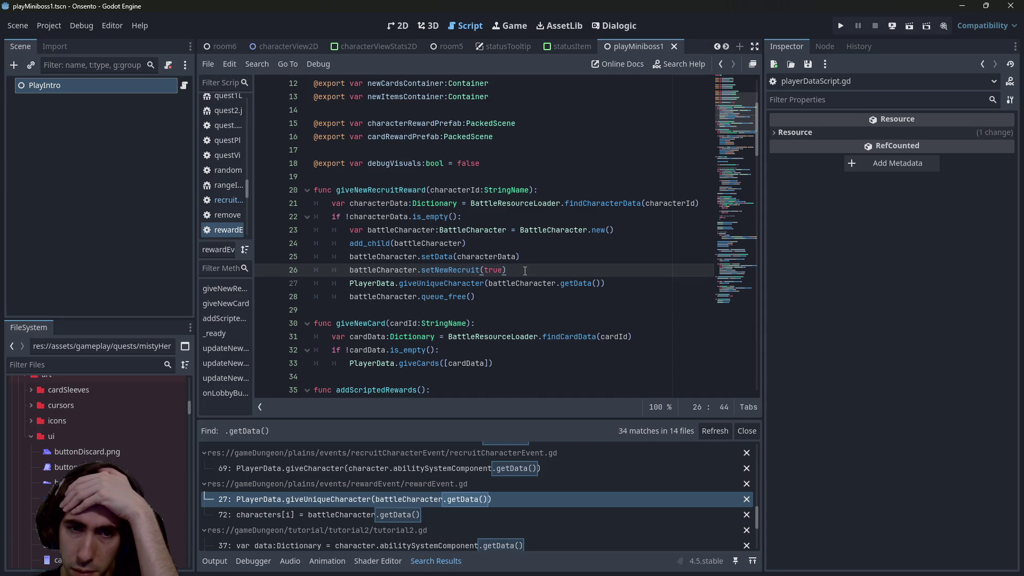
left_click(507, 469)
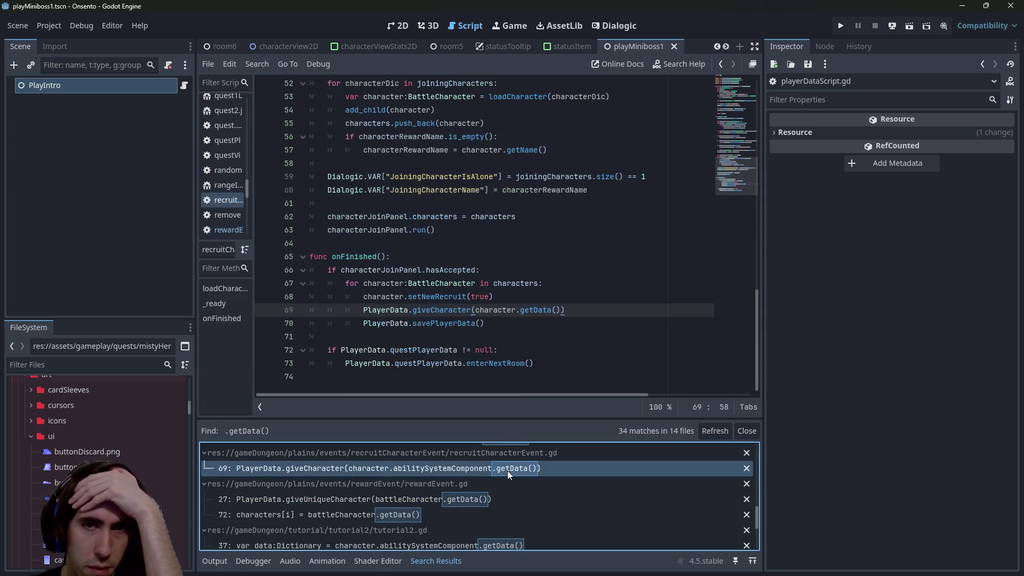
Remove abilitySystemComponent from the getData calls on tutorial2.gd lines 37, 40 and 49, and save.
scroll(466, 508, "down", 1)
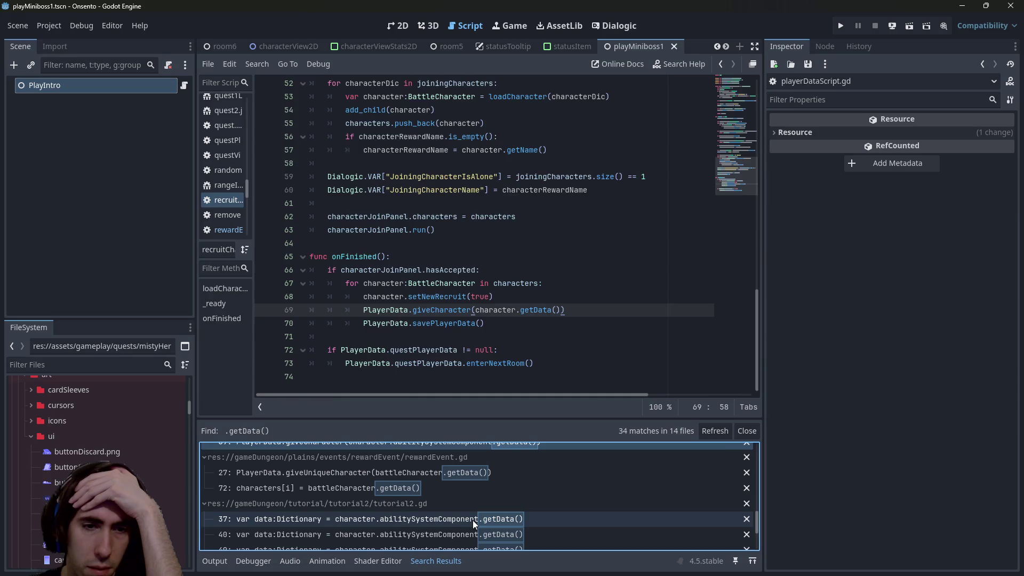
left_click(472, 520)
scroll(498, 256, "up", 4)
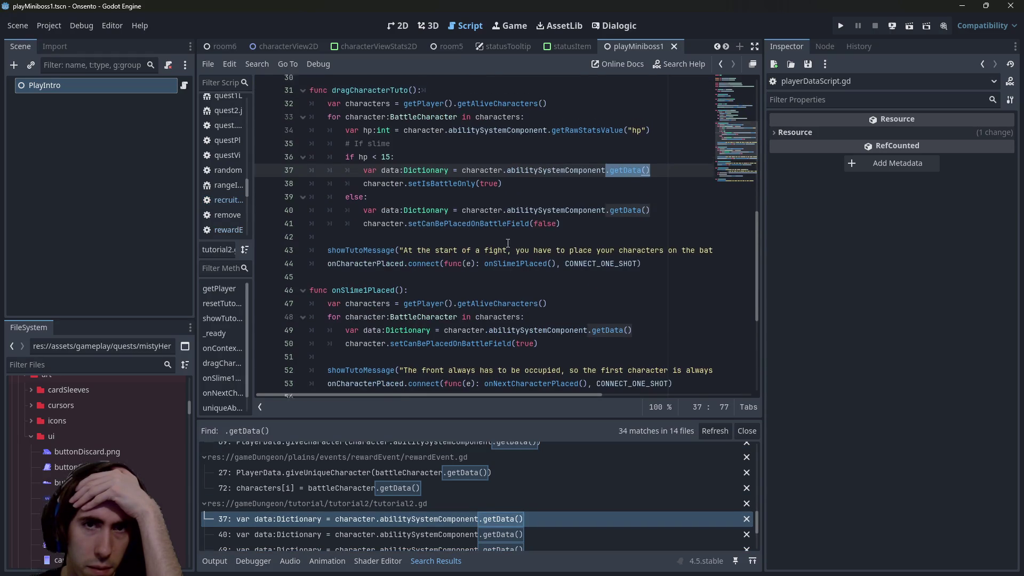
scroll(497, 256, "down", 2)
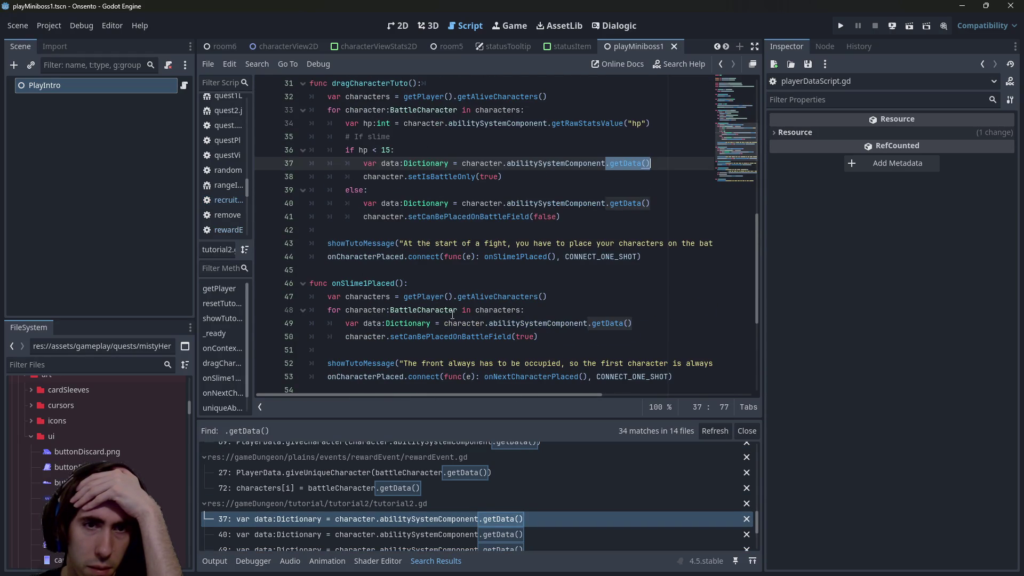
scroll(437, 491, "down", 2)
left_click(437, 485)
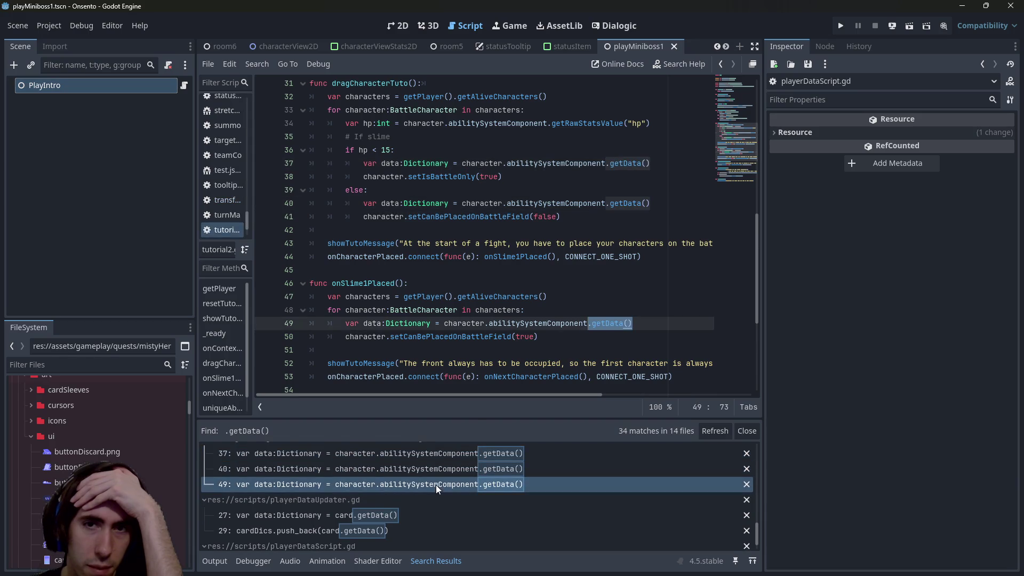
double_click(571, 164)
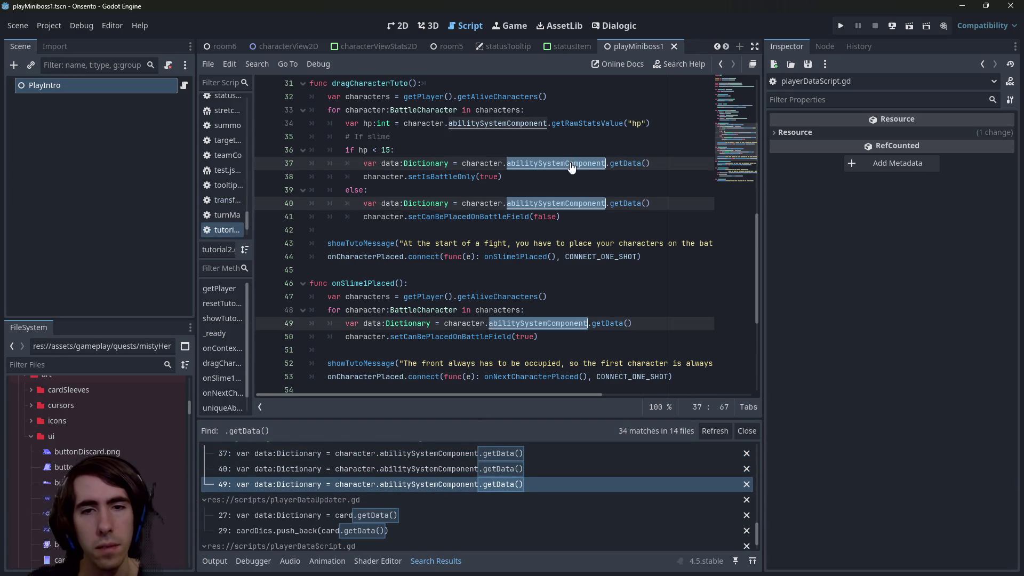
key("Delete")
key("Delete")
key("ctrl+s")
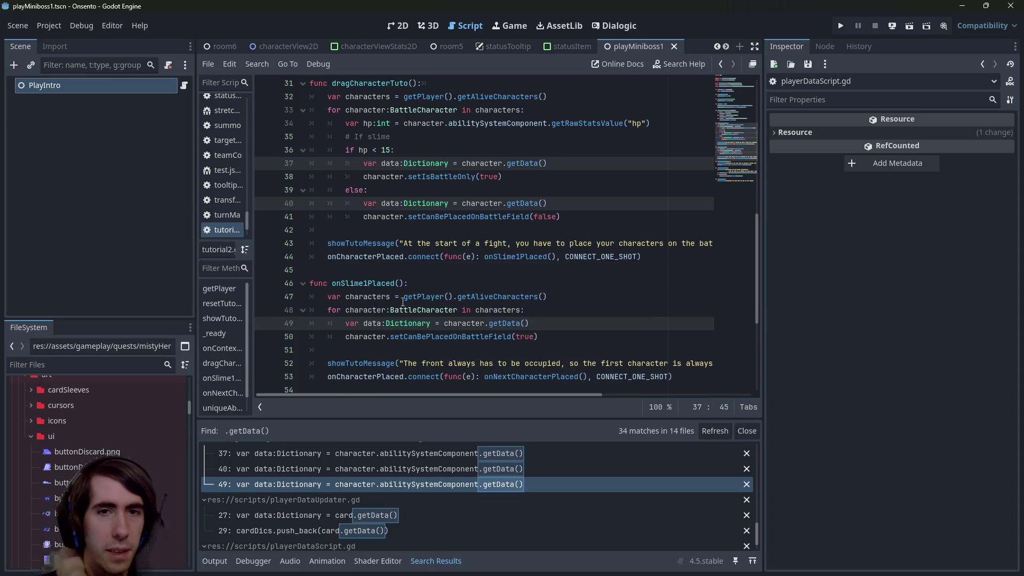
Review the getData matches in playerDataScript.gd line 168 and playerDataUpdater.gd lines 27 and 29.
scroll(446, 504, "down", 2)
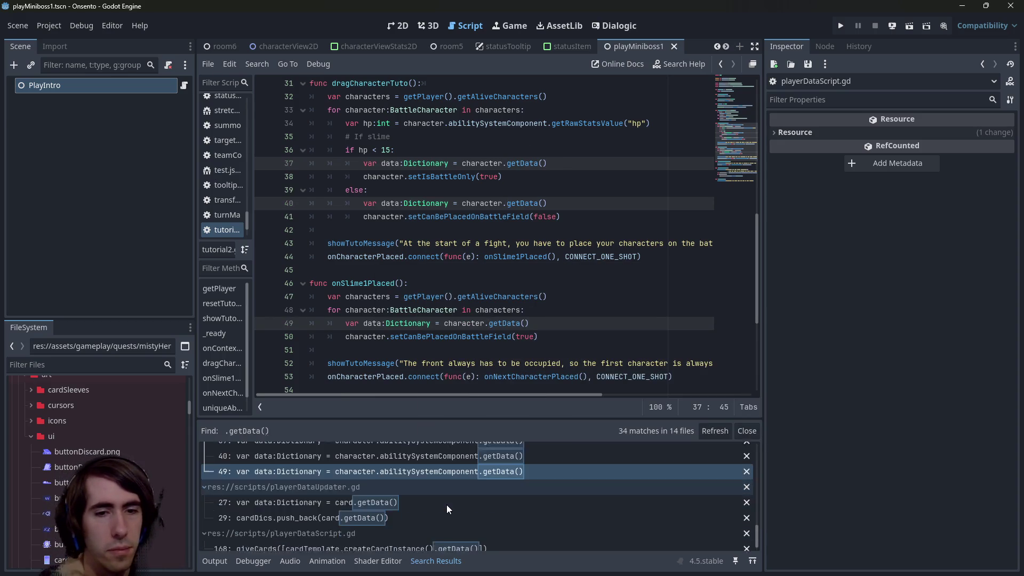
left_click(437, 538)
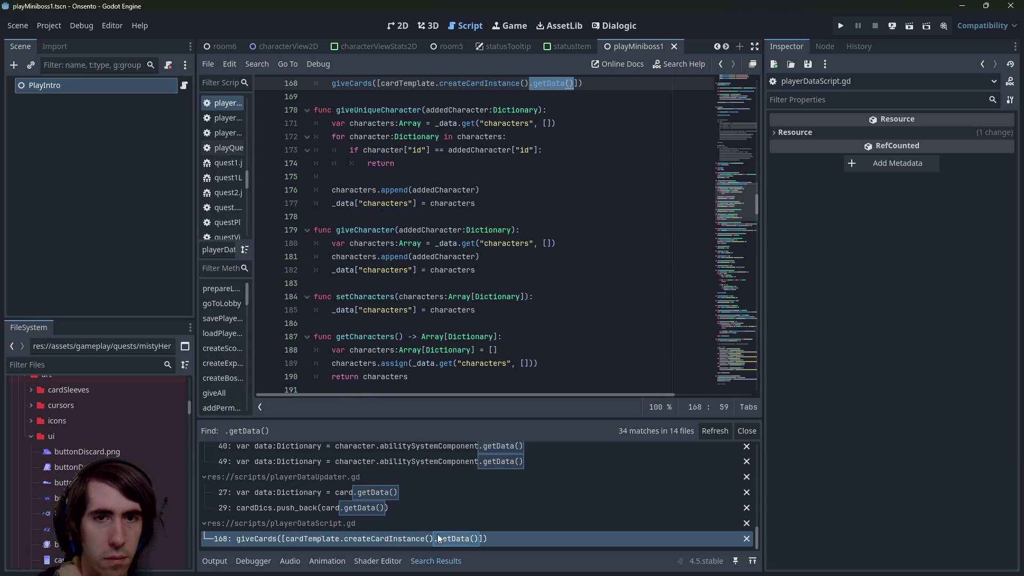
left_click(426, 491)
left_click(479, 310)
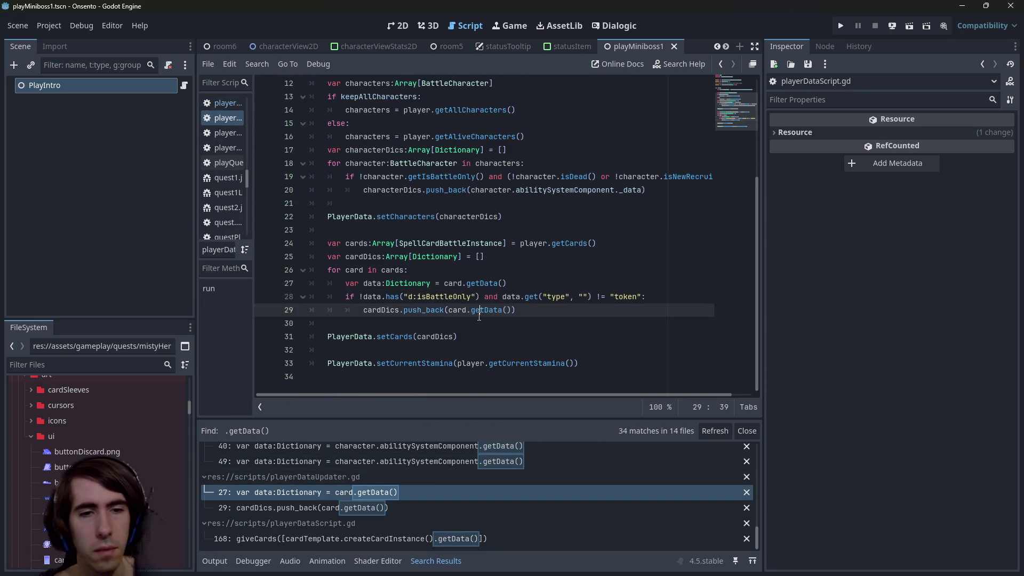
scroll(419, 477, "up", 1)
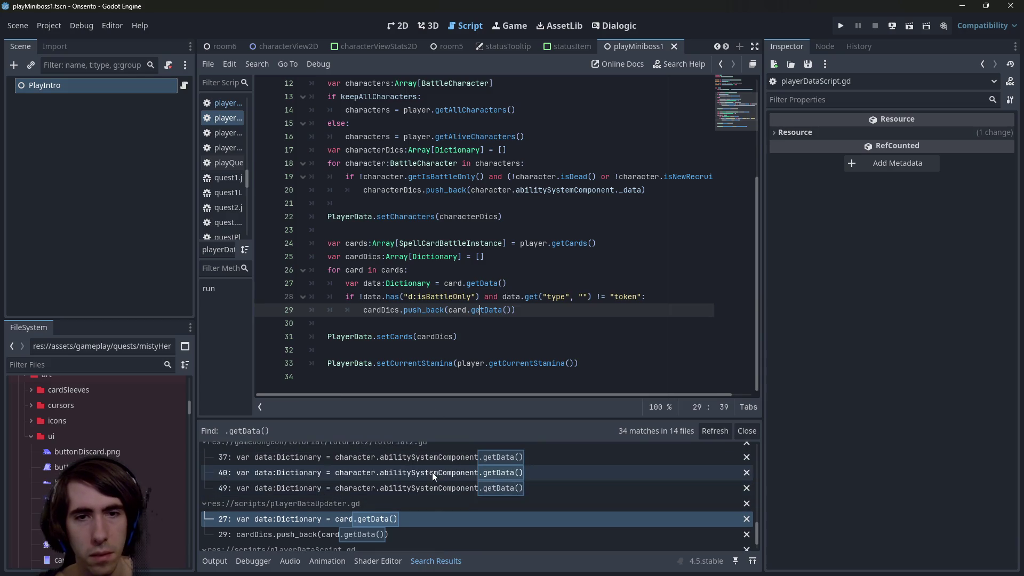
left_click(411, 529)
left_click(414, 519)
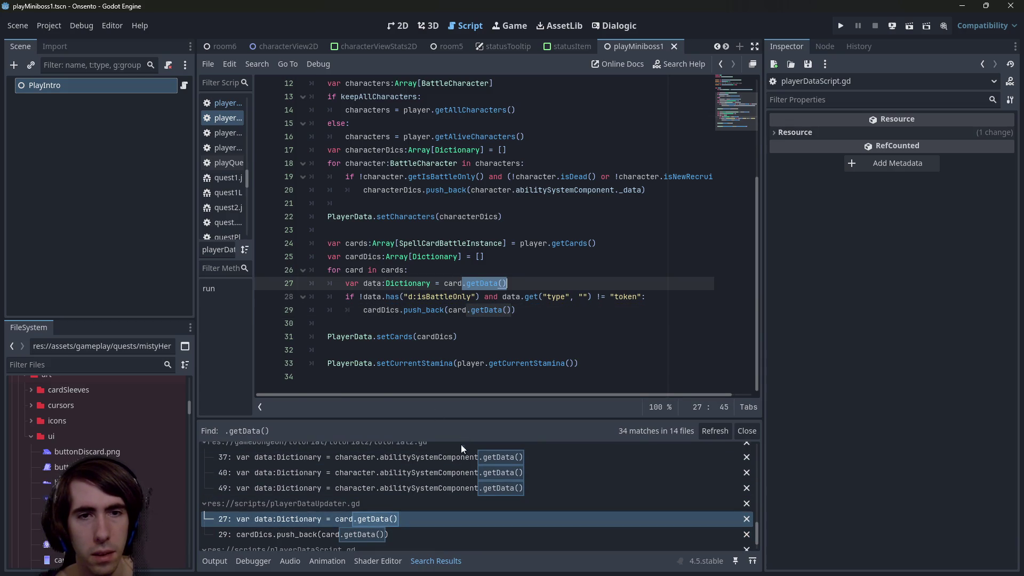
left_click(458, 472)
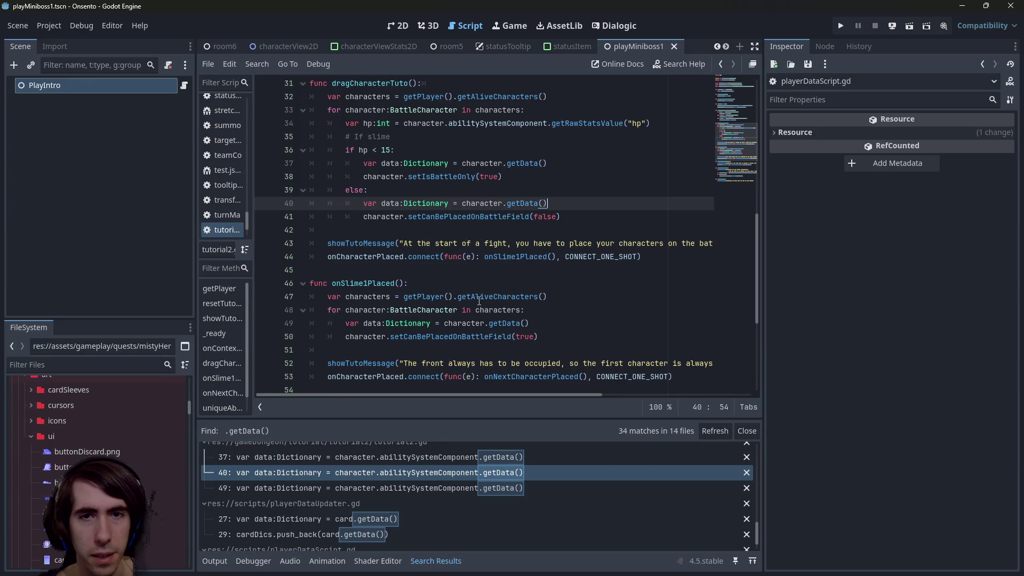
left_click(414, 535)
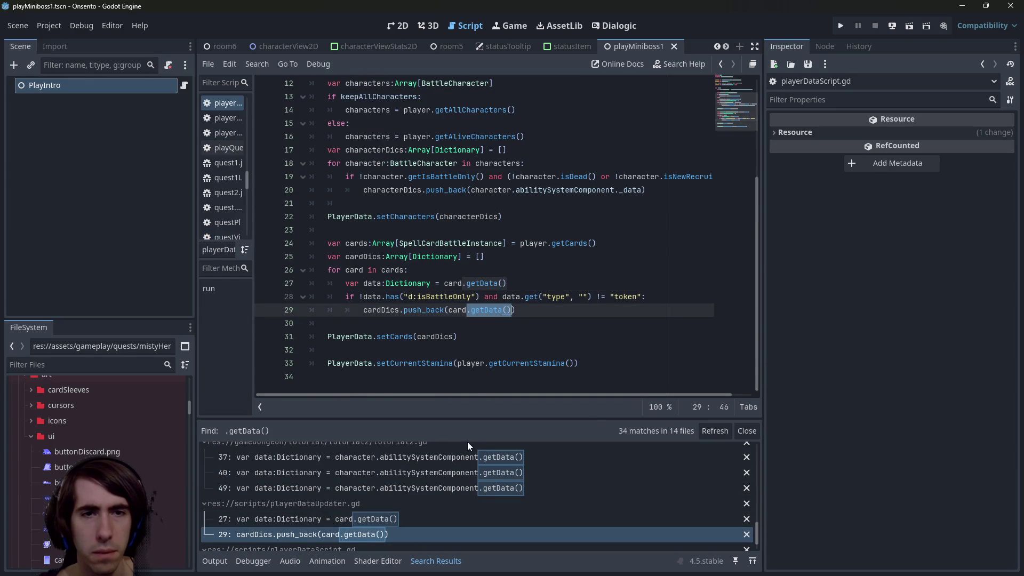
Highlight the data variable's uses and replace card.getData() on line 29 with data.
double_click(378, 284)
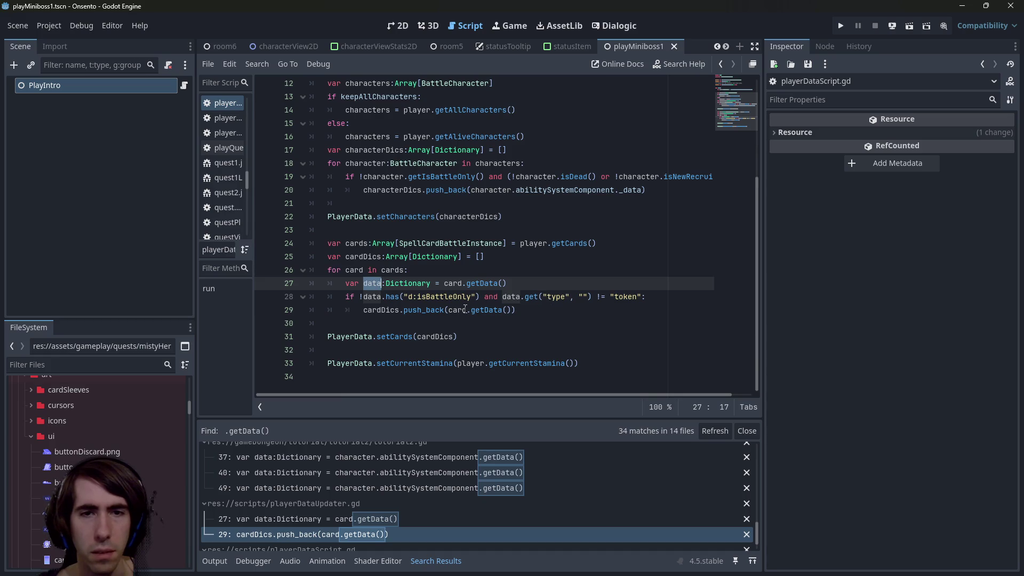
mouse_move(465, 310)
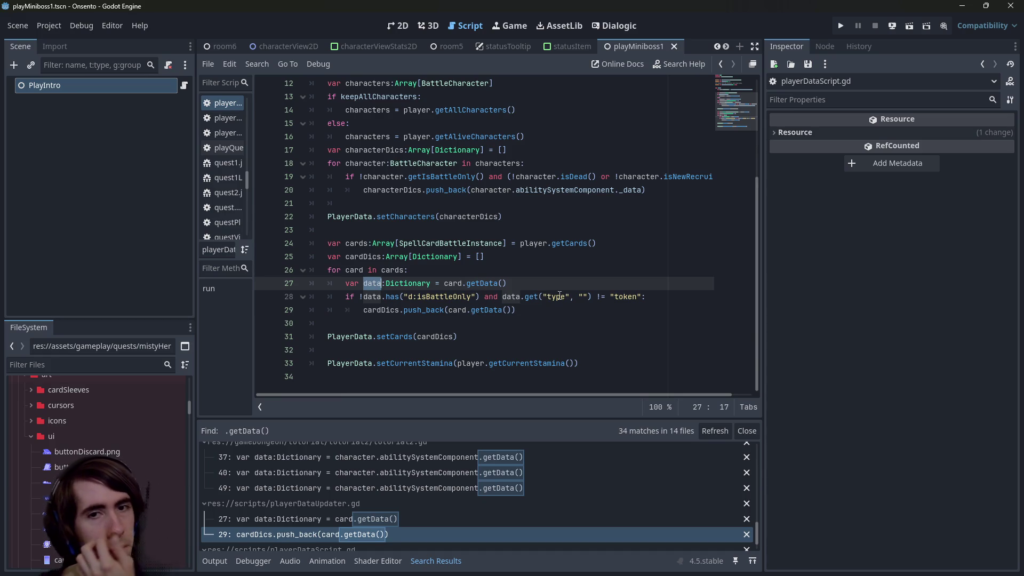
left_click(449, 310)
double_click(372, 283)
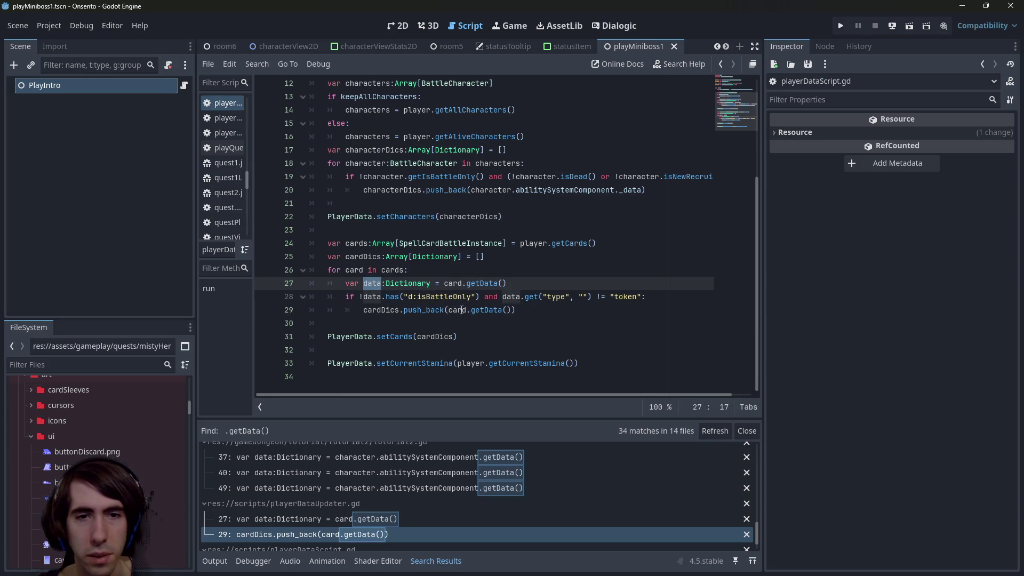
double_click(484, 310)
left_click(506, 311)
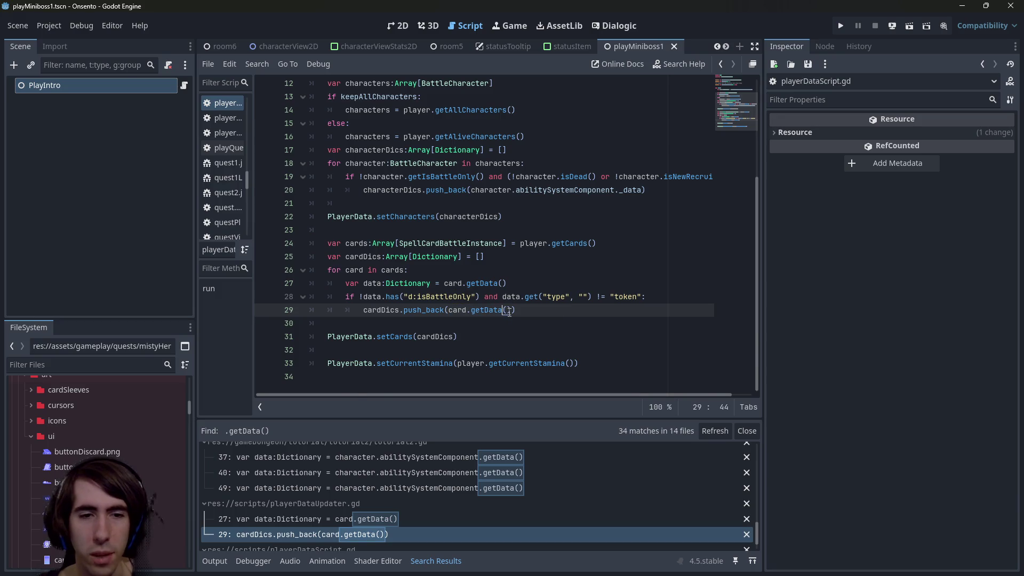
left_click_drag(511, 311, 451, 310)
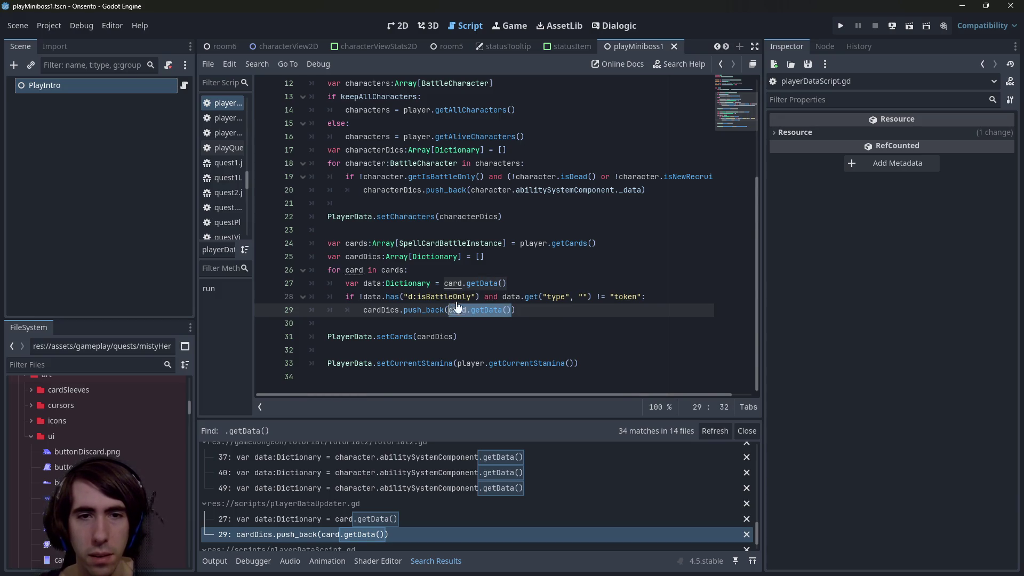
type("data")
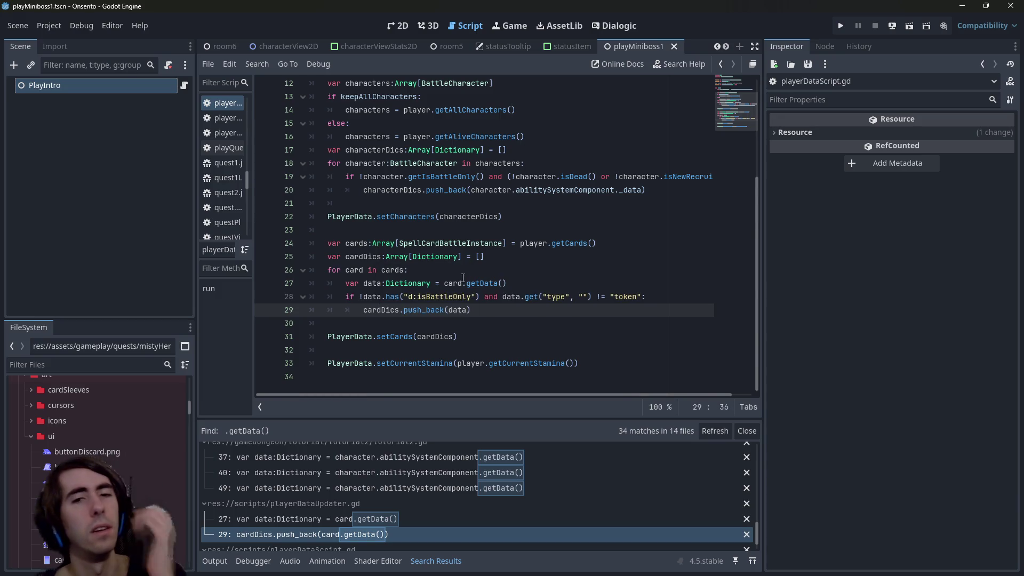
Check getData's definition in the card instance script, then substitute data on line 29 again.
key("ctrl+z")
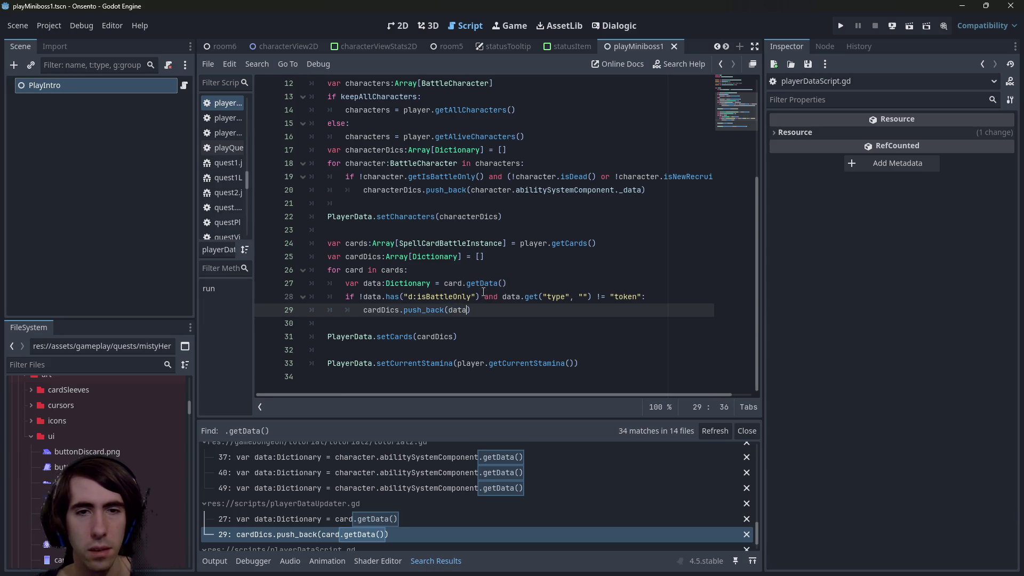
left_click(481, 283, "ctrl")
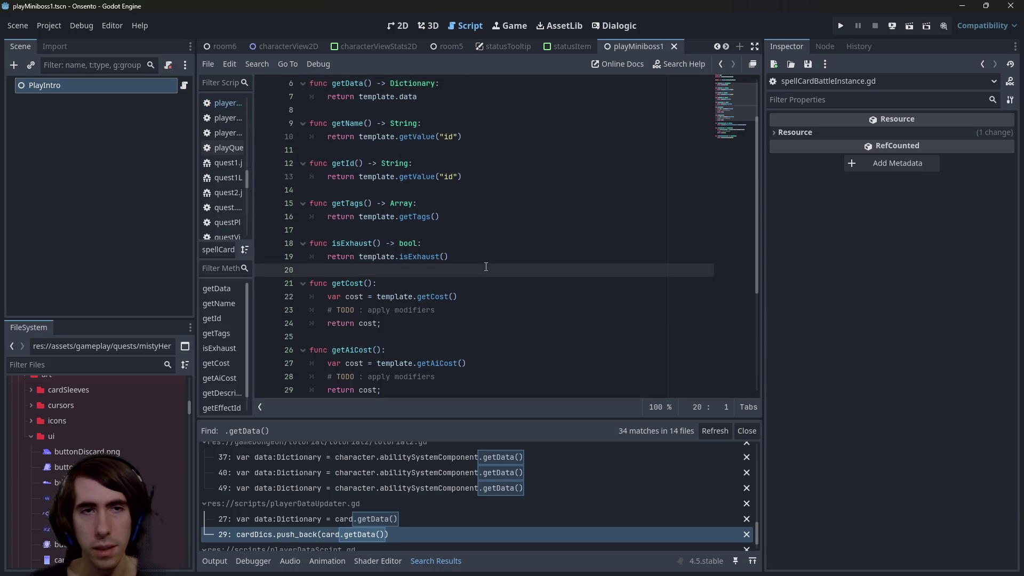
key("alt+Left")
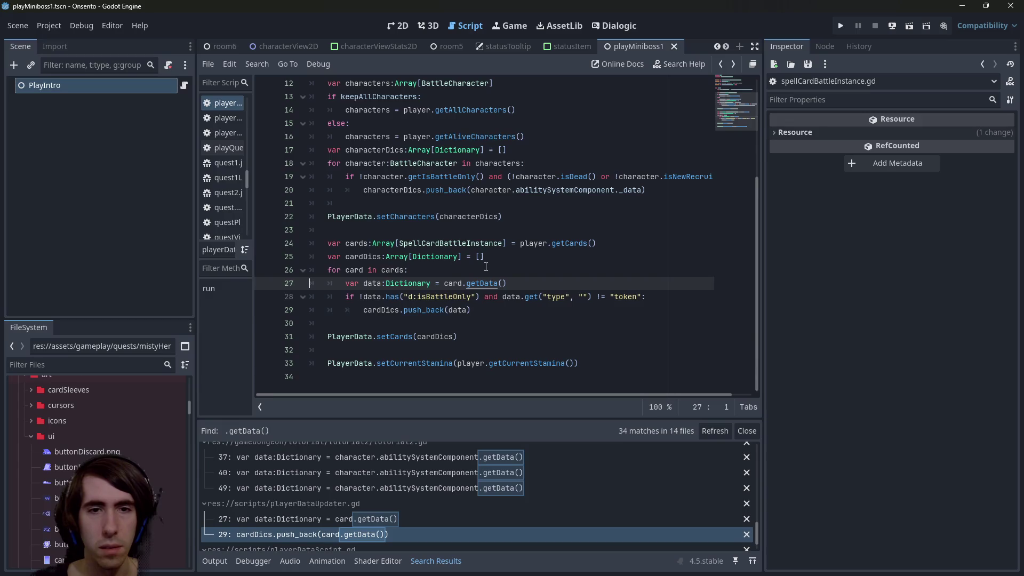
key("ctrl+z")
type("data")
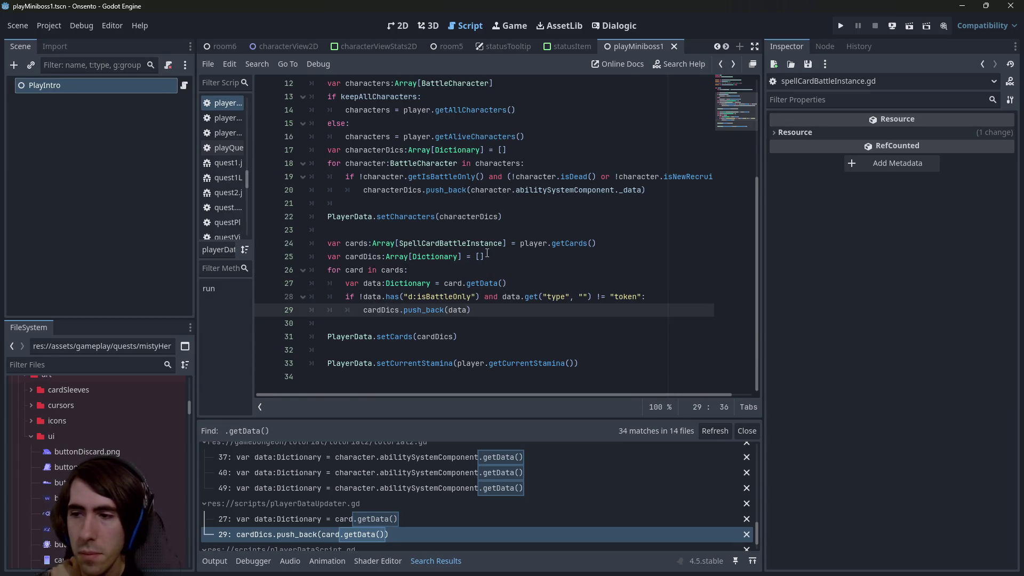
scroll(427, 485, "up", 5)
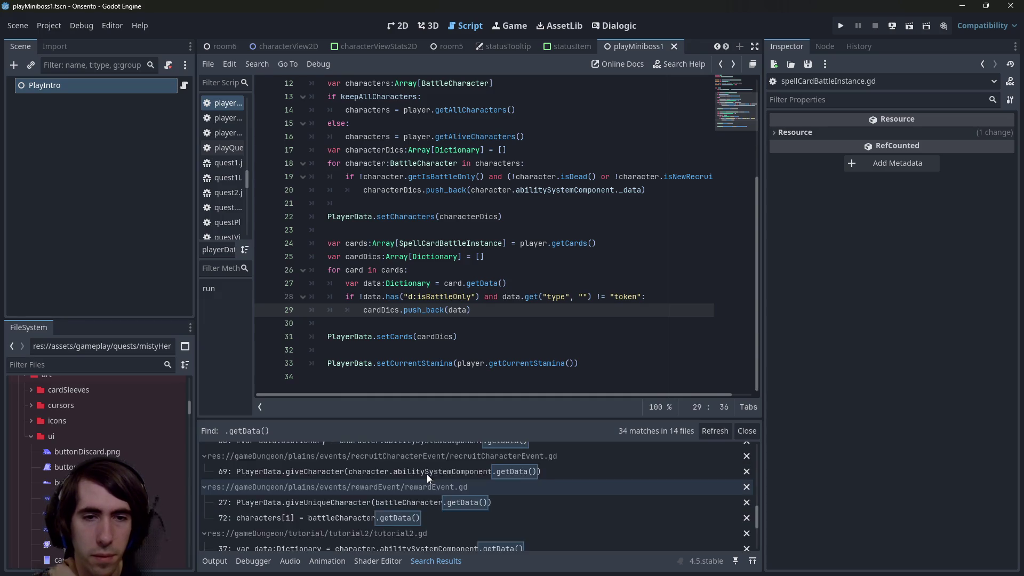
scroll(427, 474, "up", 5)
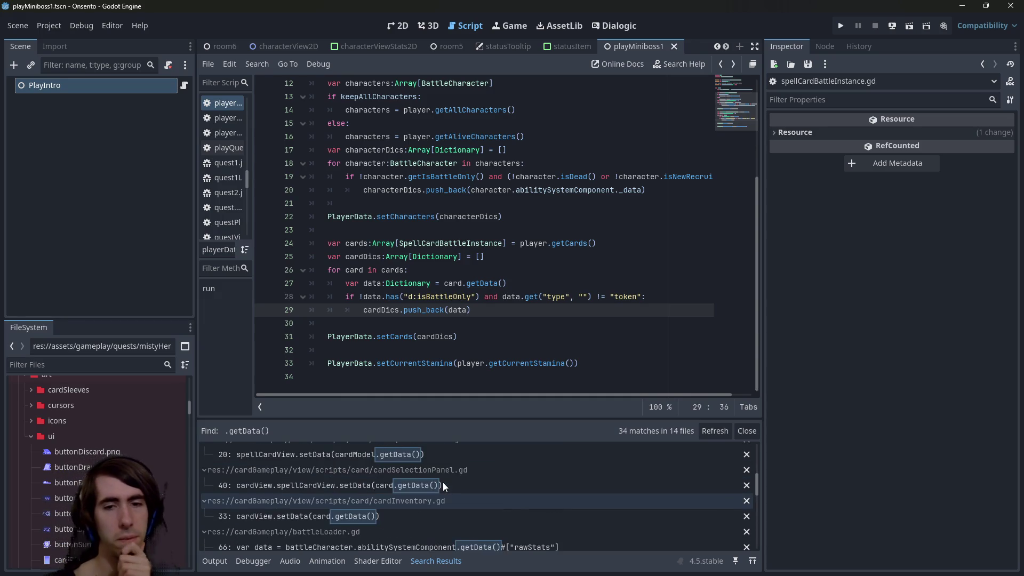
scroll(445, 471, "up", 5)
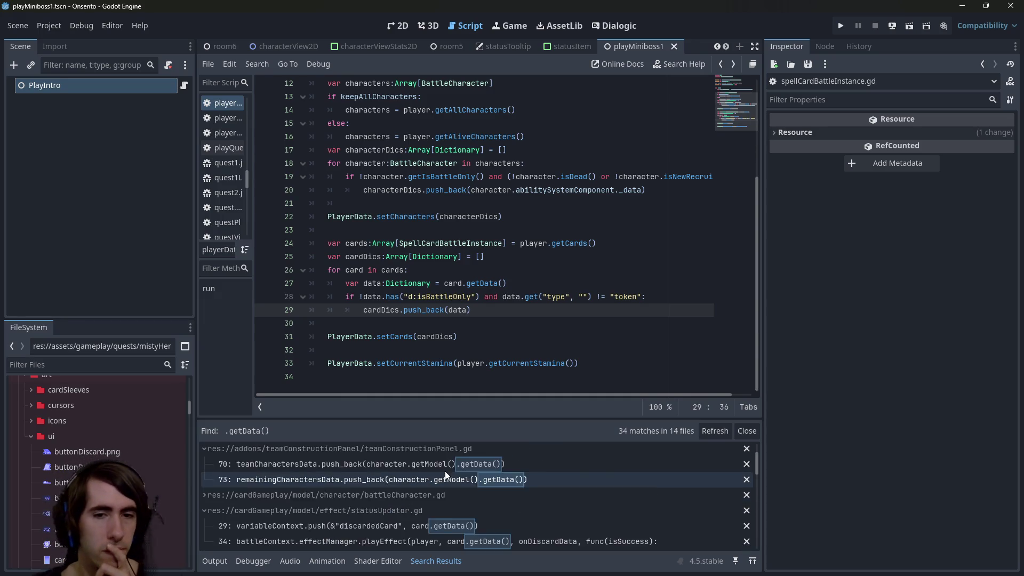
left_click(480, 283)
mouse_move(479, 284)
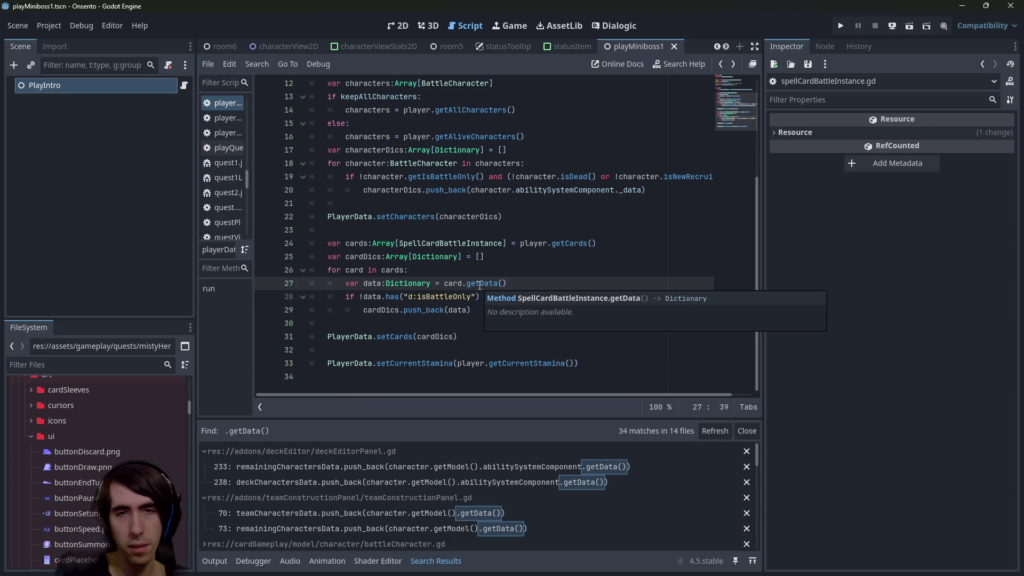
key("shift+alt+o")
Open playerDataScript.gd and try searching for 'new' across the project and within the script.
type("playerdata")
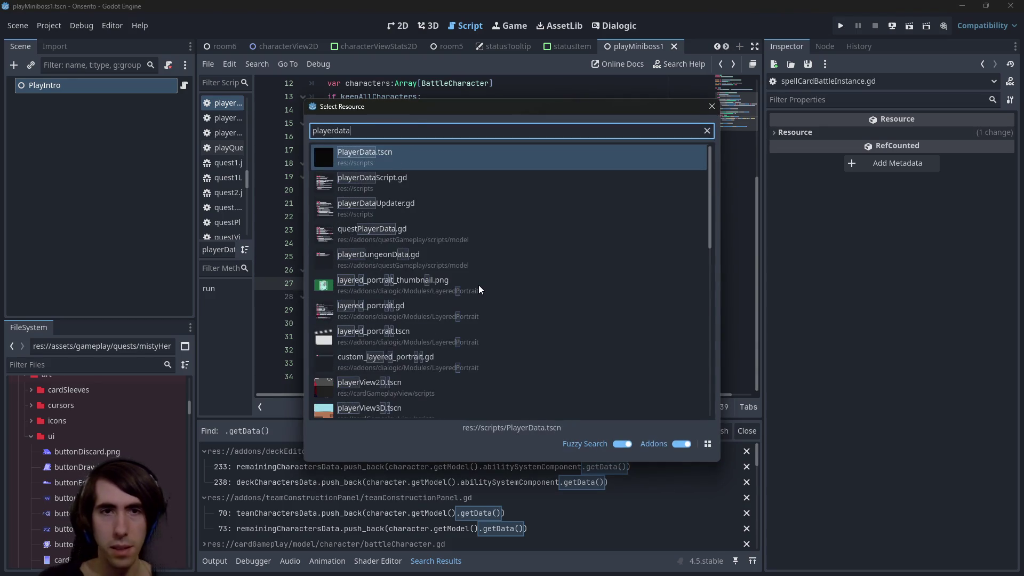
key("Down")
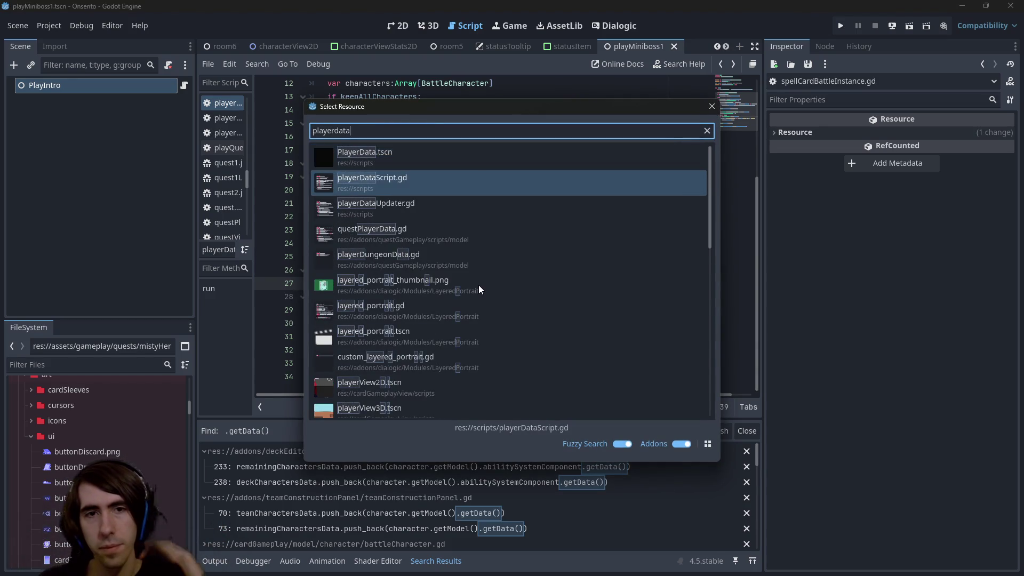
key("Return")
key("ctrl+shift+f")
type("new")
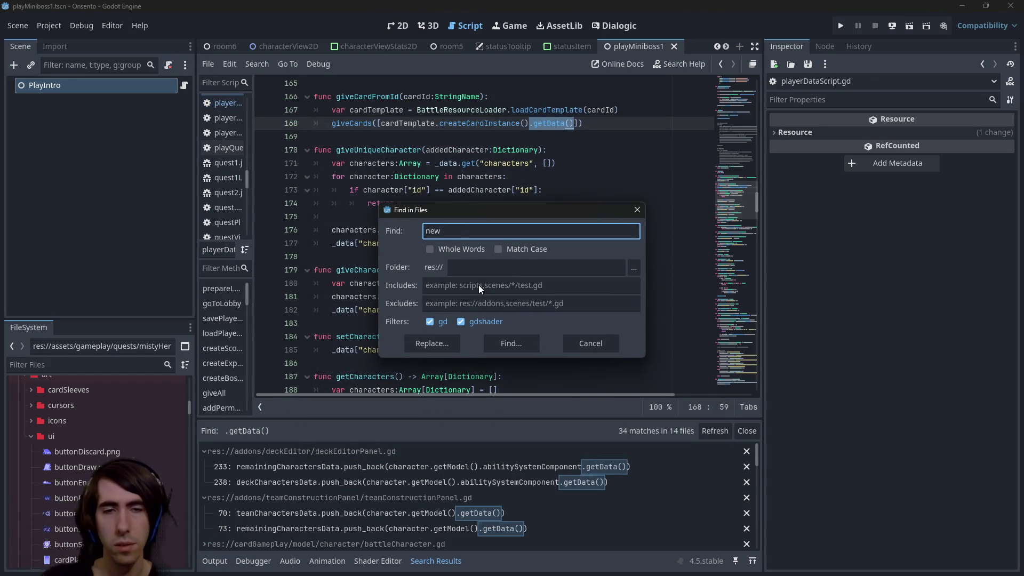
key("Escape")
key("ctrl+f")
type("newRe")
key("ctrl+a")
type("re")
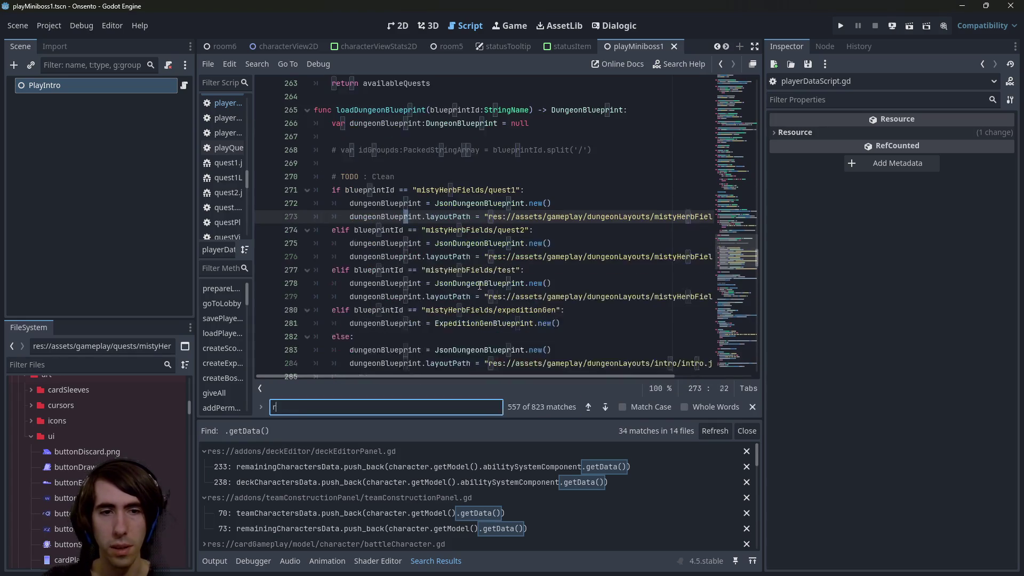
key("Escape")
Search all project files for newRecruit and check the match at battleCharacter.gd line 157.
key("ctrl+shift+f")
type("newRecruit")
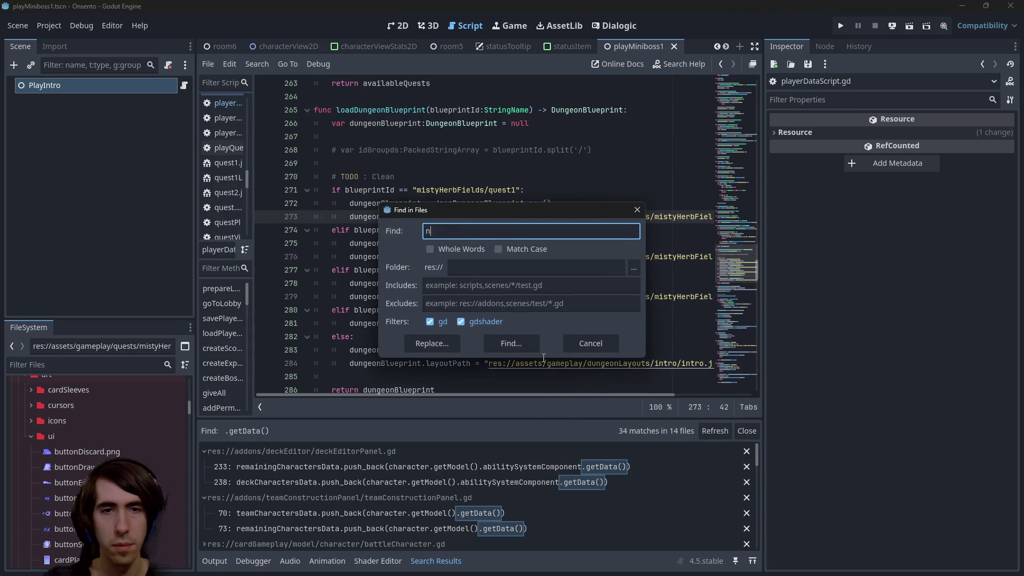
key("Return")
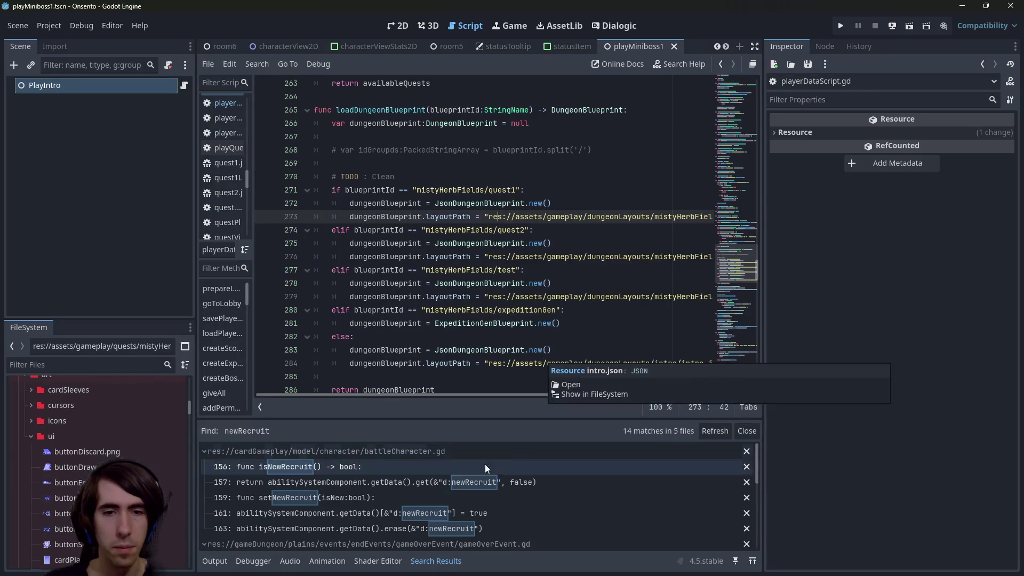
left_click(460, 483)
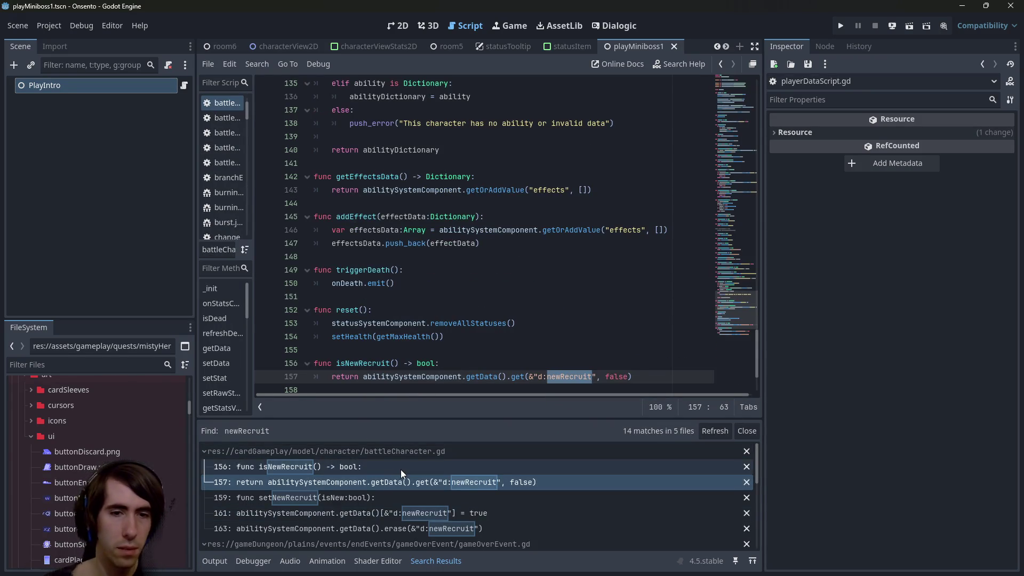
scroll(399, 469, "down", 1)
key("alt+Left")
key("alt+Left")
key("alt+Left")
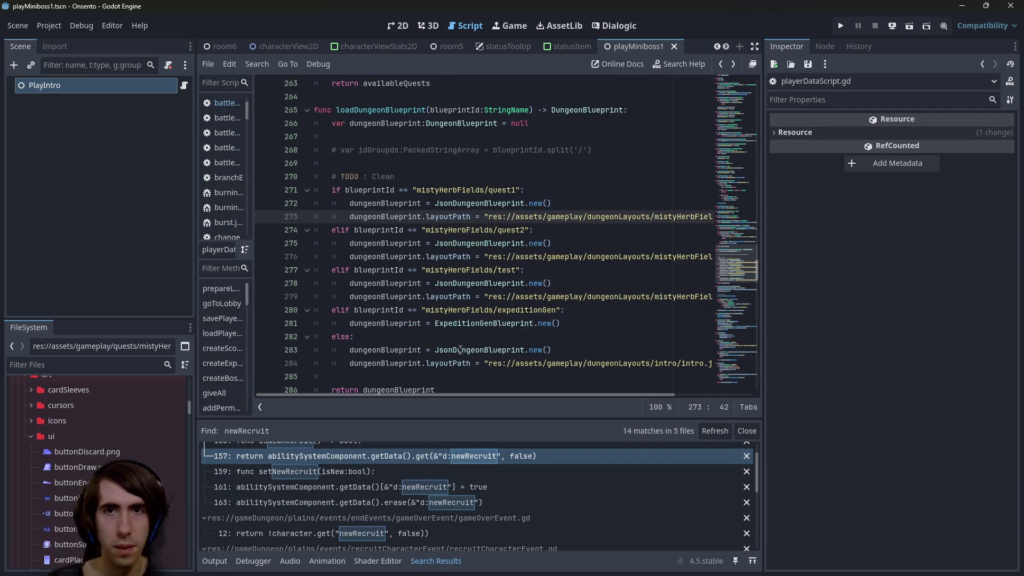
Reopen playerDataScript.gd and search it for 'ready'.
key("alt+shift+o")
type("playerfield")
key("BackSpace")
key("BackSpace")
key("BackSpace")
type("playerdata")
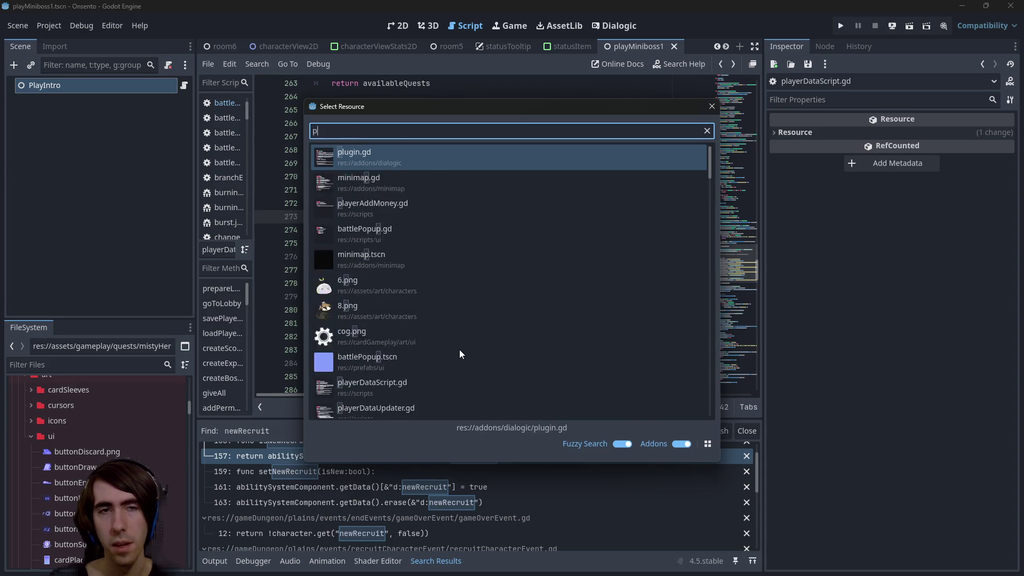
key("Down")
key("Return")
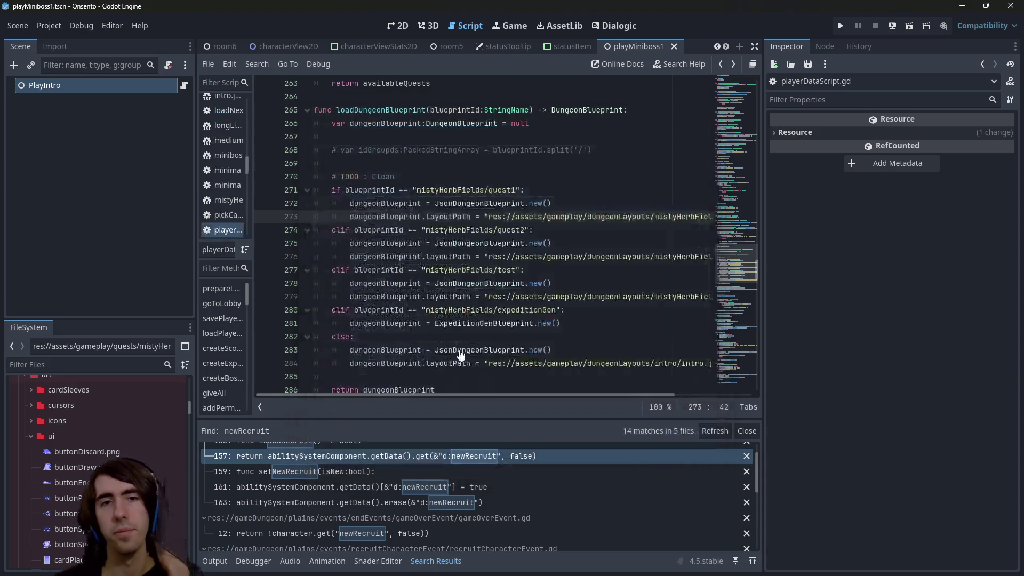
key("ctrl+f")
type("ready")
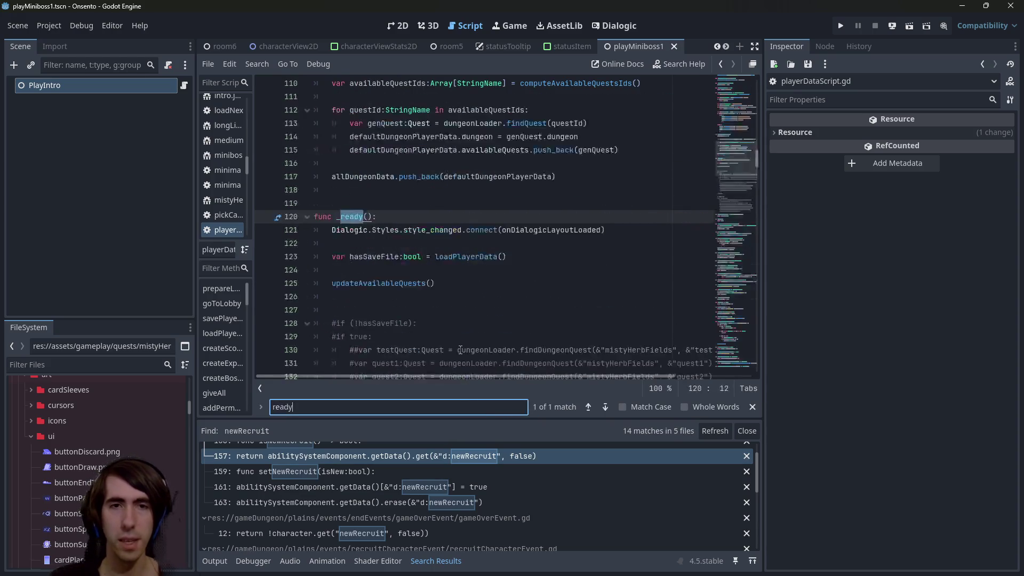
Inspect hasSaveFile and the updateAvailableQuests call in _ready, leaving the caret on the line below.
scroll(437, 274, "down", 1)
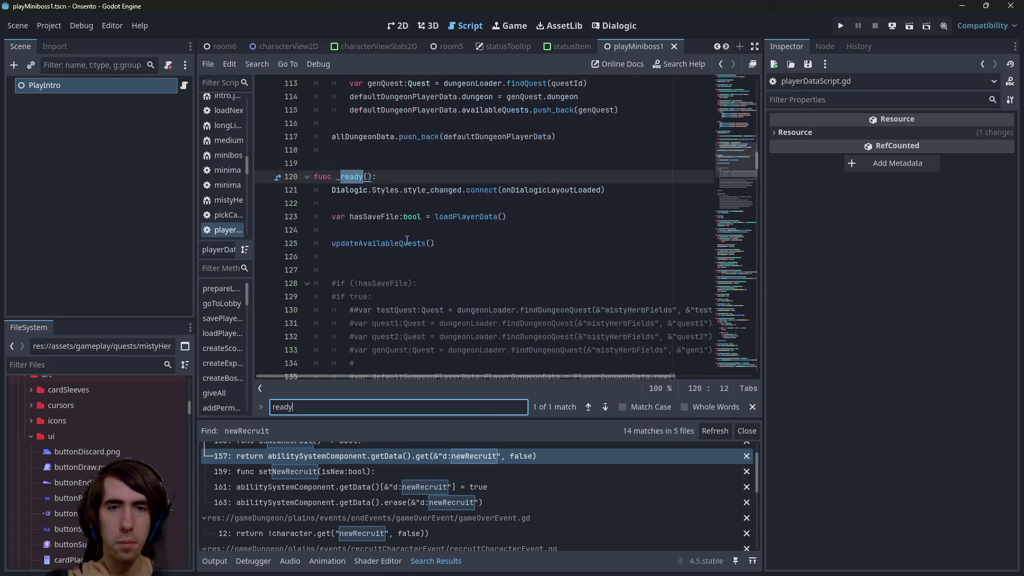
double_click(379, 216)
scroll(621, 359, "up", 1)
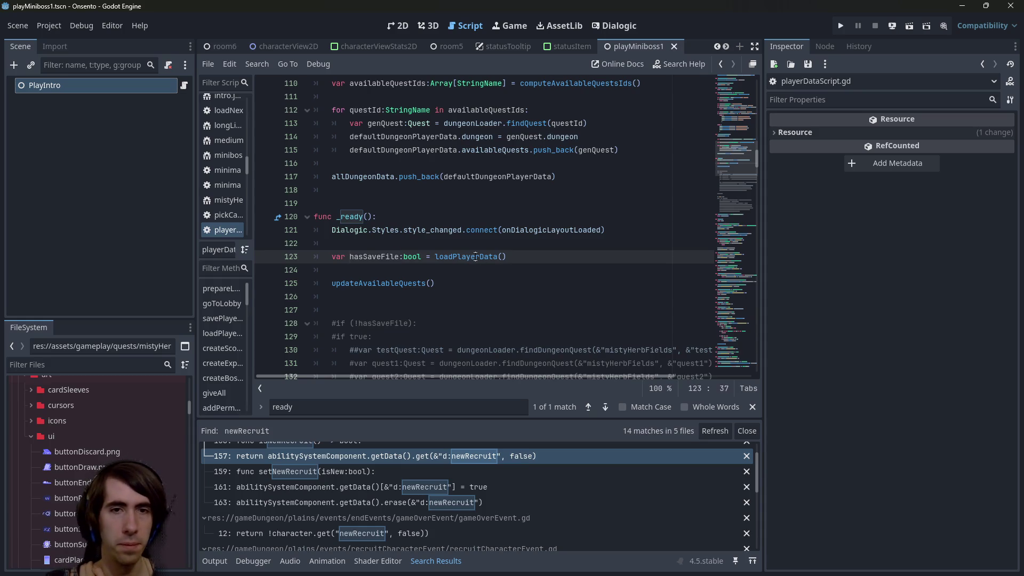
scroll(396, 260, "down", 2)
scroll(396, 260, "down", 3)
scroll(394, 251, "up", 4)
double_click(392, 243)
left_click(441, 260)
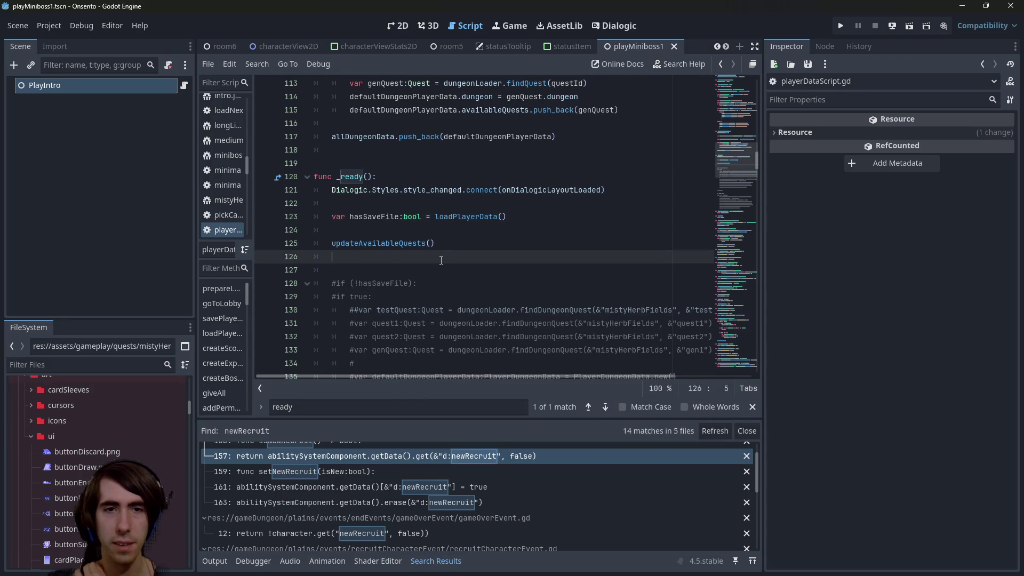
Add an if hasSaveFile: block with a started var line after updateAvailableQuests.
key("Return")
type("if hasSaveFile:")
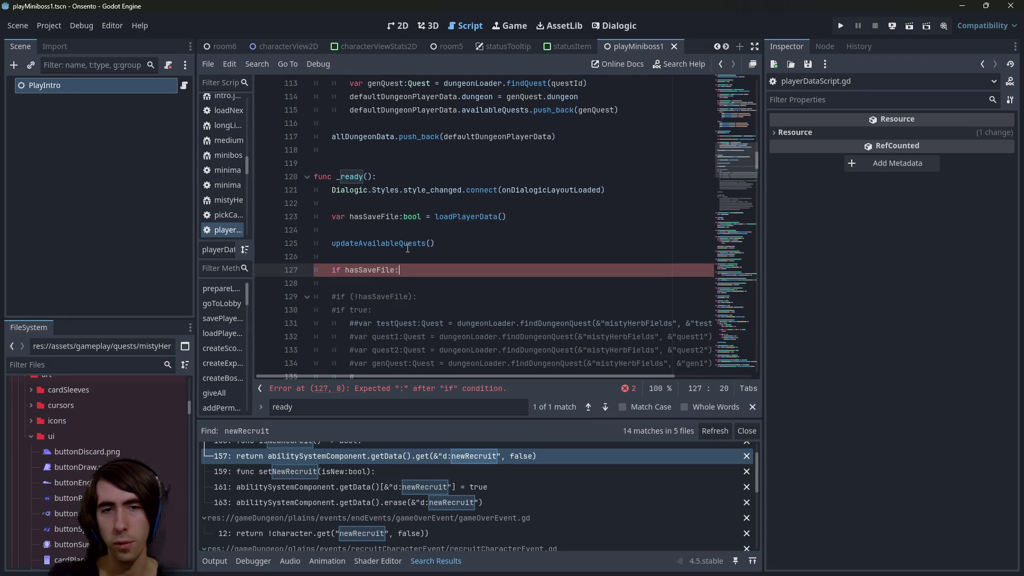
key("Return")
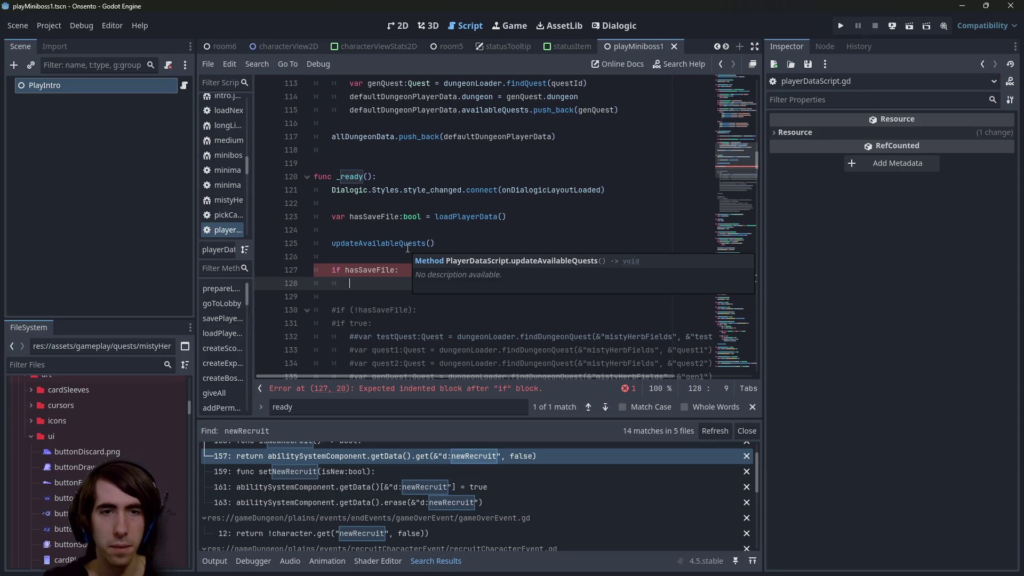
type("var")
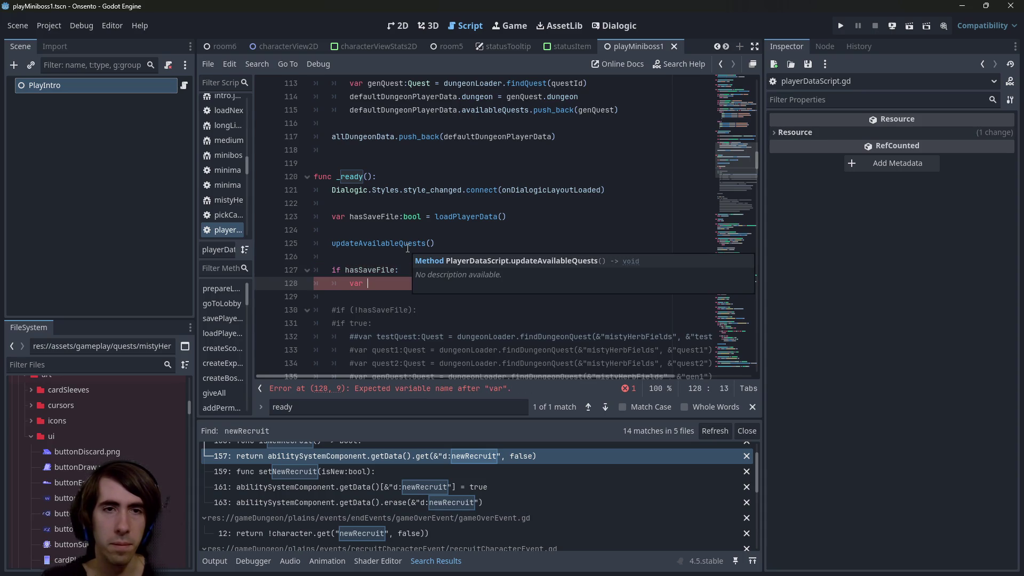
Declare func removeAllNewRecruits(): on a new line above _ready.
key("Up")
key("Up")
key("Up")
key("Return")
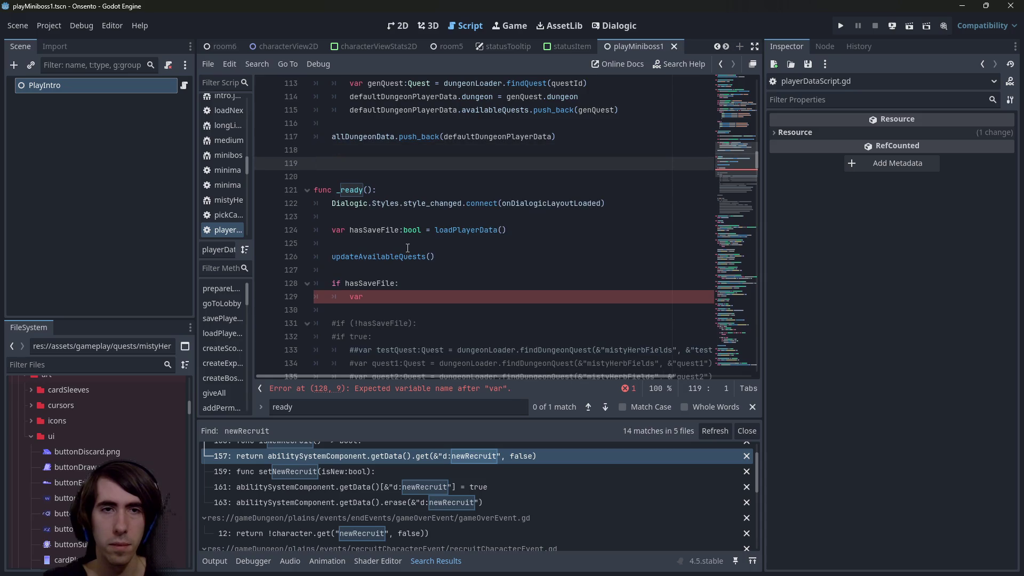
key("BackSpace")
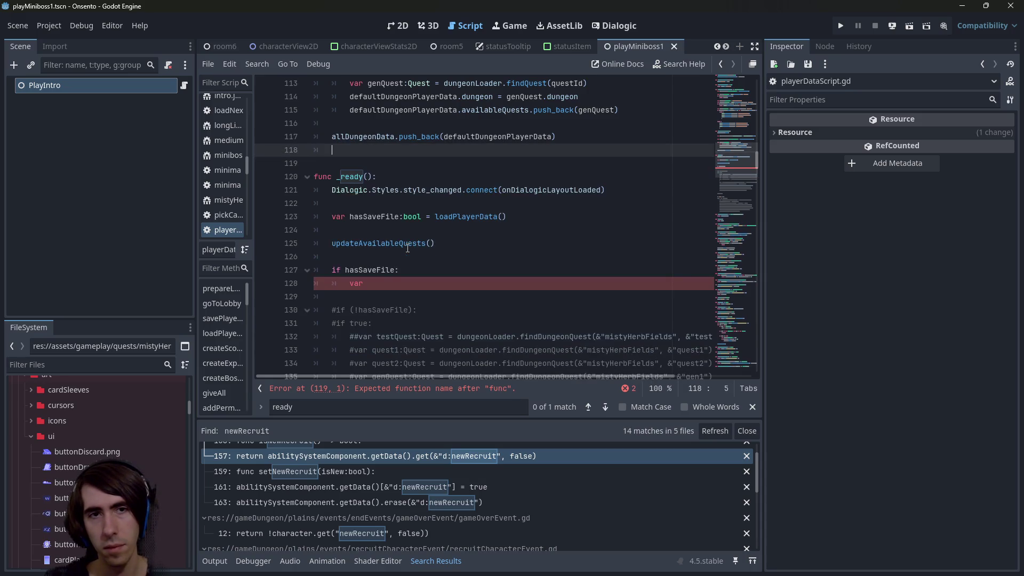
key("BackSpace")
key("Down")
key("Down")
key("Down")
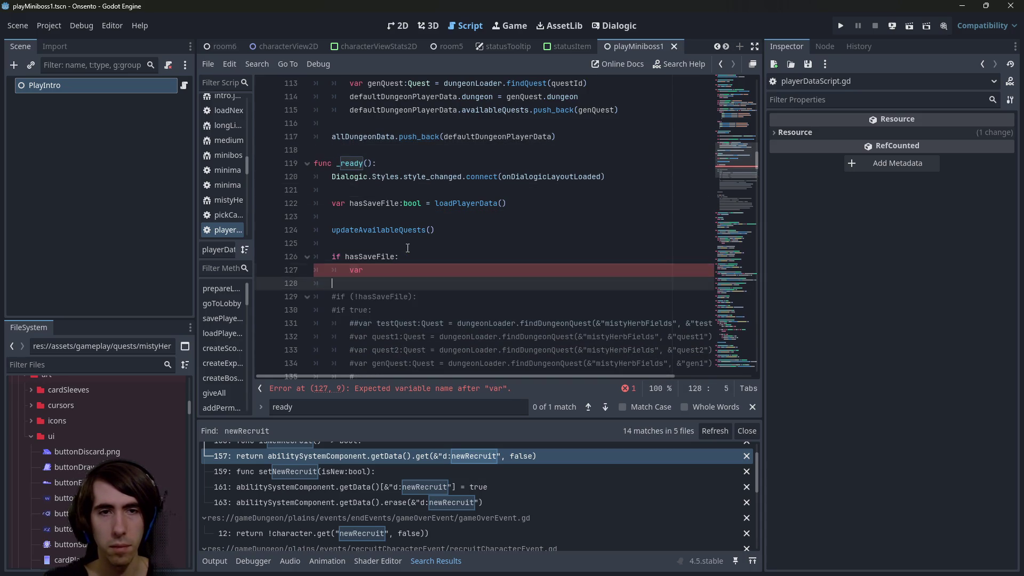
key("Up")
key("Up")
key("Up")
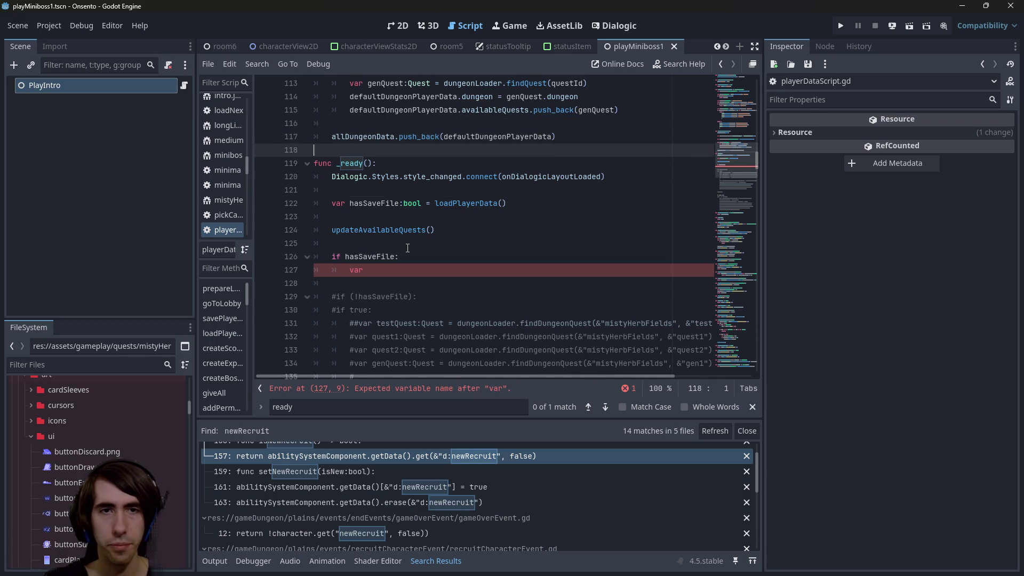
key("Return")
key("Return")
key("Up")
type("func remove")
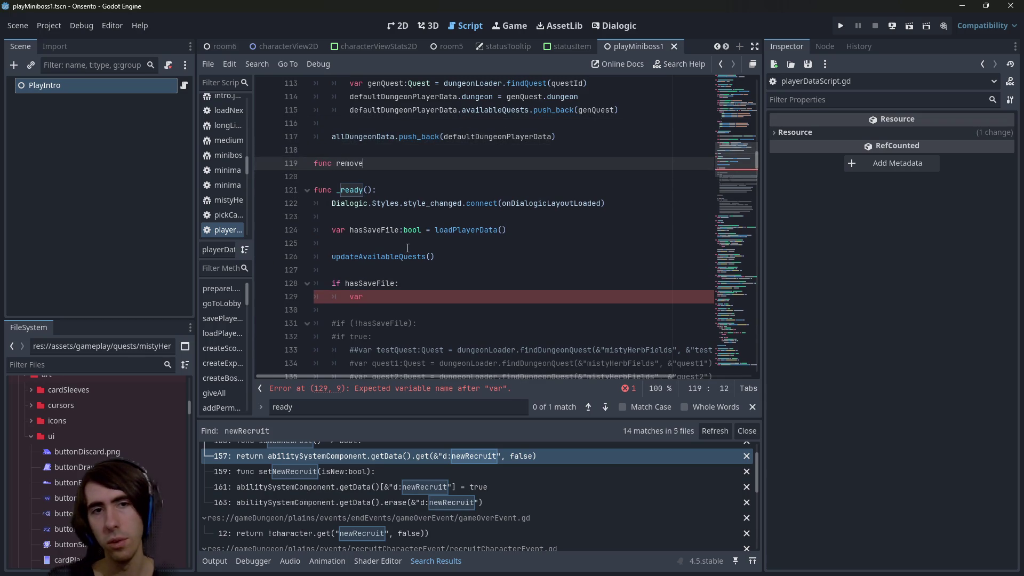
type("New")
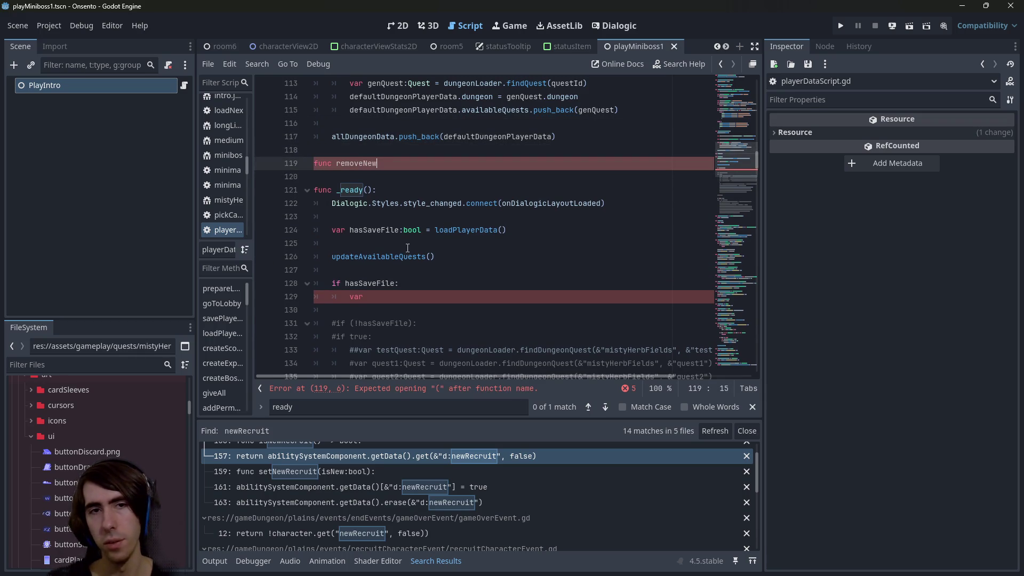
type("Recruits():")
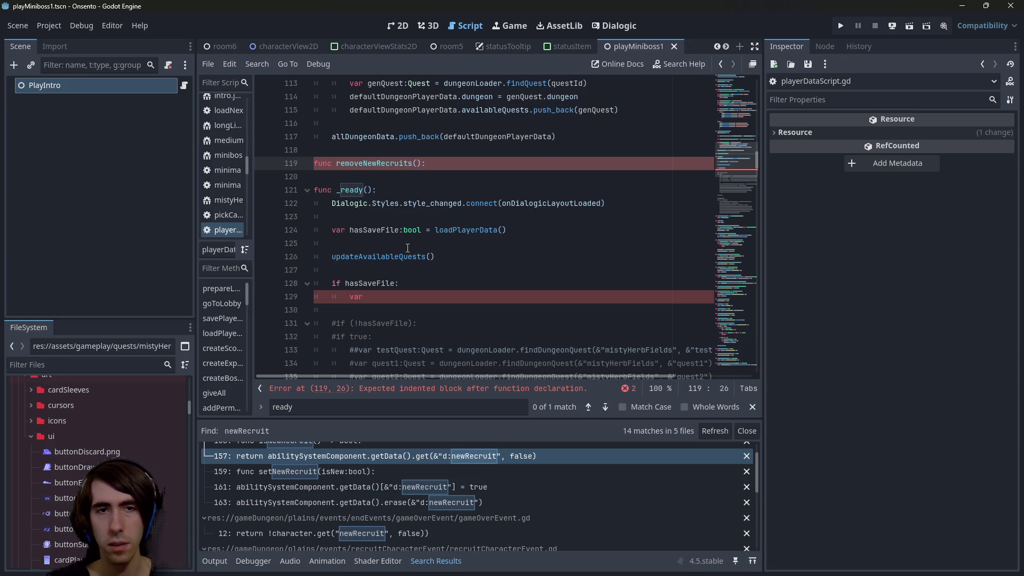
key("Left")
key("Left")
key("Left")
type("All")
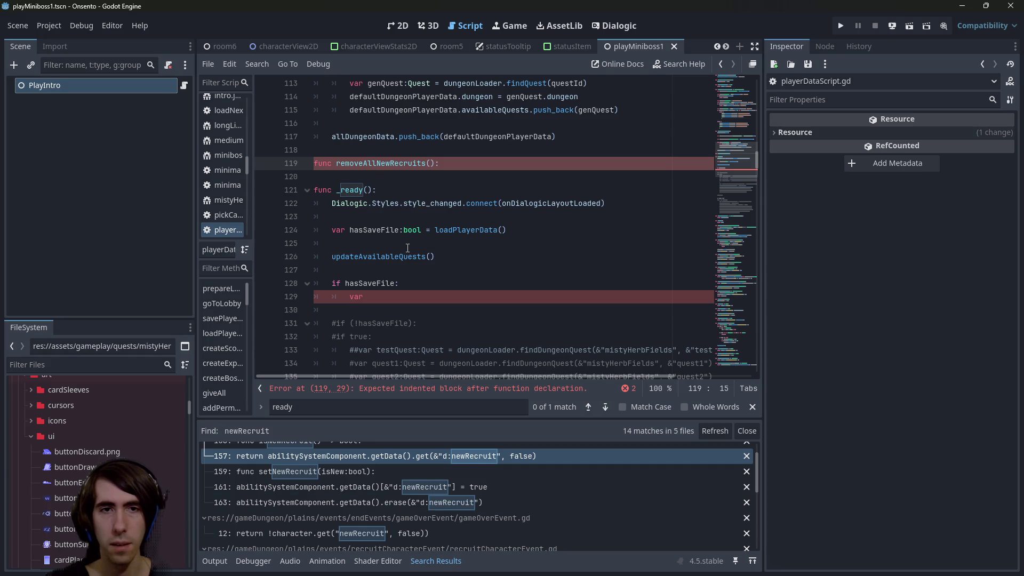
key("shift+alt+o")
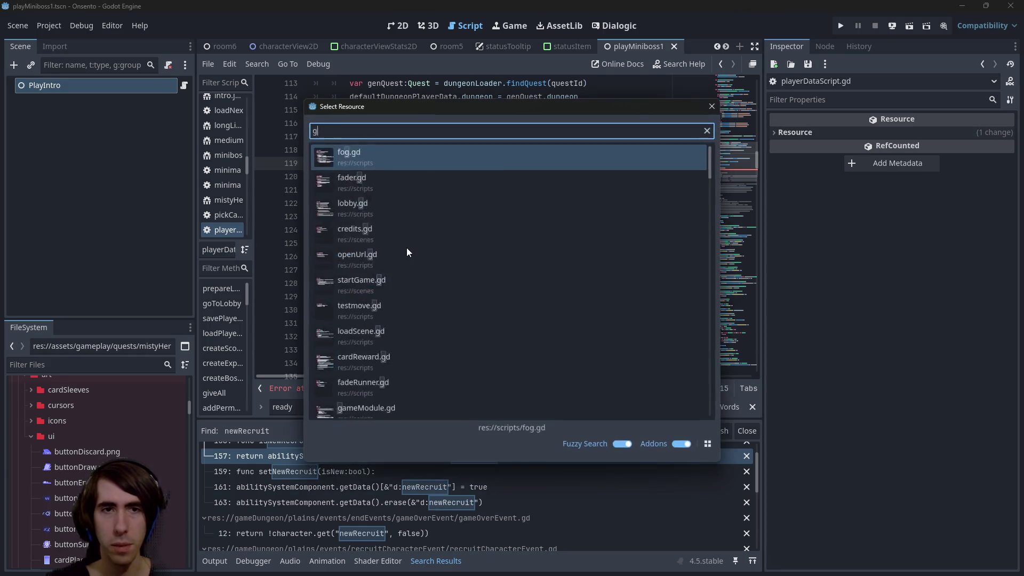
Open gameOverEvent.gd through the quick file search.
type("gameover")
key("Return")
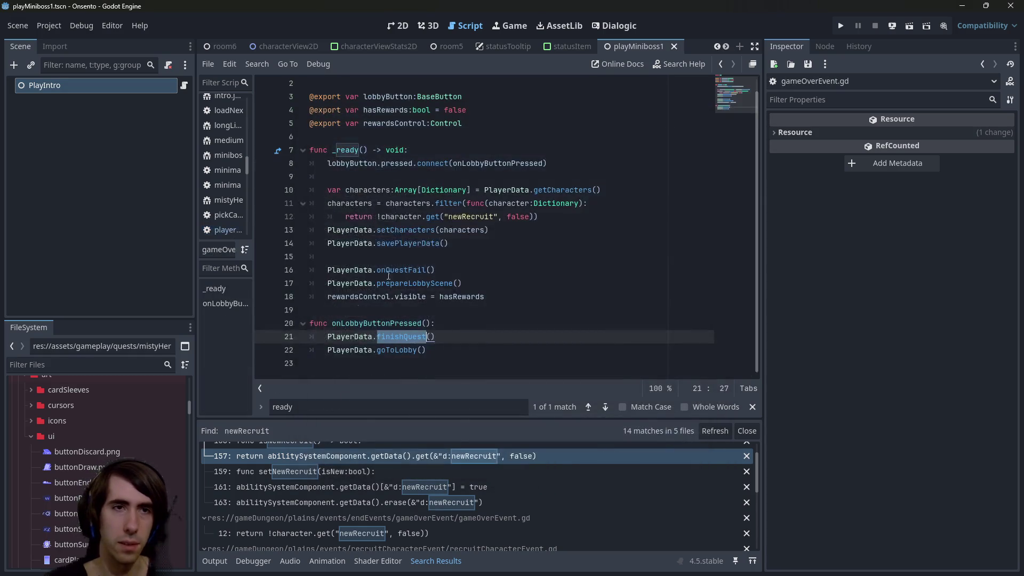
left_click(183, 84)
left_click(613, 256)
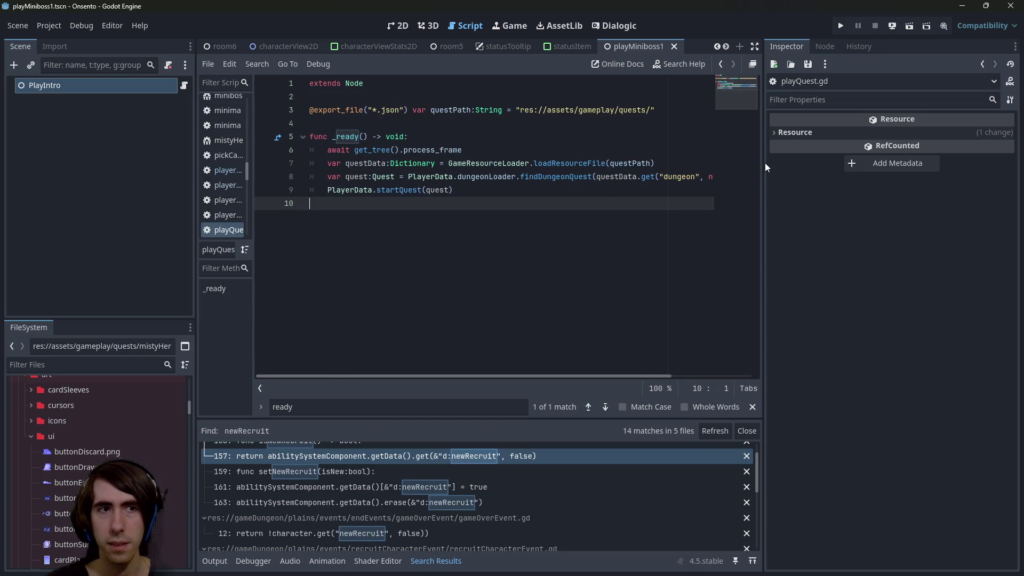
left_click(636, 189)
key("ctrl+alt+o")
type("gameover")
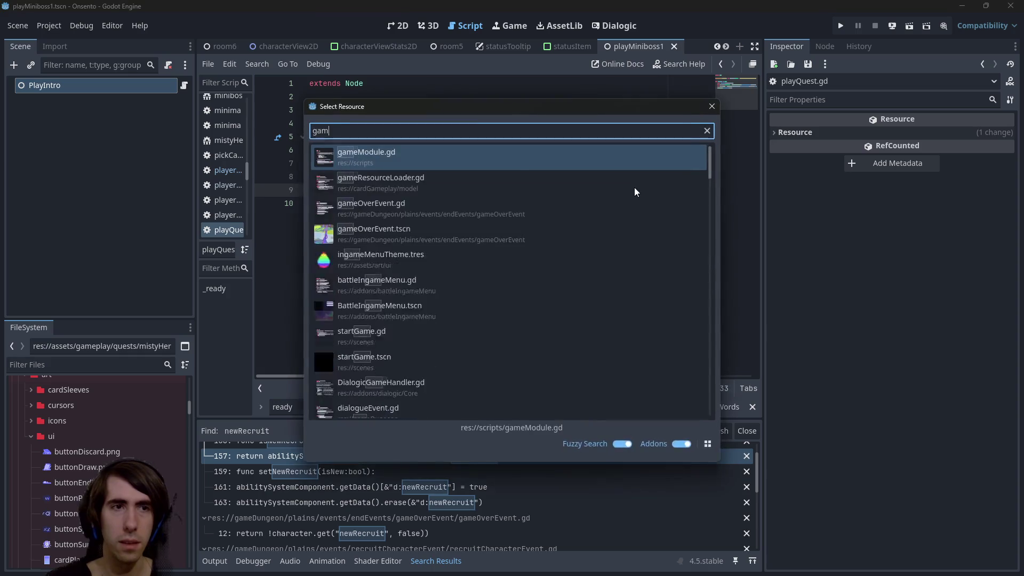
key("Return")
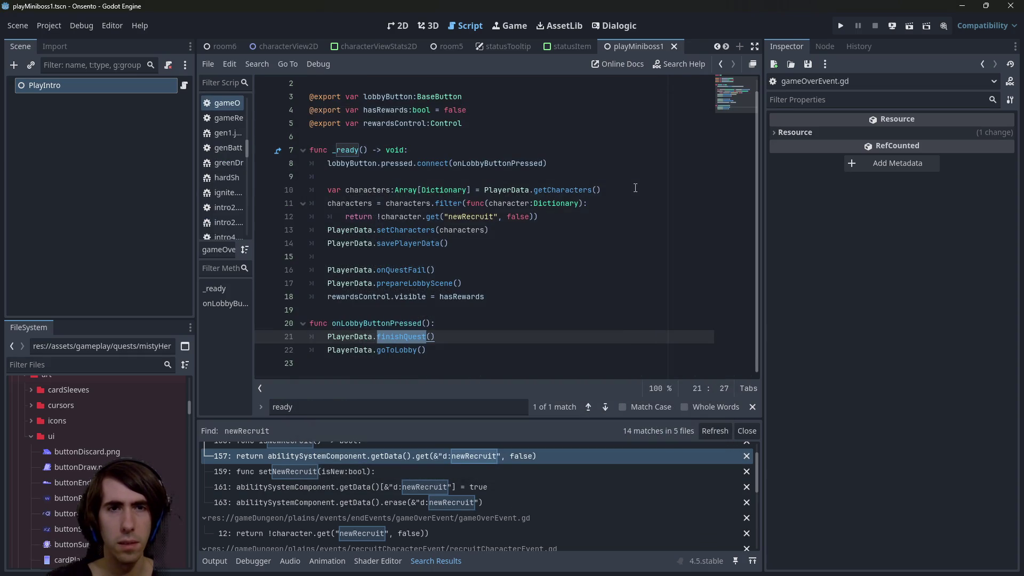
Open the gameOverEvent.tscn scene and show the GameOverEventRoom script.
key("shift+alt+o")
type("gameover")
key("Down")
key("Return")
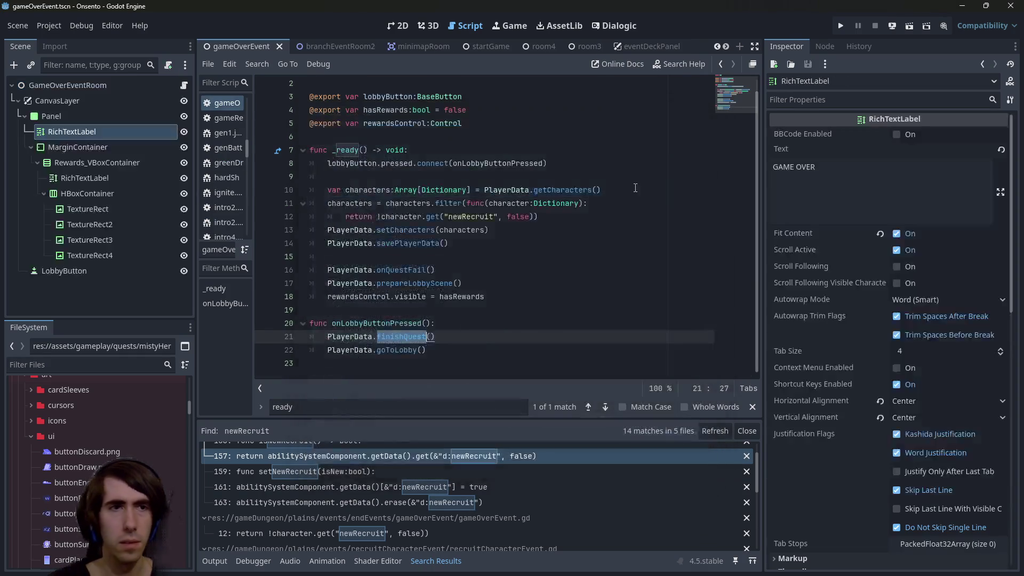
left_click(88, 86)
left_click(182, 84)
Type PlayerData.removeAllNewRecruits() on line 15 below the filtering code in _ready.
scroll(405, 256, "up", 1)
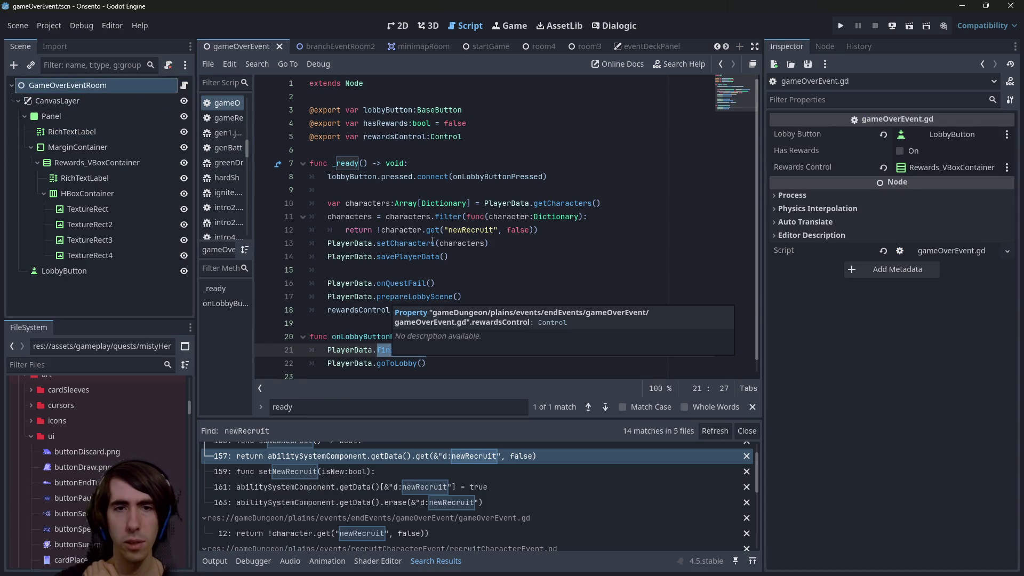
left_click(532, 233)
left_click_drag(531, 233, 327, 203)
left_click(466, 259)
left_click_drag(466, 258, 252, 207)
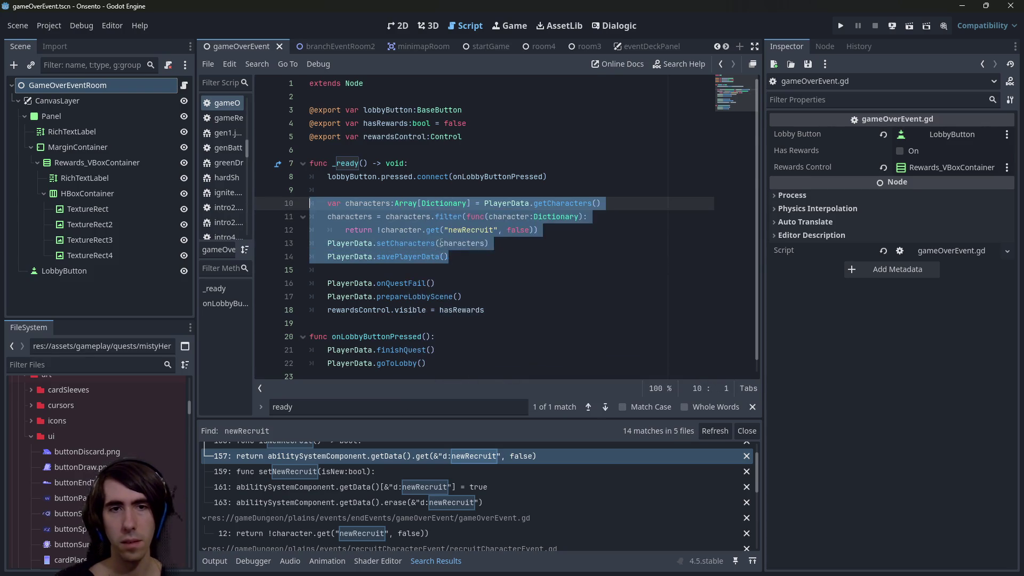
left_click(467, 271)
type("Pla")
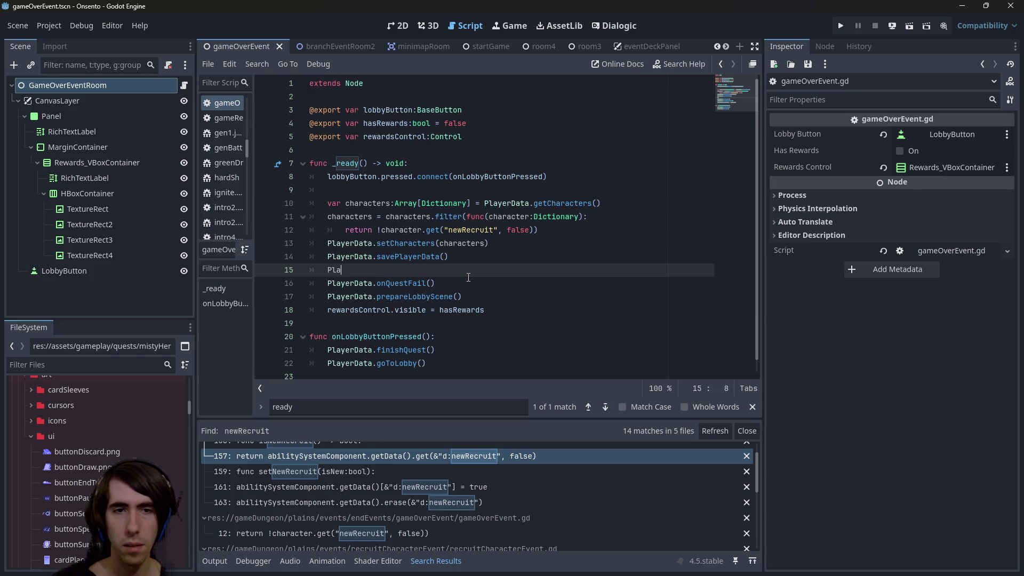
type("yerData.re")
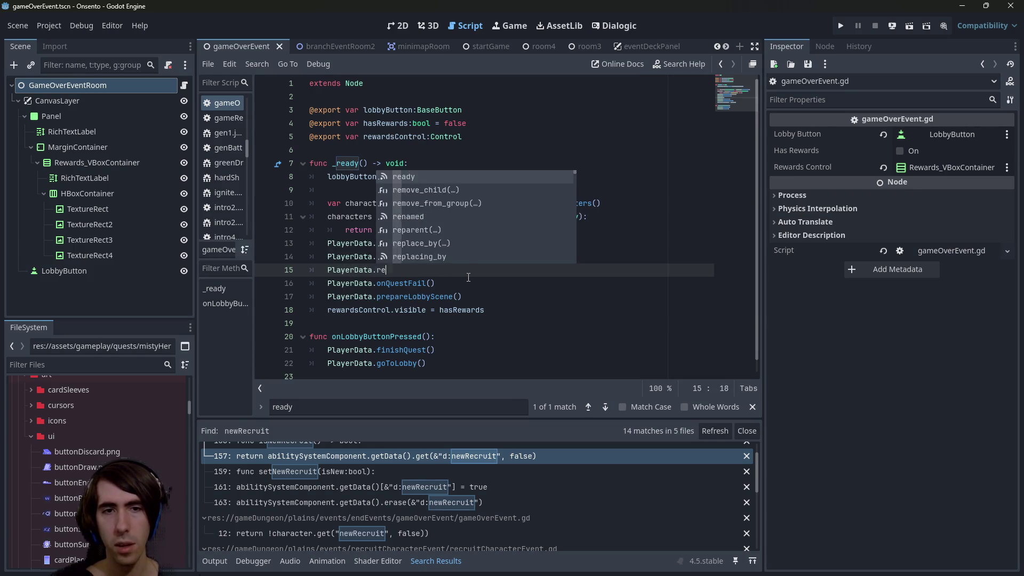
type("moveA")
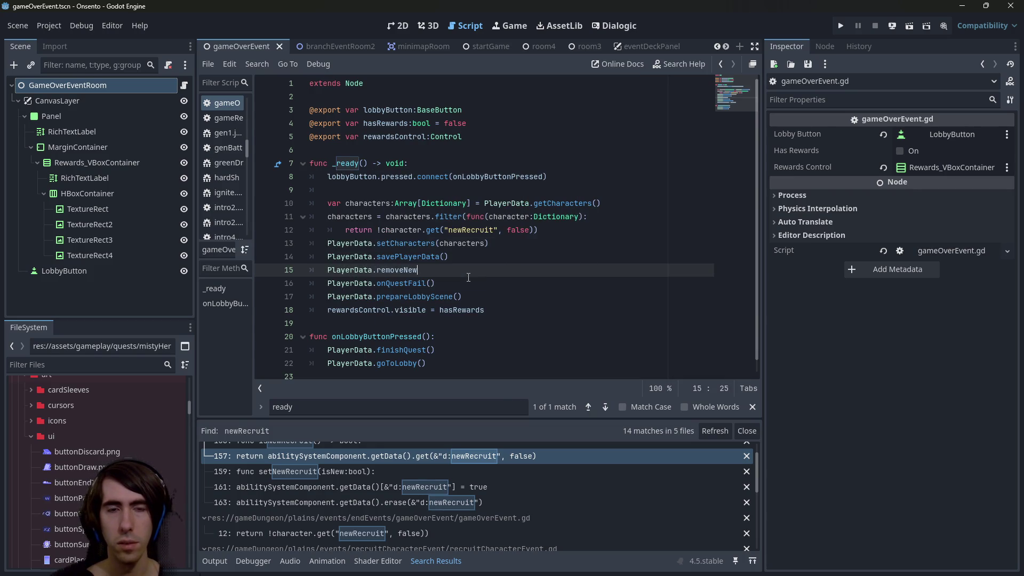
type("llNewRecruits(")
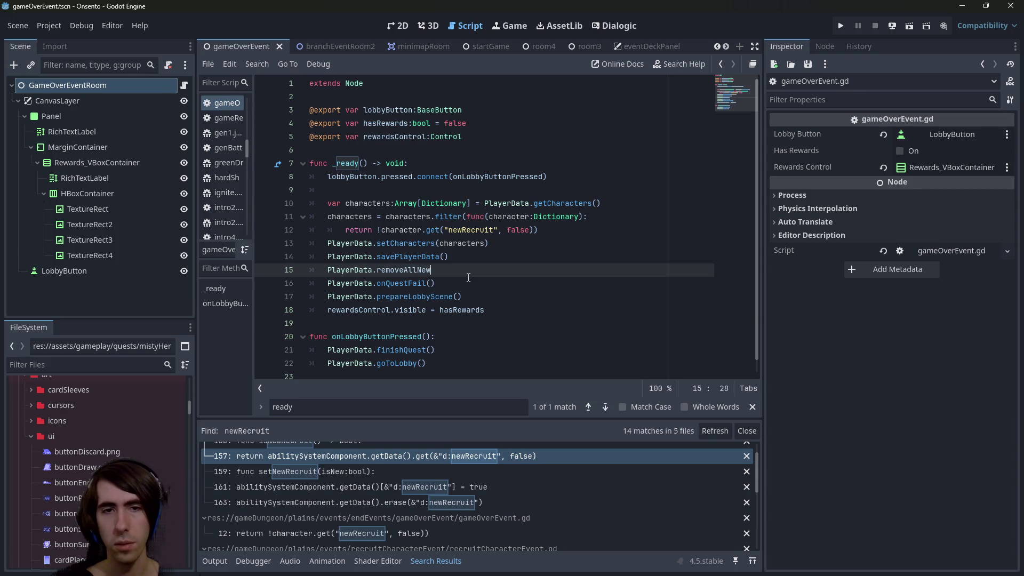
type(")")
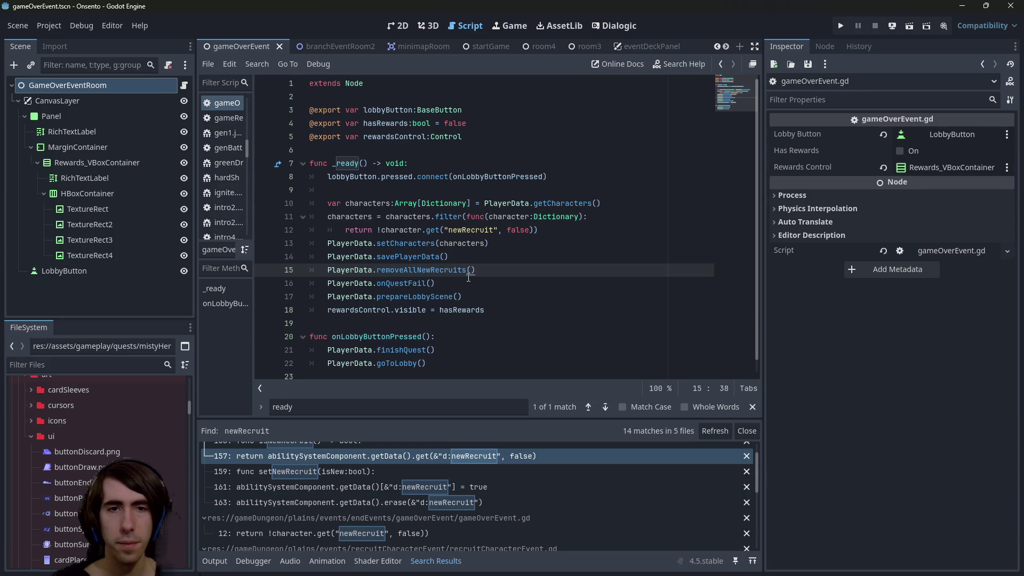
Cut the old filtering lines 10–14, save, and jump to the PlayerData definition.
left_click_drag(456, 257, 270, 205)
key("ctrl+c")
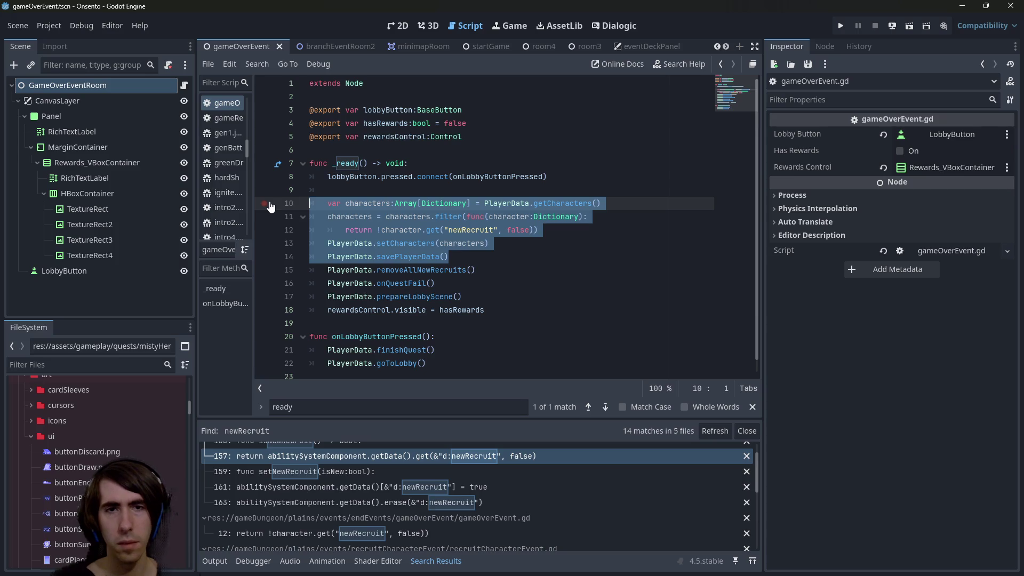
key("BackSpace")
key("BackSpace")
key("ctrl+s")
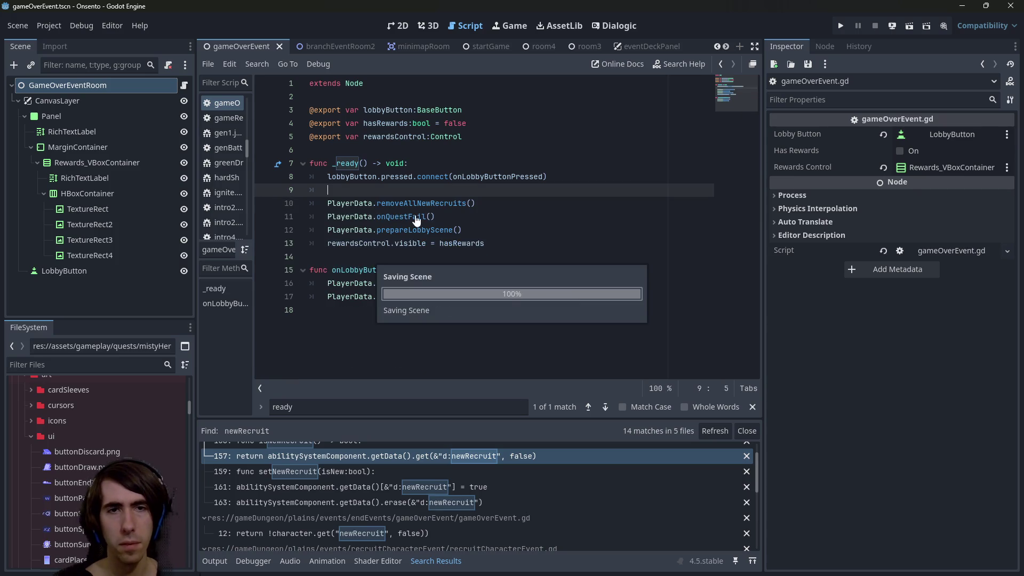
left_click(419, 205)
left_click(351, 200, "ctrl")
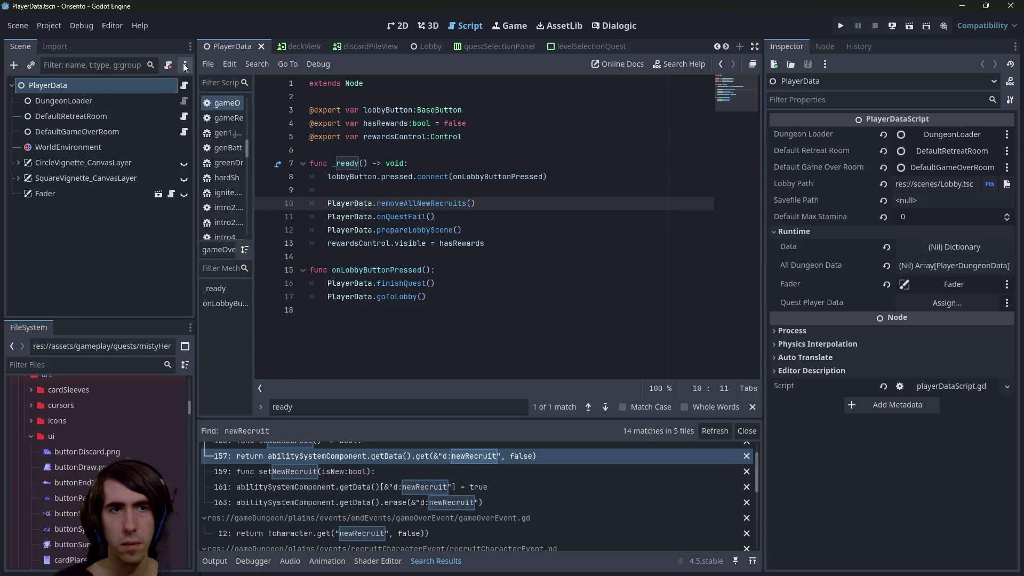
Paste the filtering code into removeAllNewRecruits in playerDataScript.gd and save.
left_click(183, 84)
left_click(419, 177)
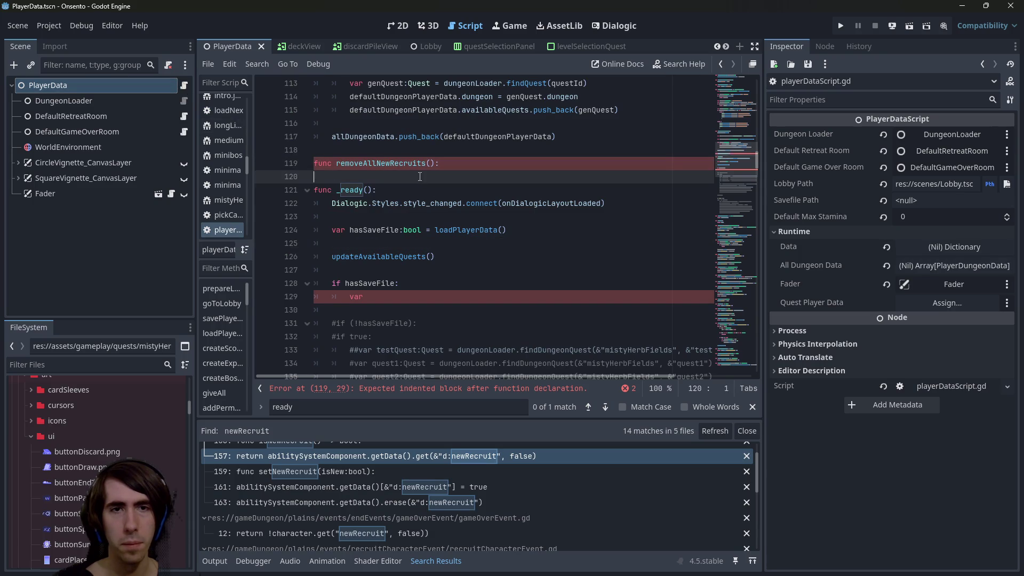
key("ctrl+v")
key("ctrl+s")
left_click(633, 197)
double_click(396, 164)
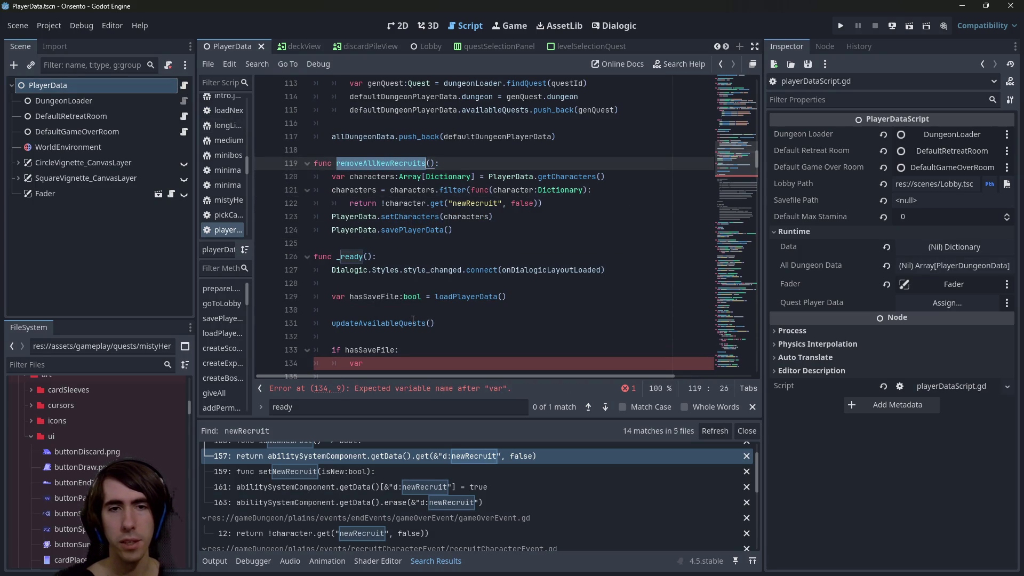
Replace the stray var under if hasSaveFile with a removeAllNewRecruits() call.
scroll(413, 320, "down", 2)
left_click(400, 284)
key("BackSpace")
key("BackSpace")
key("BackSpace")
type("remove")
key("Return")
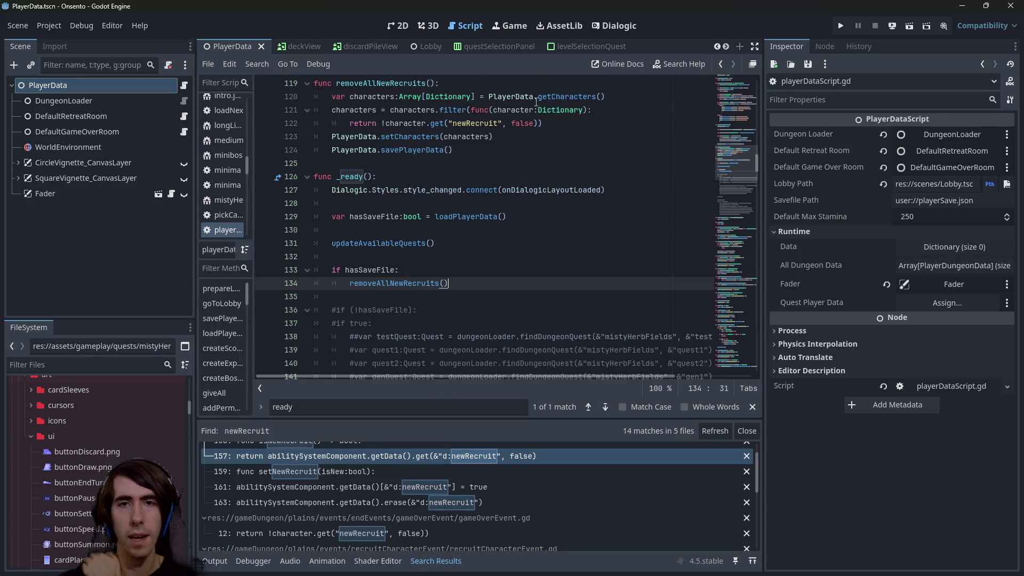
Review the getCharacters call and the new function body, glancing at the git output in the terminal.
scroll(536, 101, "up", 1)
left_click(552, 136)
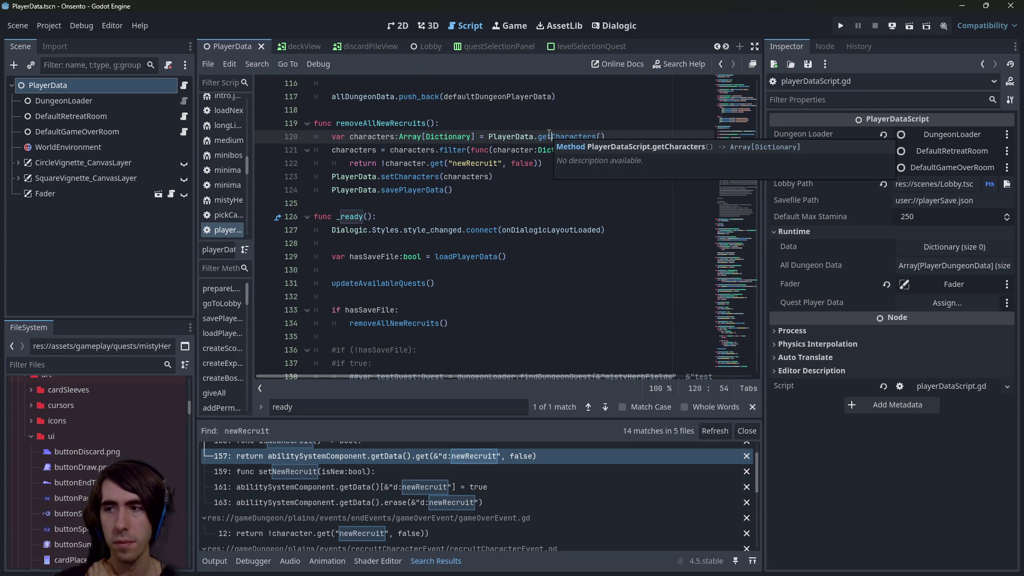
left_click(458, 203)
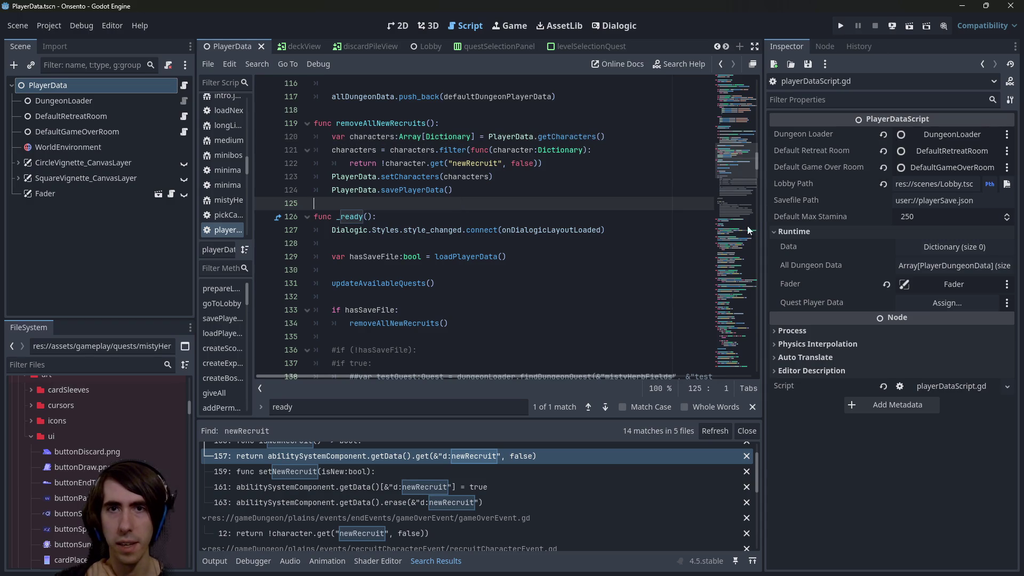
key("alt+Tab")
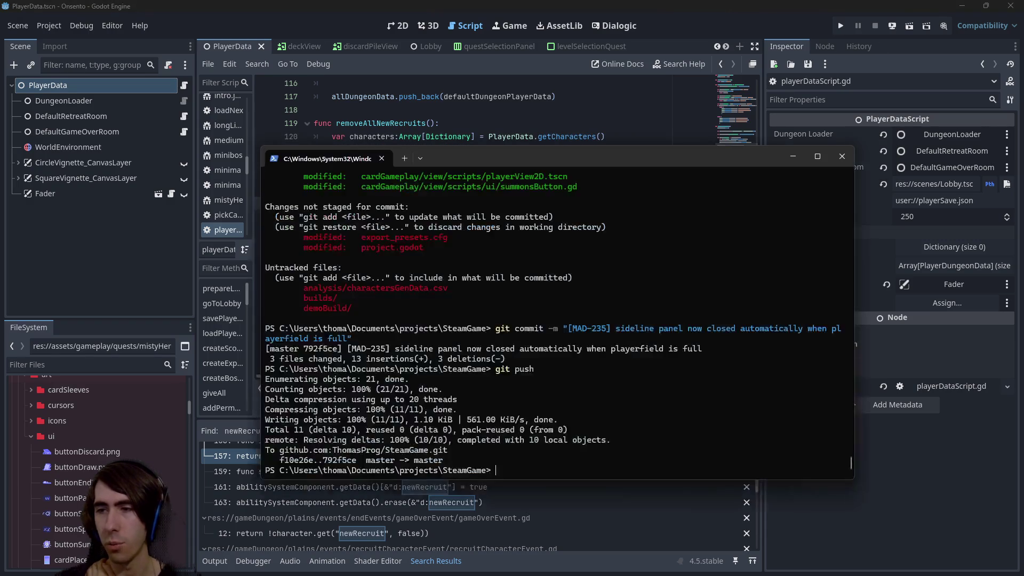
key("alt+Tab")
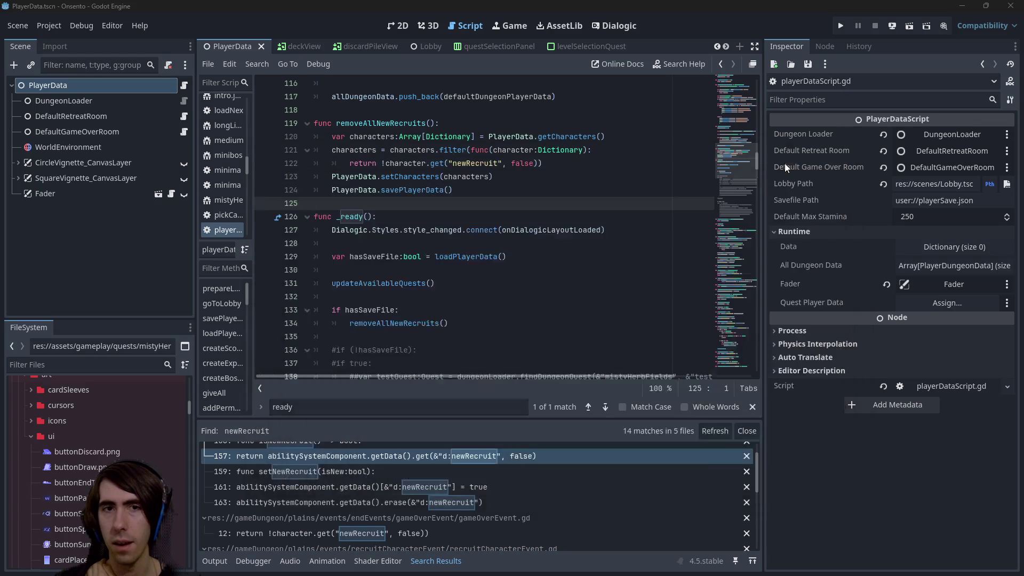
double_click(404, 124)
left_click(463, 176)
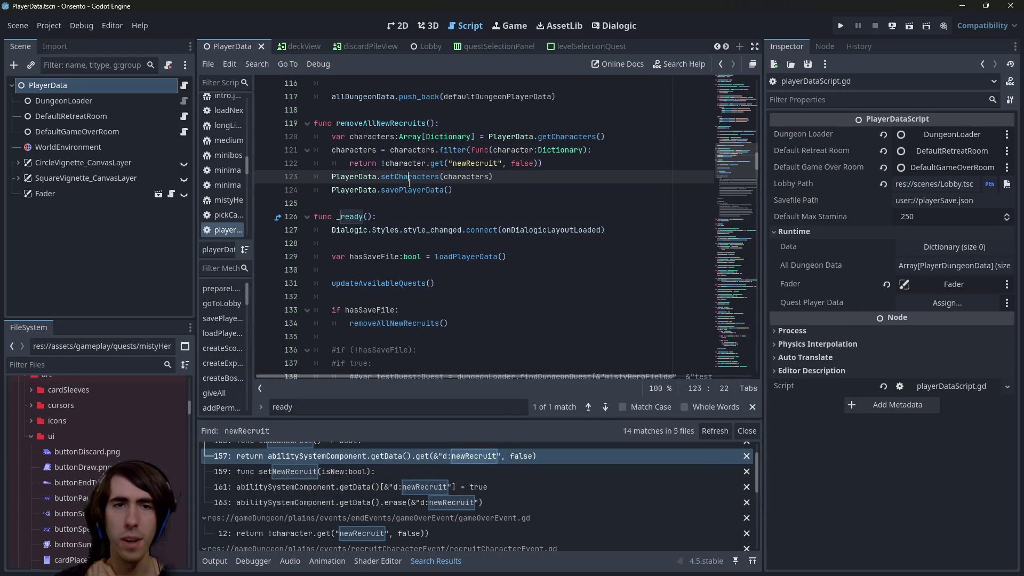
left_click(466, 192)
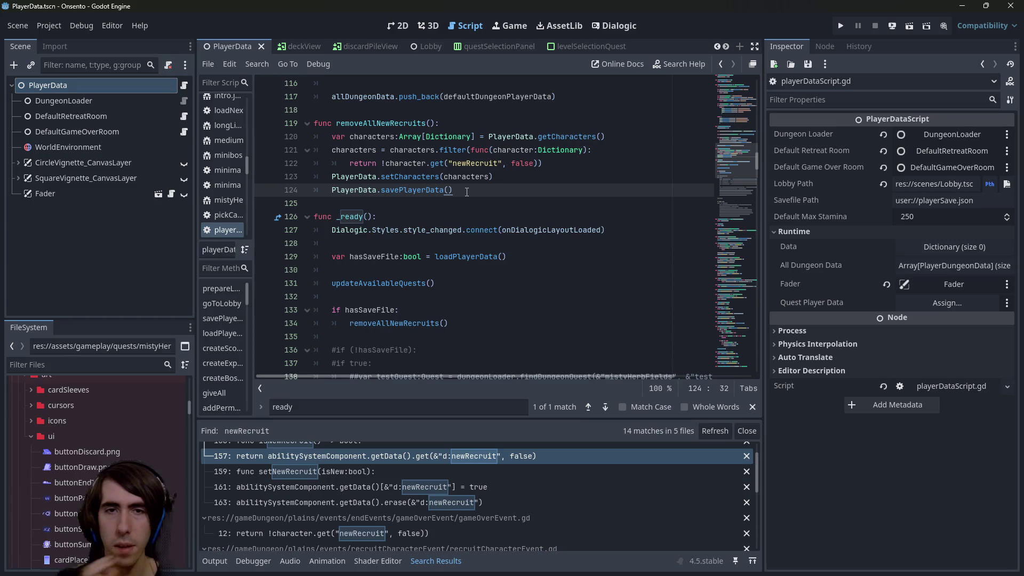
Quick Open pickCardEvent.tscn with 'pickcar', view it in 2D and open its script.
key("shift+alt+o")
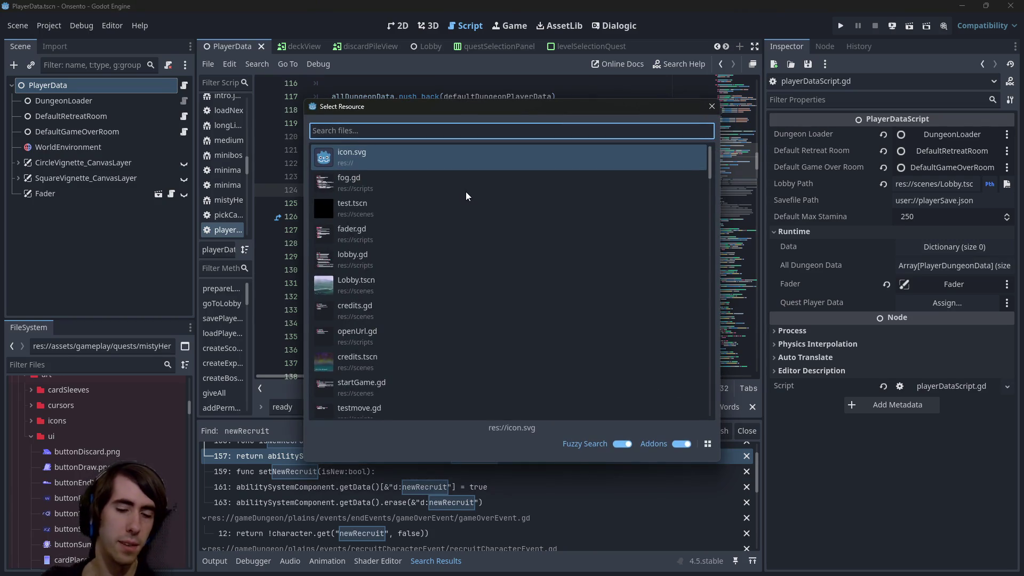
type("pickcar")
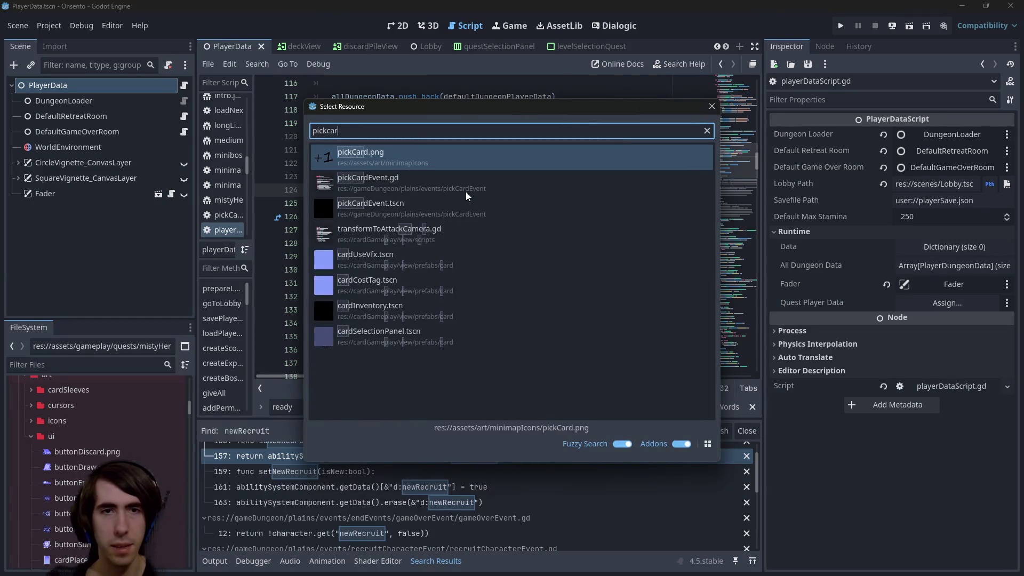
key("Down")
key("Down")
key("Return")
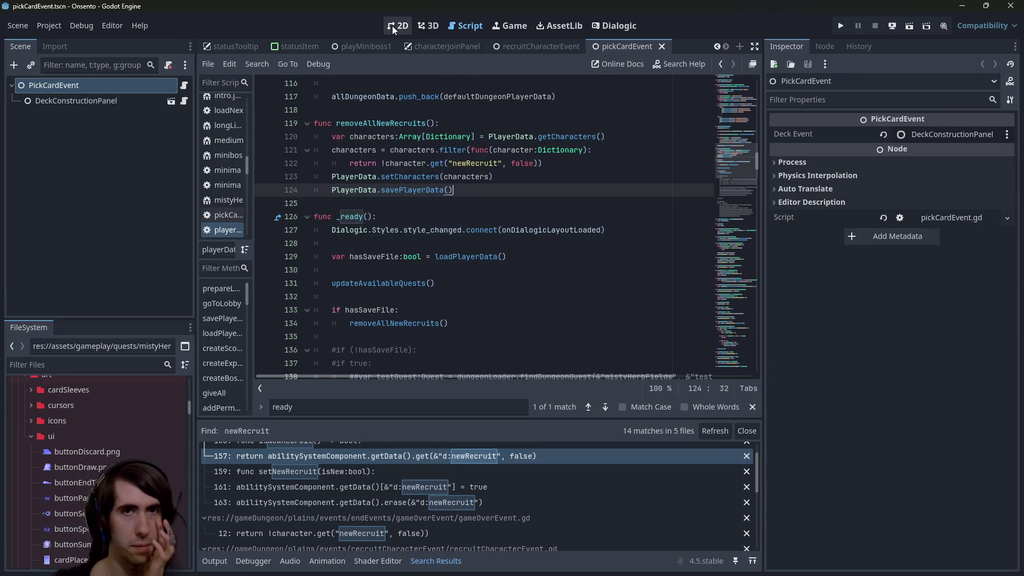
left_click(392, 25)
left_click(184, 85)
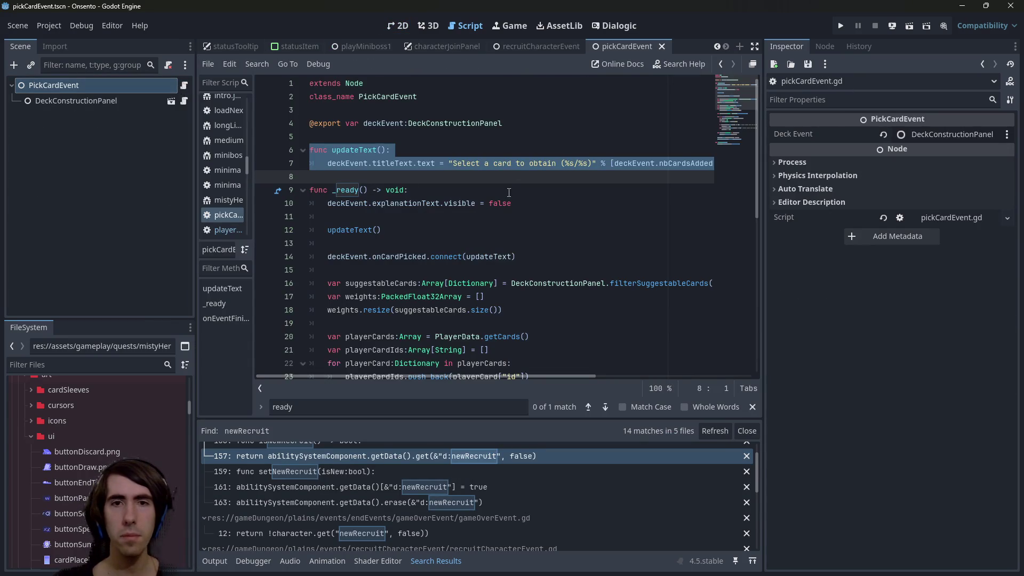
Read through pickCardEvent.gd, highlighting permanentCards on line 25.
left_click(587, 229)
scroll(586, 235, "down", 8)
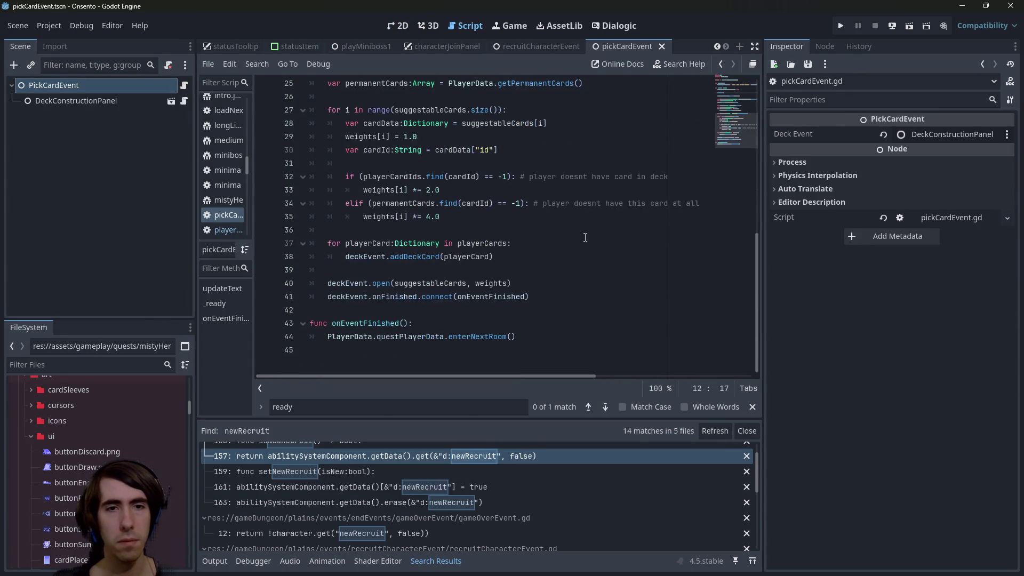
scroll(575, 242, "up", 4)
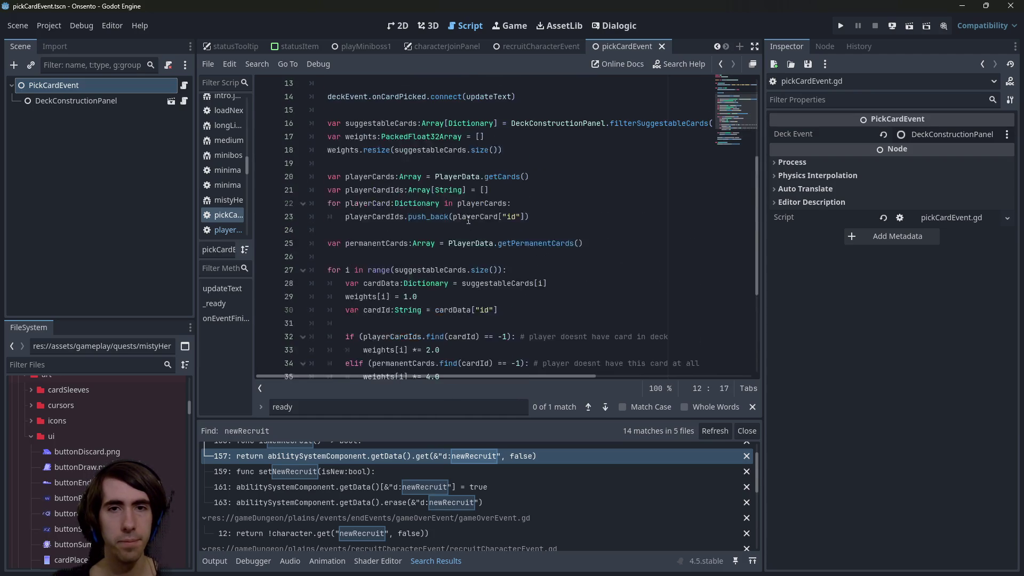
double_click(384, 243)
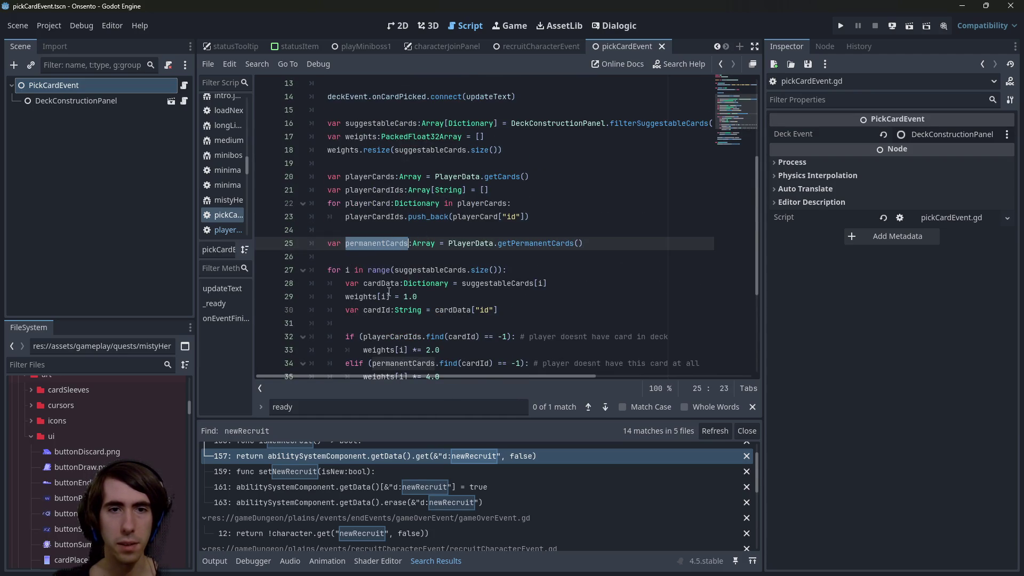
scroll(389, 288, "down", 1)
scroll(391, 256, "down", 1)
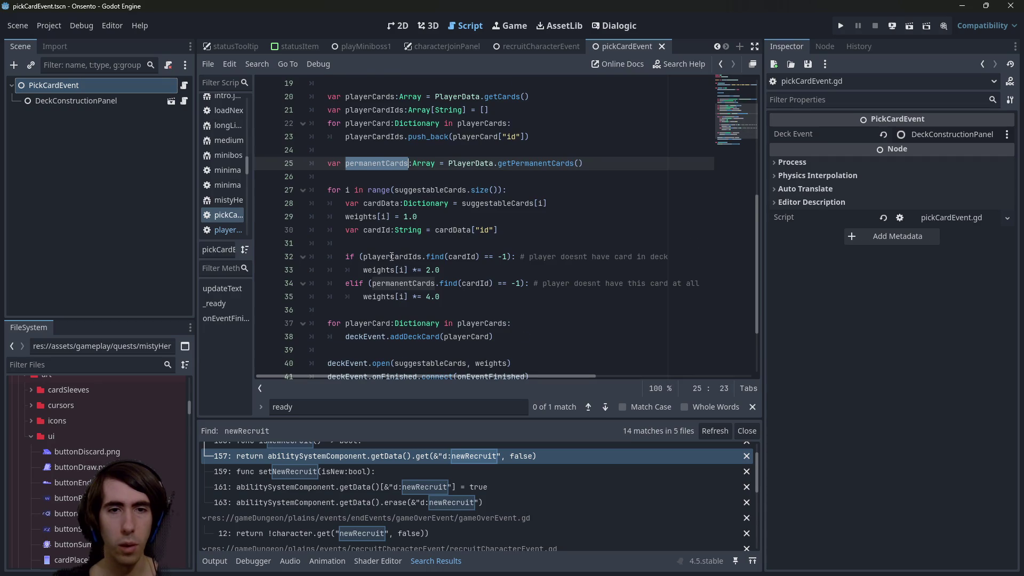
scroll(391, 257, "down", 2)
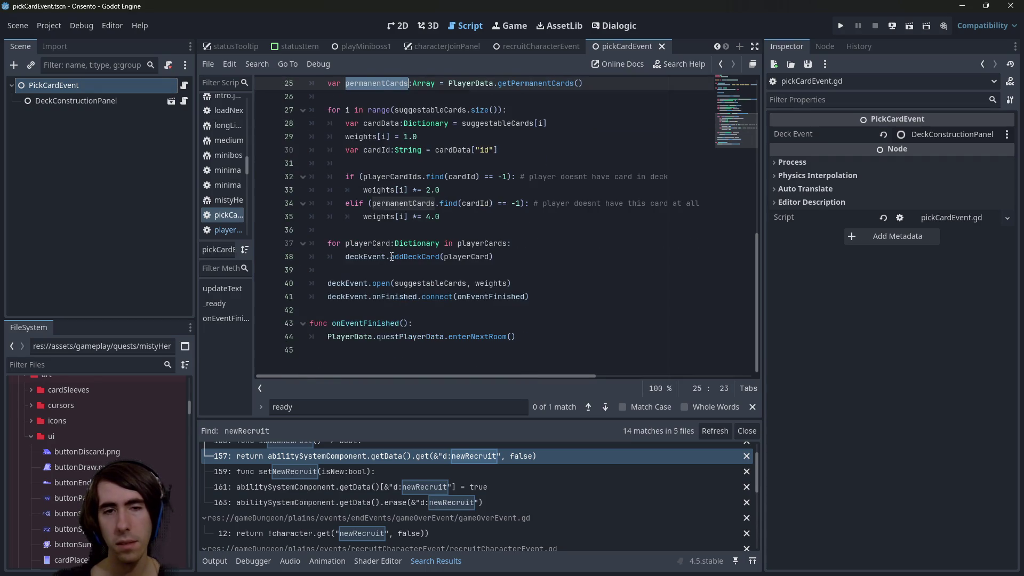
Inspect the addDeckCard and deckEvent.open calls, then go to open()'s definition in deckConstructionPanel.gd.
left_click(426, 299)
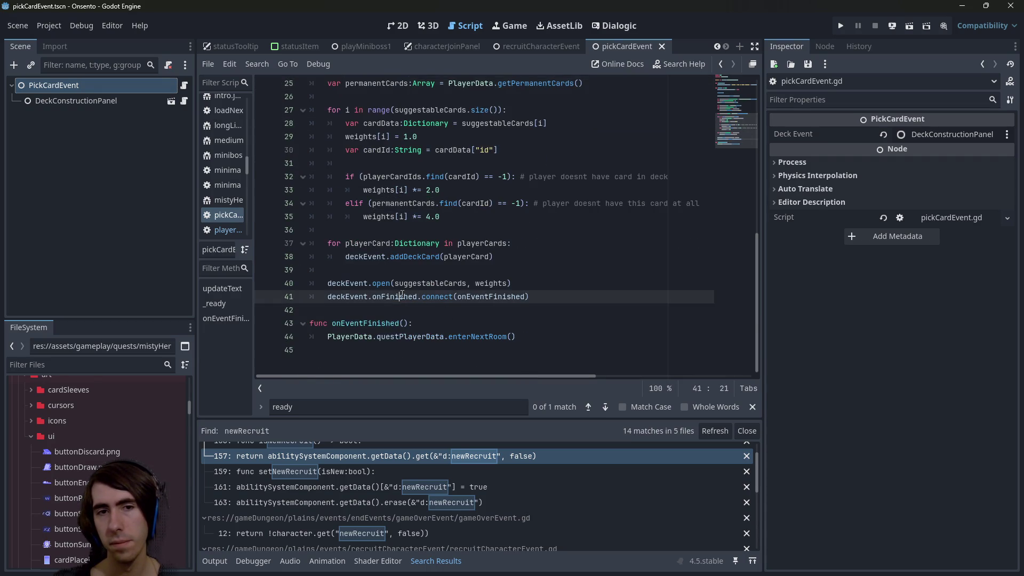
left_click(382, 284)
left_click(400, 243)
left_click(403, 270)
left_click(408, 257)
double_click(435, 257)
scroll(435, 257, "up", 2)
scroll(435, 258, "down", 1)
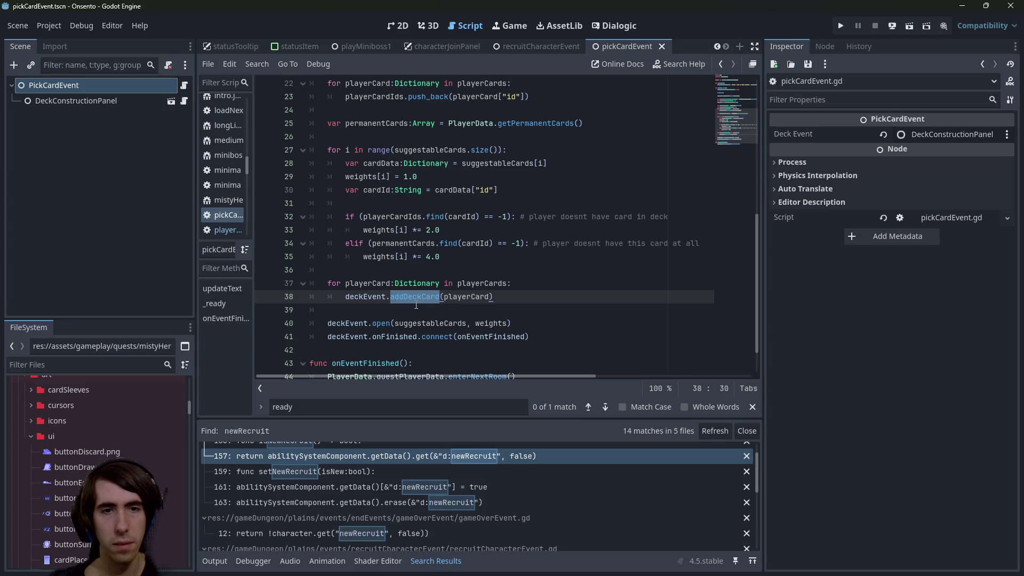
mouse_move(440, 288)
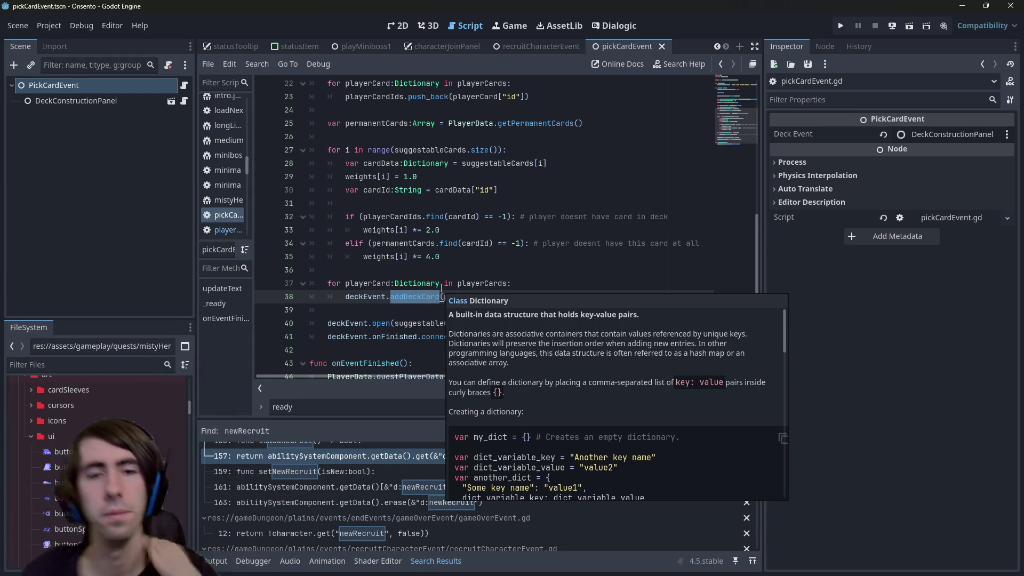
left_click(381, 324, "ctrl")
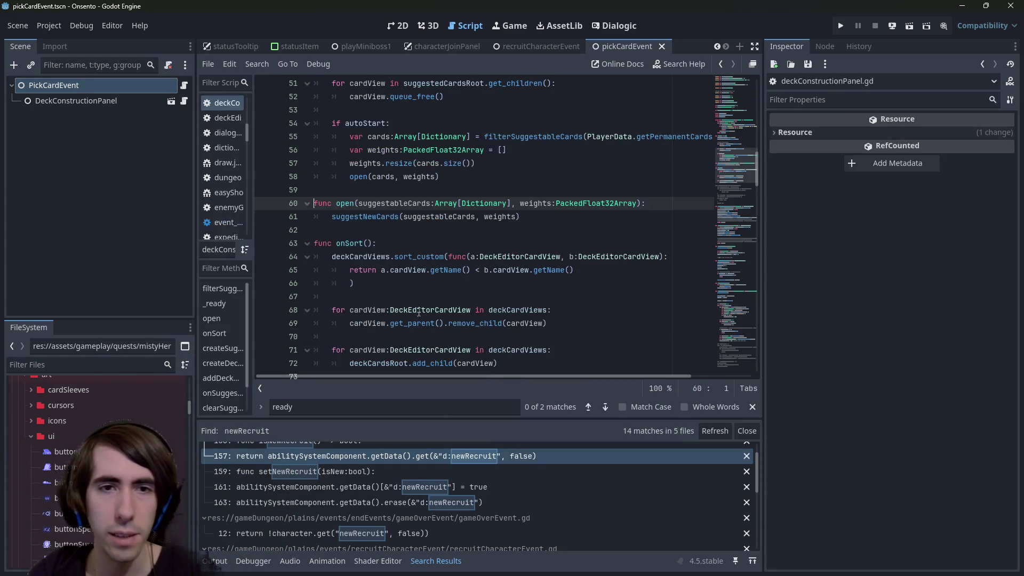
Review the open function and highlight createSuggestedCardView on line 87.
scroll(632, 193, "down", 2)
scroll(728, 130, "up", 9)
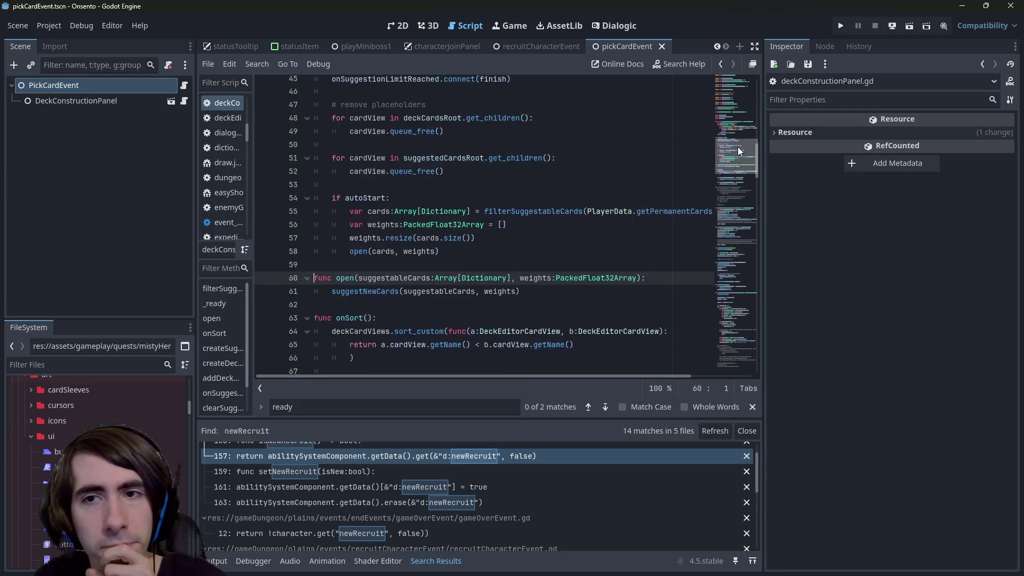
scroll(718, 174, "down", 12)
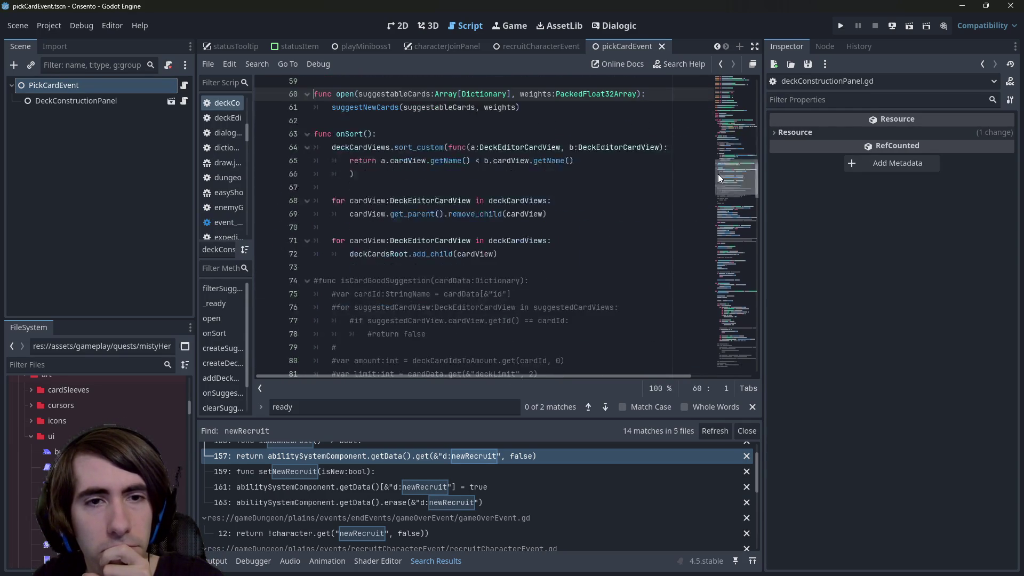
left_click(713, 184)
left_click(558, 163)
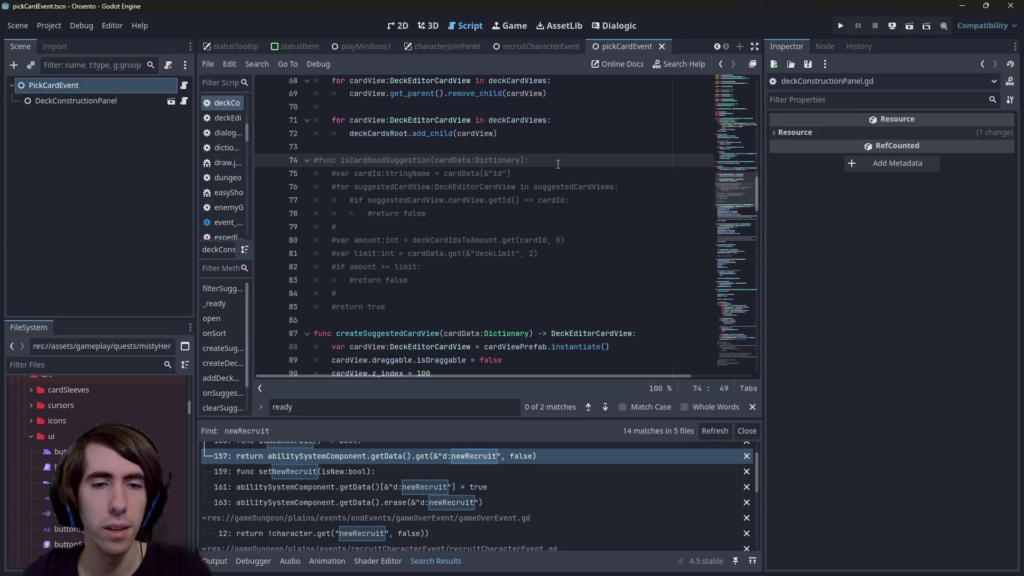
scroll(557, 164, "down", 3)
double_click(407, 213)
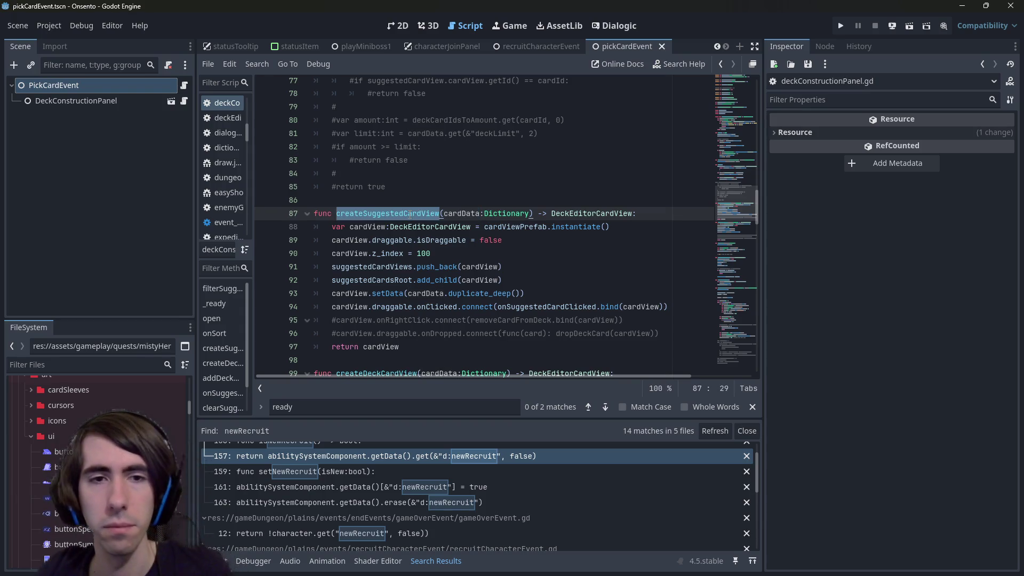
Find createSuggestedCardView's call on line 170, trace it up to suggestNewCards, and widen the script list.
key("ctrl+f")
key("Return")
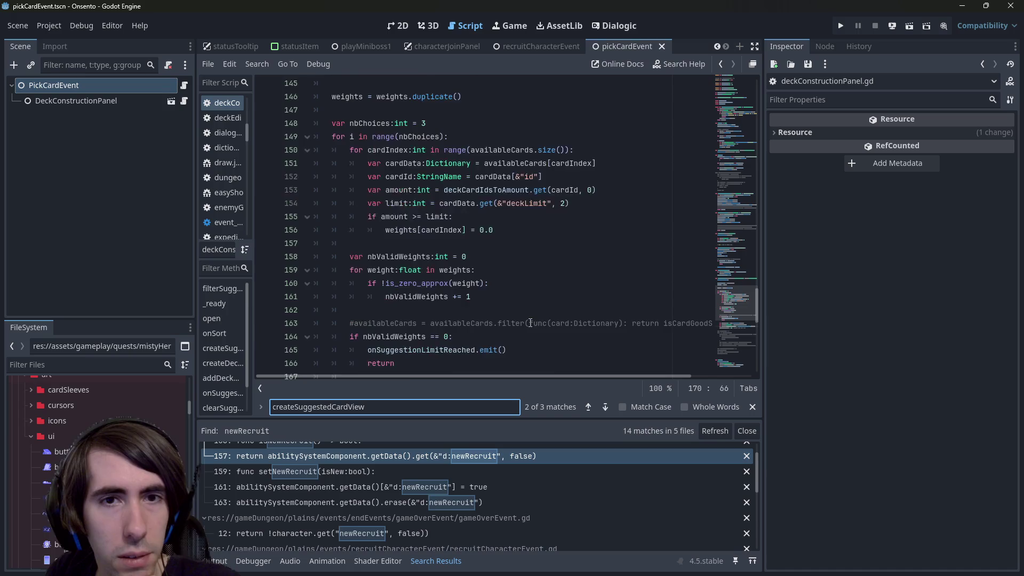
double_click(501, 322)
scroll(501, 320, "up", 1)
scroll(502, 321, "up", 2)
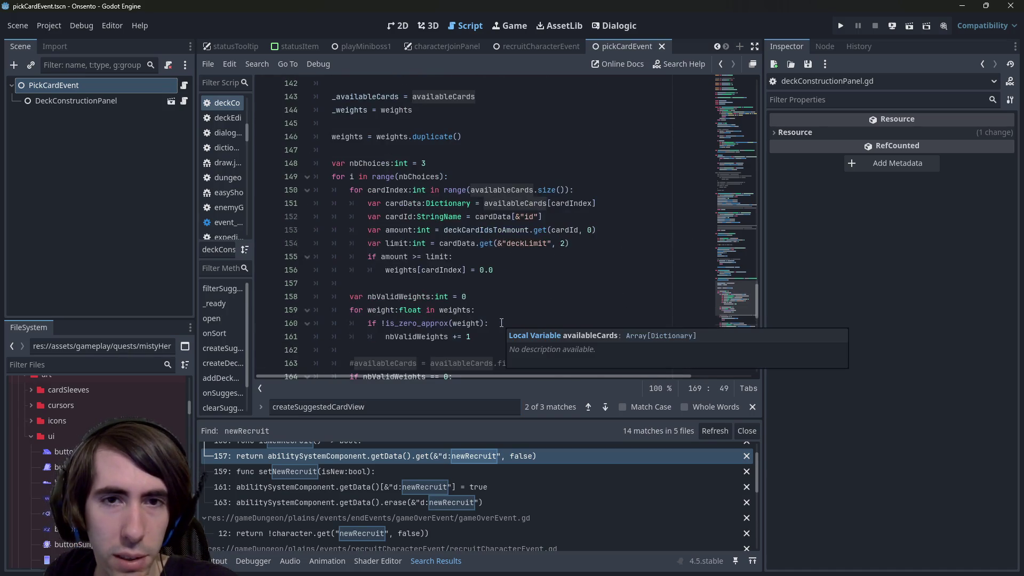
scroll(501, 321, "up", 2)
double_click(370, 136)
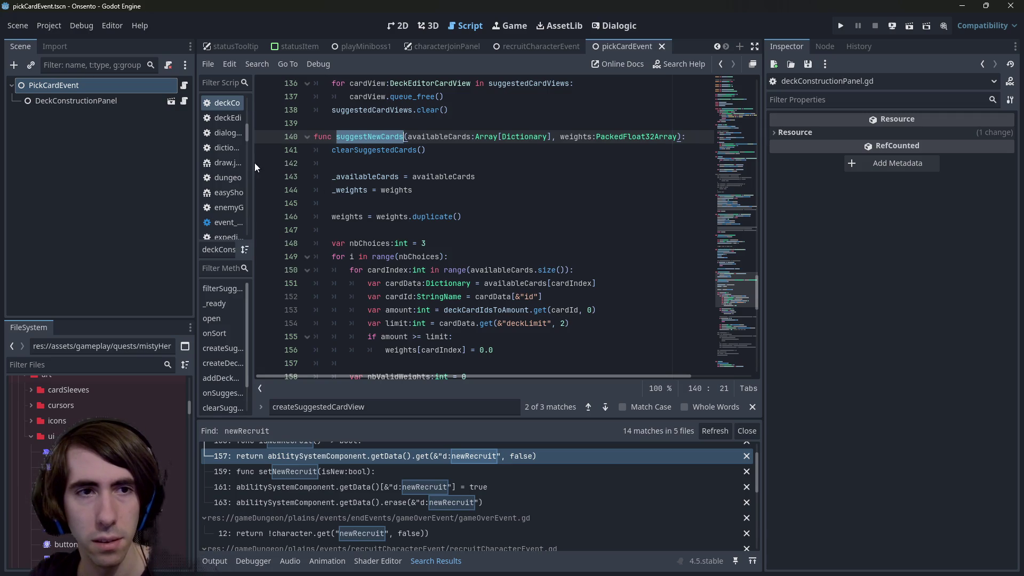
mouse_move(251, 166)
left_mouse_down()
mouse_move(301, 166)
mouse_move(292, 166)
left_mouse_up()
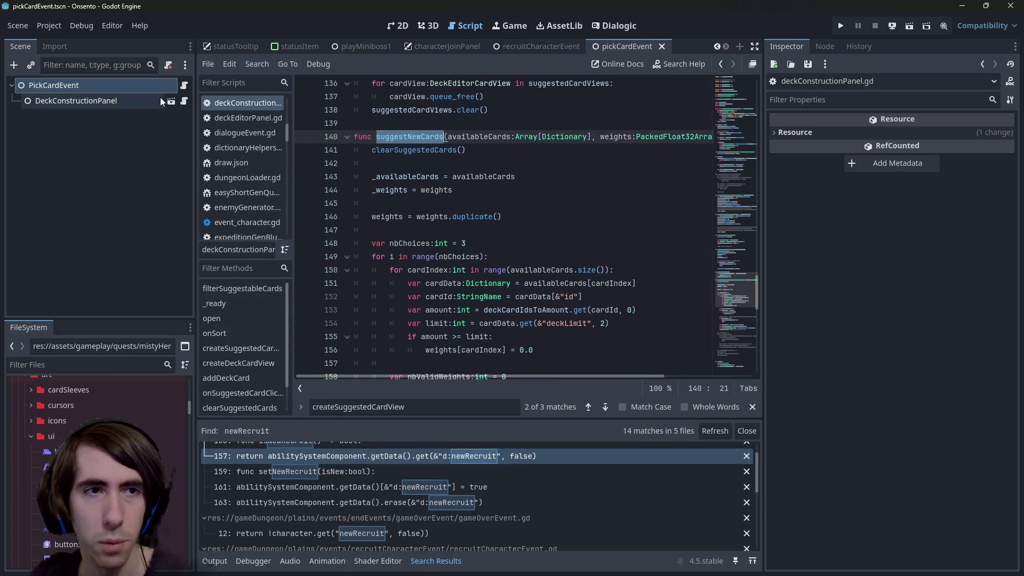
left_click(183, 87)
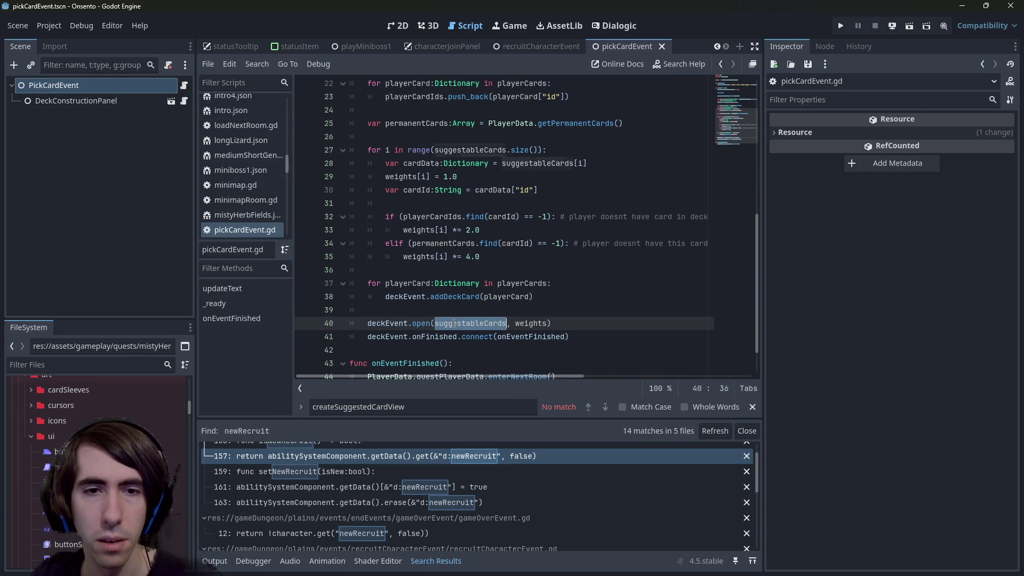
Insert blank lines in pickCardEvent.gd above the weights declaration, below suggestableCards on line 16.
double_click(451, 324)
scroll(515, 246, "up", 2)
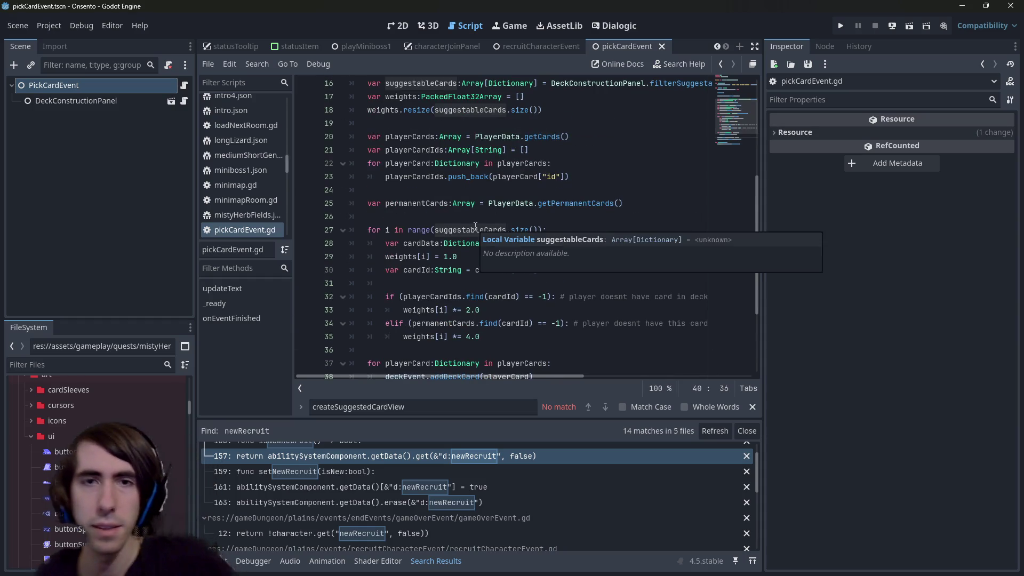
scroll(462, 202, "up", 1)
left_click(498, 125)
double_click(437, 123)
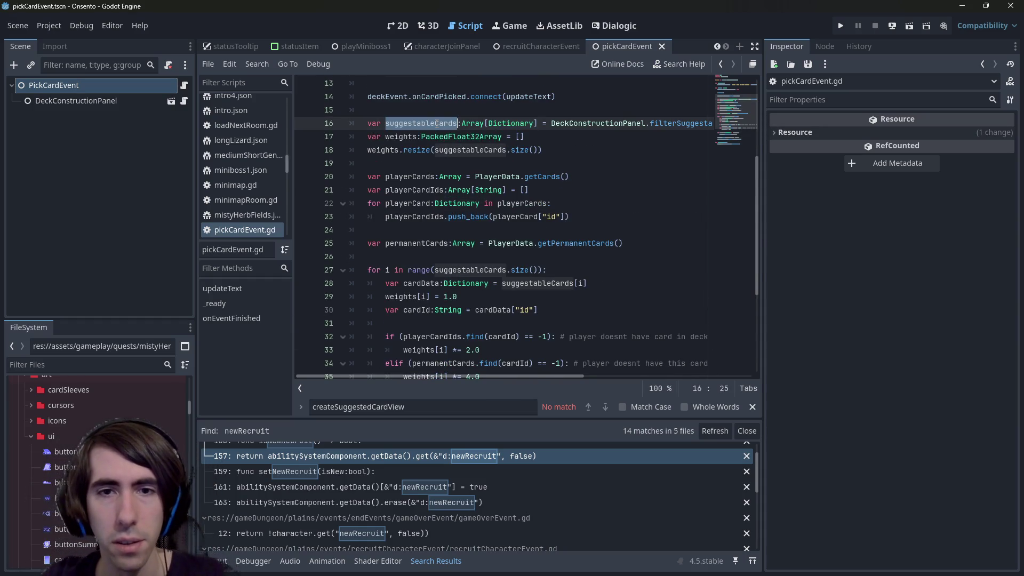
scroll(517, 238, "down", 3)
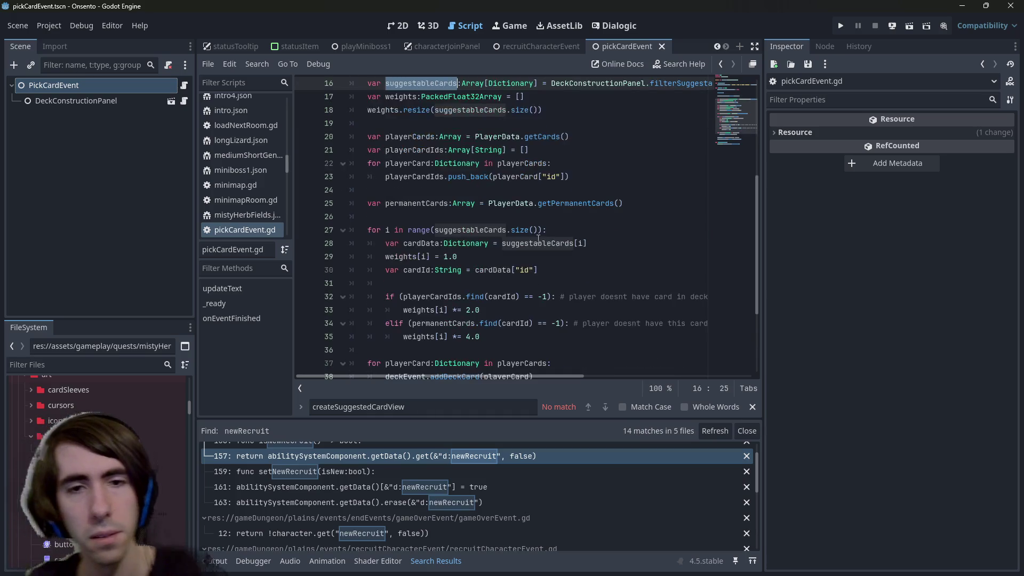
scroll(517, 238, "up", 3)
left_click(369, 138)
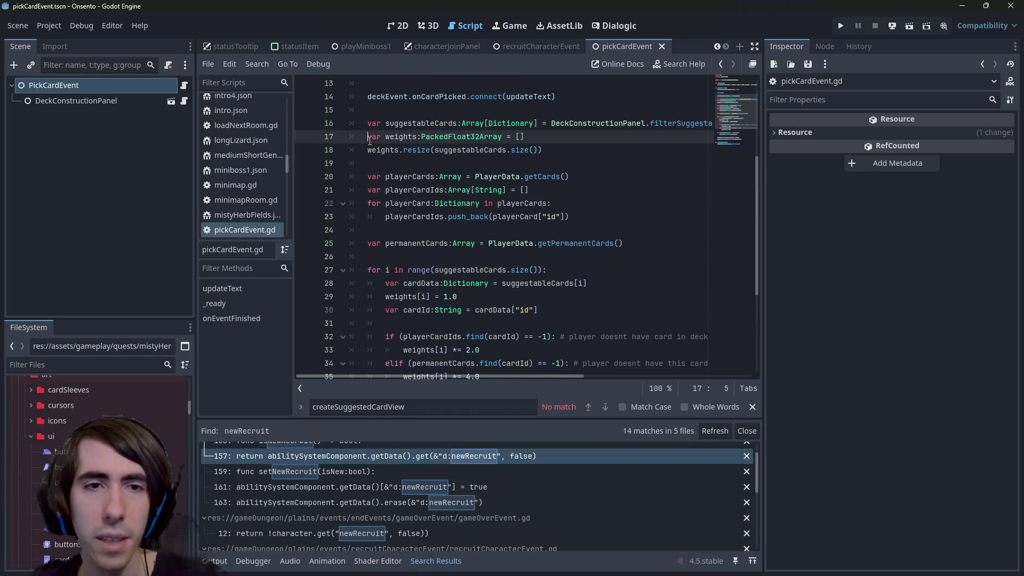
key("Return")
key("Return")
key("Return")
key("Up")
key("Up")
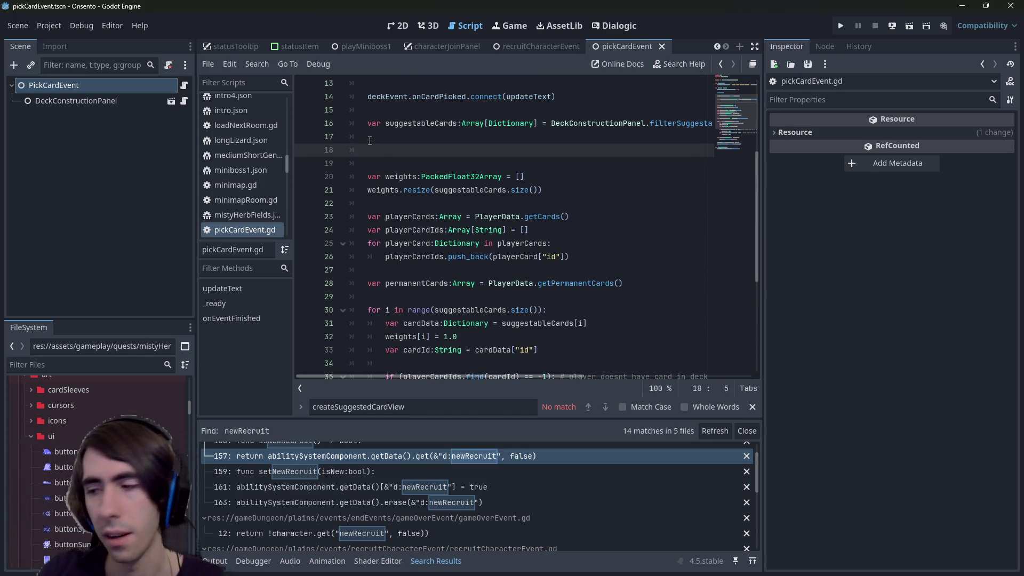
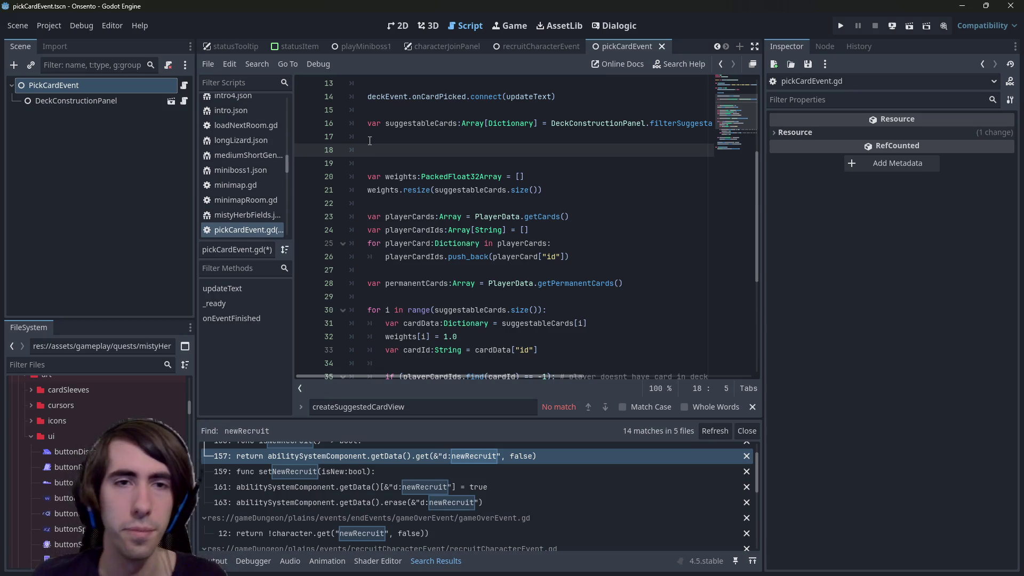
Write 'for card in suggestableCards:' on line 18 and begin its indented body line.
double_click(401, 128)
left_click(410, 160)
key("Up")
type("for card in")
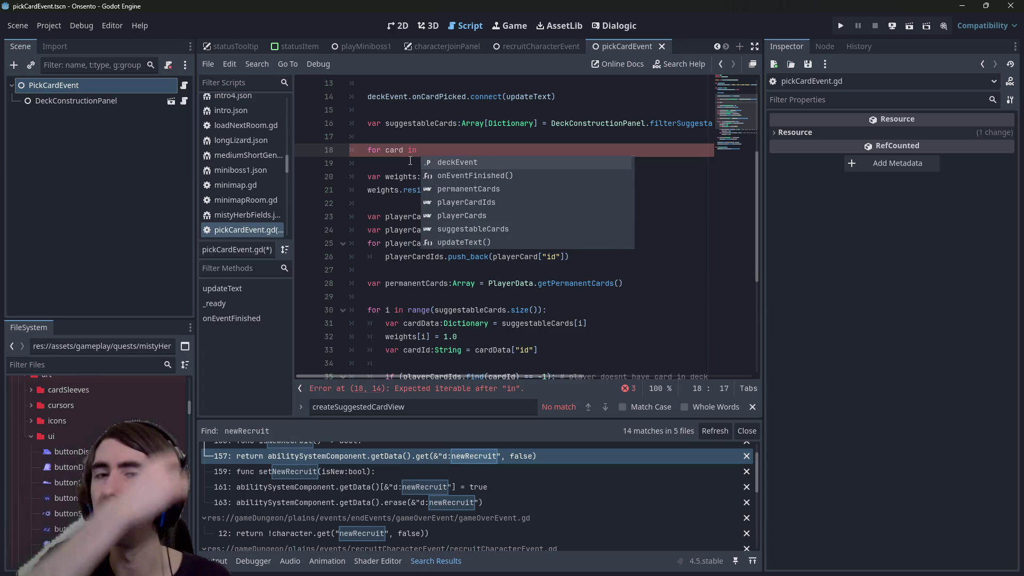
key("Escape")
type("suggestableCards:")
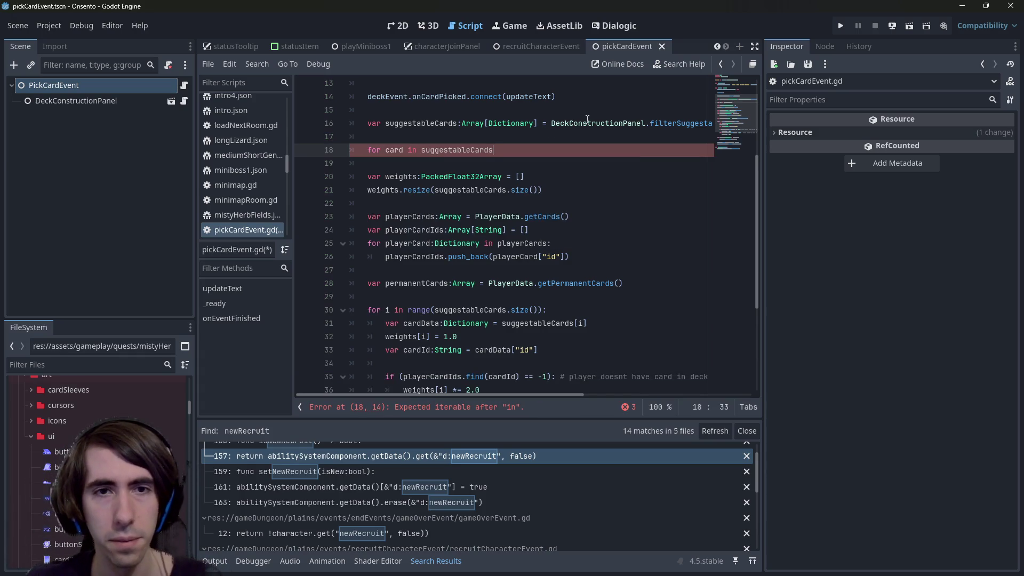
key("Return")
triple_click(587, 120)
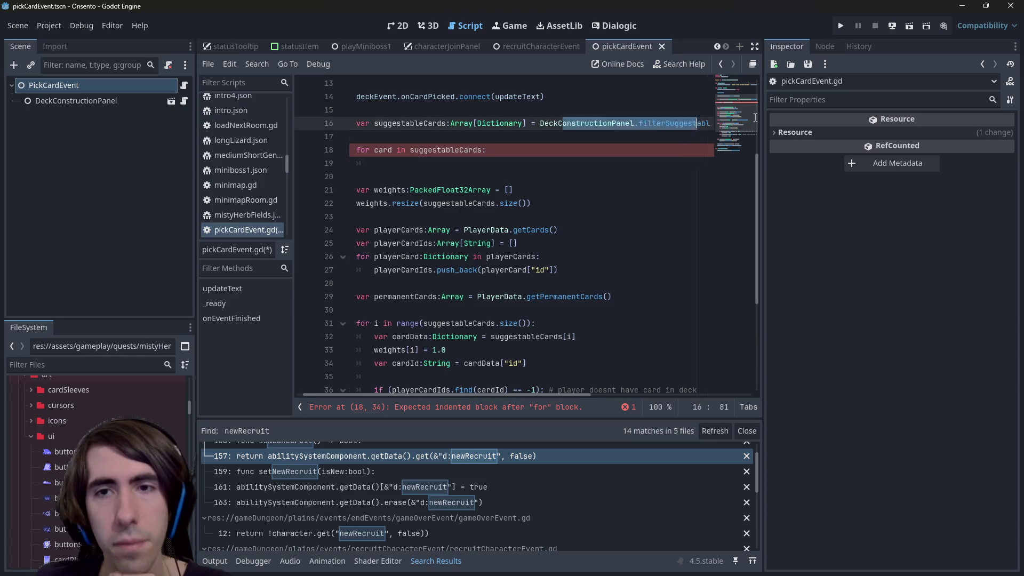
left_click(660, 138)
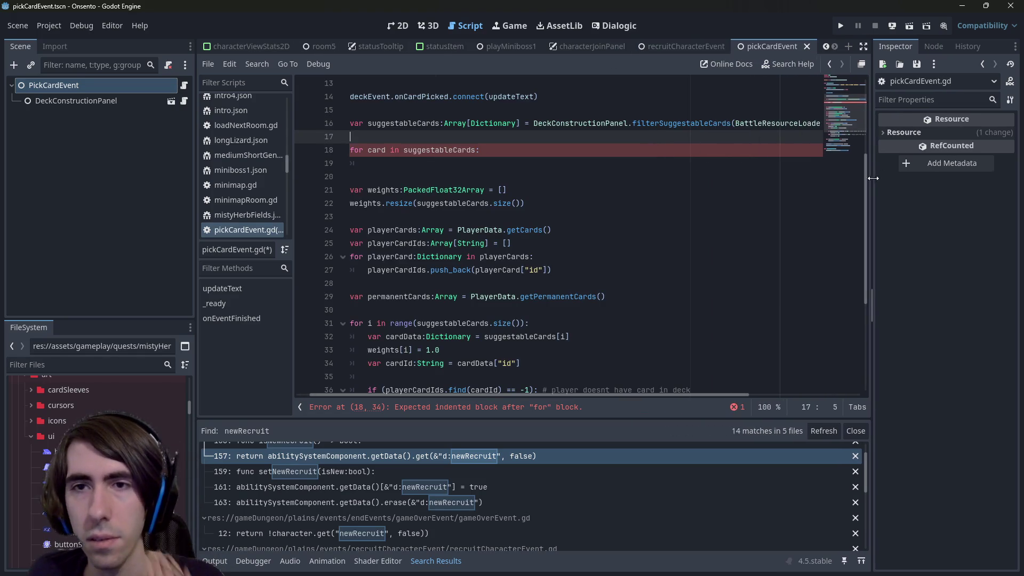
left_click(670, 128)
left_click(670, 128, "ctrl")
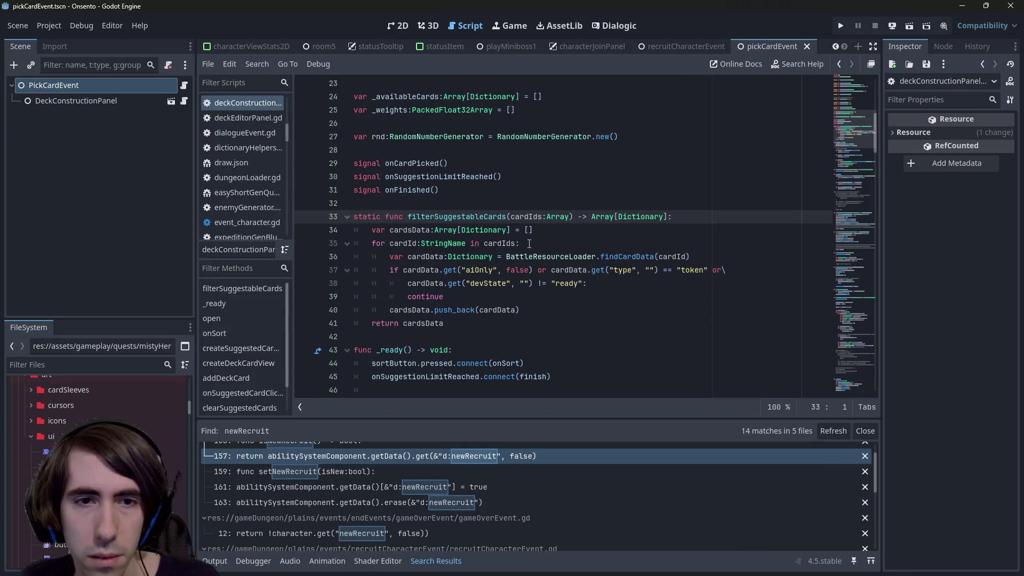
double_click(423, 323)
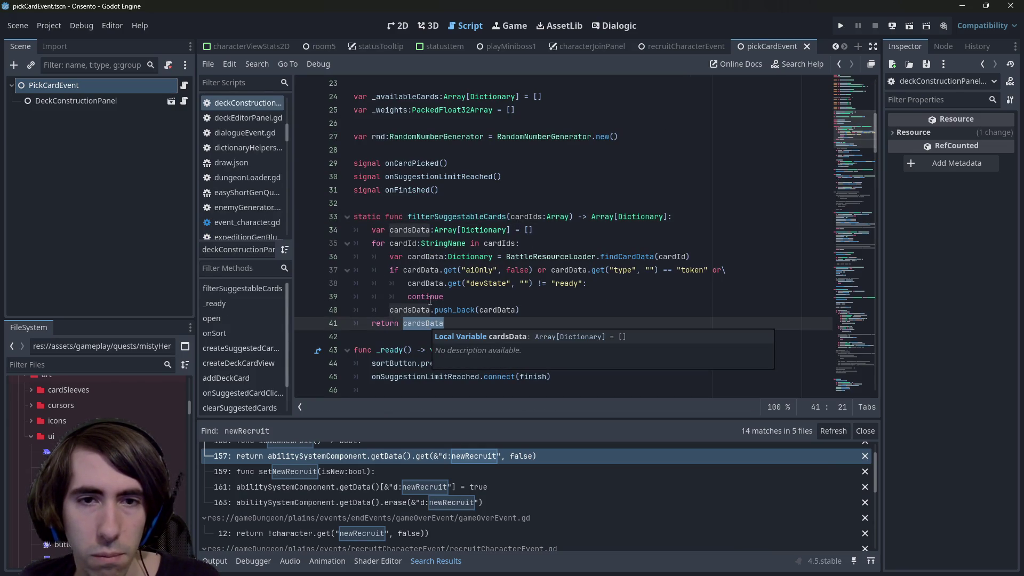
left_click(481, 216)
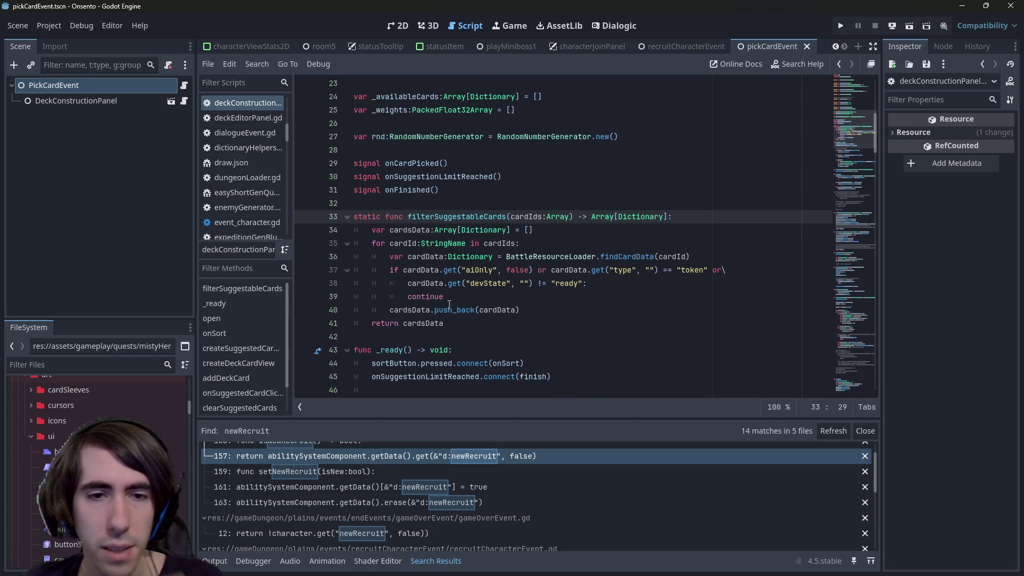
double_click(410, 310)
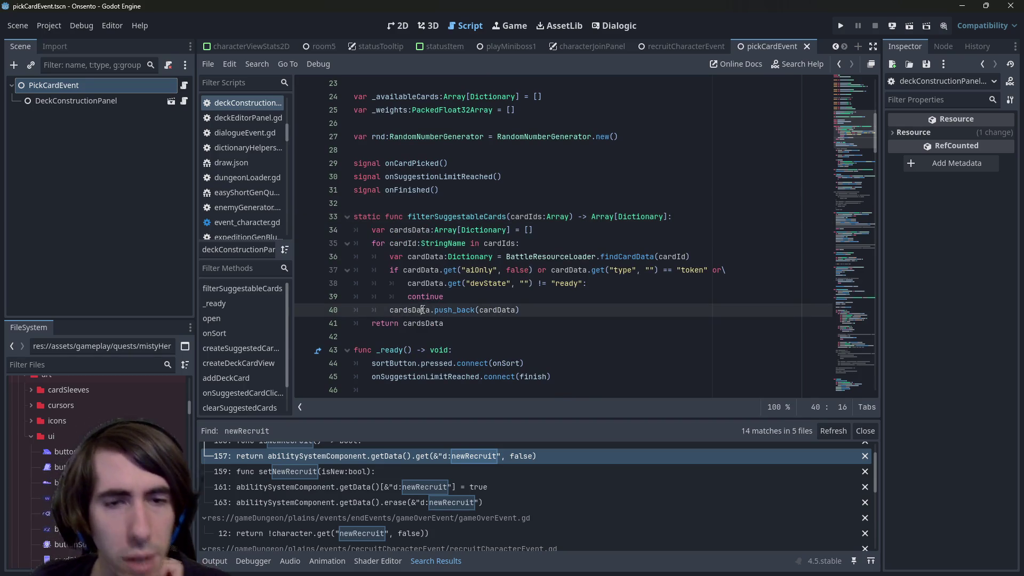
left_click(633, 256)
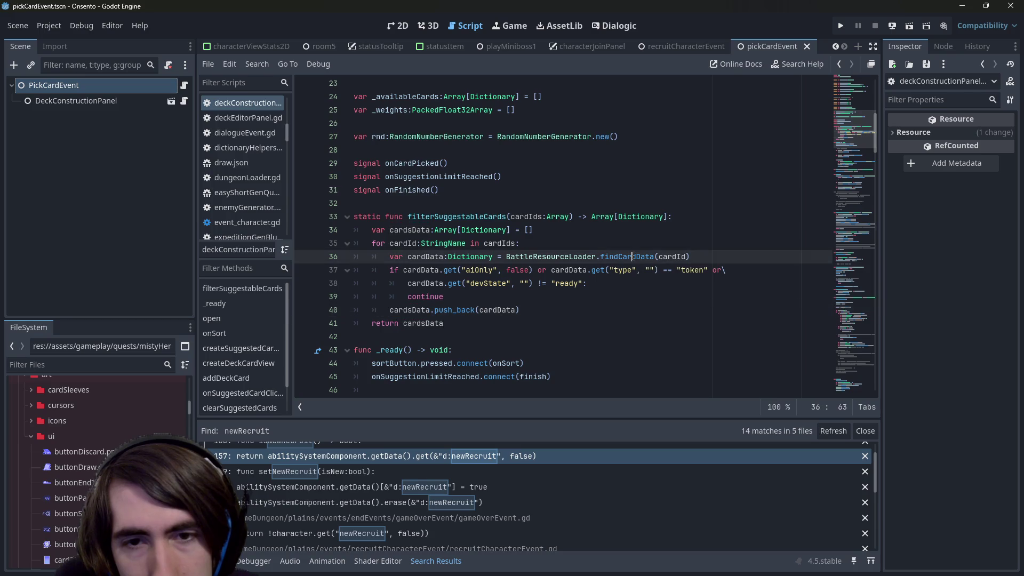
double_click(415, 257)
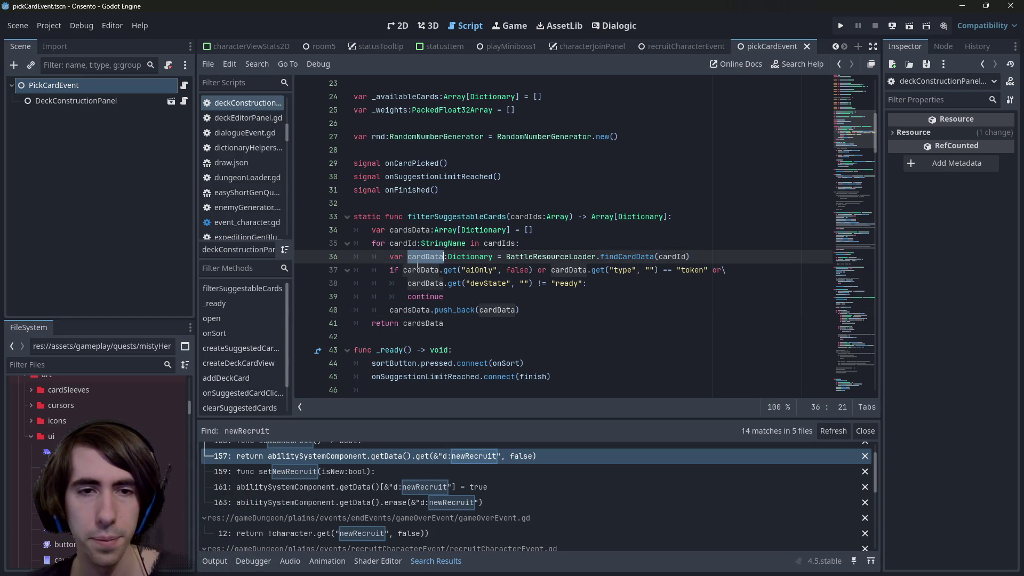
left_click(516, 310)
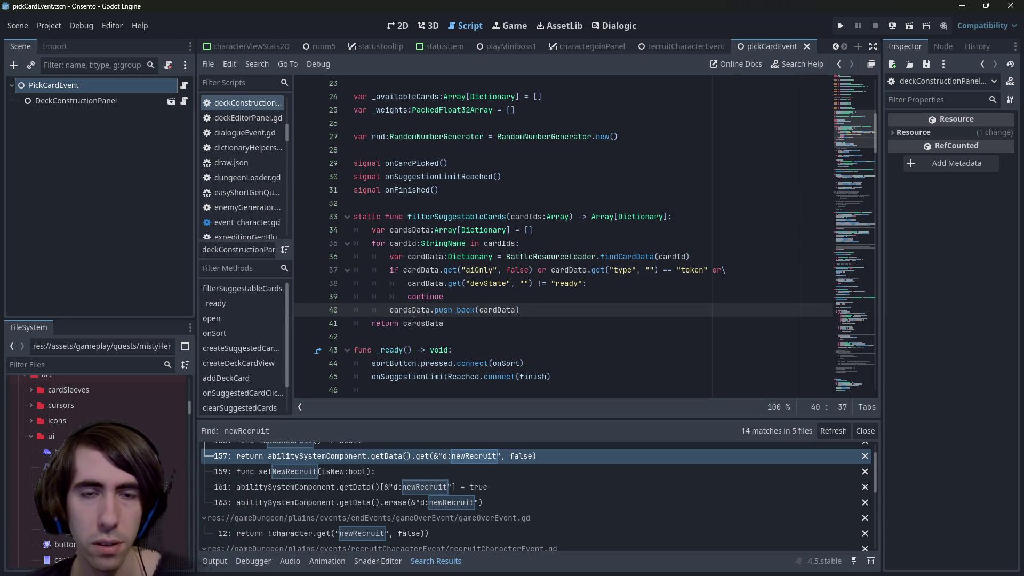
mouse_move(416, 321)
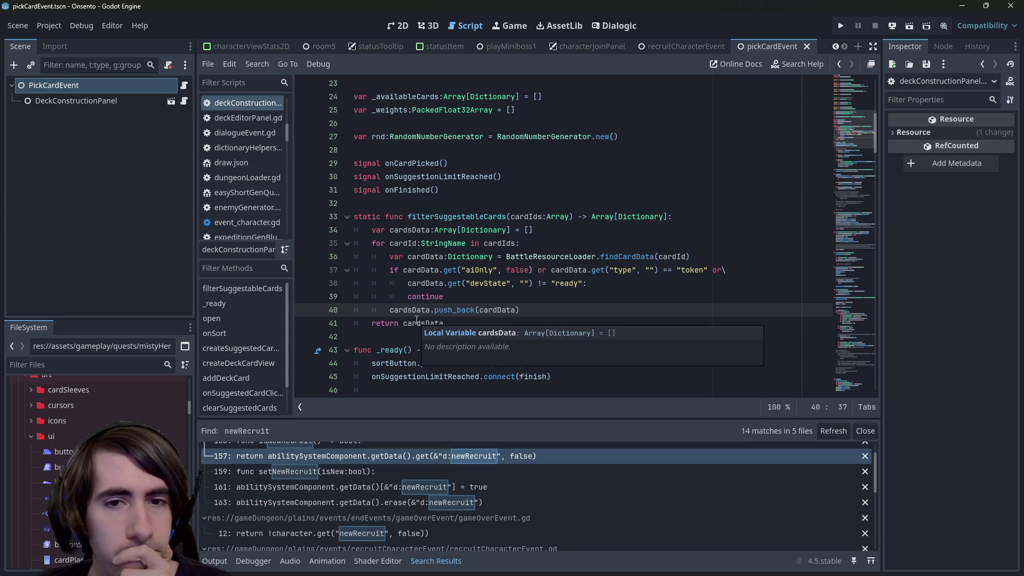
double_click(416, 322)
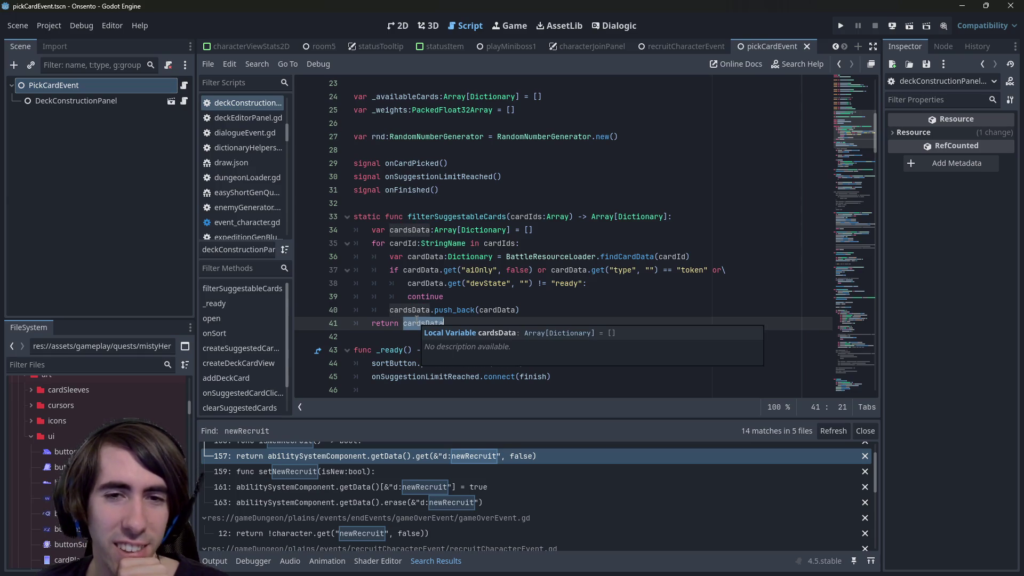
left_click(448, 323)
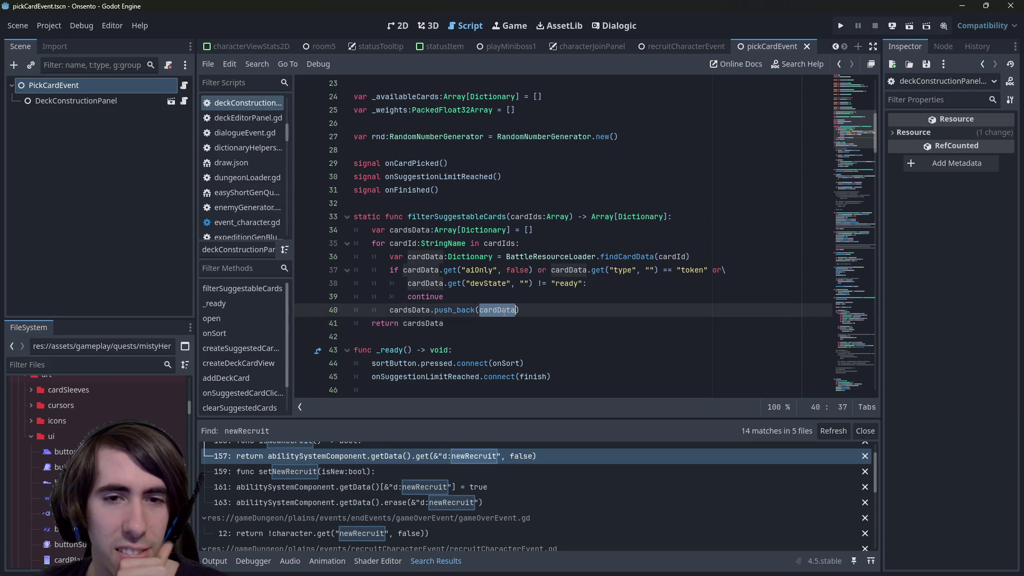
left_click(636, 258, "ctrl")
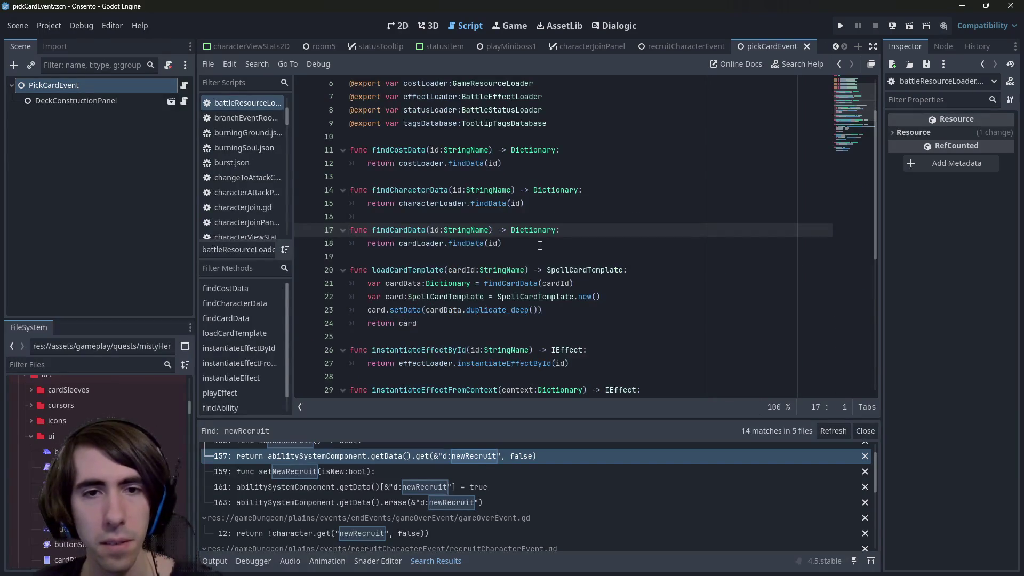
left_click(467, 243, "ctrl")
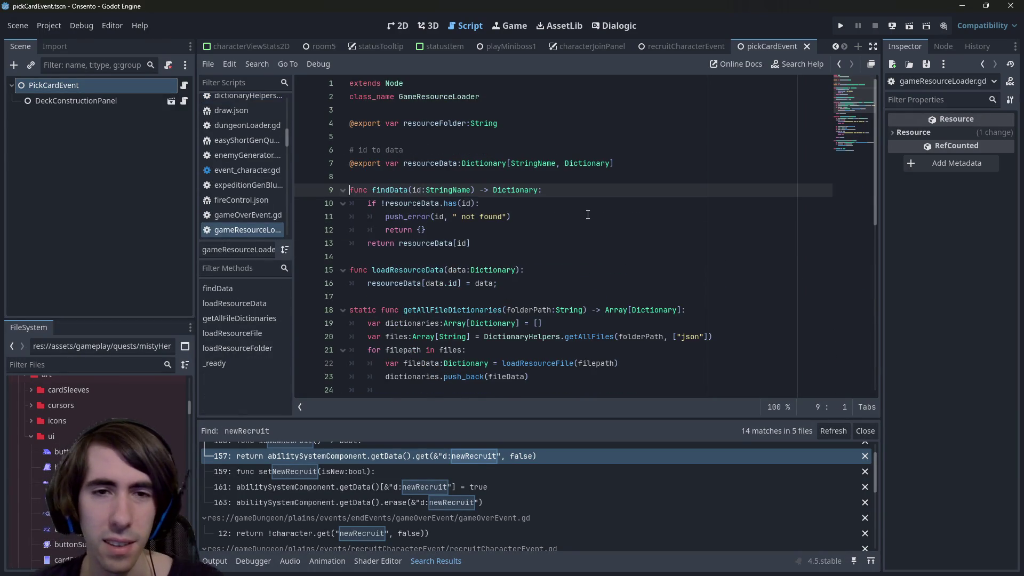
key("alt+Left")
key("alt+Left")
scroll(588, 214, "down", 10)
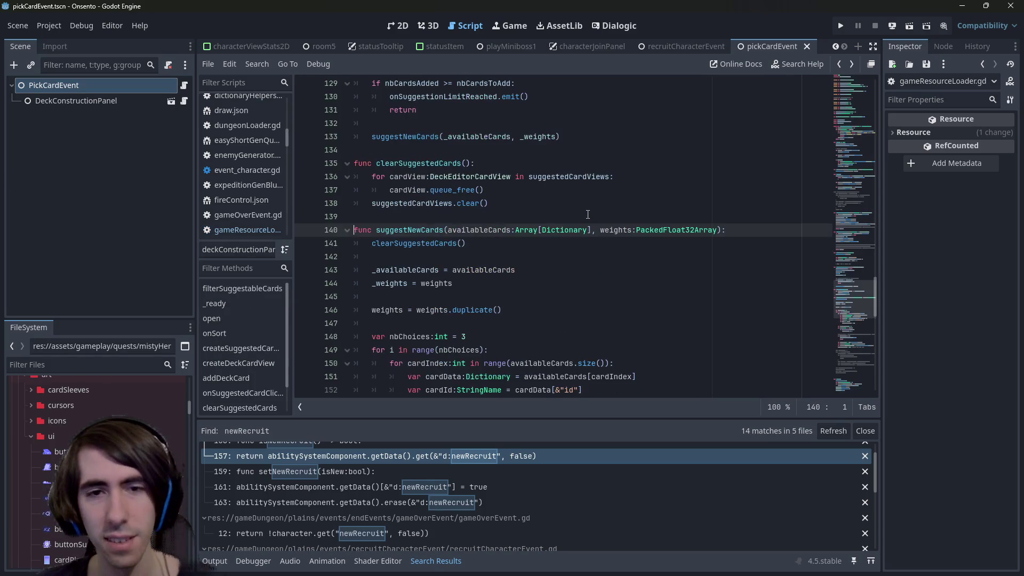
key("alt+Left")
scroll(588, 215, "down", 5)
scroll(588, 214, "up", 5)
scroll(587, 215, "up", 3)
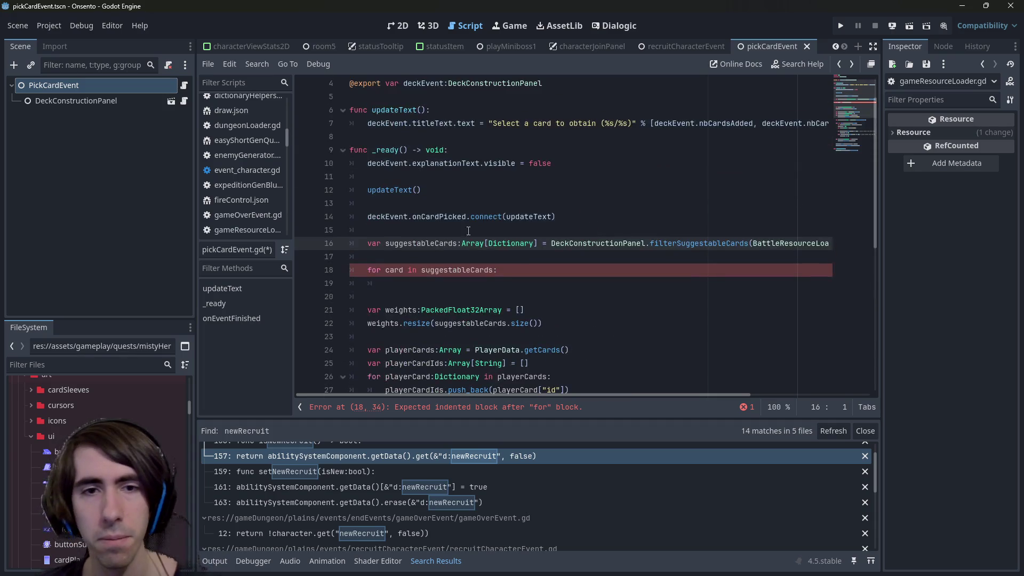
Inspect the suggestableCards variable and the empty loop body in _ready.
double_click(413, 243)
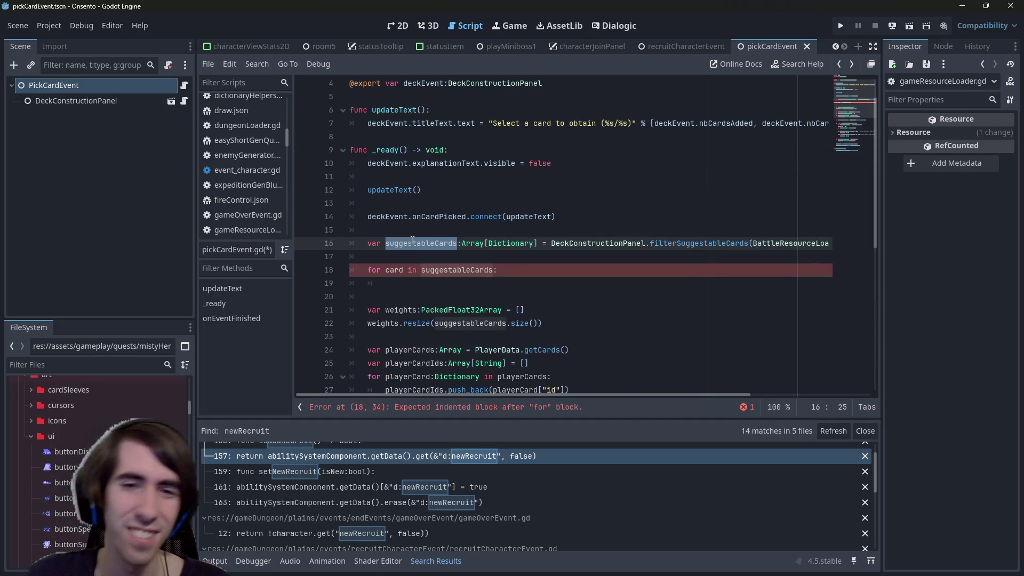
key("Left")
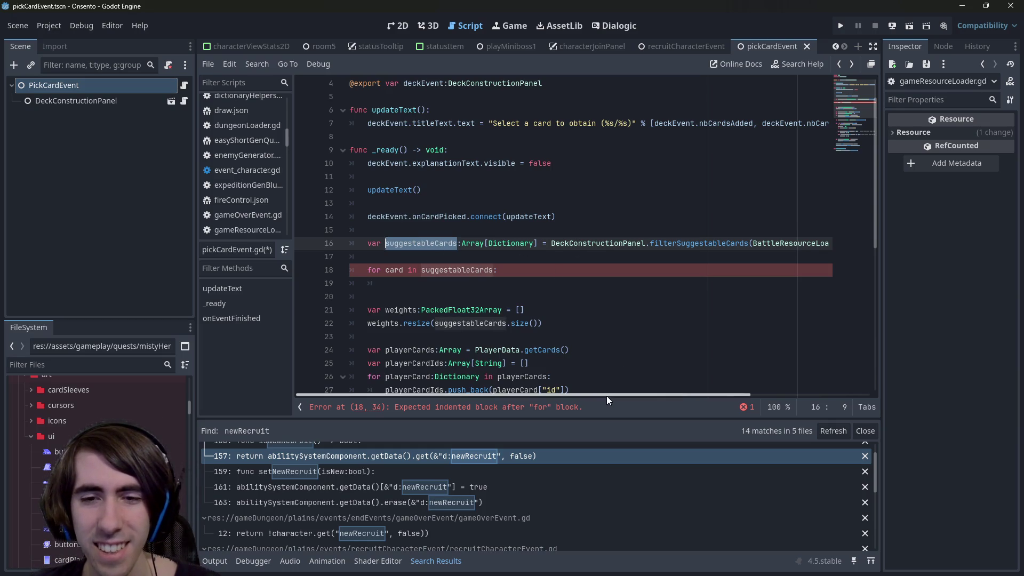
double_click(390, 267)
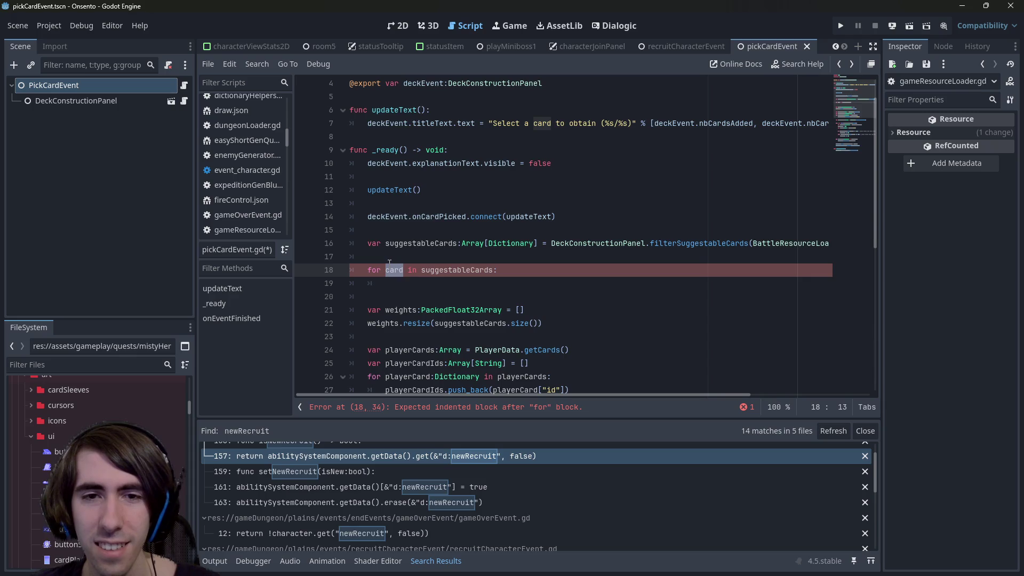
double_click(422, 244)
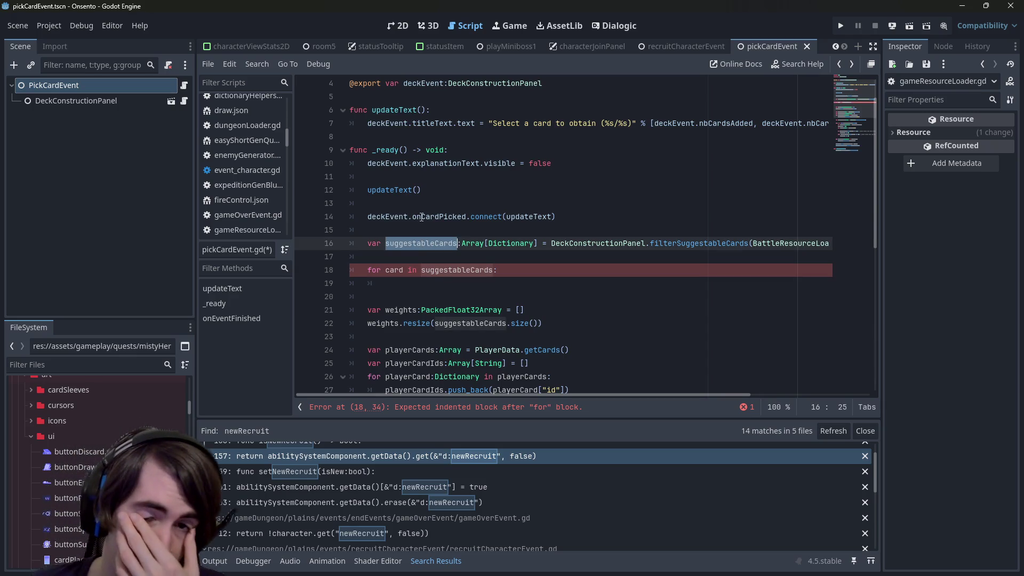
mouse_move(422, 217)
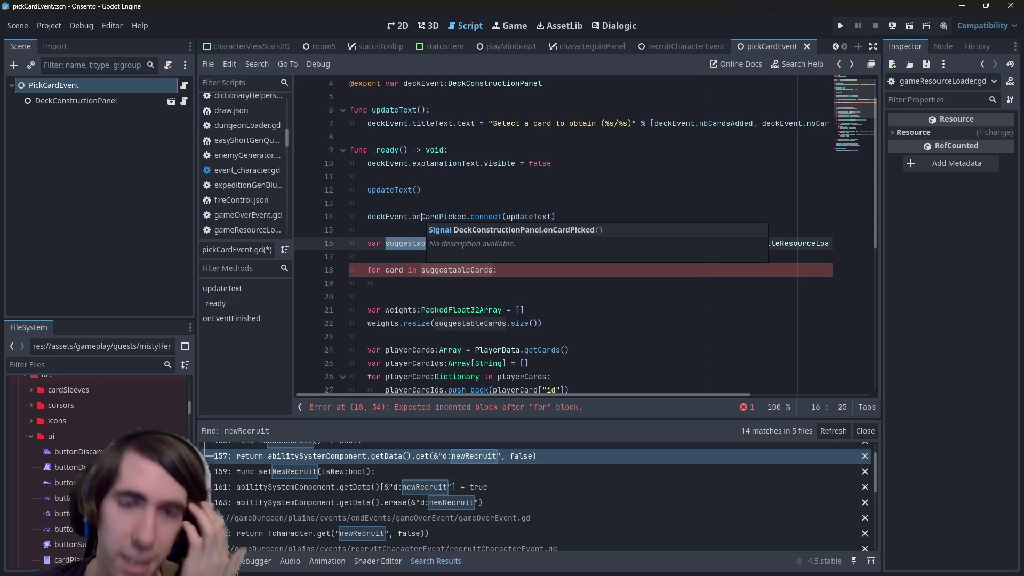
left_click(470, 284)
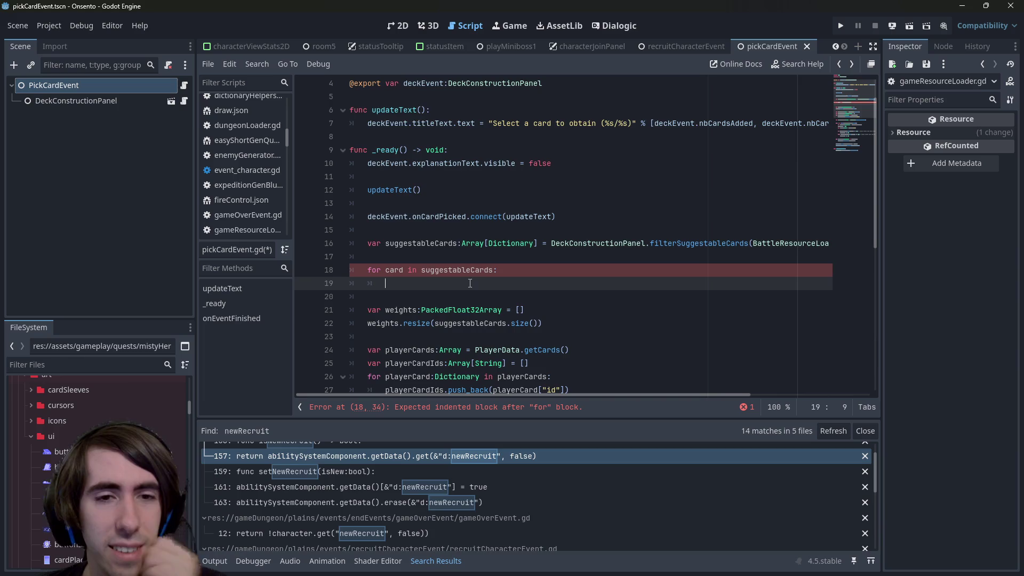
double_click(410, 244)
left_click(425, 284)
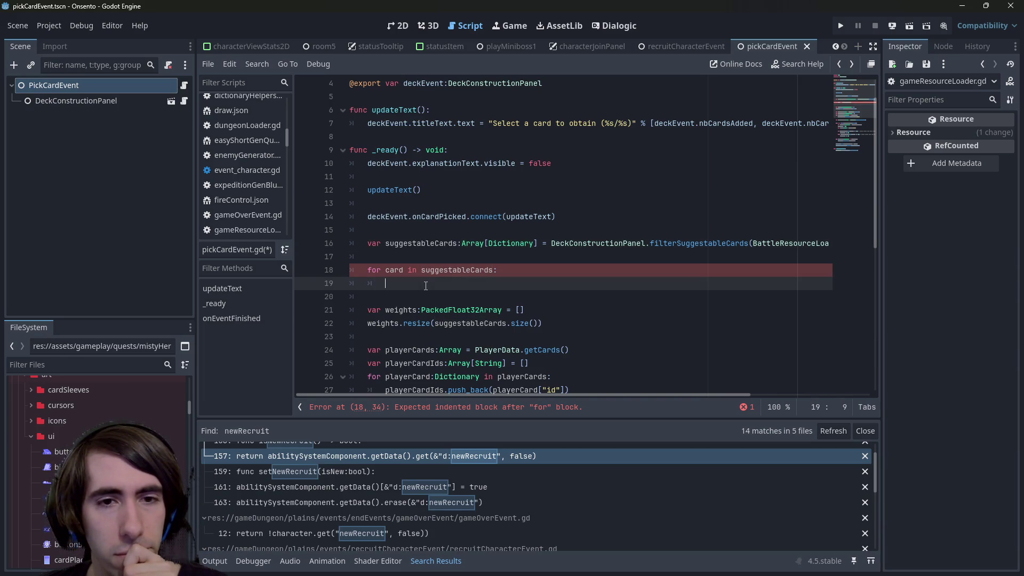
Duplicate the suggestableCards declaration onto line 17, then erase the copy.
left_click_drag(363, 244, 537, 243)
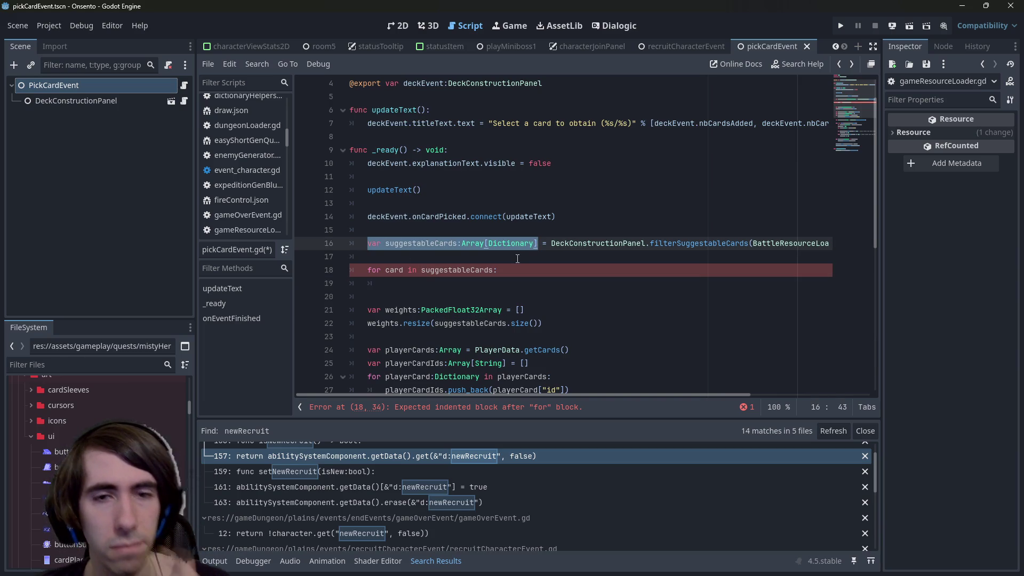
key("ctrl+c")
left_click(517, 259)
key("ctrl+v")
left_click(388, 255)
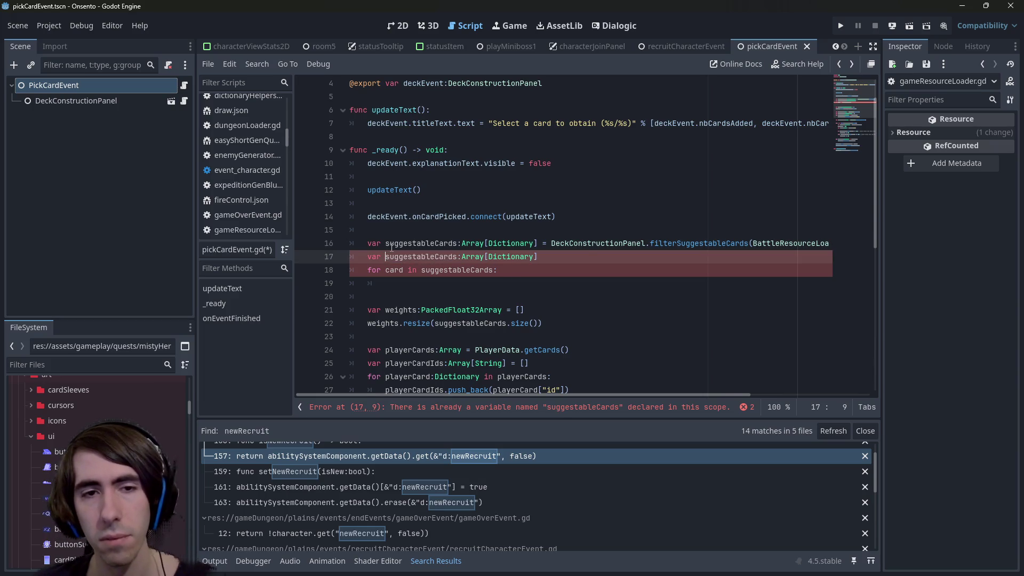
key("Home")
key("shift+End")
key("BackSpace")
Delete the unfinished 'for card in suggestableCards:' loop on lines 17–19.
left_click_drag(395, 283, 275, 261)
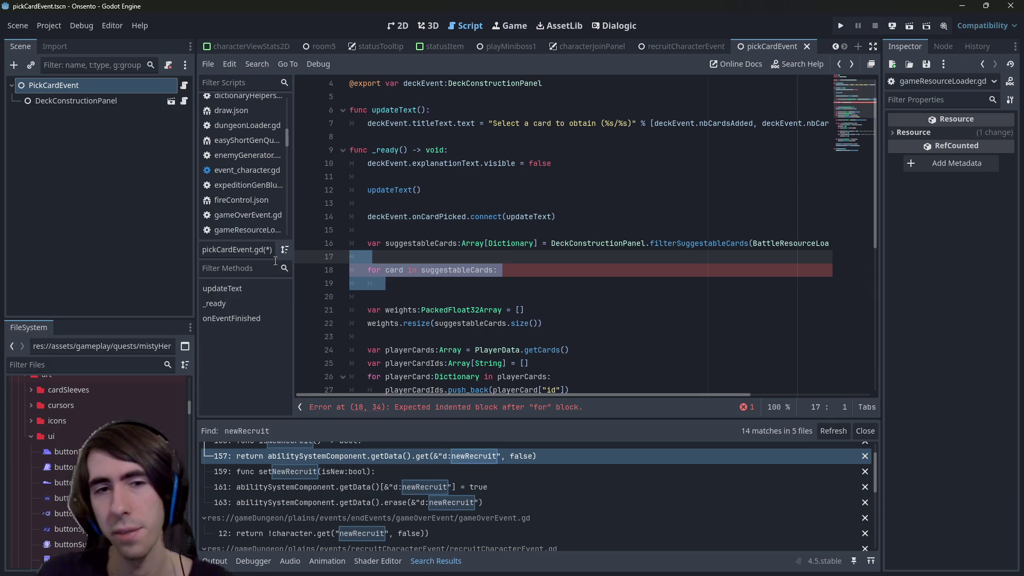
key("BackSpace")
key("BackSpace")
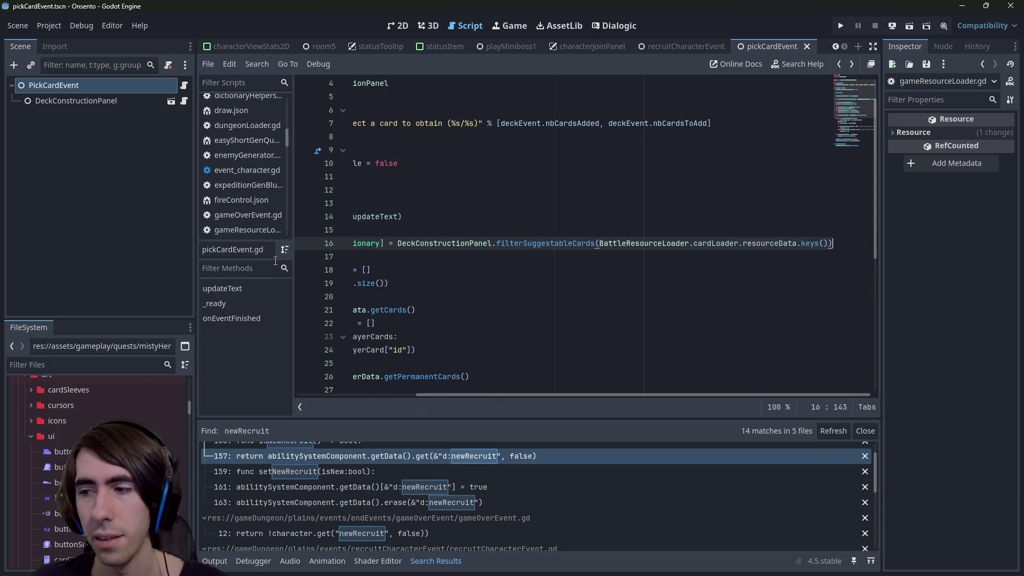
scroll(406, 313, "left", 5)
double_click(444, 242)
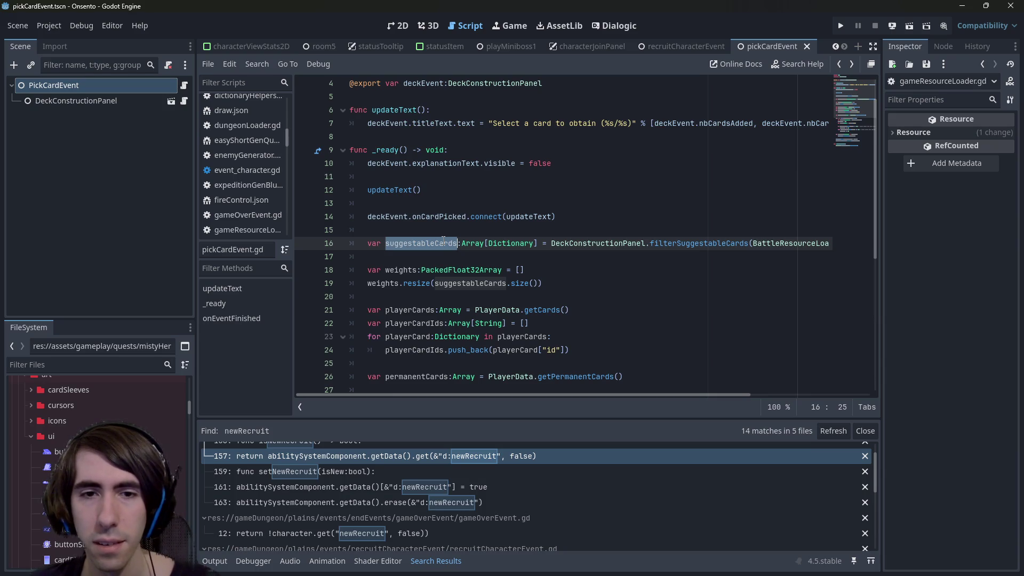
key("ctrl+z")
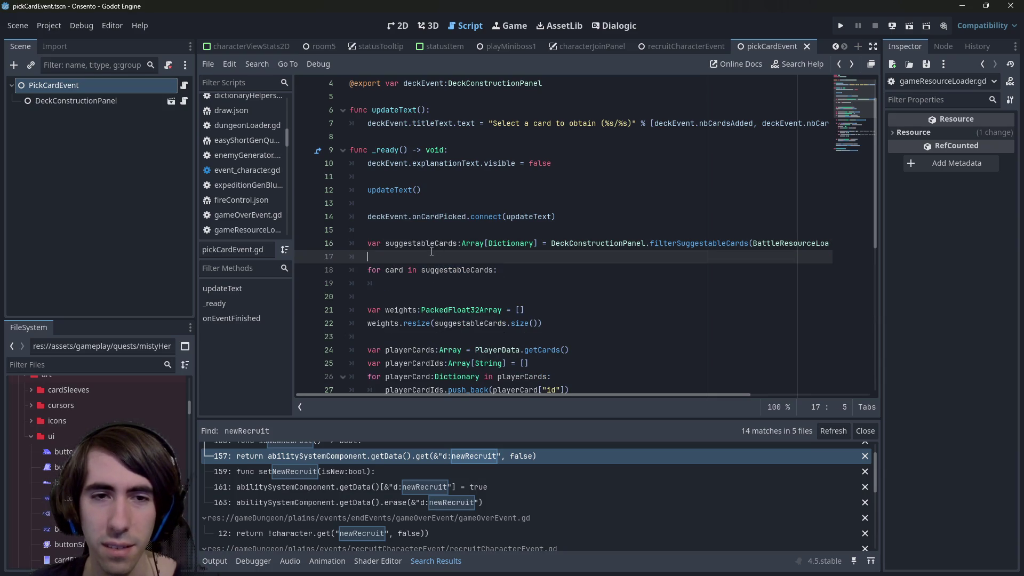
double_click(435, 243)
scroll(435, 243, "down", 5)
scroll(435, 243, "up", 2)
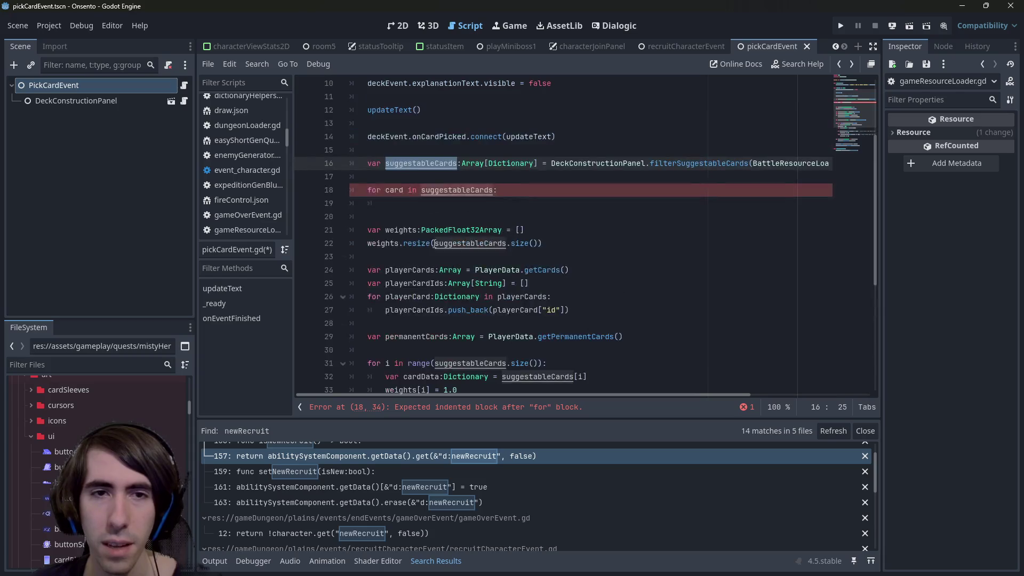
key("ctrl+y")
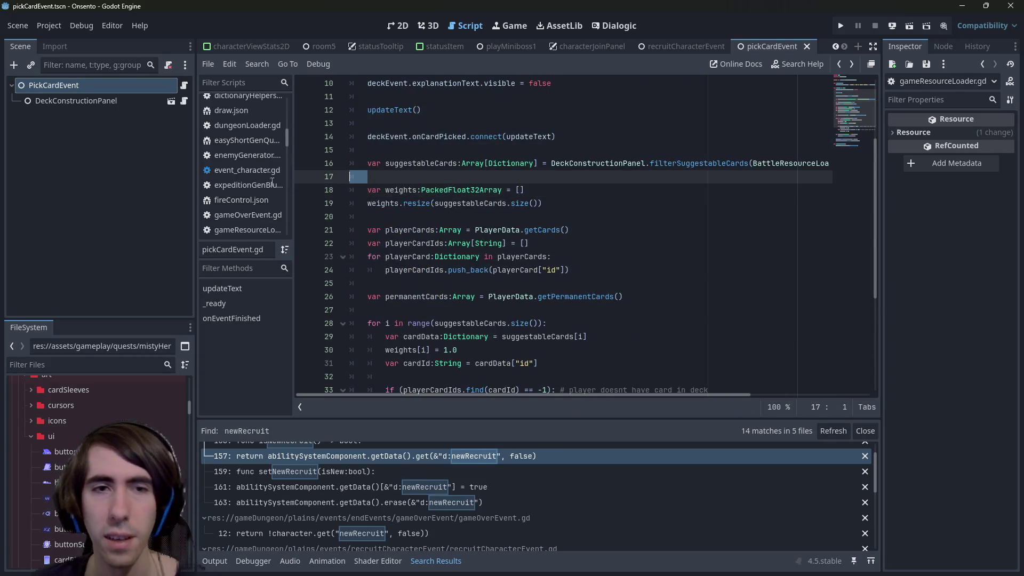
Jump to the definition of deckEvent's open function in deckConstructionPanel.gd.
double_click(421, 163)
scroll(419, 214, "down", 3)
scroll(440, 262, "down", 1)
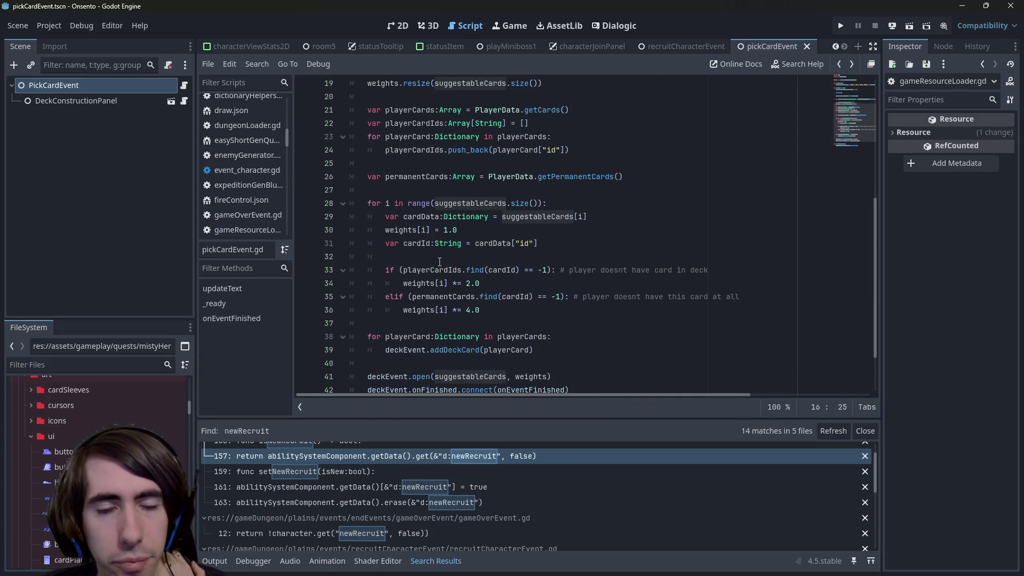
scroll(463, 228, "down", 2)
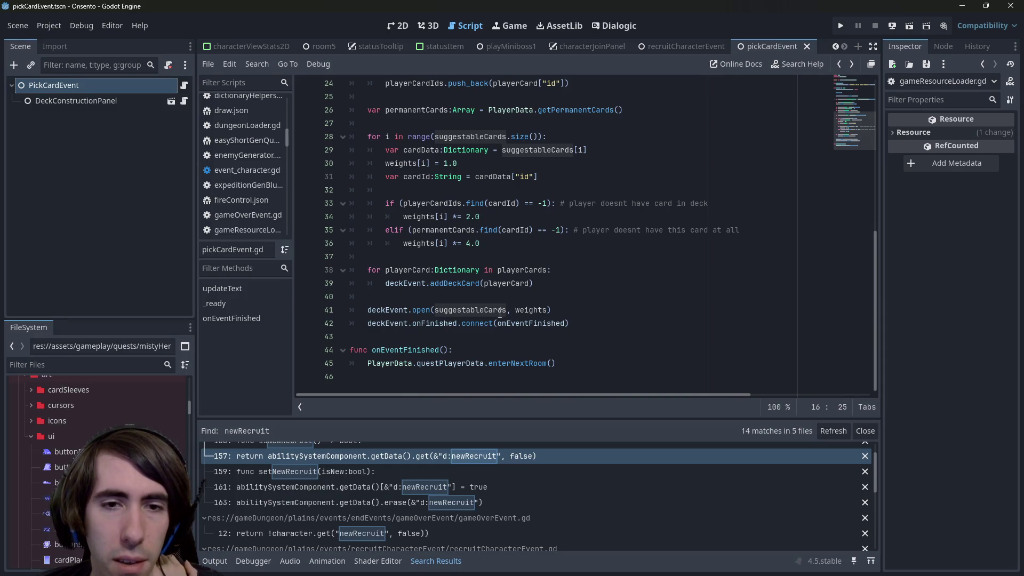
left_click(421, 309, "ctrl")
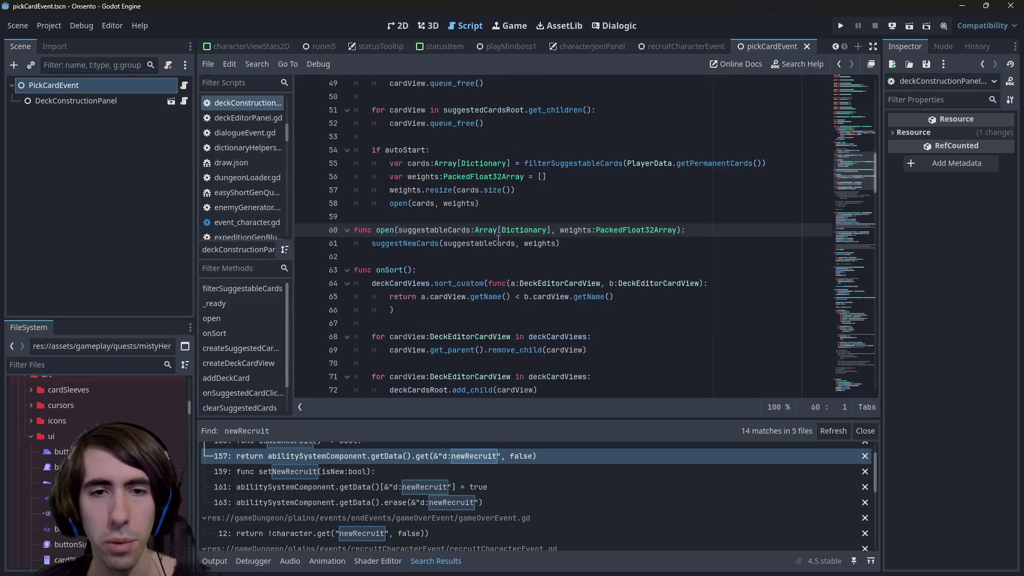
Jump to the suggestNewCards definition and review its availableCards parameter.
left_click(417, 245, "ctrl")
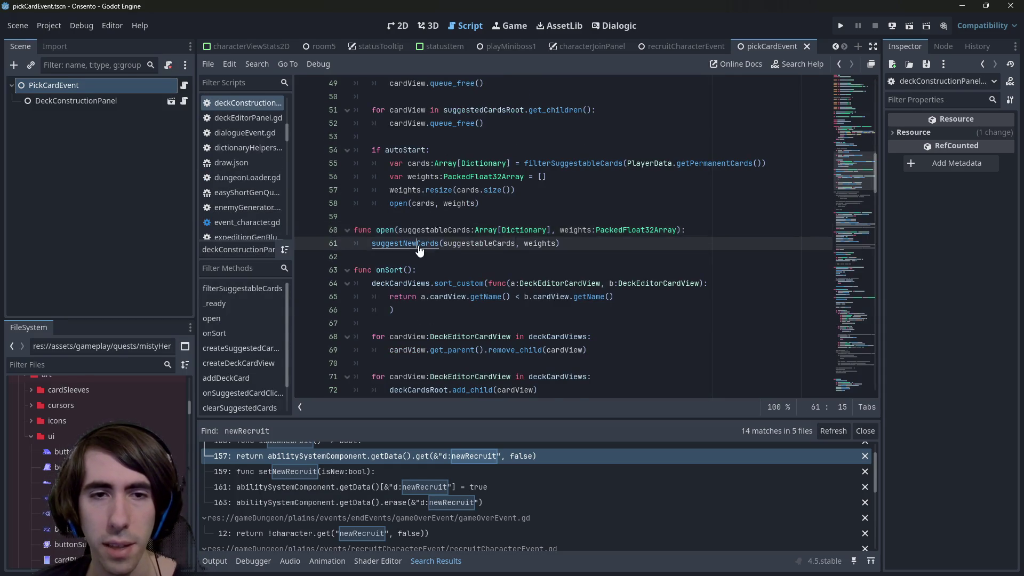
double_click(473, 230)
scroll(503, 240, "down", 2)
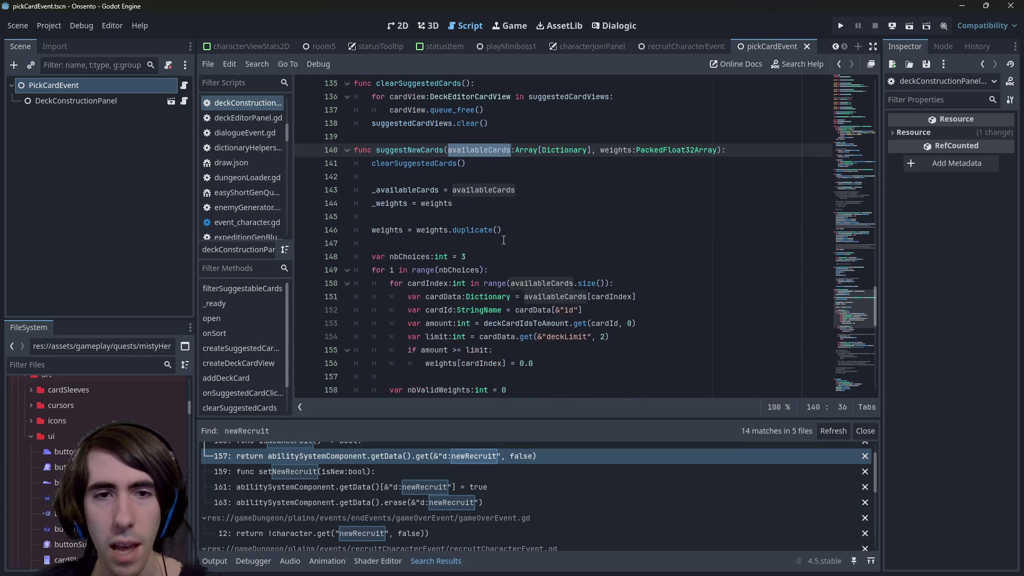
scroll(503, 240, "down", 3)
scroll(503, 240, "up", 2)
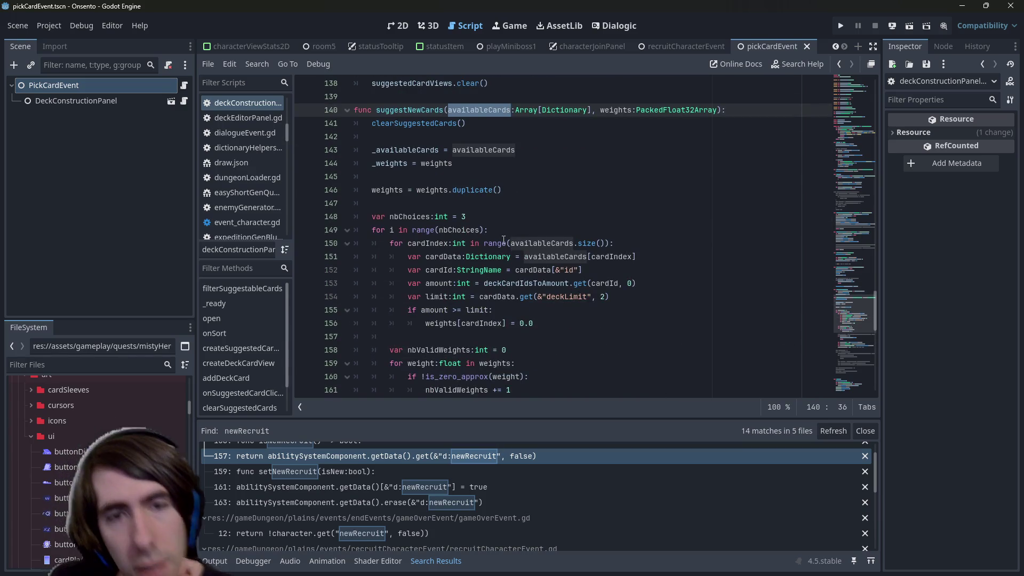
scroll(505, 233, "down", 4)
scroll(506, 233, "down", 9)
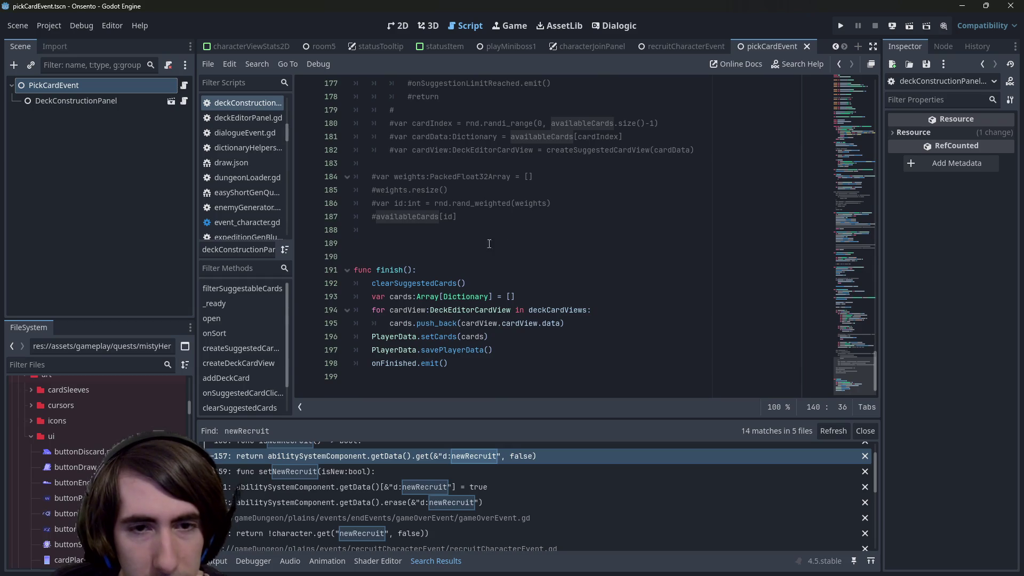
Review the finish function's code that saves the deckCardViews cards via setCards.
mouse_move(493, 350)
left_mouse_down()
mouse_move(426, 350)
mouse_move(390, 323)
mouse_move(366, 336)
left_mouse_up()
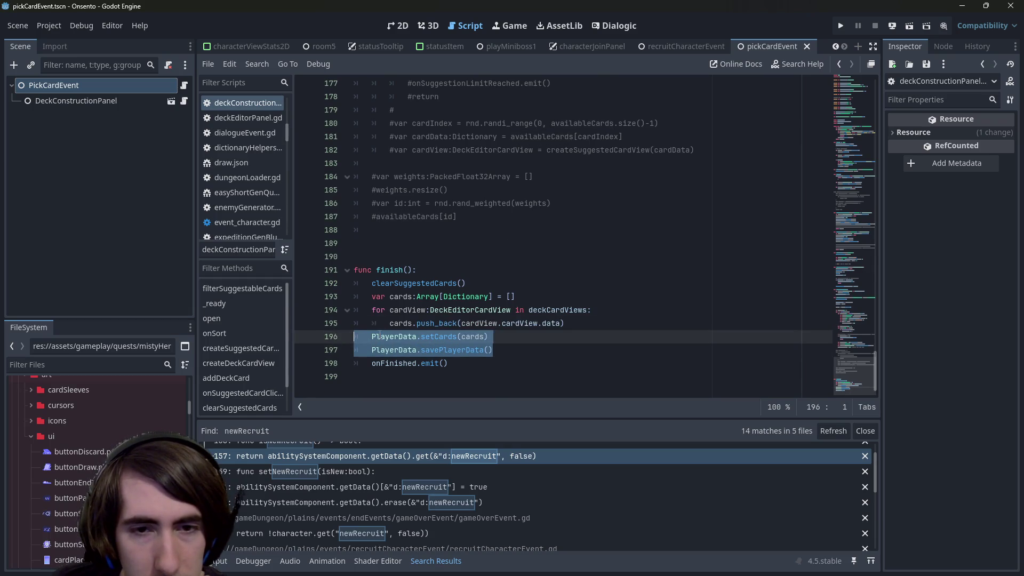
double_click(552, 311)
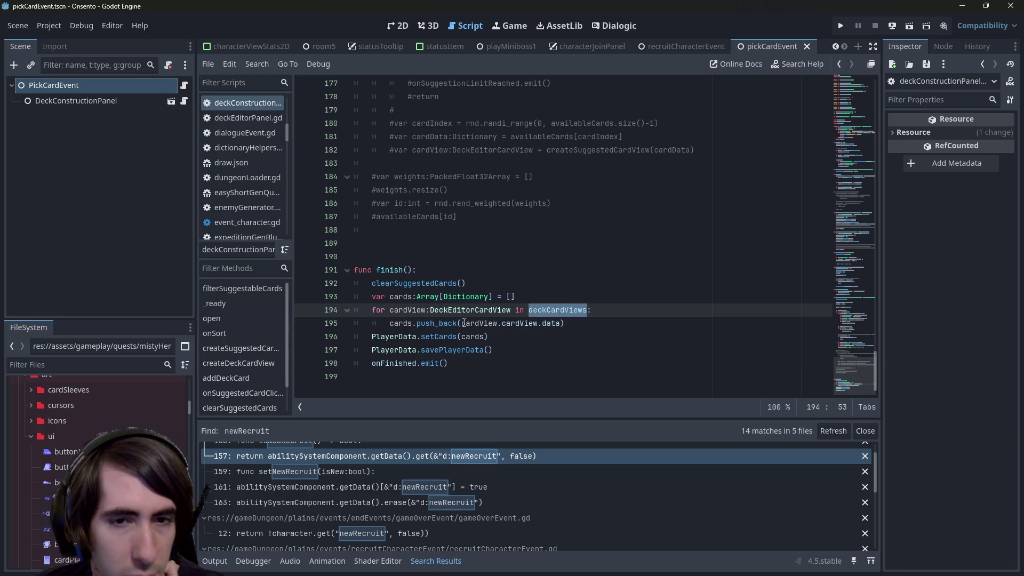
double_click(405, 310)
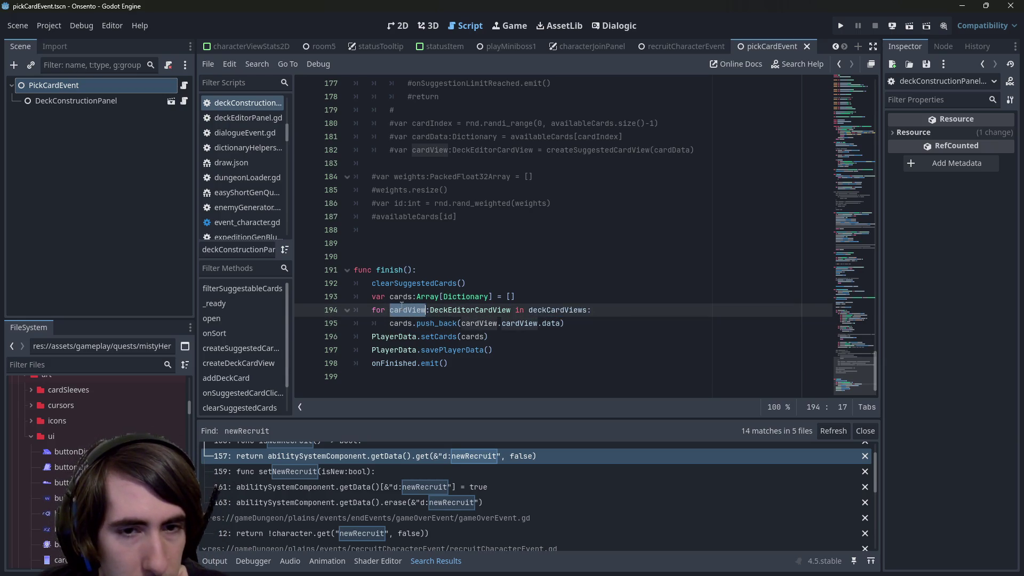
double_click(477, 337)
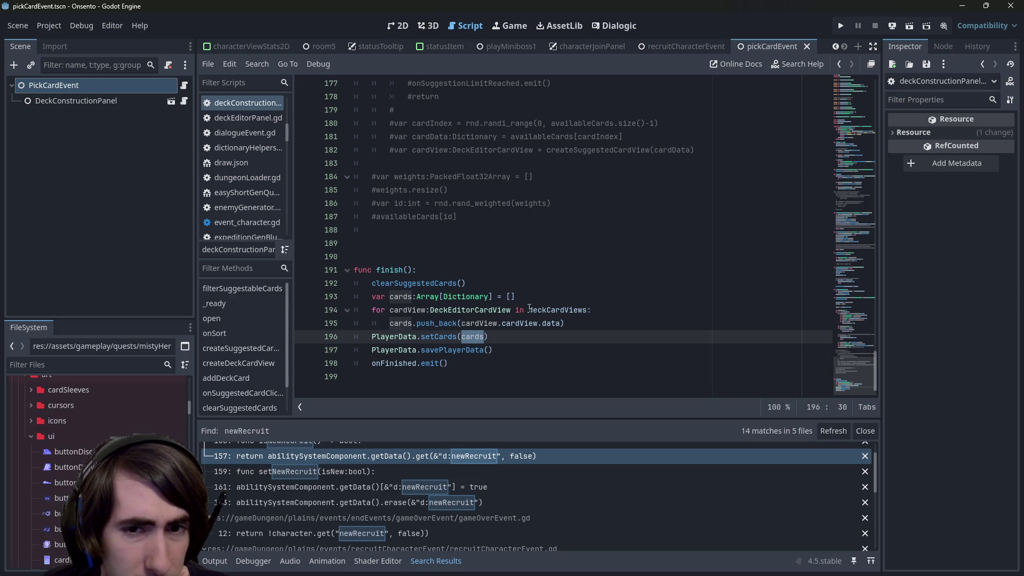
left_click(518, 323)
scroll(512, 320, "up", 2)
left_click(460, 364)
scroll(454, 354, "up", 7)
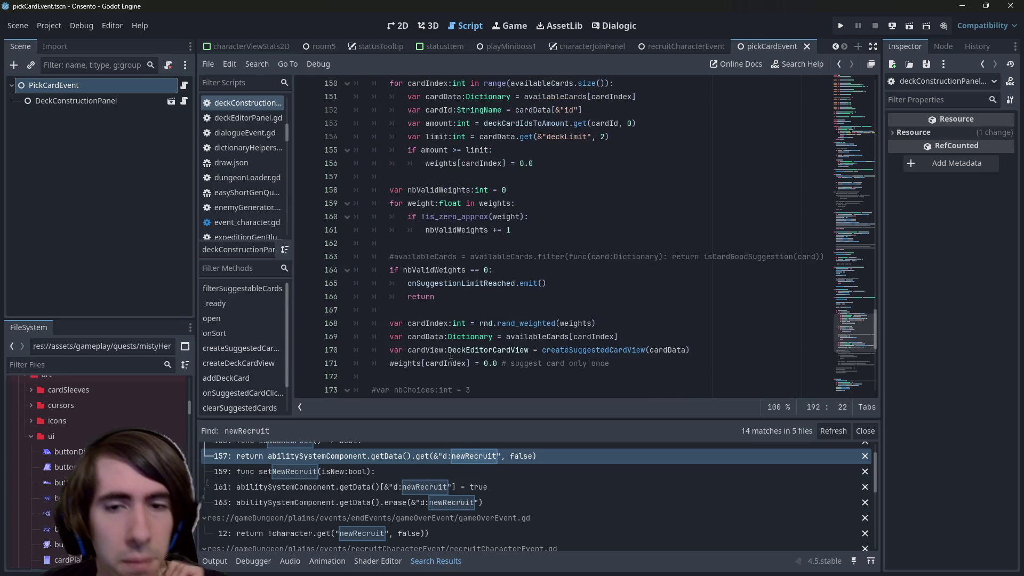
Scroll up to onSuggestedCardClicked at line 121, reviewing its addDeckCard call and cardView parameter.
scroll(451, 355, "up", 6)
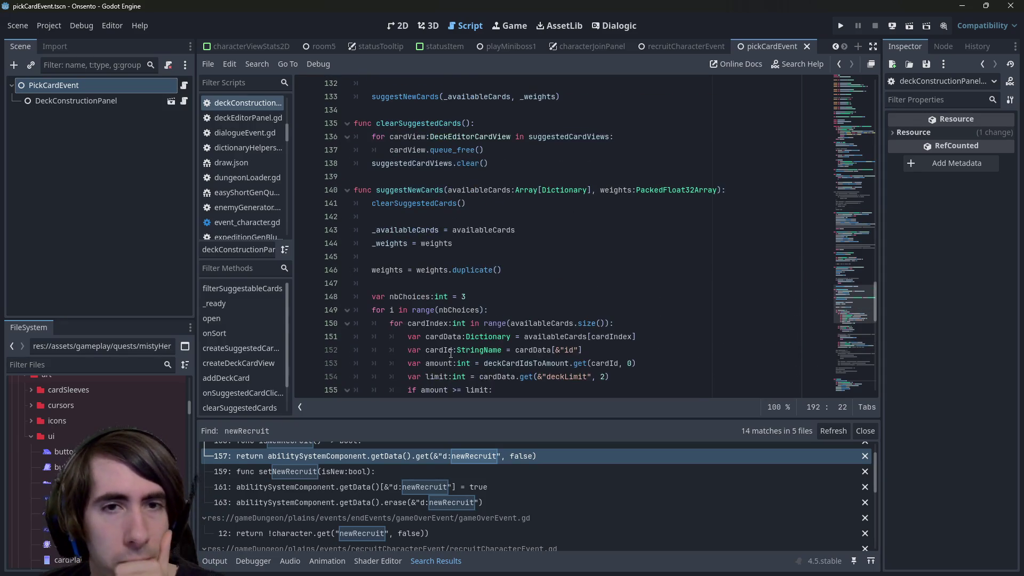
double_click(404, 193)
scroll(416, 251, "up", 4)
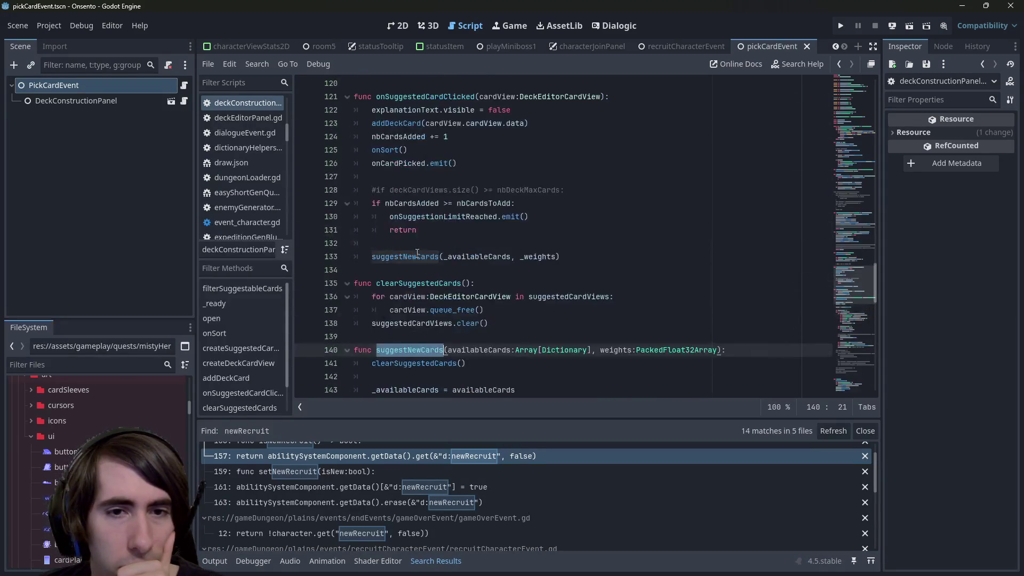
scroll(417, 253, "up", 4)
double_click(422, 256)
scroll(422, 255, "down", 2)
scroll(424, 253, "down", 1)
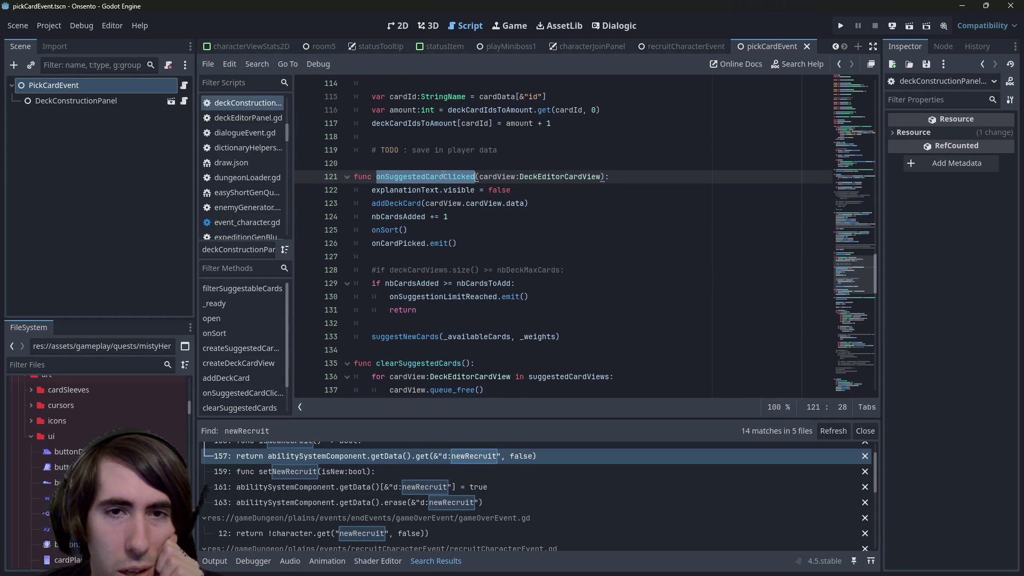
double_click(396, 204)
scroll(455, 225, "up", 1)
double_click(501, 217)
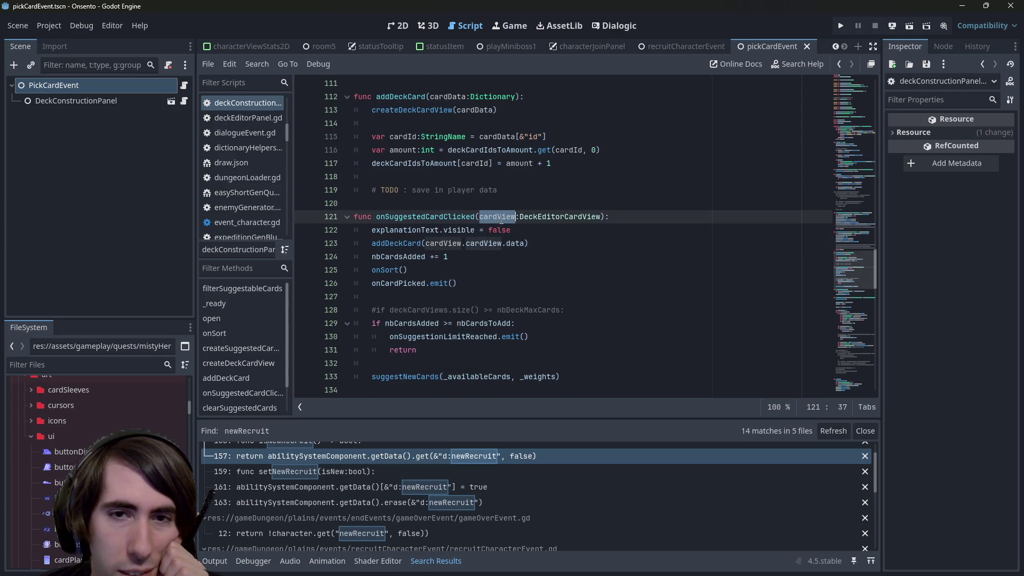
left_click(649, 219)
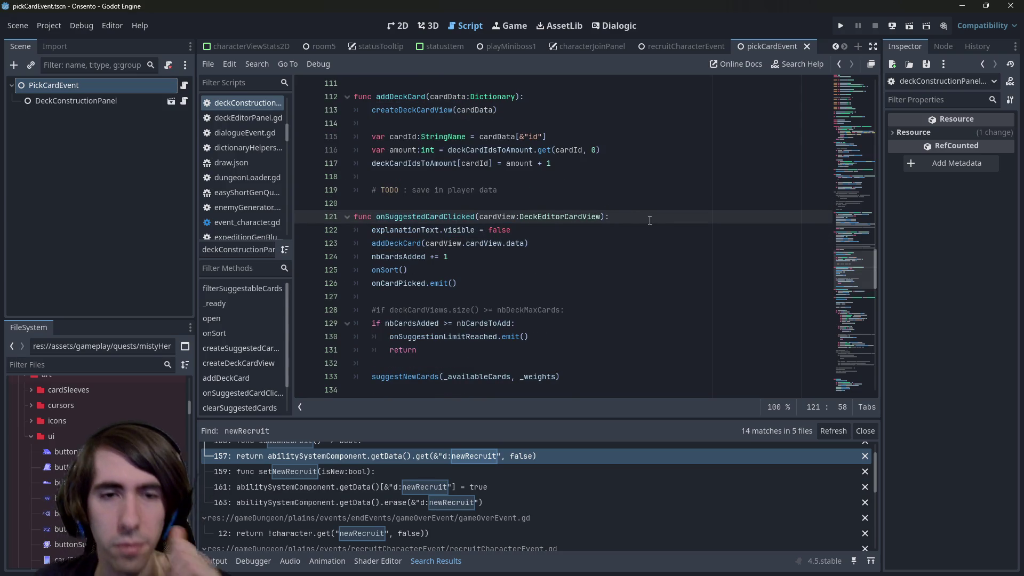
Add an onCardPicked.emit(cardView.data) line at the start of onSuggestedCardClicked.
key("Down")
key("Up")
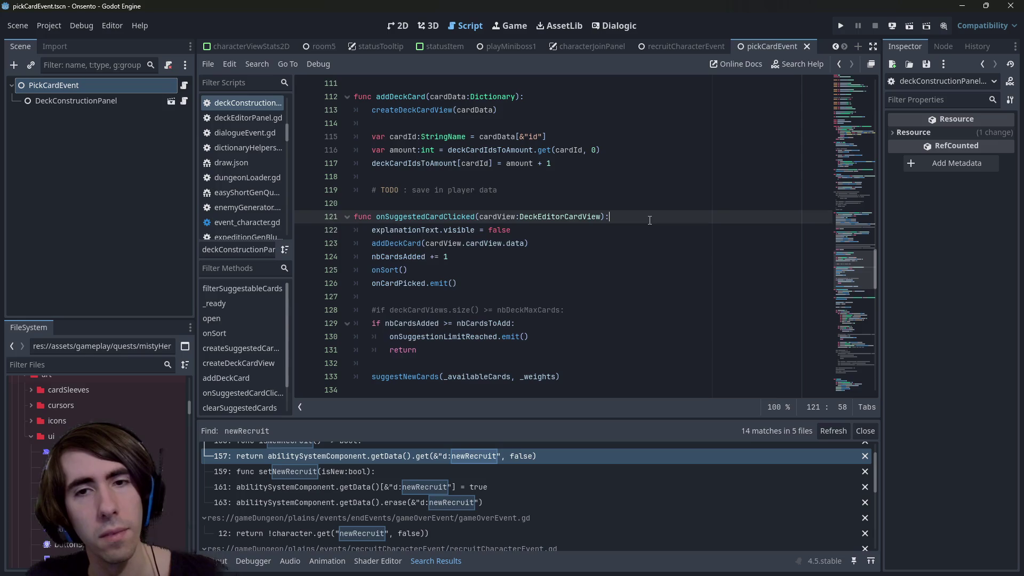
key("Return")
type("on")
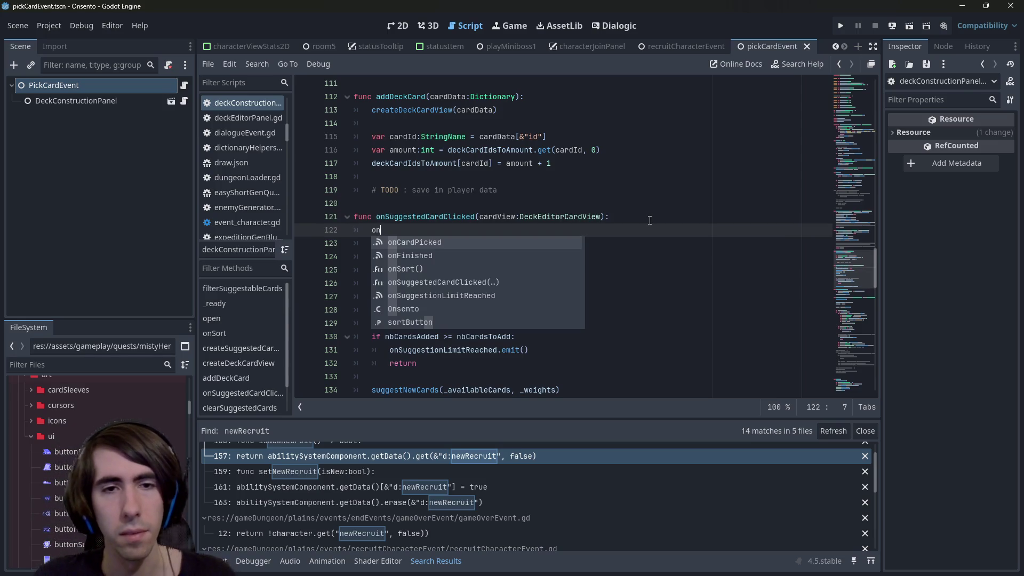
type("Card")
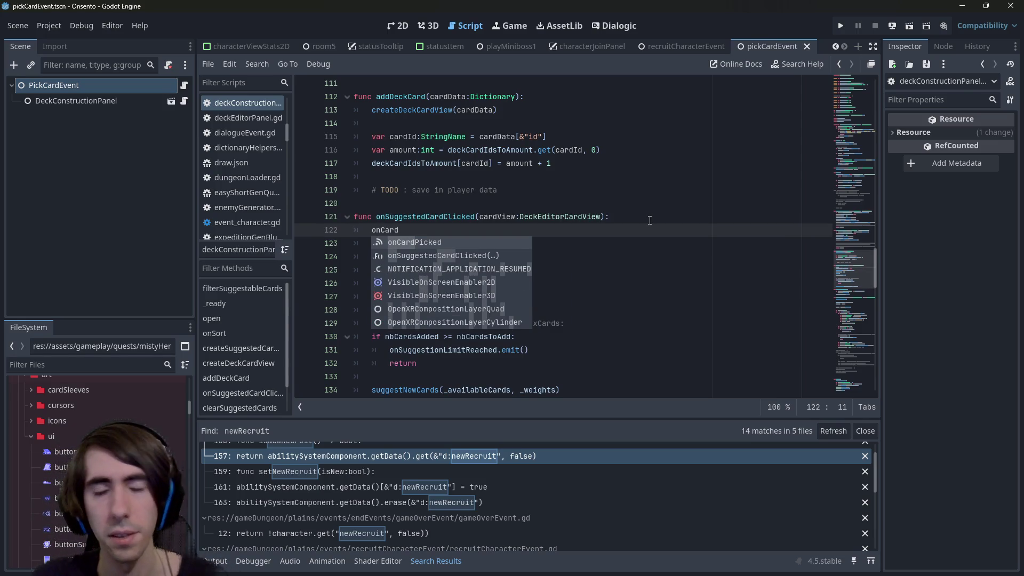
key("Return")
type("()")
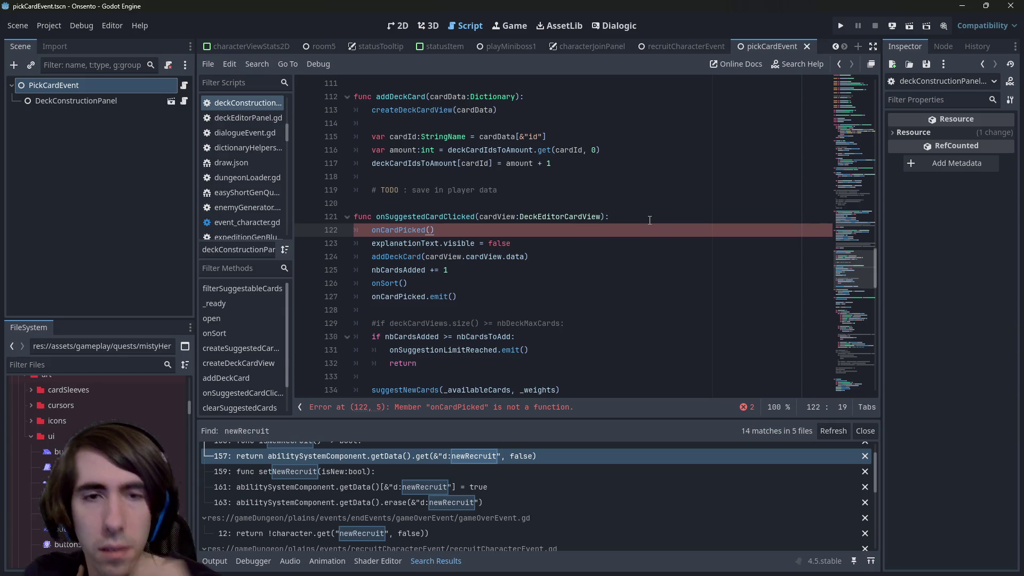
key("BackSpace")
key("BackSpace")
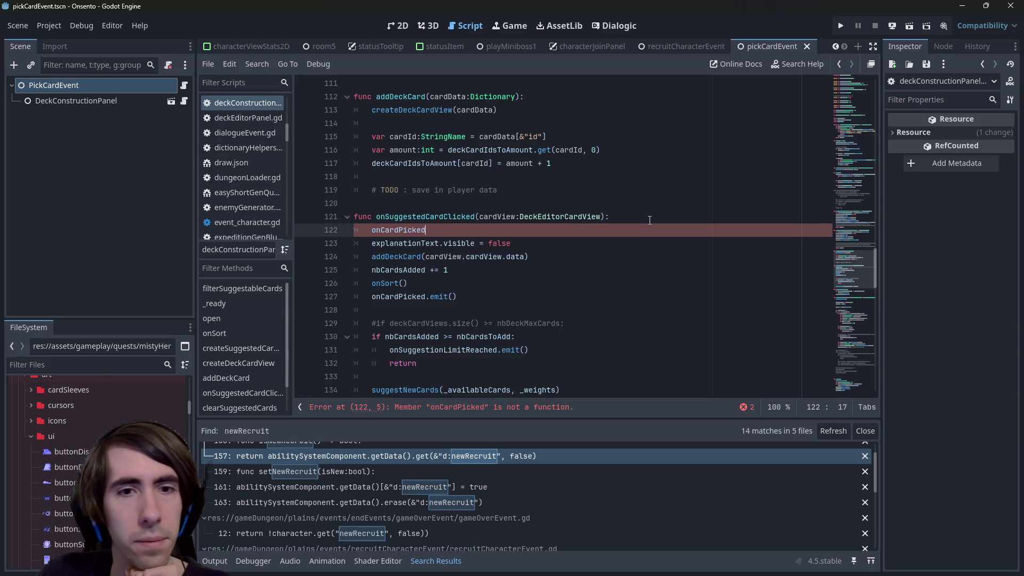
type(".emit")
key("Return")
key("Left")
type("cardView")
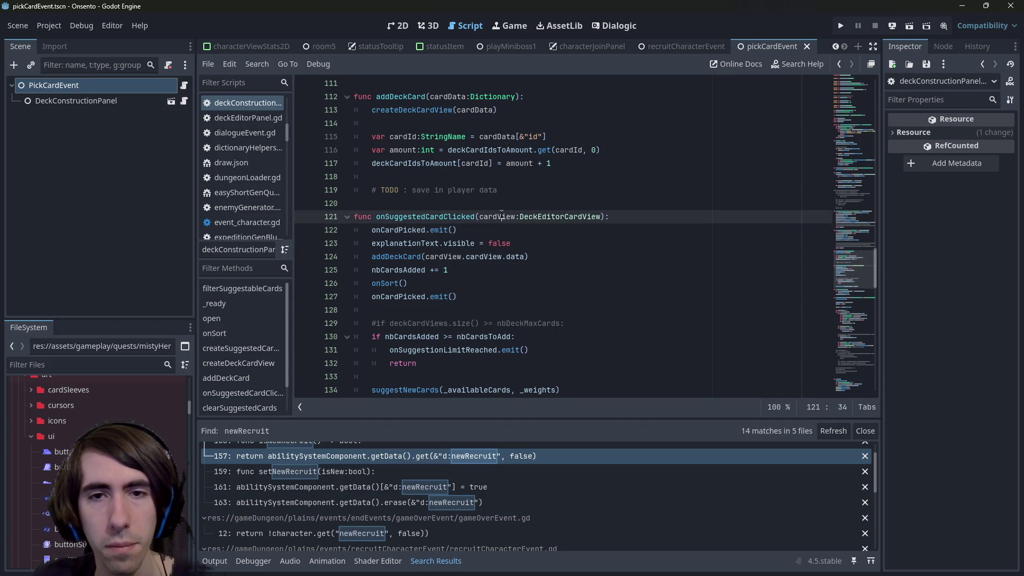
type(".")
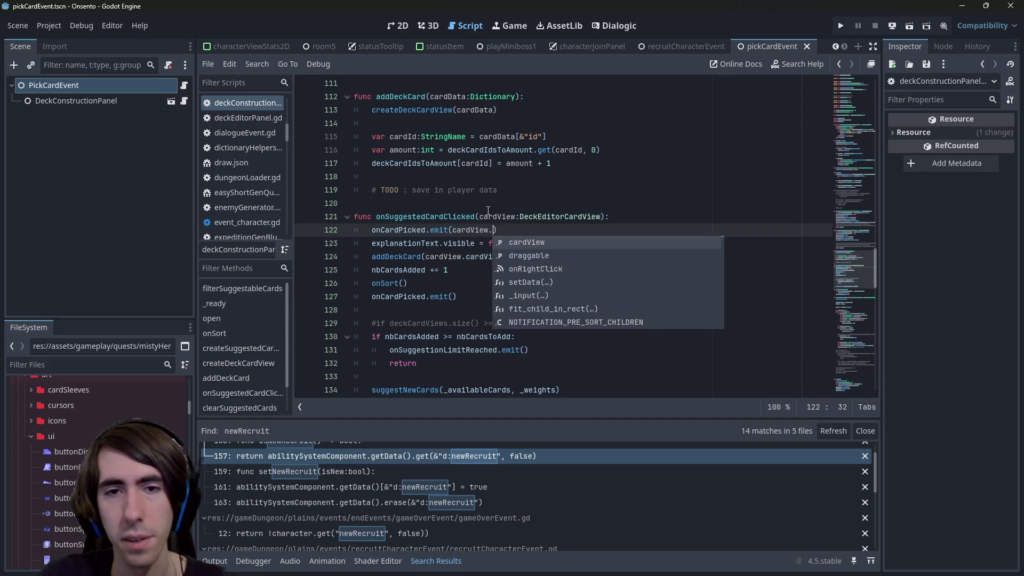
type("data")
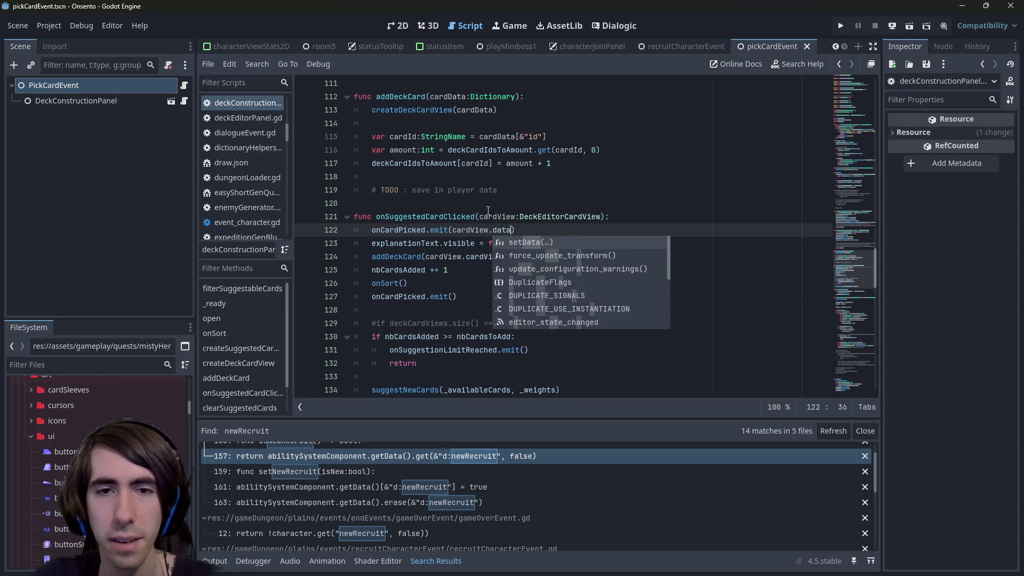
Make the emit pass cardView.cardView.data, move it below explanationText.visible = false, and save.
scroll(488, 211, "down", 1)
double_click(472, 350)
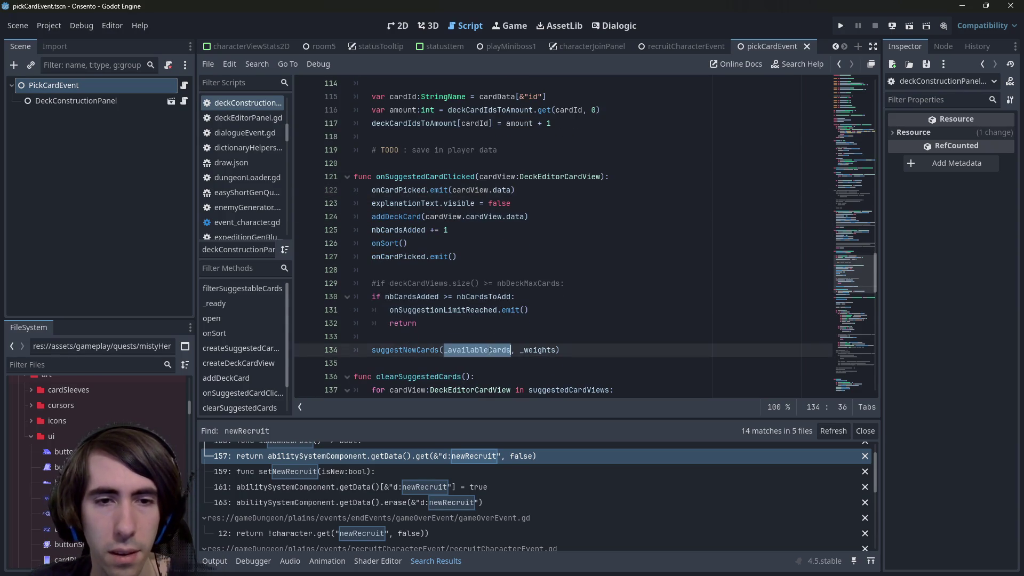
double_click(422, 219)
scroll(509, 273, "up", 1)
mouse_move(425, 257)
left_mouse_down()
mouse_move(529, 256)
mouse_move(453, 230)
left_mouse_up()
key("ctrl+c")
key("ctrl+v")
key("ctrl+s")
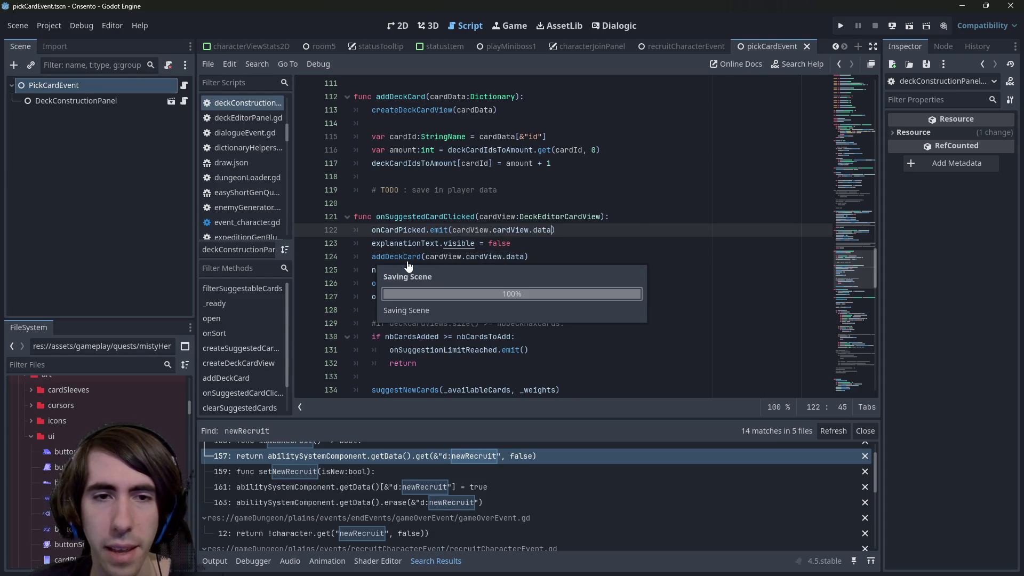
key("alt+Down")
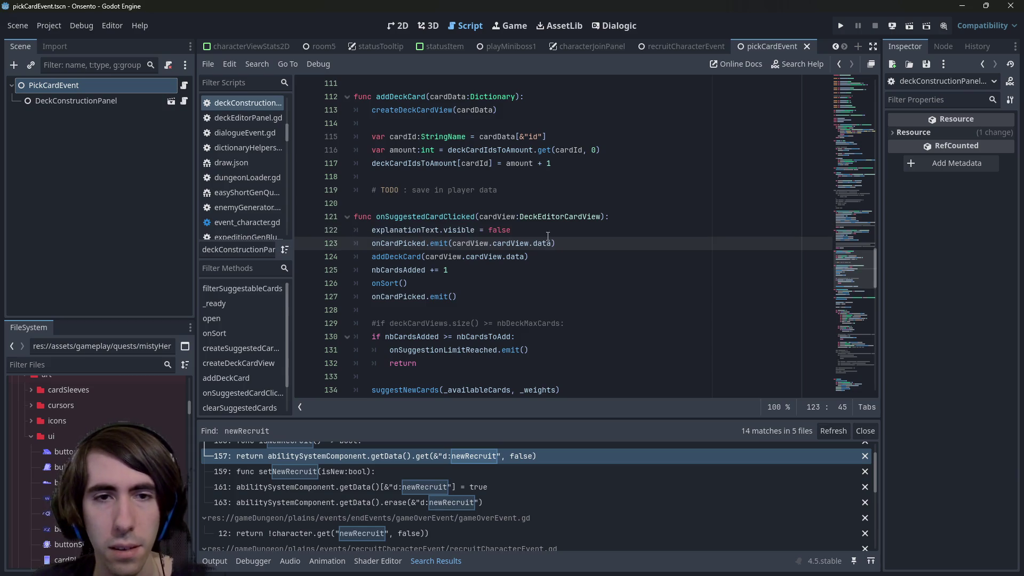
key("ctrl+s")
left_click(413, 257, "ctrl")
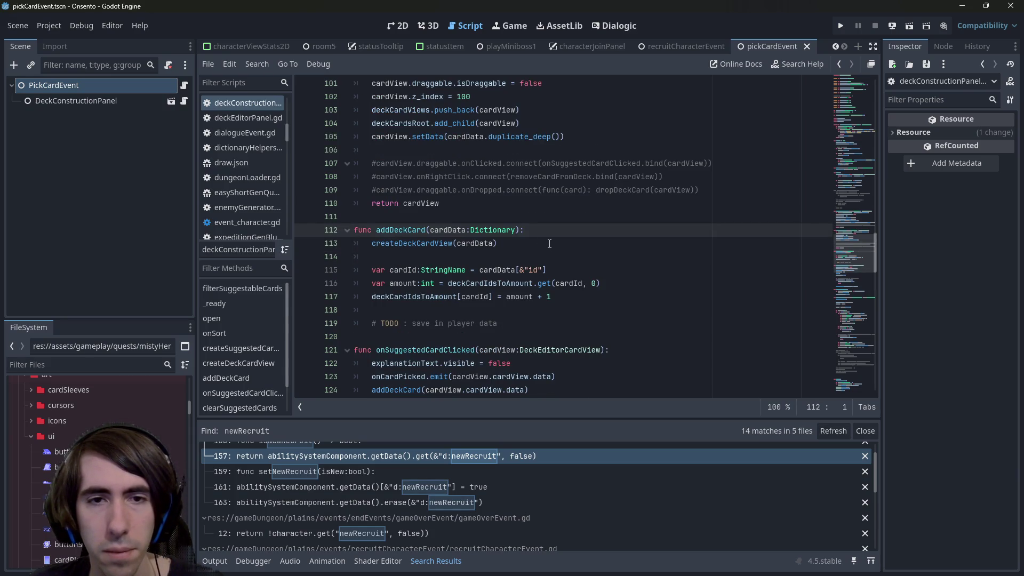
Delete the early onCardPicked emit line from onSuggestedCardClicked.
double_click(454, 230)
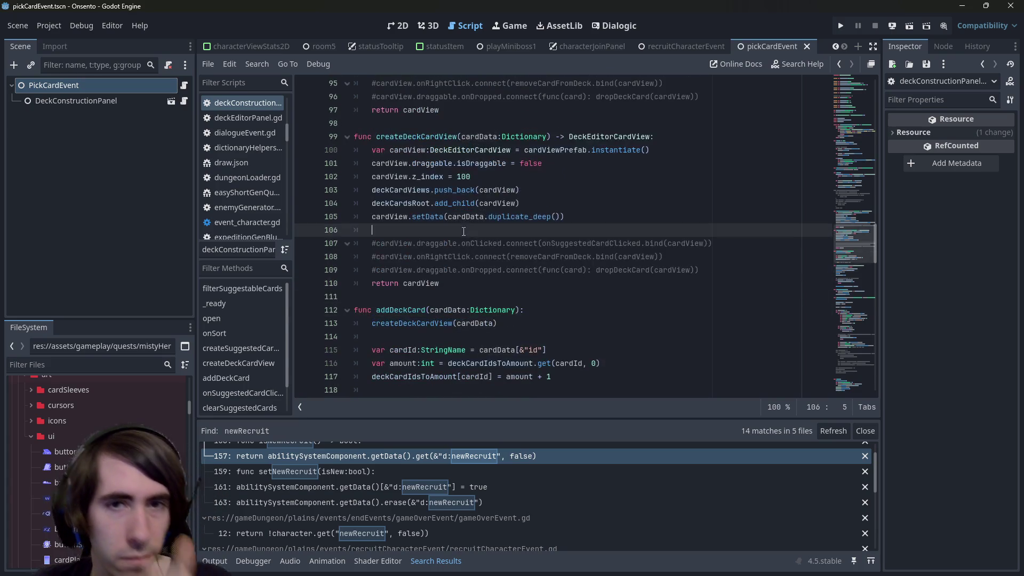
key("ctrl+z")
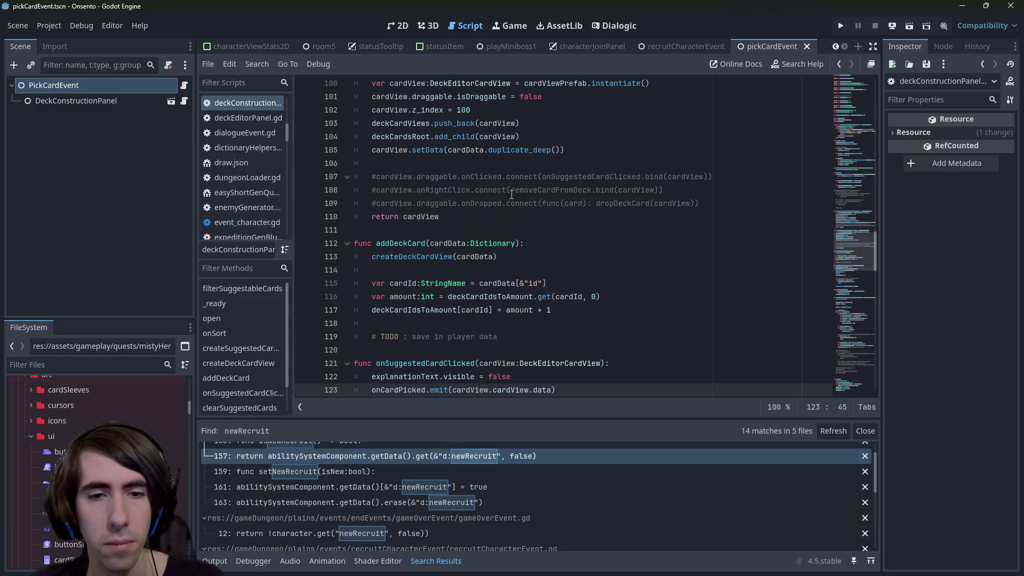
scroll(511, 194, "down", 3)
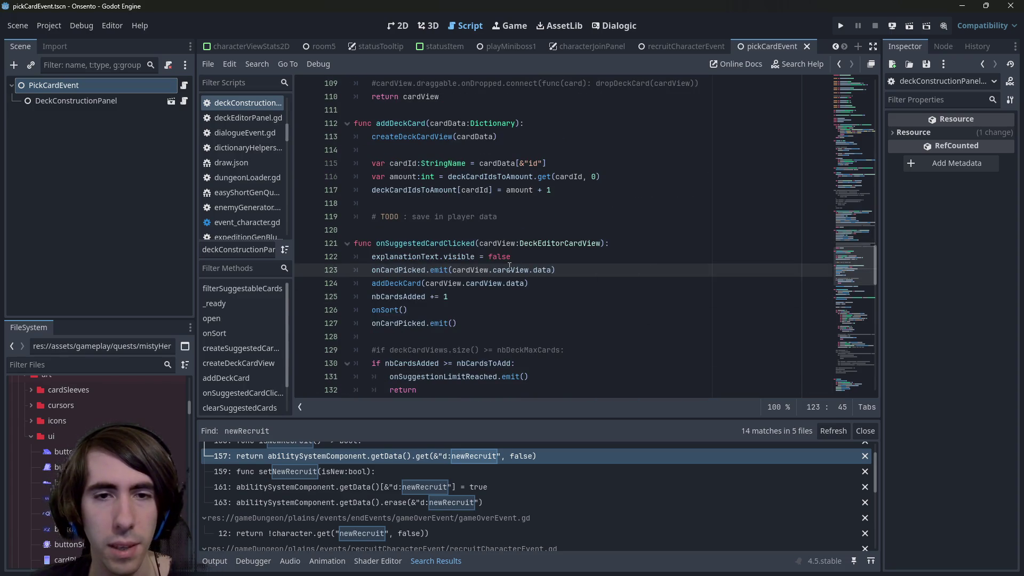
double_click(405, 269)
key("End")
key("Left")
key("alt+Up")
key("ctrl+shift+Left")
key("ctrl+shift+Left")
key("ctrl+shift+Left")
key("BackSpace")
key("ctrl+BackSpace")
key("ctrl+BackSpace")
key("ctrl+BackSpace")
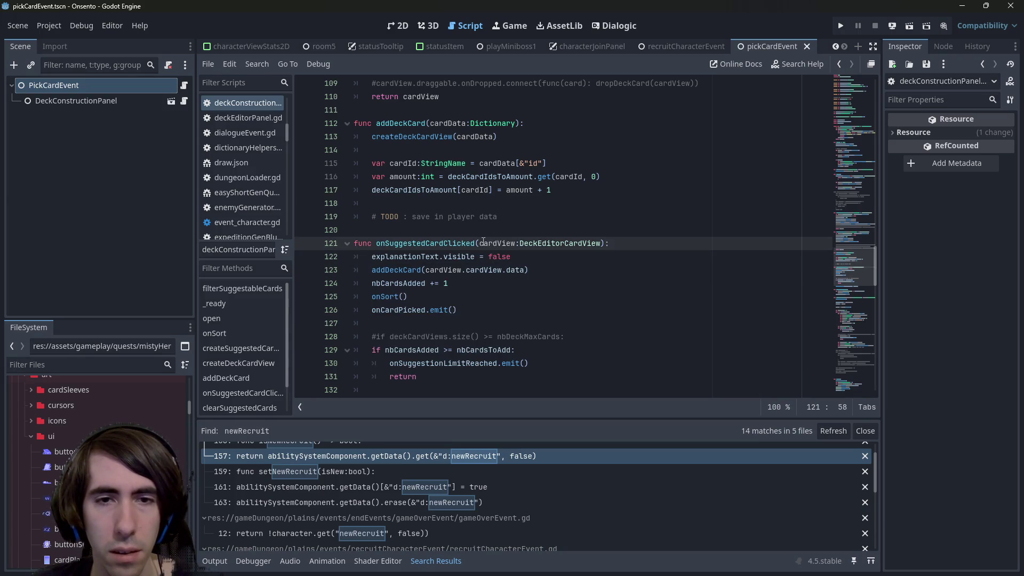
Pass cardView.cardView.data into the final onCardPicked.emit() call after onSort().
mouse_move(426, 270)
left_mouse_down()
mouse_move(506, 283)
mouse_move(525, 270)
left_mouse_up()
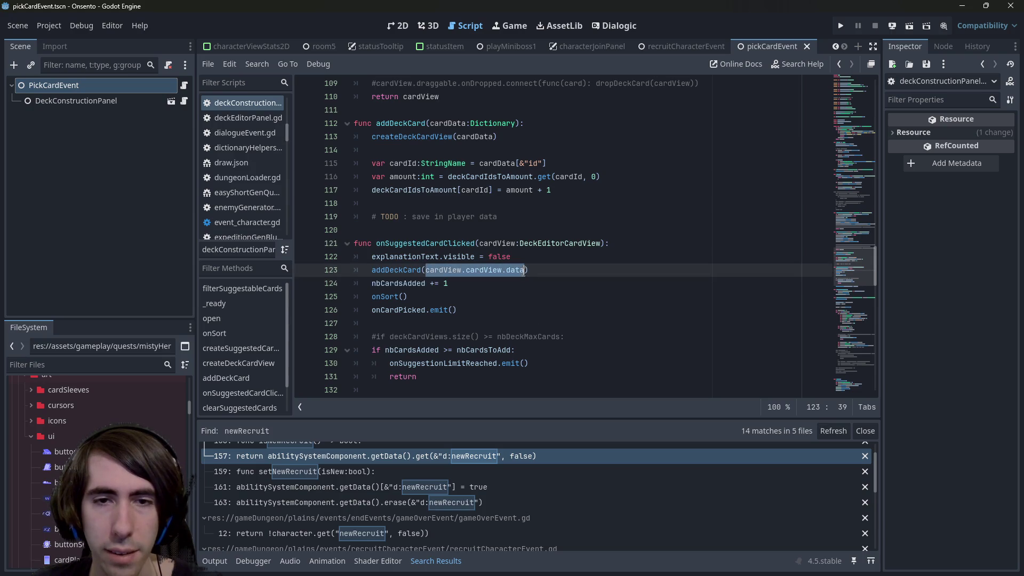
key("ctrl+c")
left_click(453, 305)
key("ctrl+v")
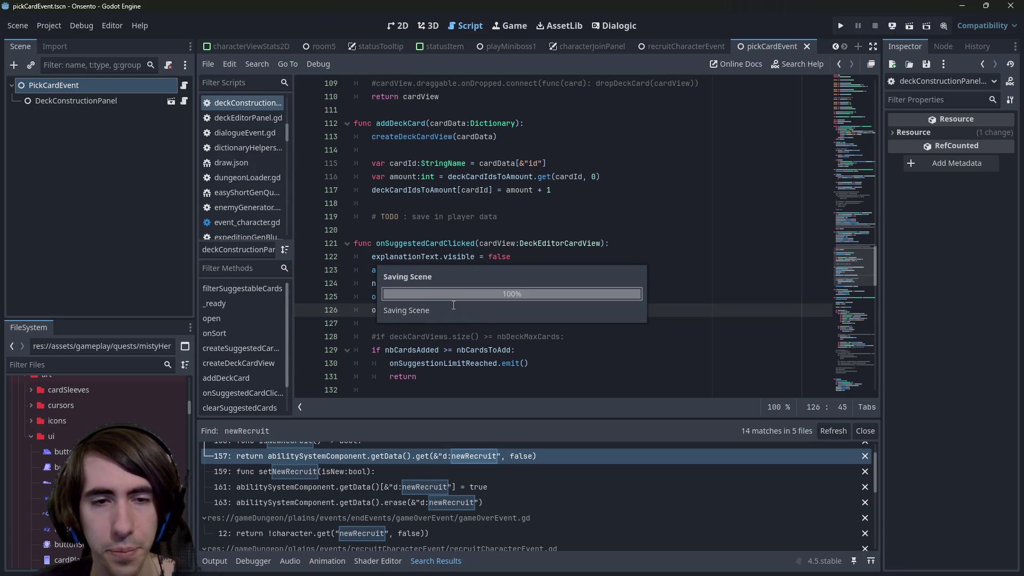
double_click(403, 310)
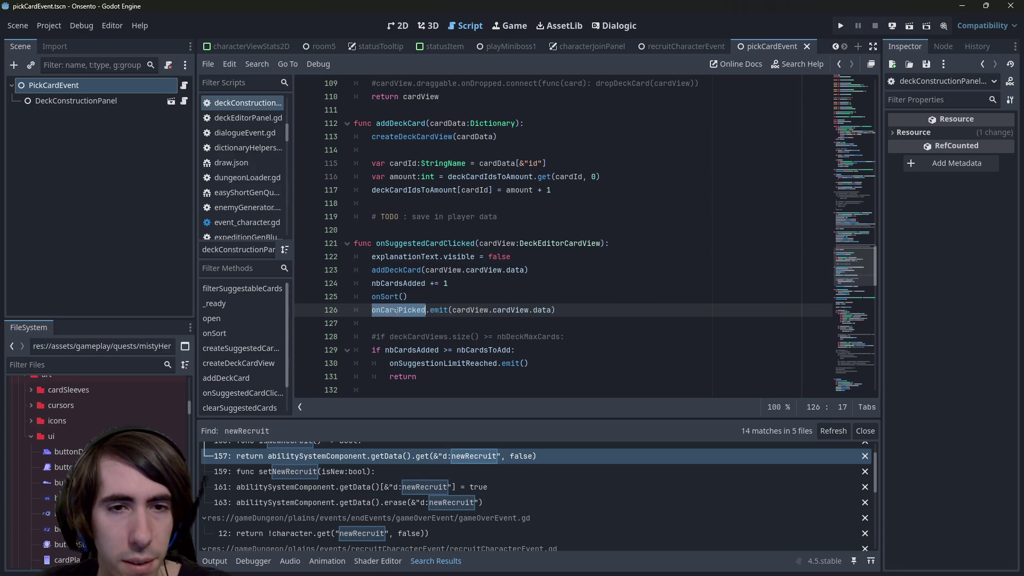
scroll(403, 309, "down", 3)
scroll(404, 310, "up", 2)
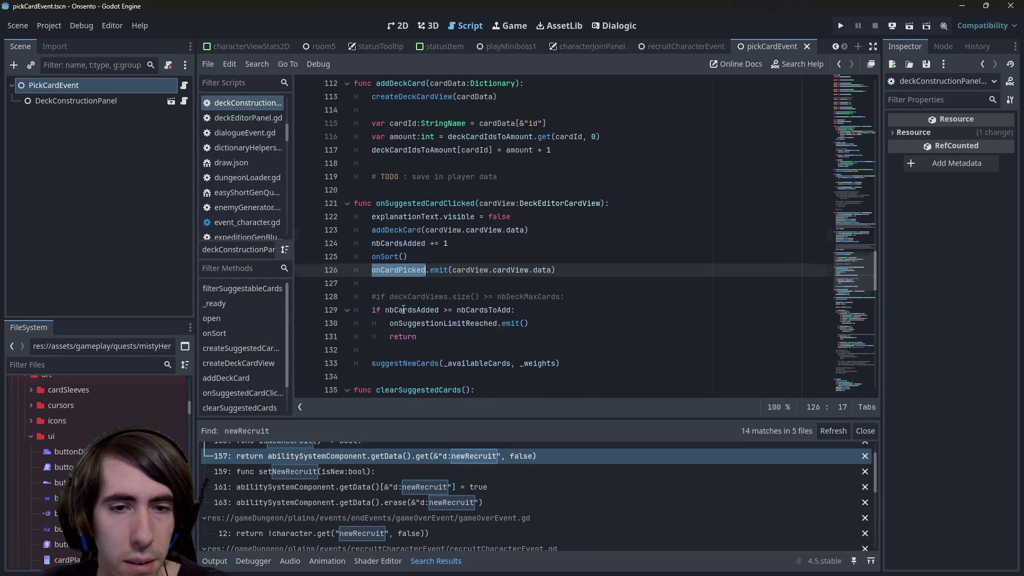
scroll(403, 310, "down", 20)
Search the script for 'finish', step through its matches, and return to onSuggestedCardClicked.
double_click(389, 270)
key("ctrl+f")
type("finish")
key("Return")
key("Return")
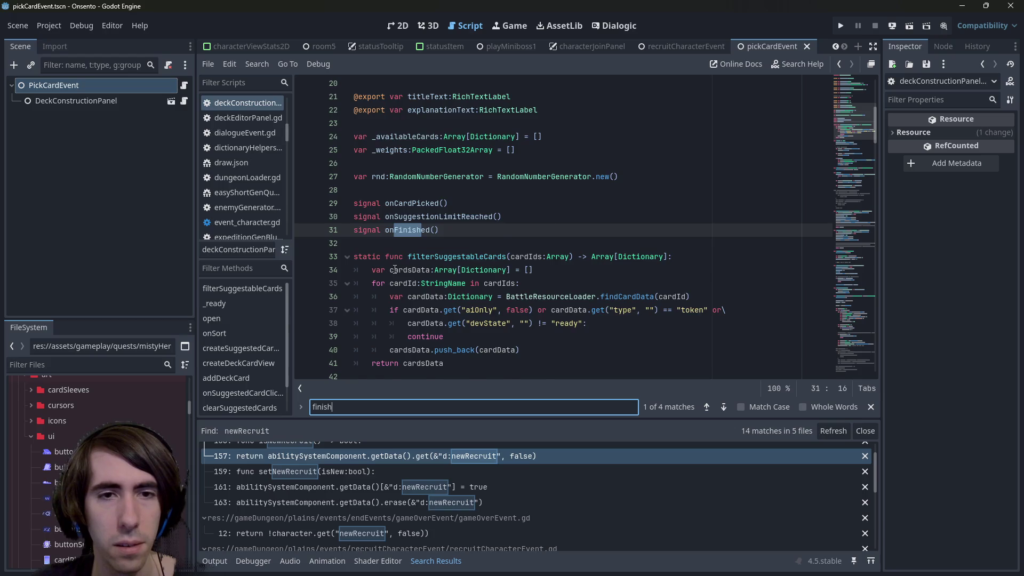
key("Return")
key("Return")
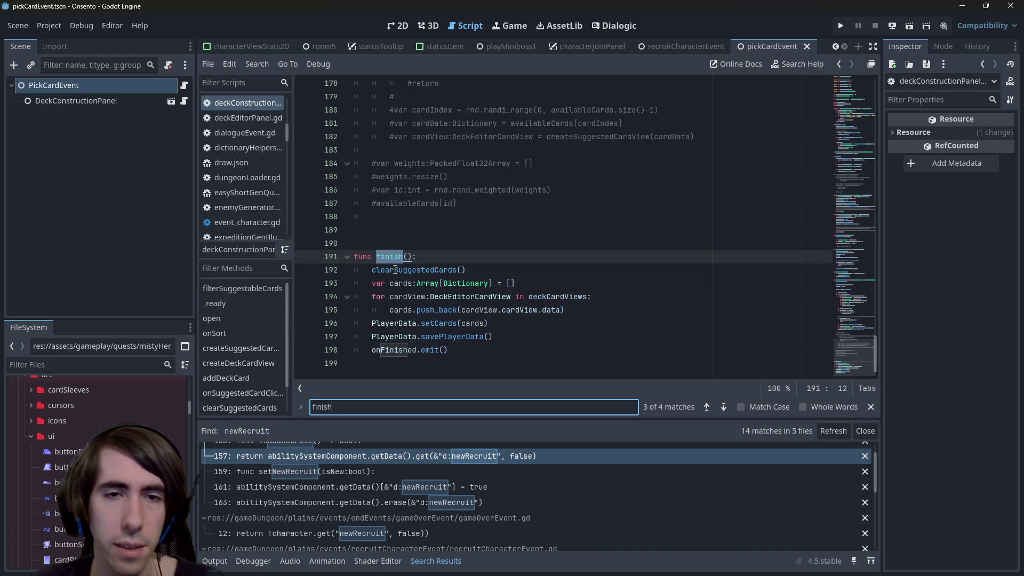
scroll(394, 270, "up", 15)
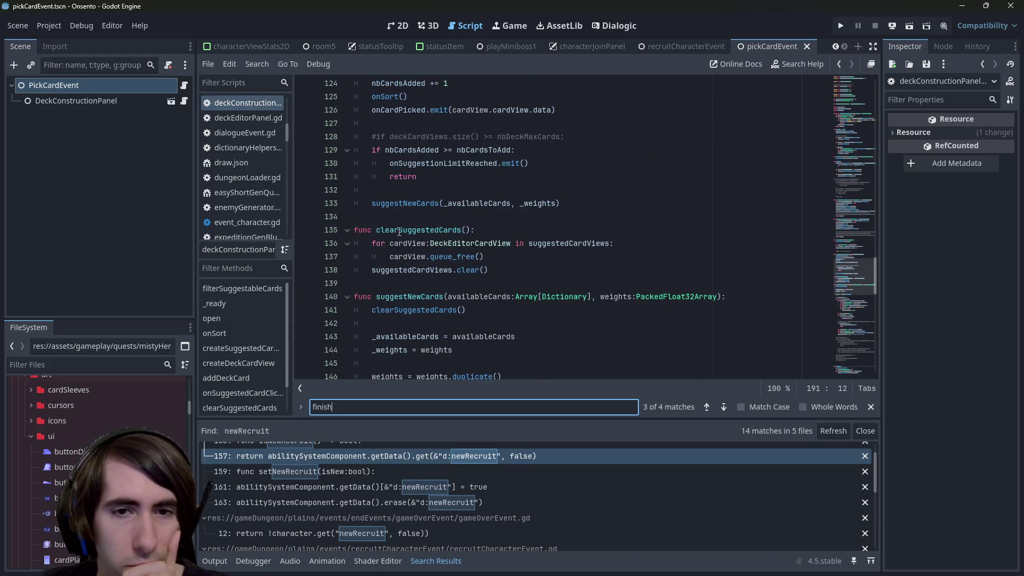
scroll(399, 232, "up", 2)
left_click(457, 206)
left_click(454, 190)
scroll(458, 270, "up", 2)
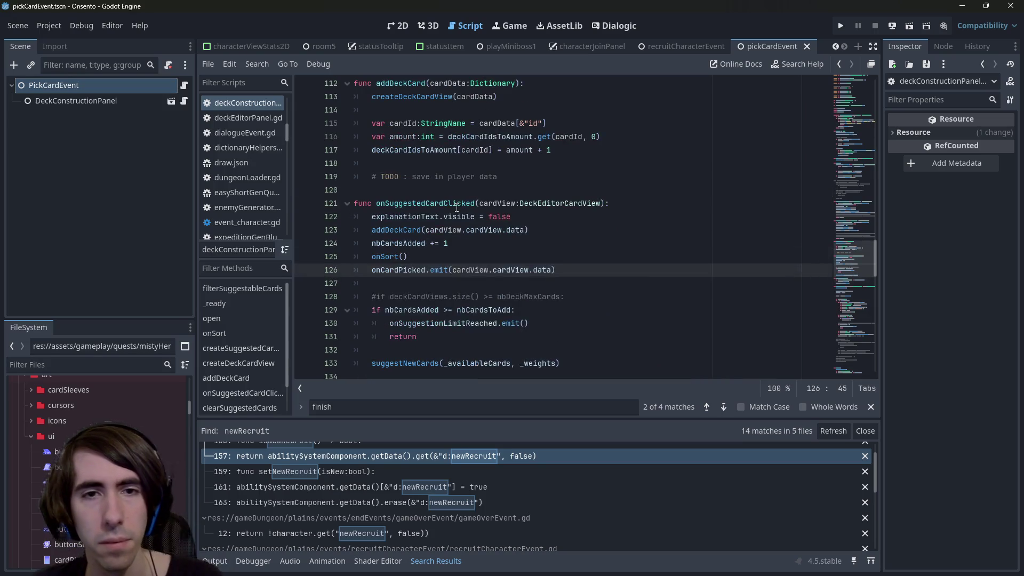